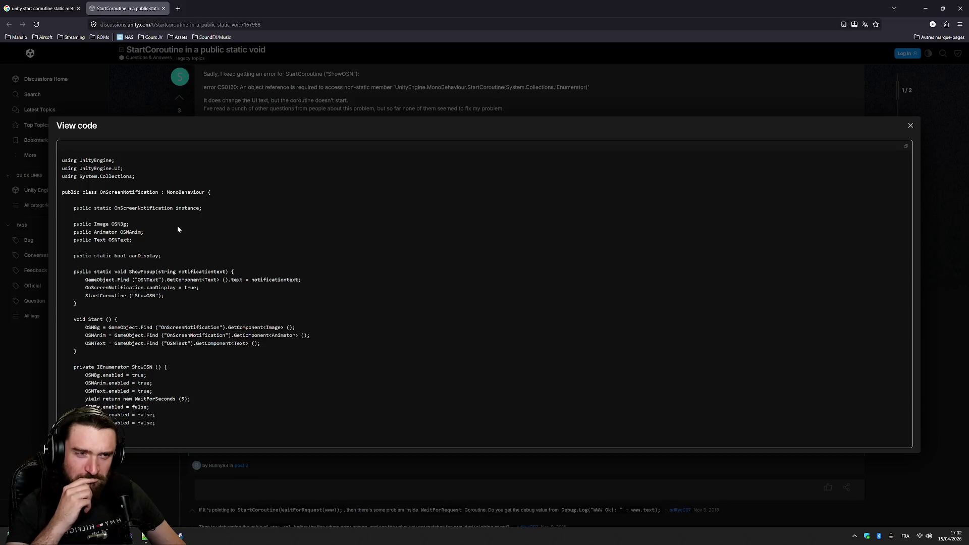
# Compare against the forum example and add 'public ChangeSceneManager instance;' at the top of the class
pyautogui.click(180, 535)
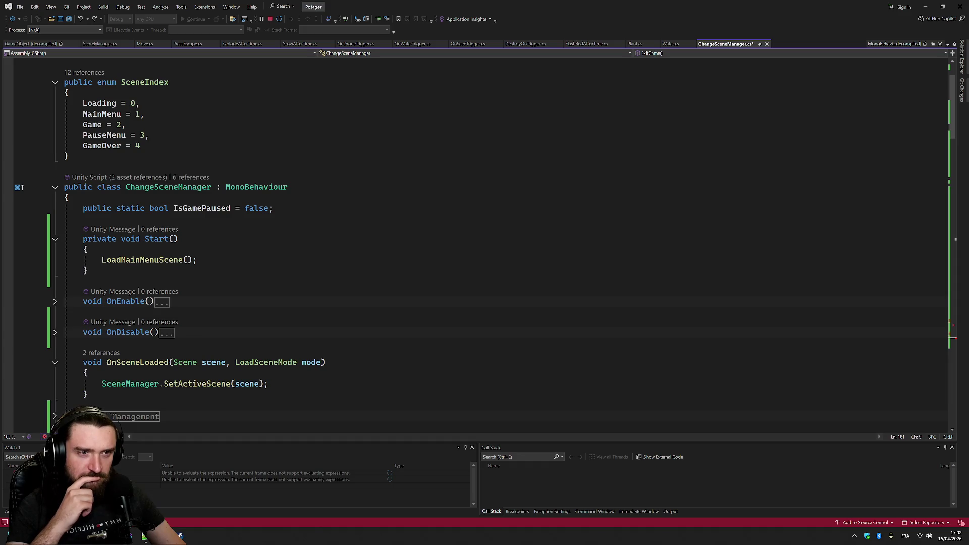
pyautogui.click(143, 536)
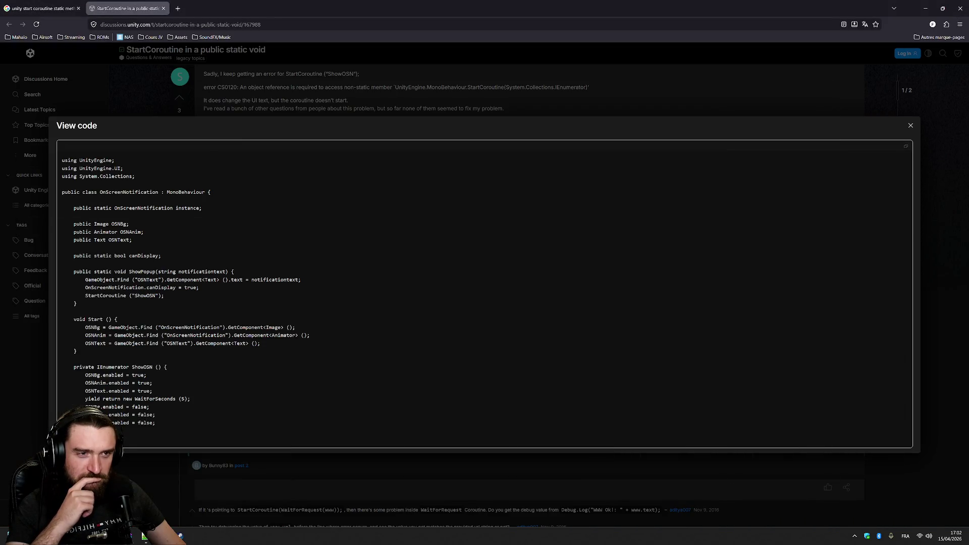
pyautogui.click(143, 536)
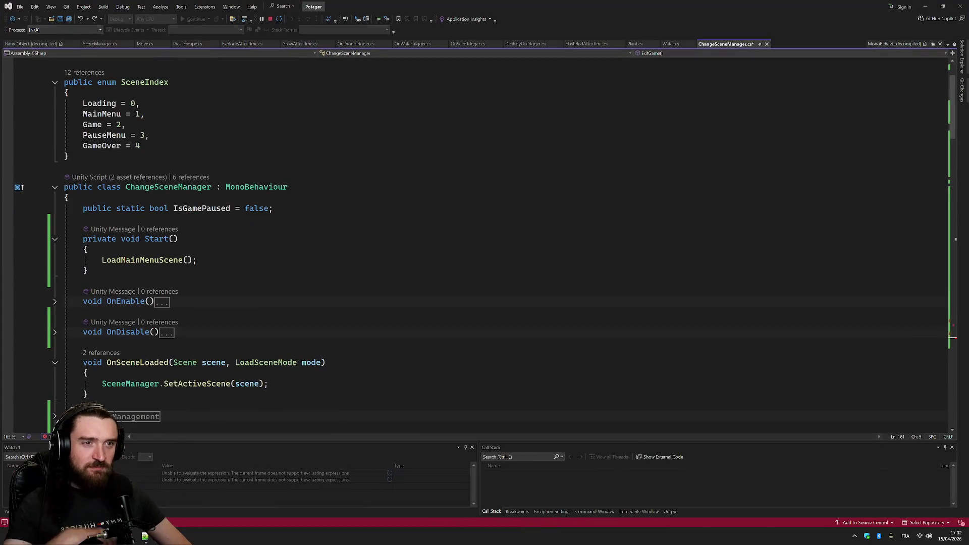
pyautogui.press('Return')
pyautogui.write('public Cjh')
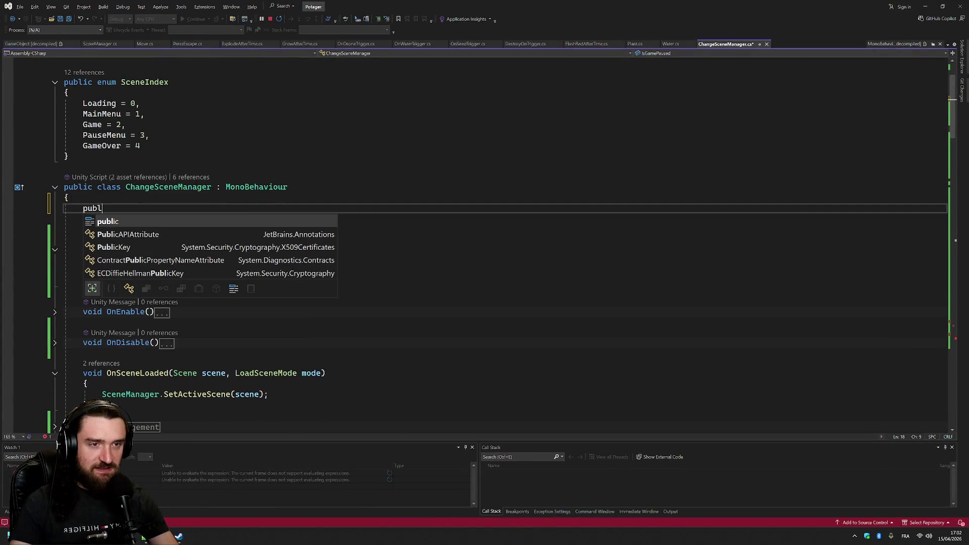
pyautogui.press('BackSpace')
pyautogui.press('BackSpace')
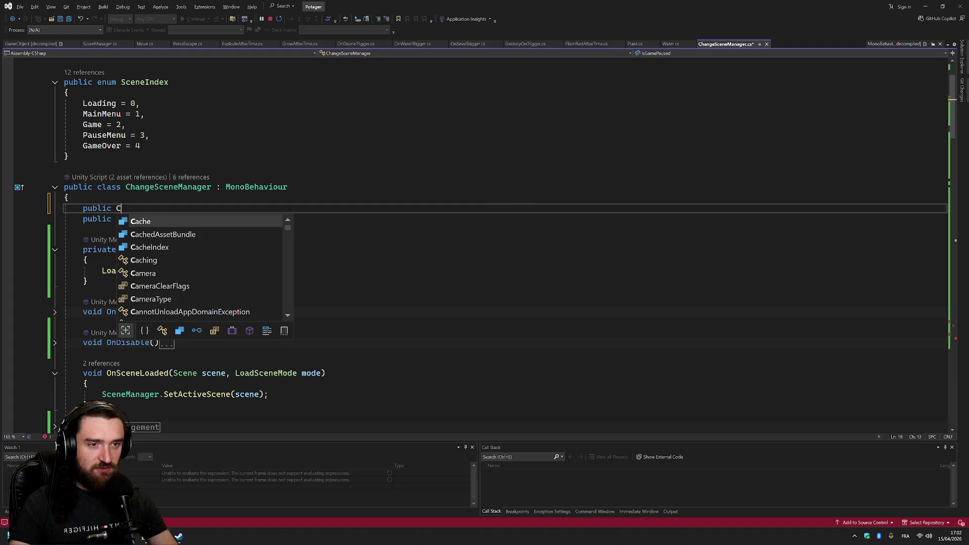
pyautogui.write('ha')
pyautogui.press('Tab')
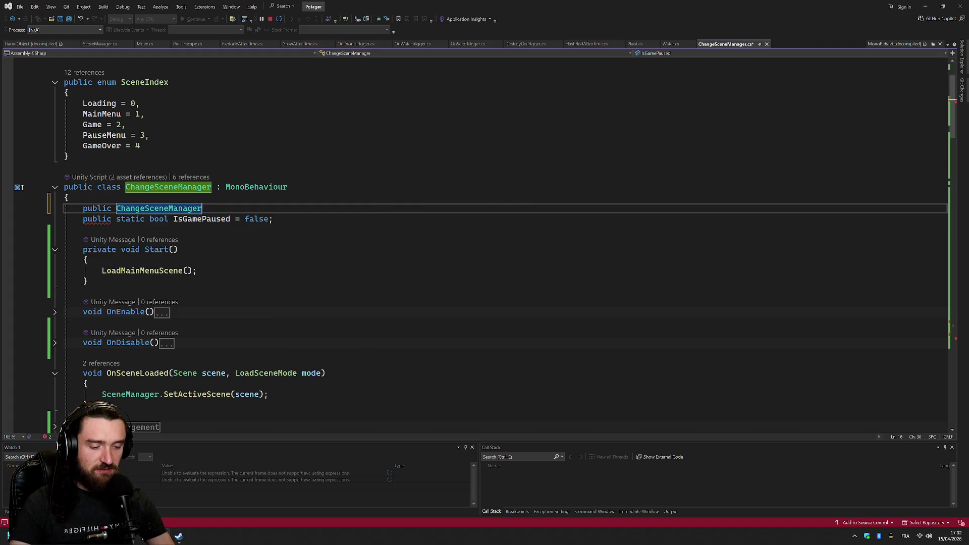
pyautogui.write('instance')
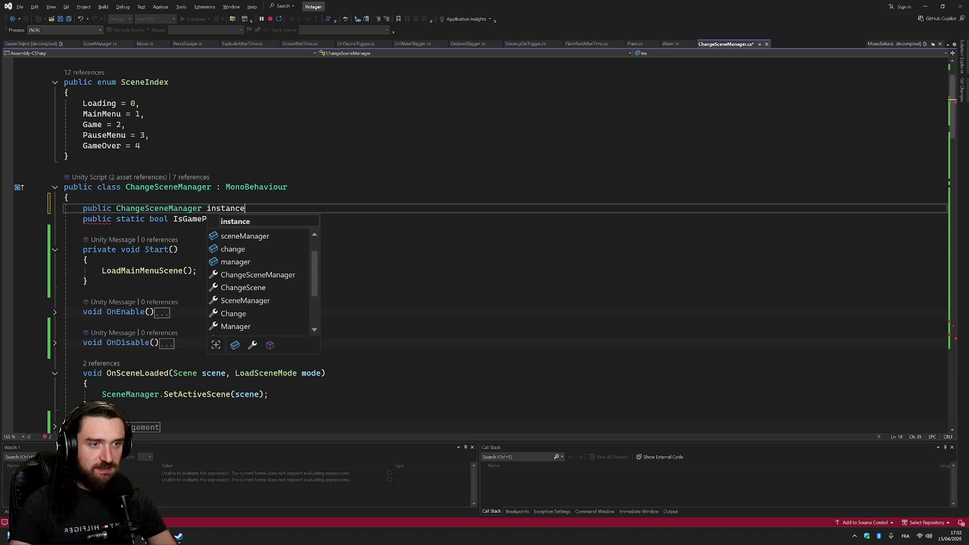
pyautogui.write(';')
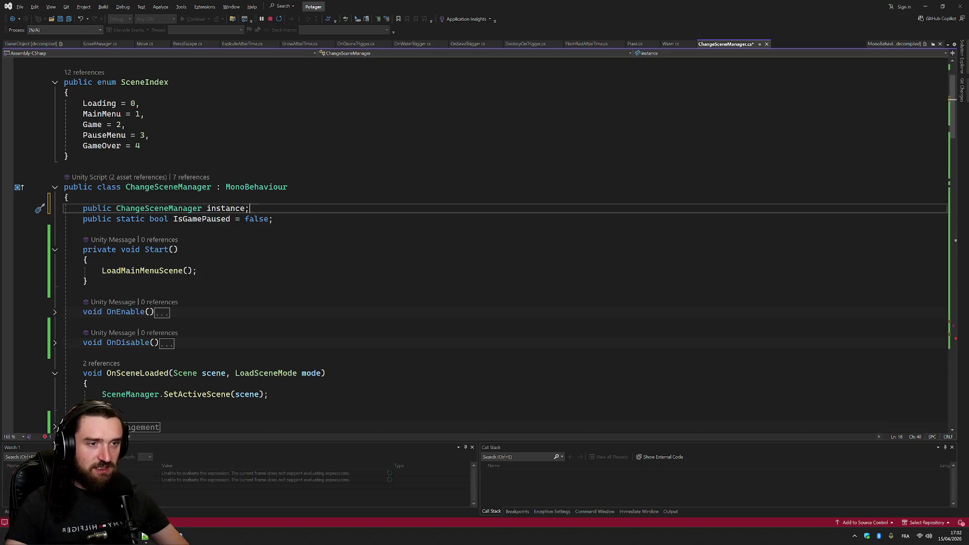
pyautogui.press('Return')
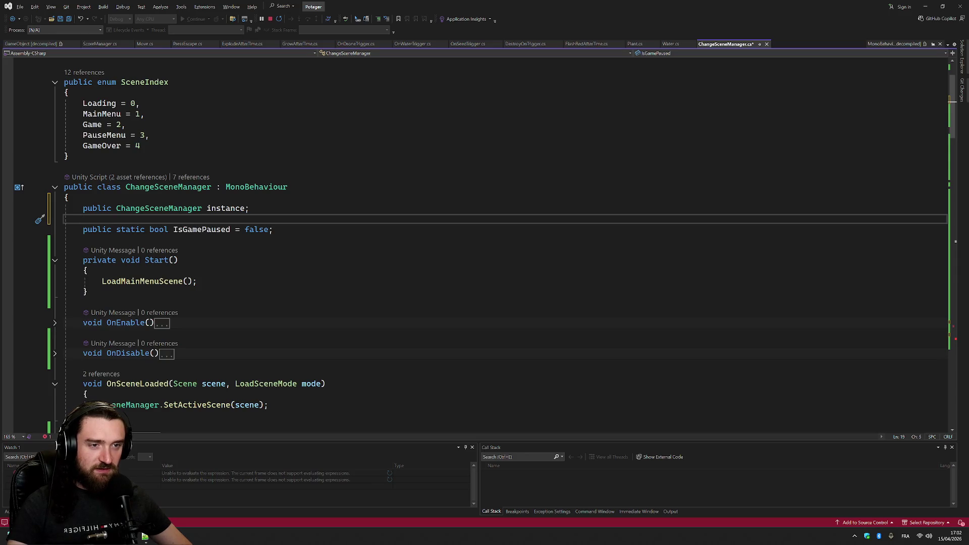
# Close the expanded code view on the forum post in the browser
pyautogui.click(227, 240)
pyautogui.hotkey('alt', 'Tab')
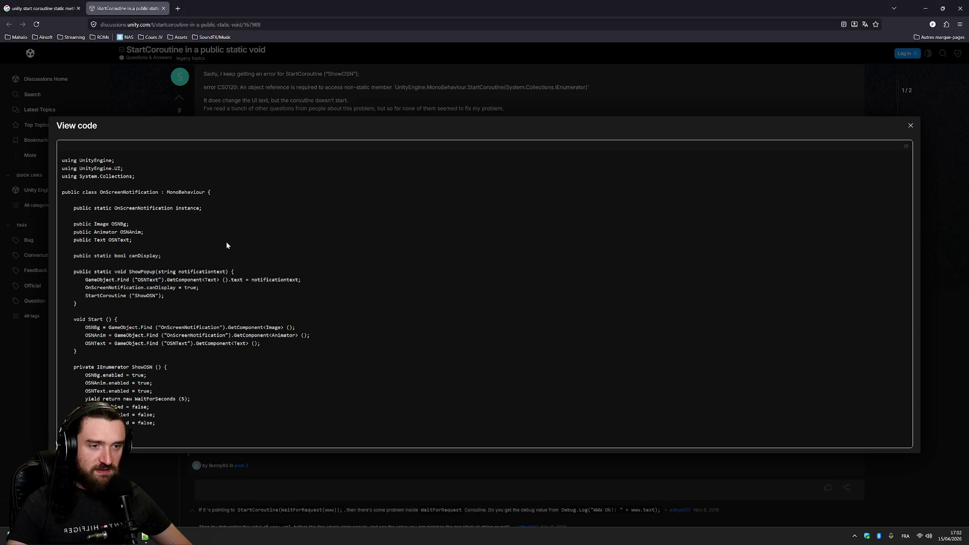
pyautogui.click(877, 53)
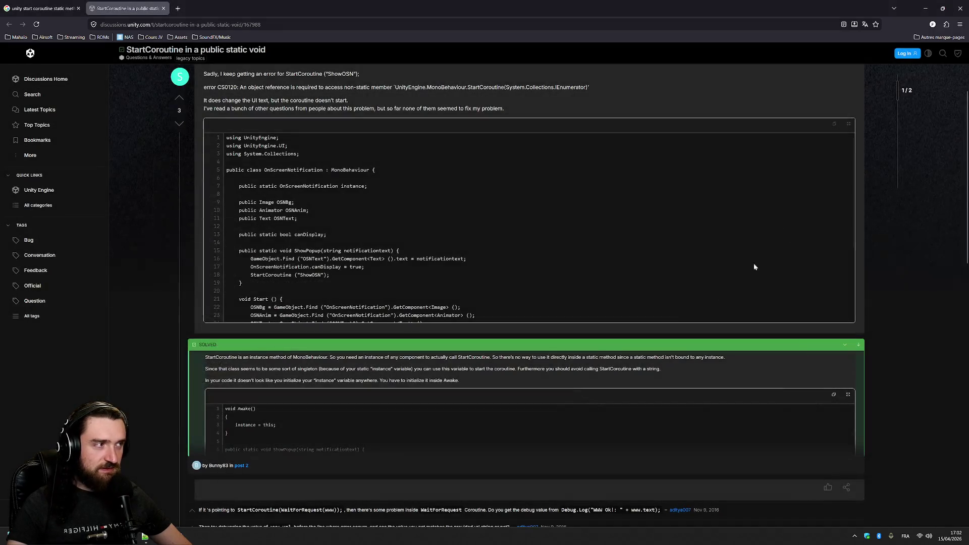
# Create a private Awake method stub below IsGamePaused and paste the forum's Awake snippet into it
pyautogui.scroll(-1, 753, 263)
pyautogui.hotkey('alt', 'Tab')
pyautogui.press('Return')
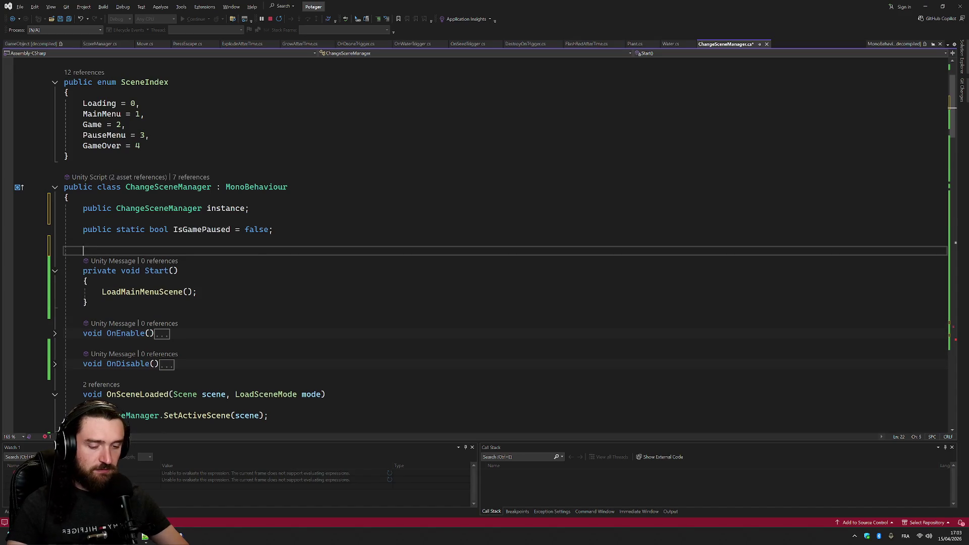
pyautogui.write('private void Awa')
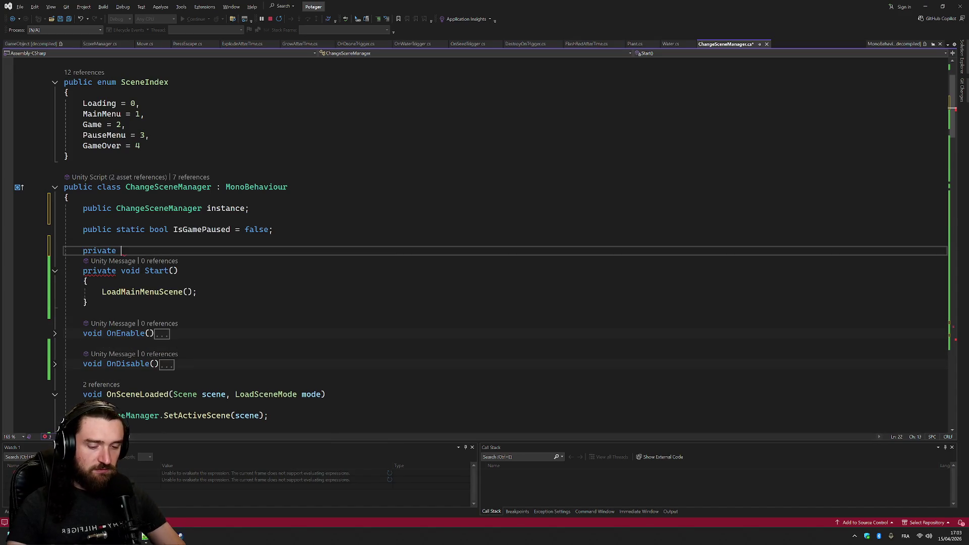
pyautogui.press('Tab')
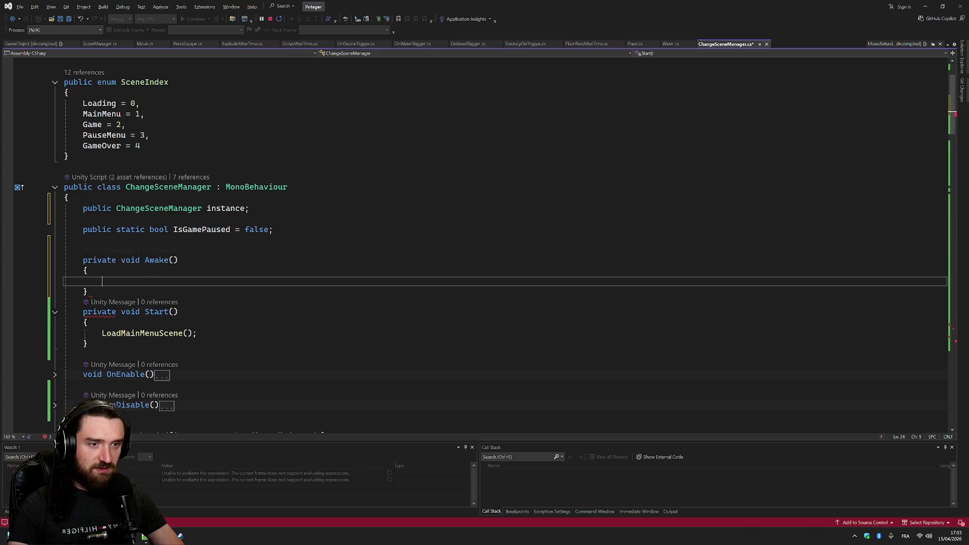
pyautogui.write('void Awake() {     instance = this; }')
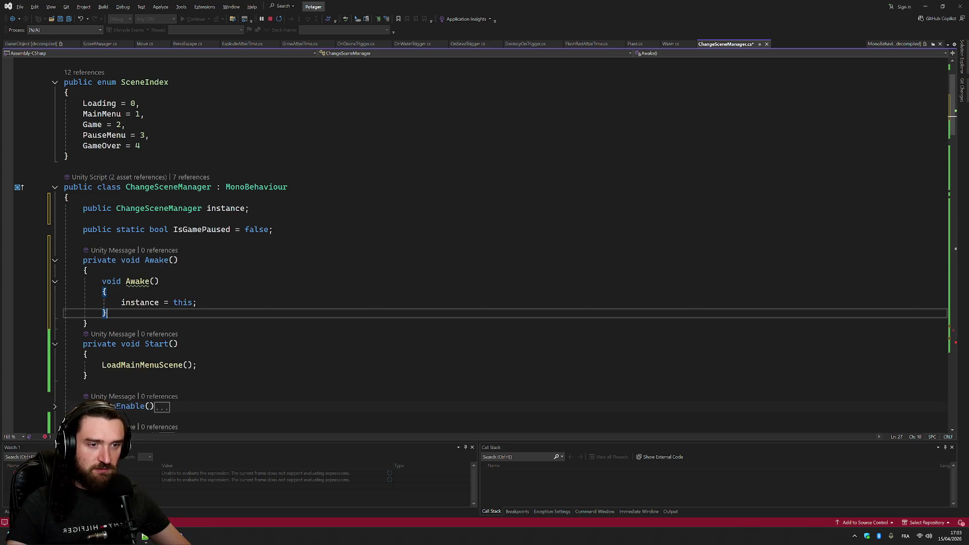
# Remove the duplicated Awake header and extra brace, leaving 'instance = this;' correctly indented
pyautogui.click(88, 271)
pyautogui.hotkey('shift', 'Down')
pyautogui.hotkey('shift', 'Down')
pyautogui.press('Delete')
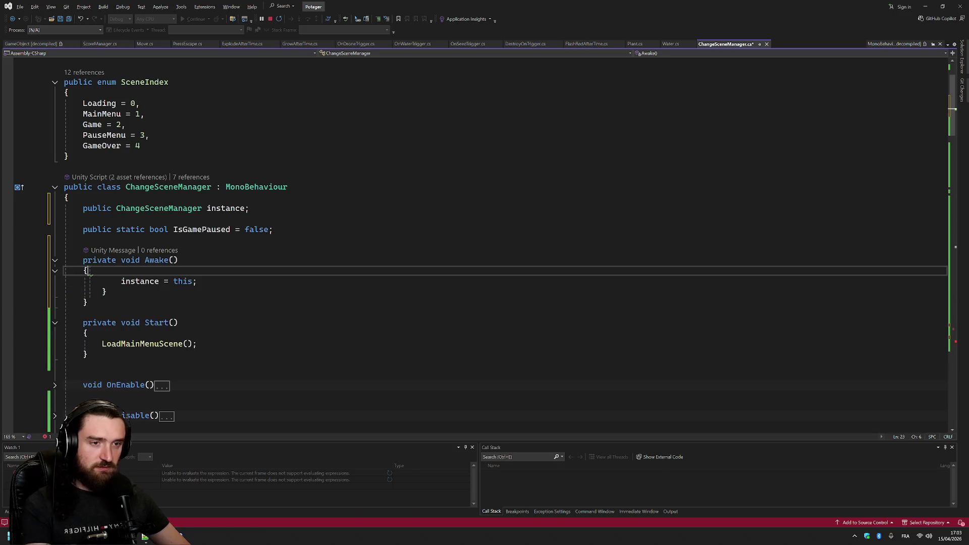
pyautogui.press('Down')
pyautogui.press('End')
pyautogui.hotkey('shift', 'Down')
pyautogui.press('Delete')
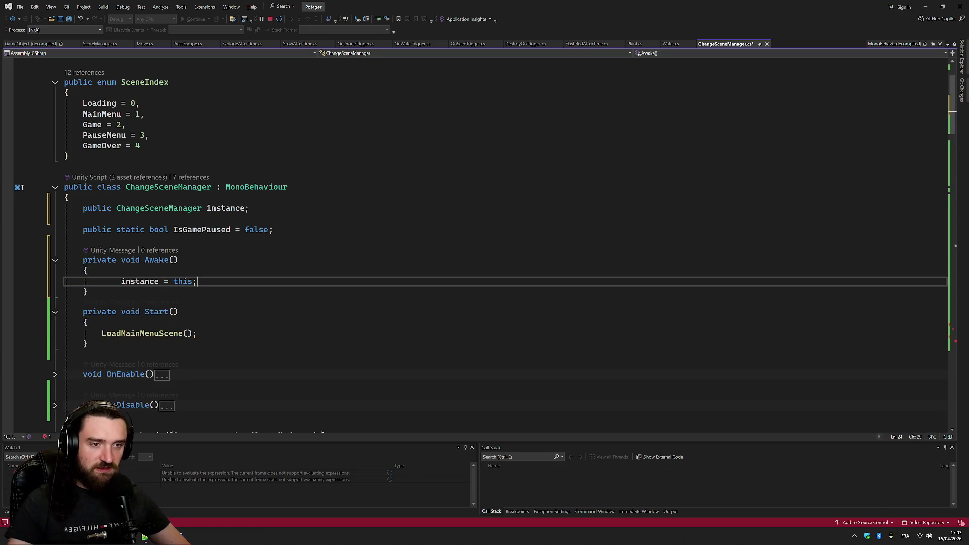
pyautogui.hotkey('shift', 'Tab')
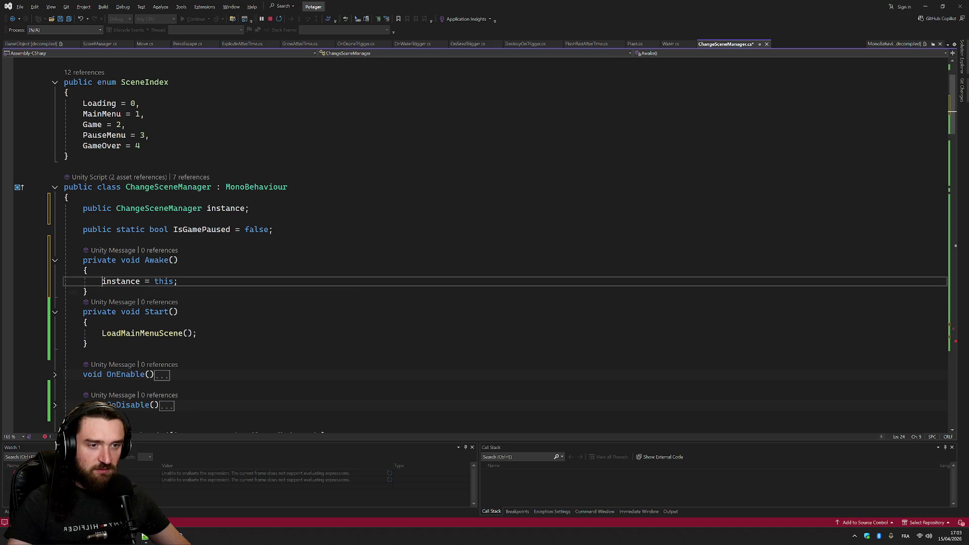
pyautogui.press('End')
pyautogui.click(141, 281)
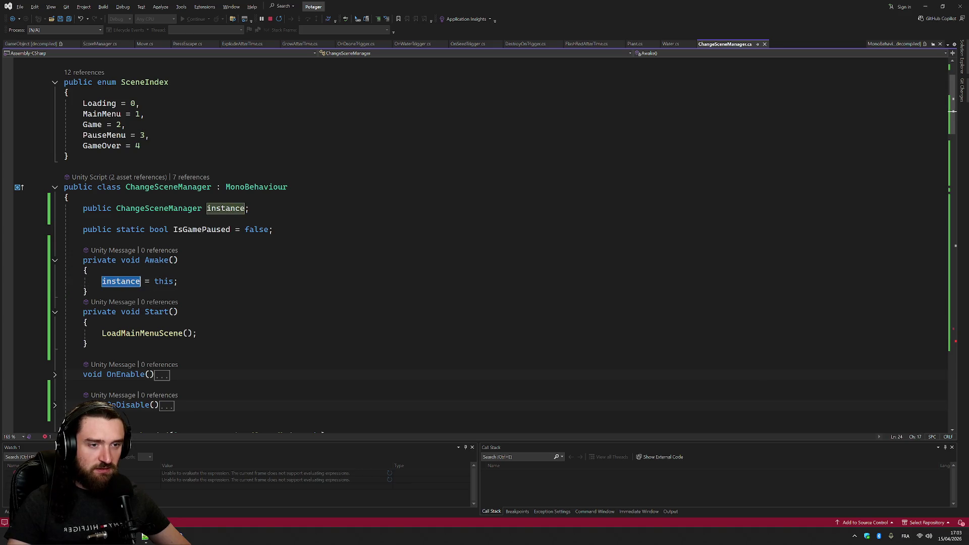
# Prefix the StartCoroutine calls in EscapePressed and StartGame with 'instance.'
pyautogui.scroll(-11, 140, 282)
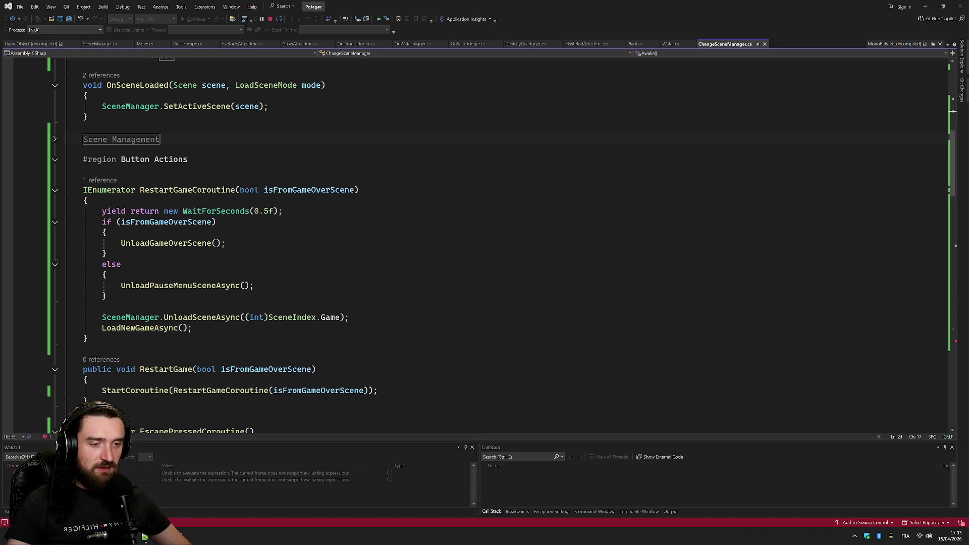
pyautogui.scroll(-15, 141, 281)
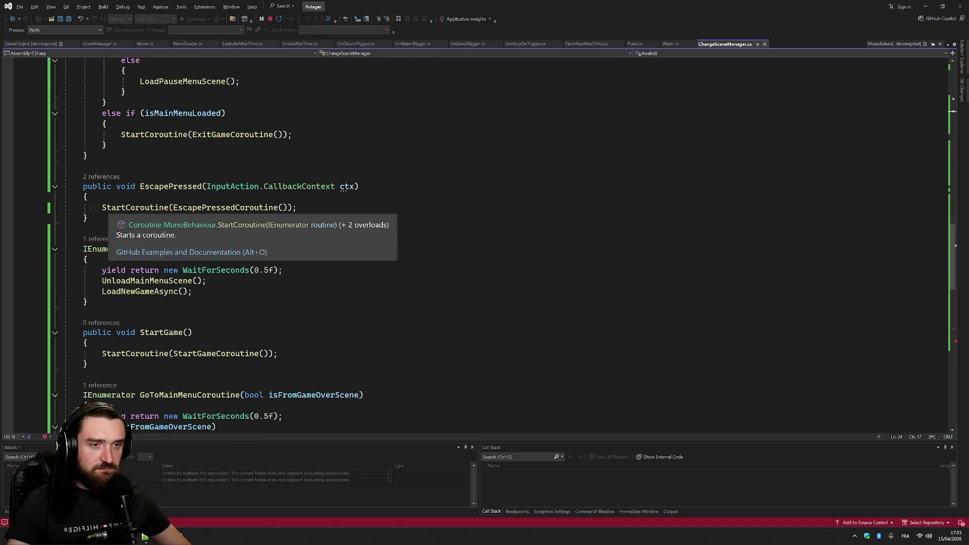
pyautogui.click(102, 207)
pyautogui.write('instance.')
pyautogui.press('Escape')
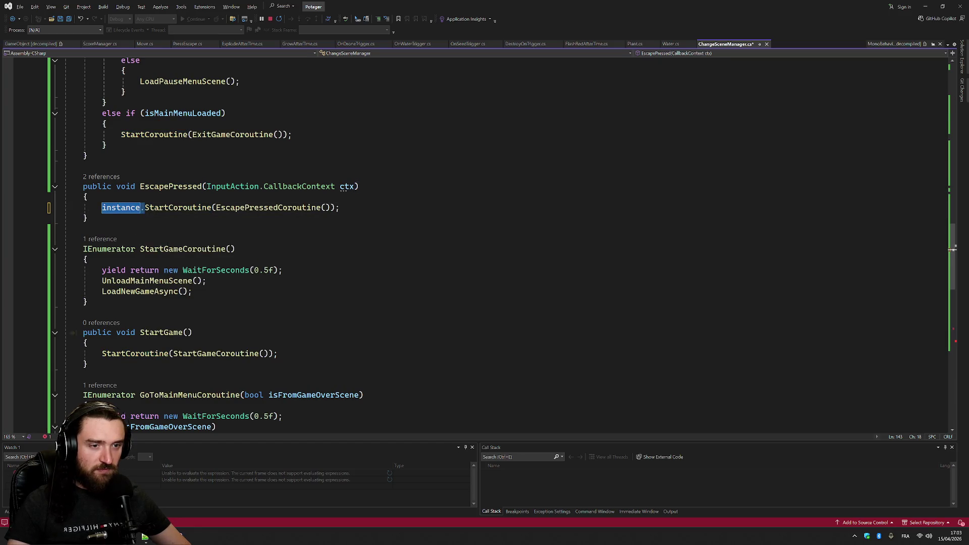
pyautogui.click(102, 354)
pyautogui.write('instance.')
# Prefix the GoToMainMenu and ExitGame StartCoroutine calls with 'instance.', then check the instance declaration
pyautogui.scroll(-10, 102, 353)
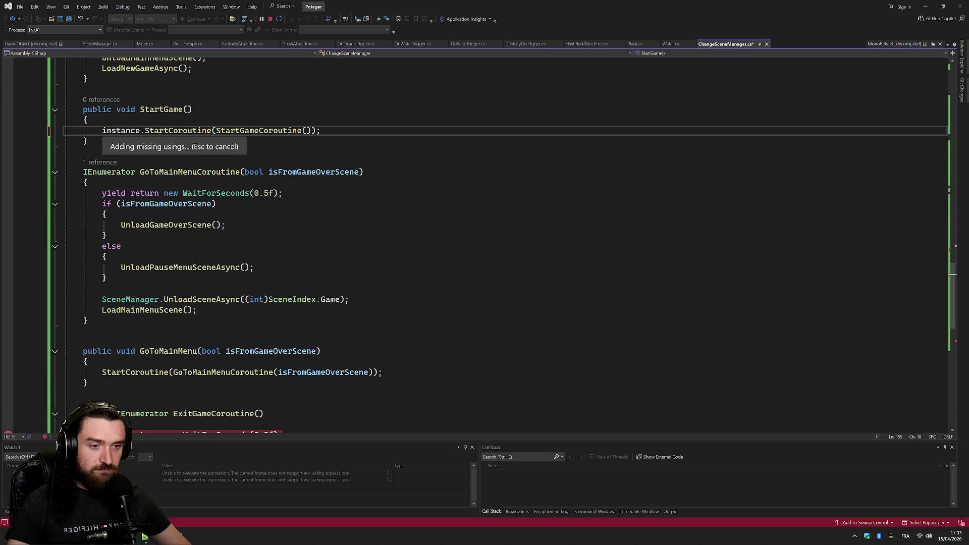
pyautogui.click(102, 276)
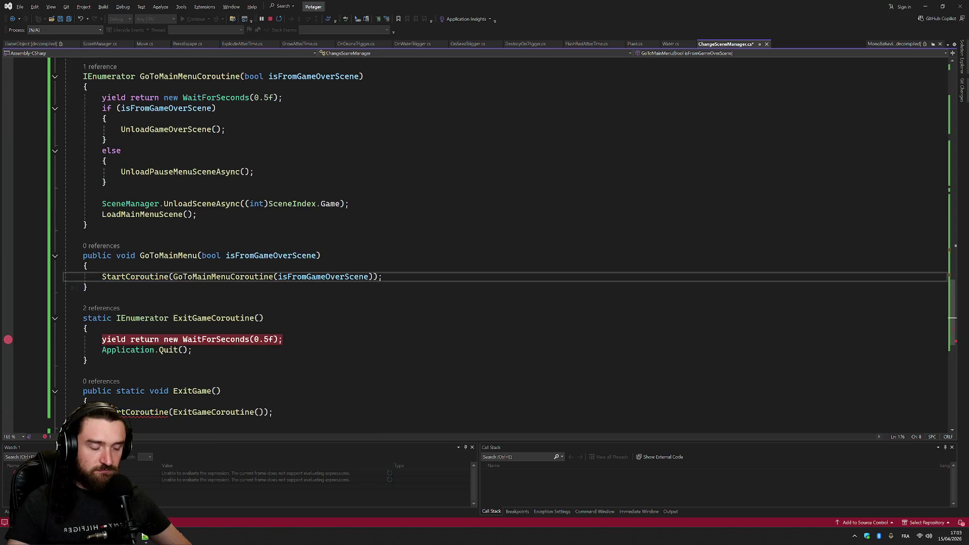
pyautogui.write('instance.')
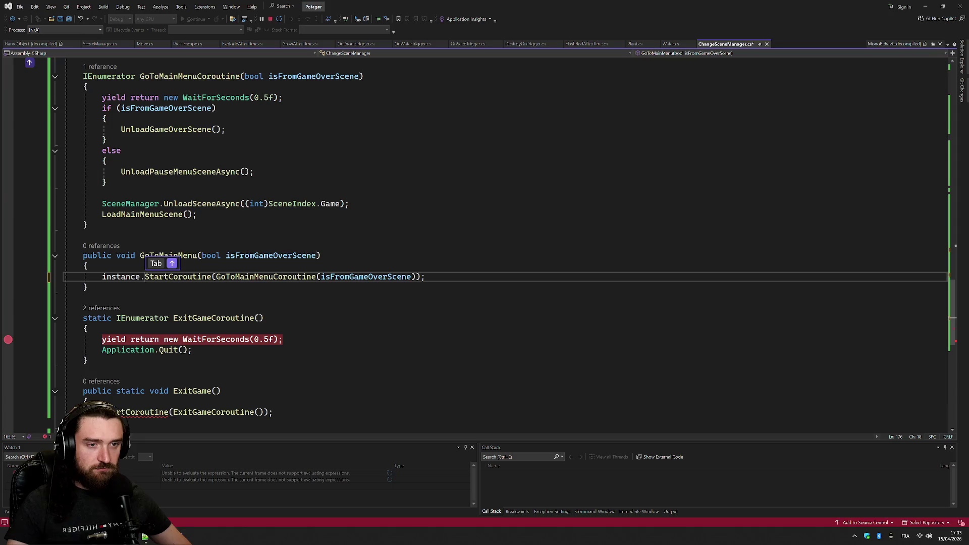
pyautogui.click(264, 318)
pyautogui.scroll(-3, 500, 243)
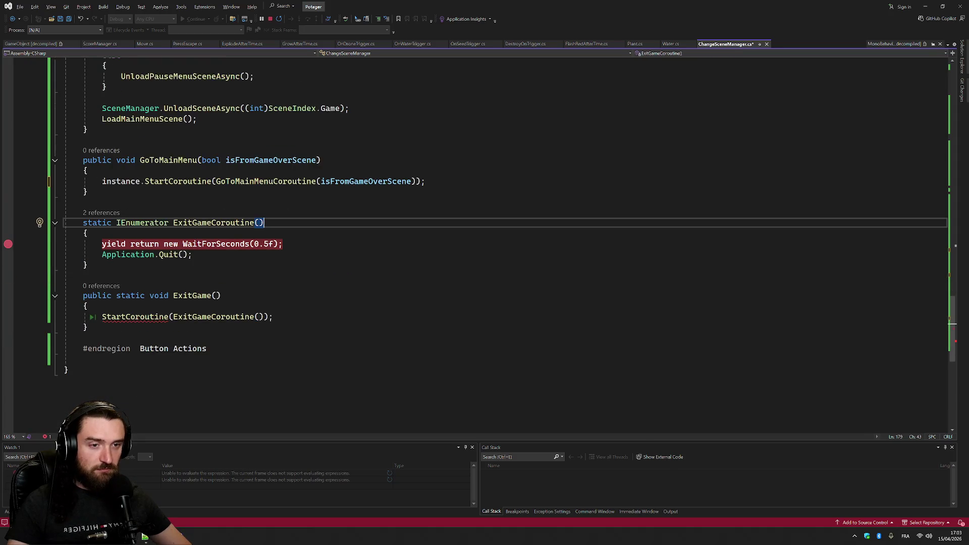
pyautogui.click(102, 316)
pyautogui.write('instance.')
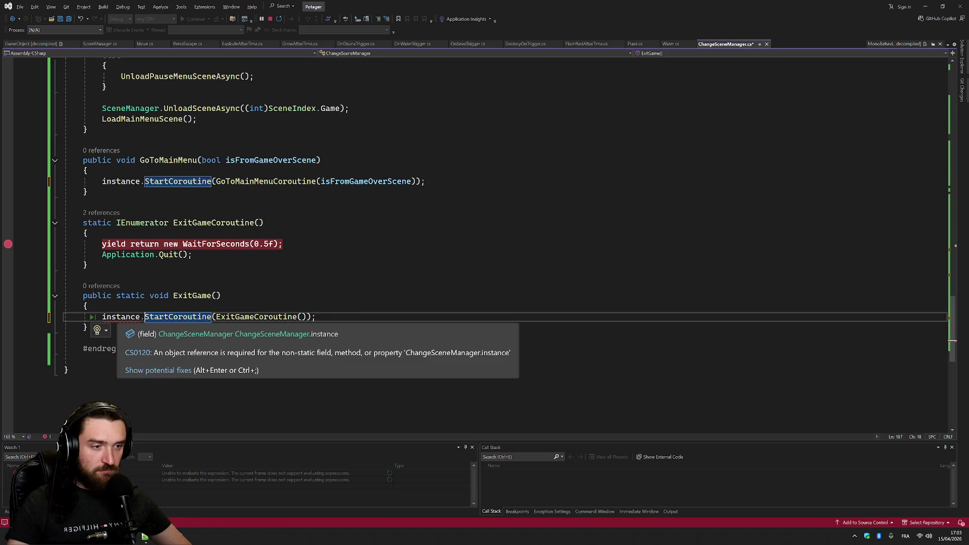
pyautogui.press('F12')
pyautogui.hotkey('alt', 'Tab')
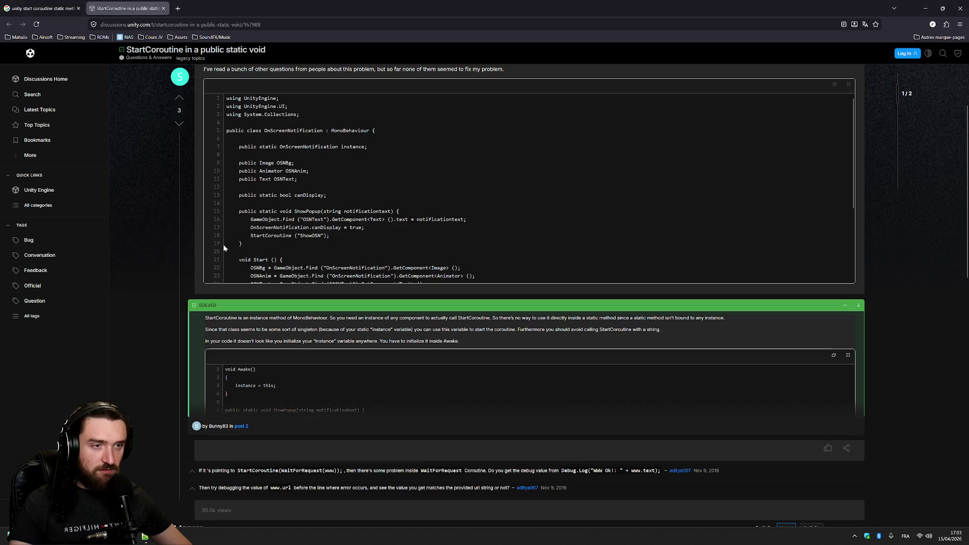
# Add 'static' to the instance field declaration and the GoToMainMenu method signature
pyautogui.hotkey('alt', 'Tab')
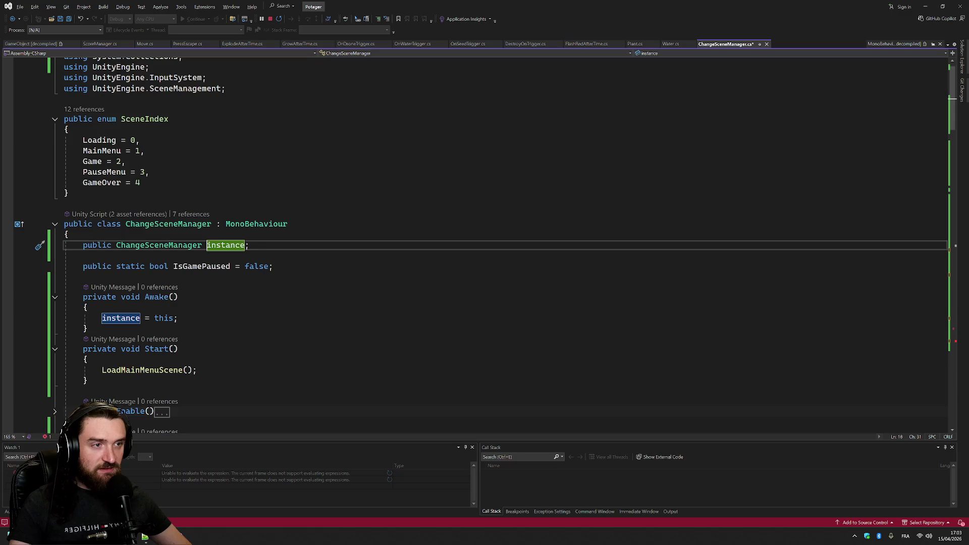
pyautogui.click(116, 245)
pyautogui.write('st')
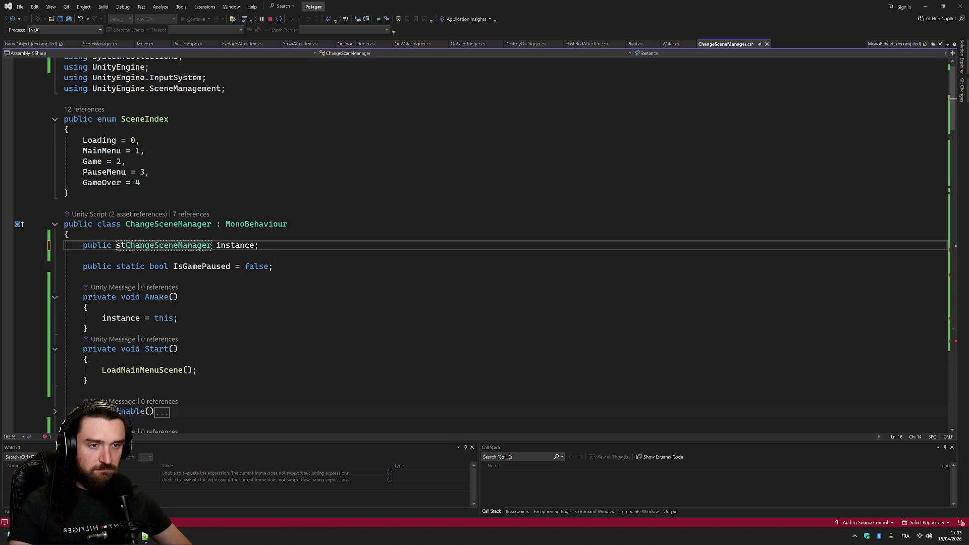
pyautogui.write('atic')
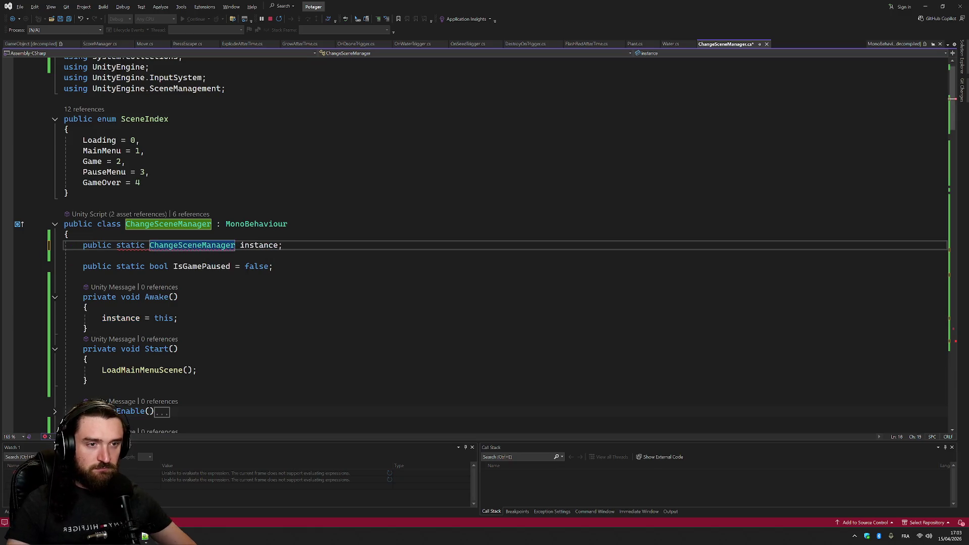
pyautogui.moveTo(953, 126); pyautogui.dragTo(953, 348)
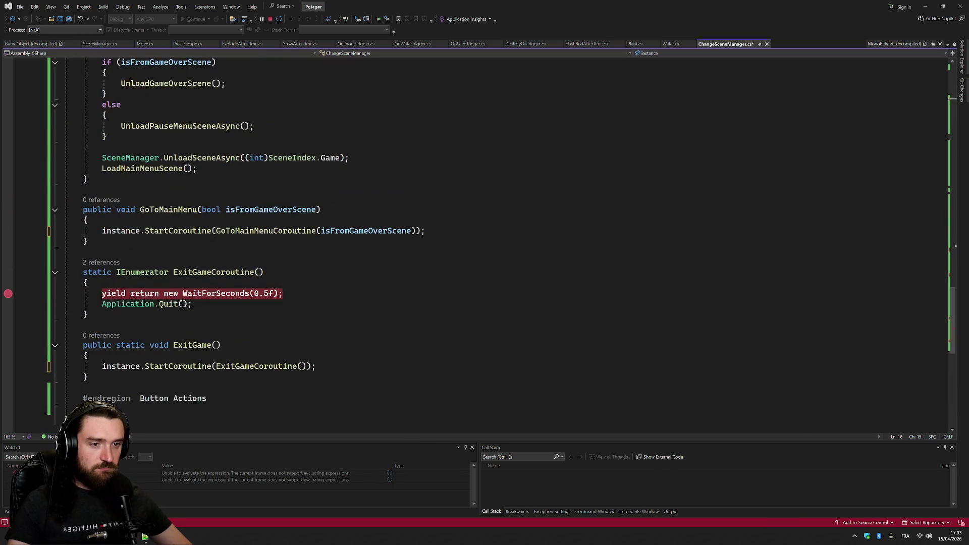
pyautogui.hotkey('ctrl', 'shift', 'Right')
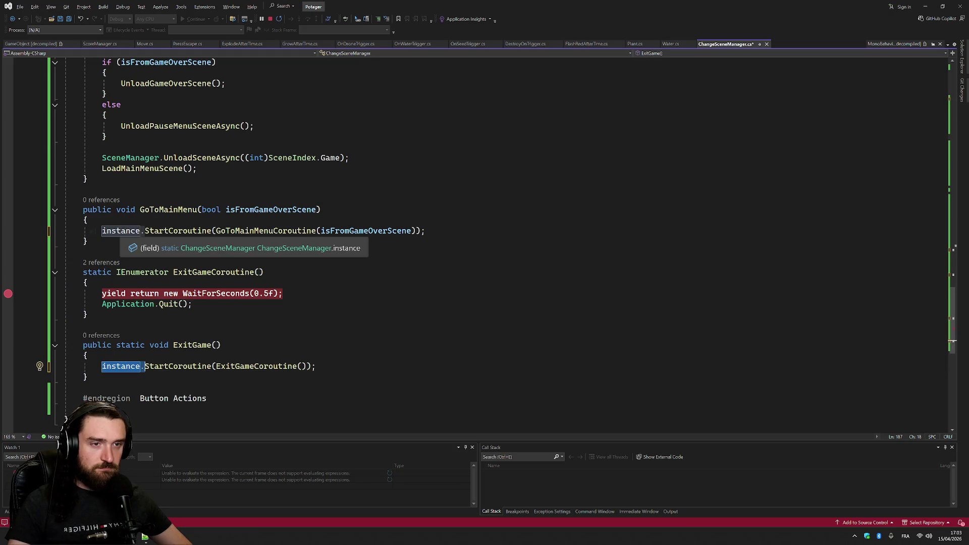
pyautogui.click(116, 210)
pyautogui.write('static')
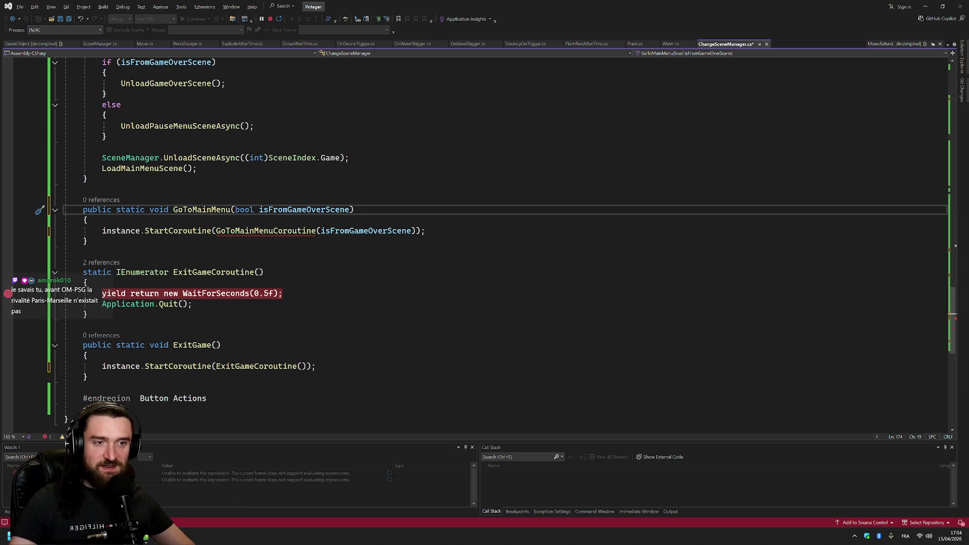
pyautogui.moveTo(266, 233)
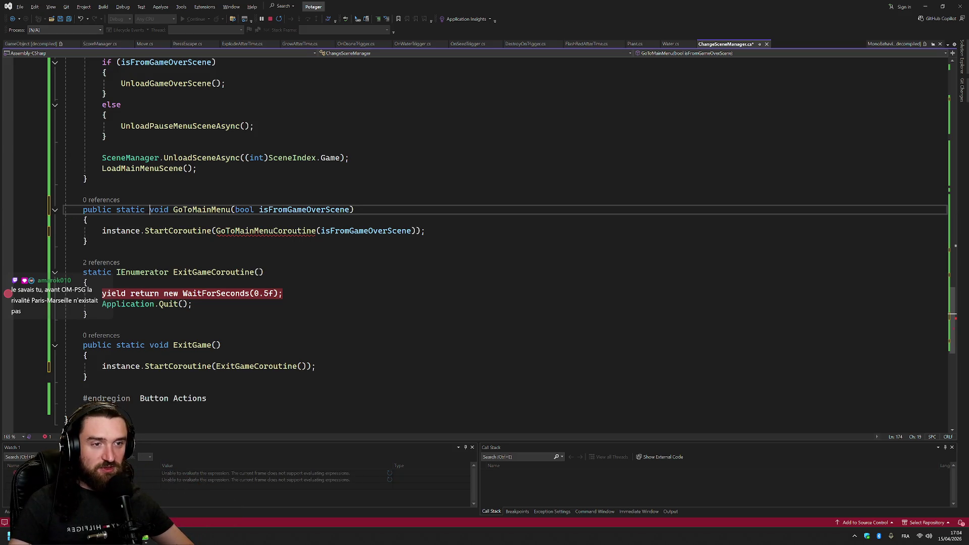
# Try making GoToMainMenuCoroutine static, consult the forum thread, then remove the keyword again
pyautogui.keyDown('ctrl'); pyautogui.click(266, 230); pyautogui.keyUp('ctrl')
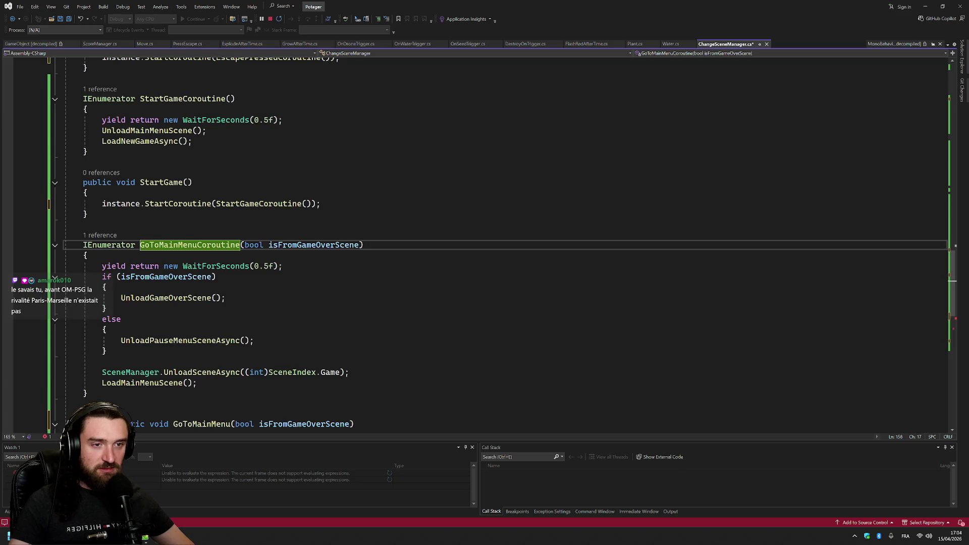
pyautogui.press('Home')
pyautogui.write('static')
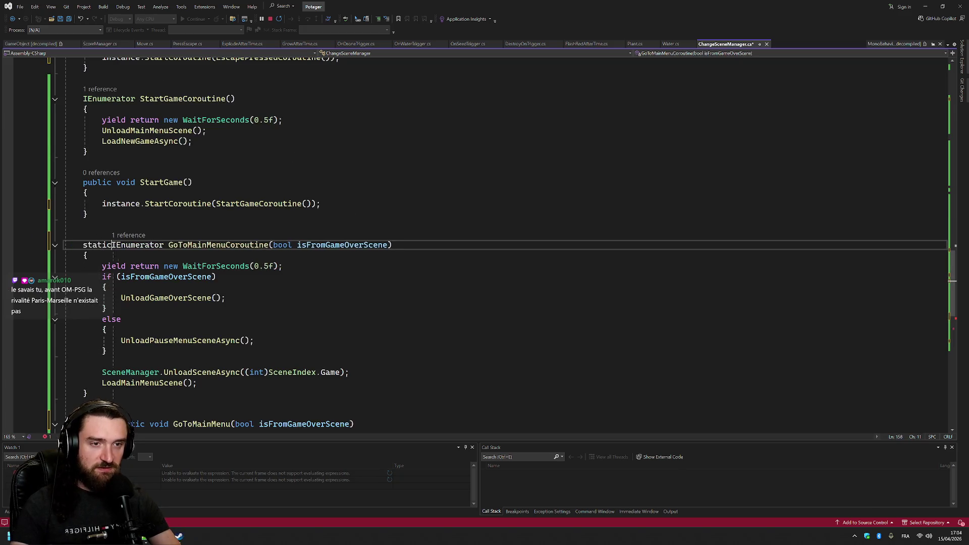
pyautogui.hotkey('alt', 'Tab')
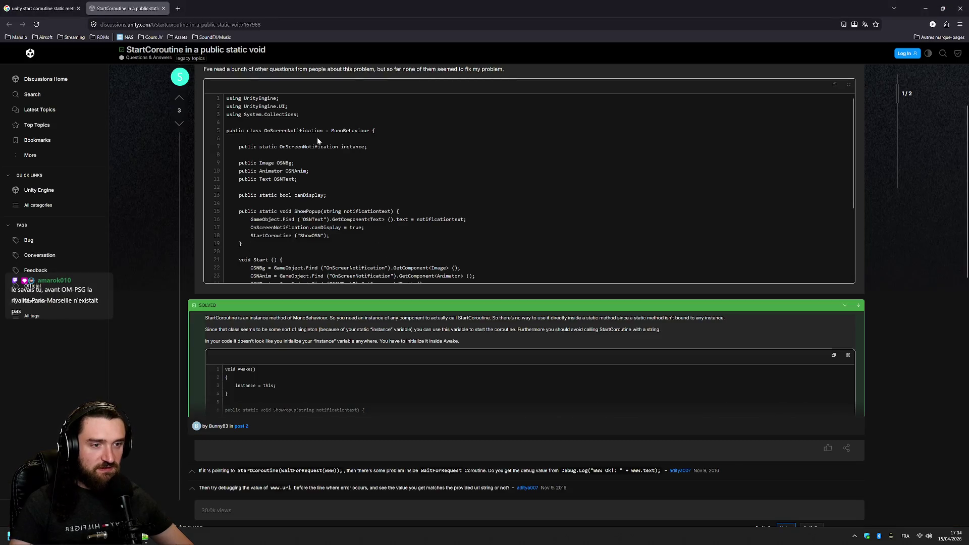
pyautogui.scroll(-2, 364, 172)
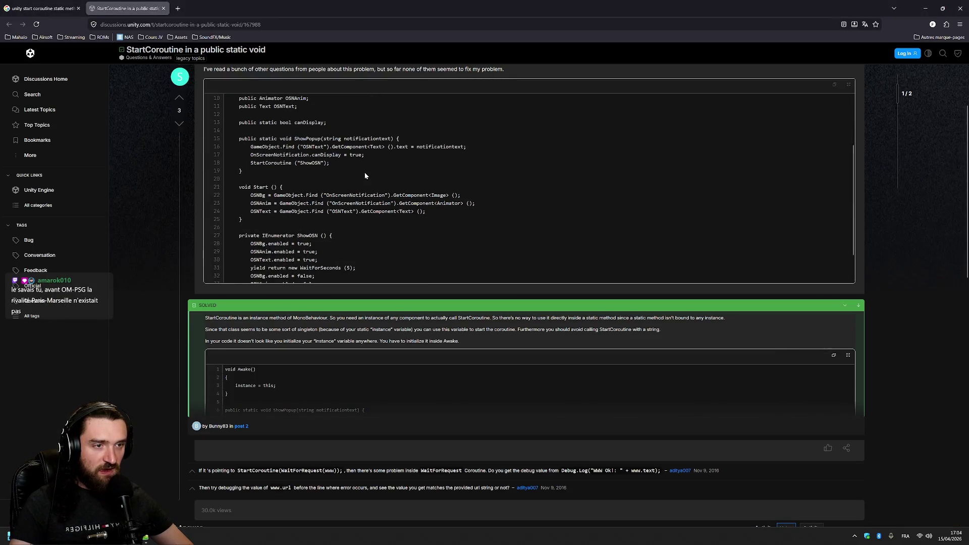
pyautogui.scroll(-1, 365, 172)
pyautogui.hotkey('alt', 'Tab')
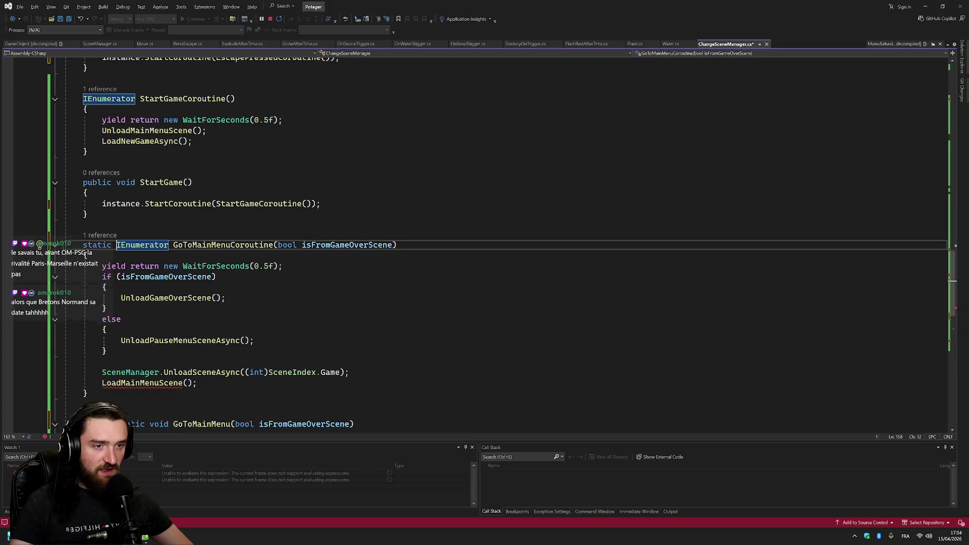
pyautogui.hotkey('ctrl', 'BackSpace')
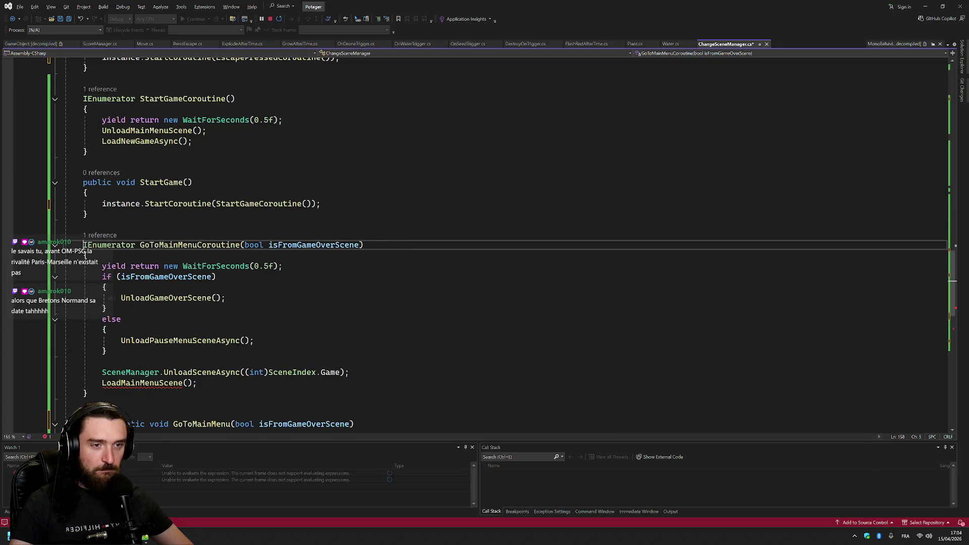
# Inspect ExitGame, briefly deleting static from ExitGameCoroutine and restoring it
pyautogui.scroll(-6, 474, 242)
pyautogui.moveTo(265, 256)
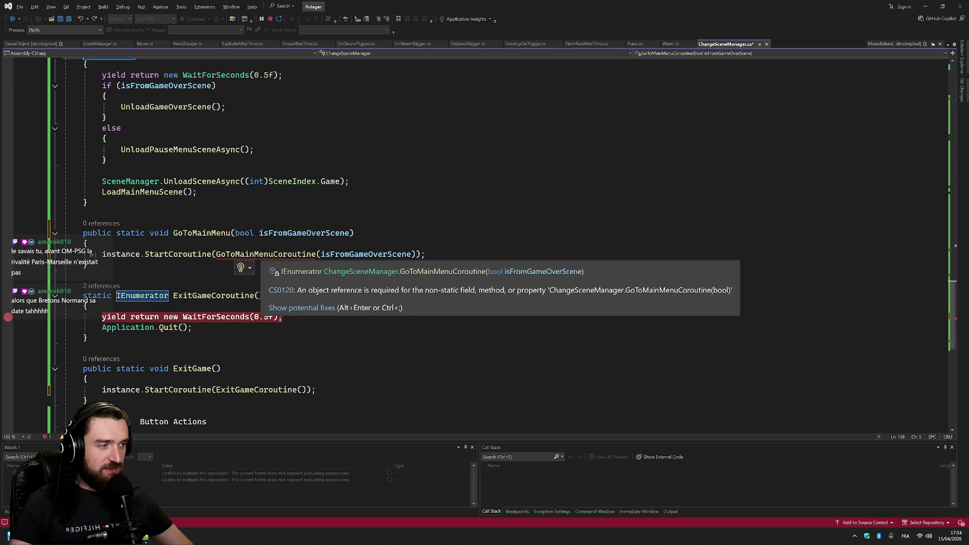
pyautogui.scroll(-3, 475, 243)
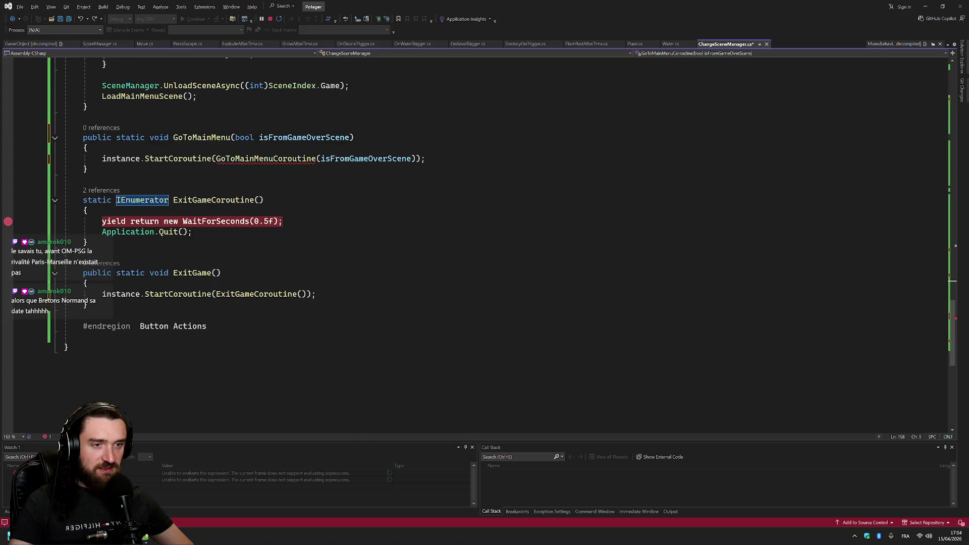
pyautogui.click(221, 272)
pyautogui.doubleClick(96, 200)
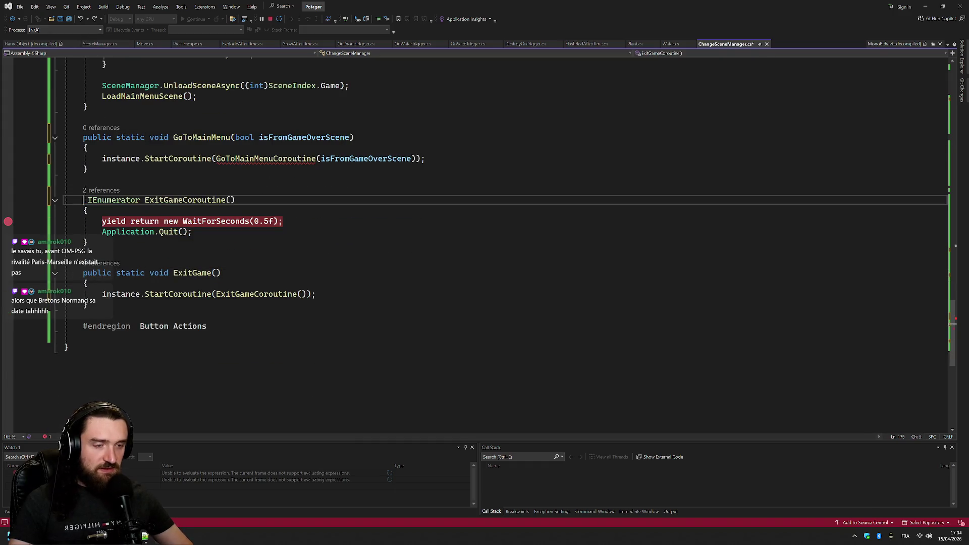
pyautogui.press('Delete')
pyautogui.hotkey('ctrl', 'z')
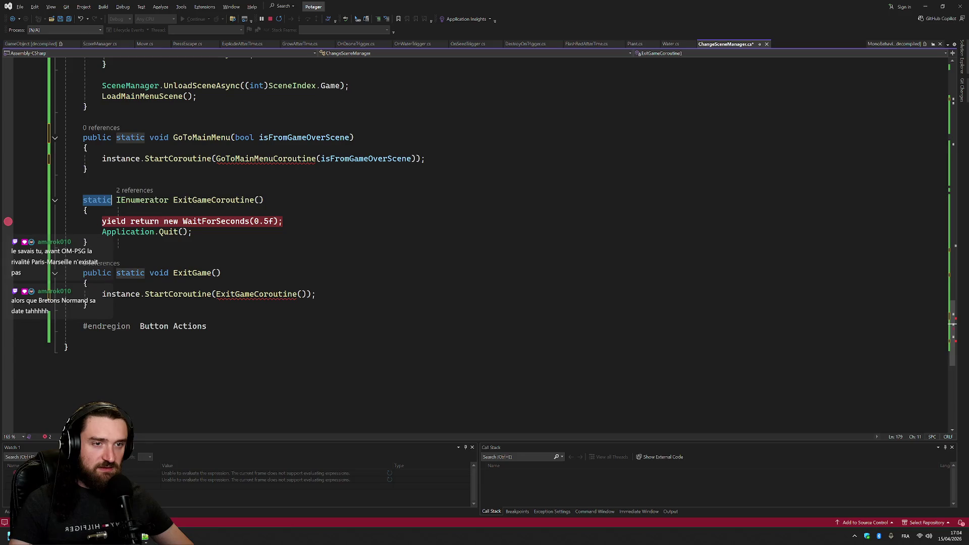
# Make GoToMainMenuCoroutine and LoadMainMenuScene static and save the script
pyautogui.scroll(3, 275, 254)
pyautogui.doubleClick(275, 255)
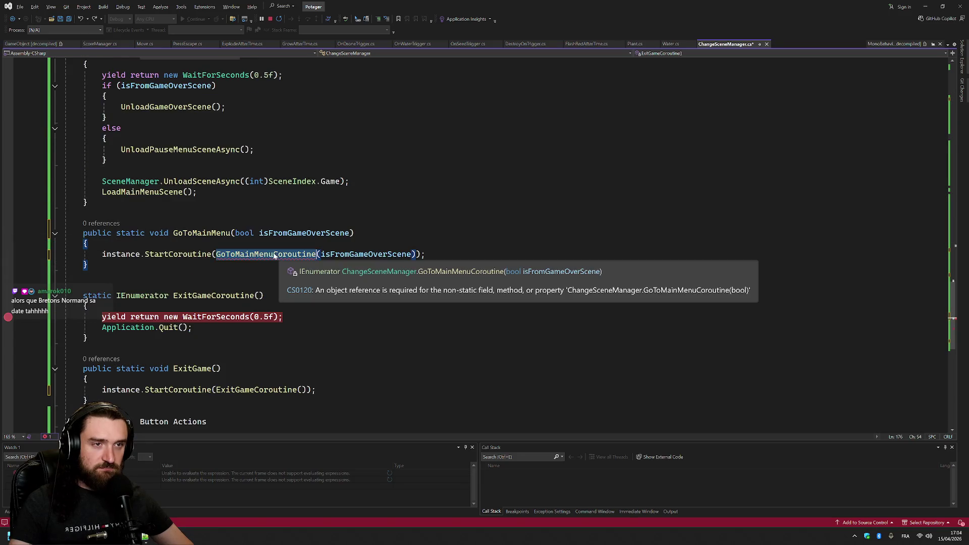
pyautogui.press('F12')
pyautogui.press('Home')
pyautogui.write('stat')
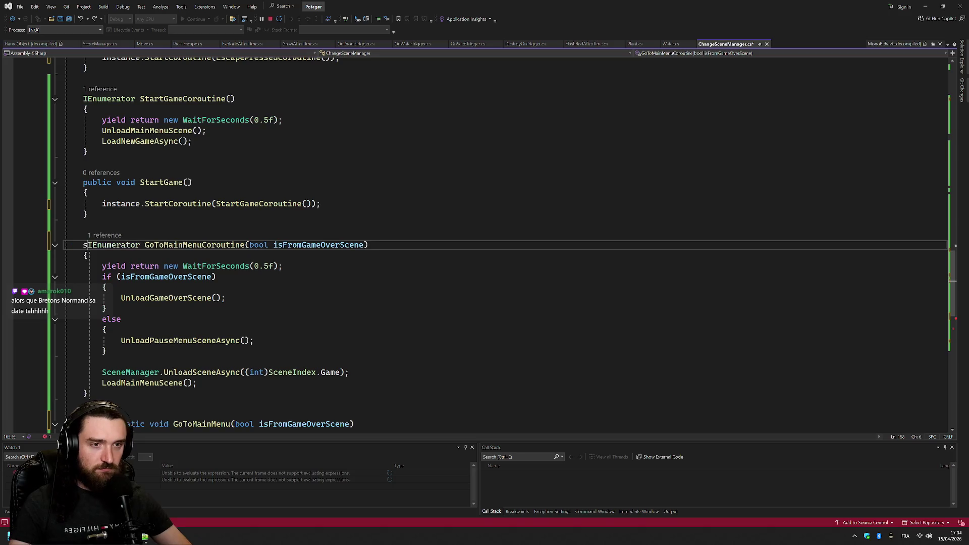
pyautogui.write('ic')
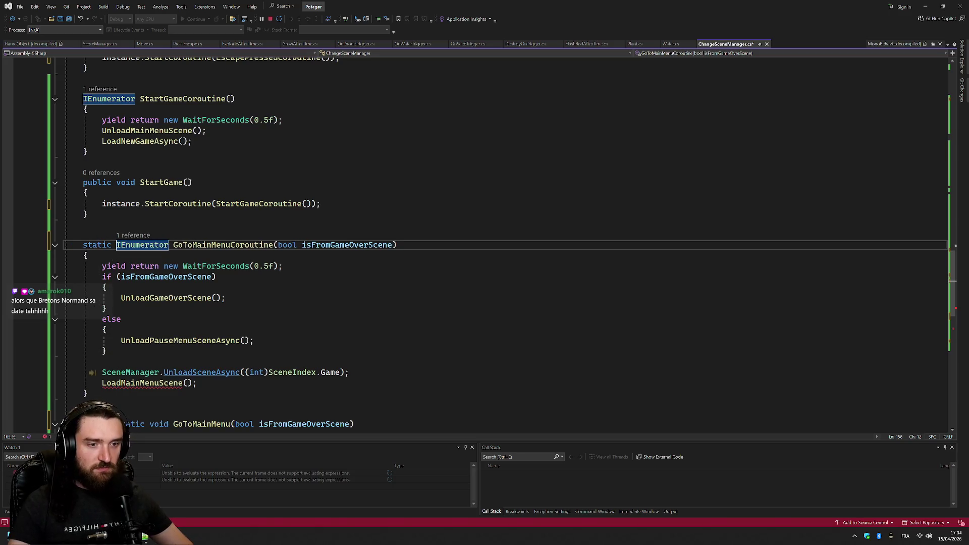
pyautogui.keyDown('ctrl'); pyautogui.click(152, 383); pyautogui.keyUp('ctrl')
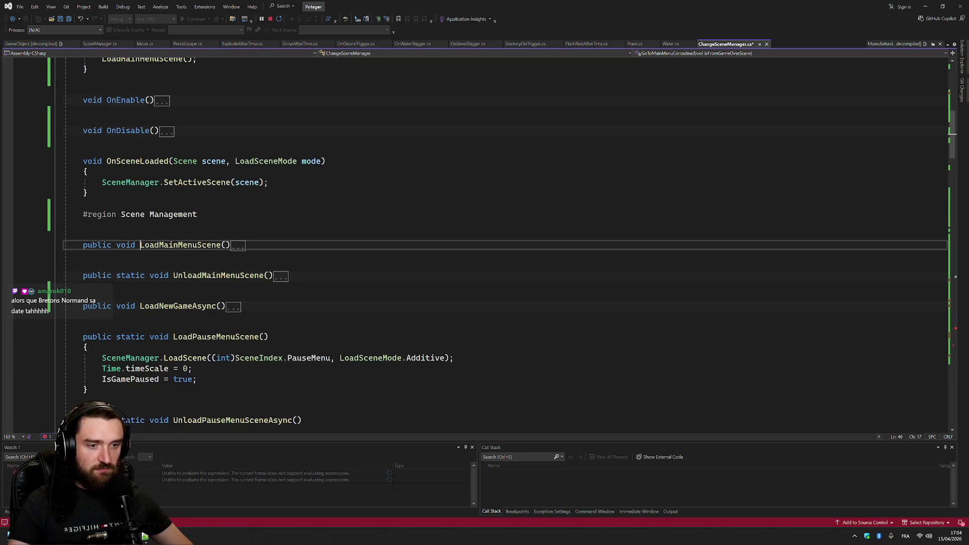
pyautogui.click(54, 246)
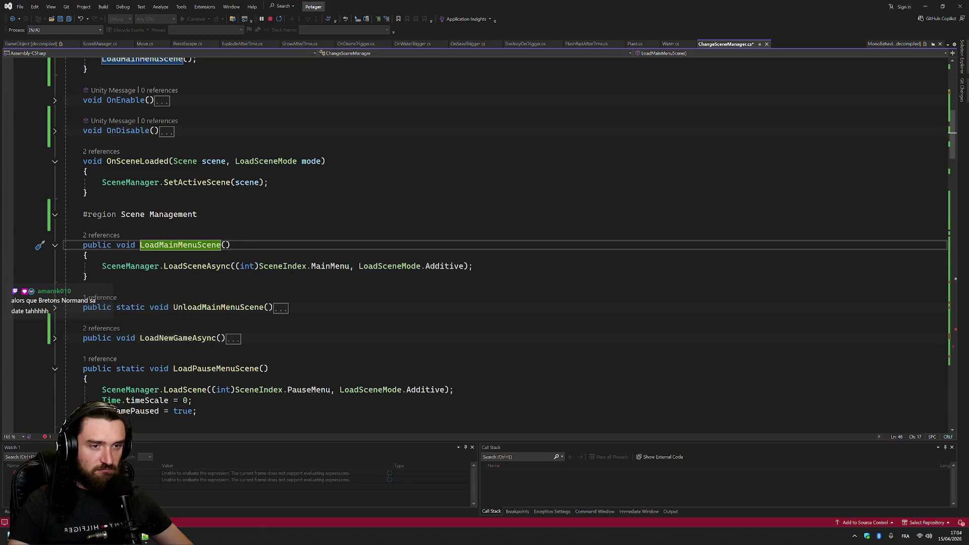
pyautogui.click(150, 245)
pyautogui.write('static')
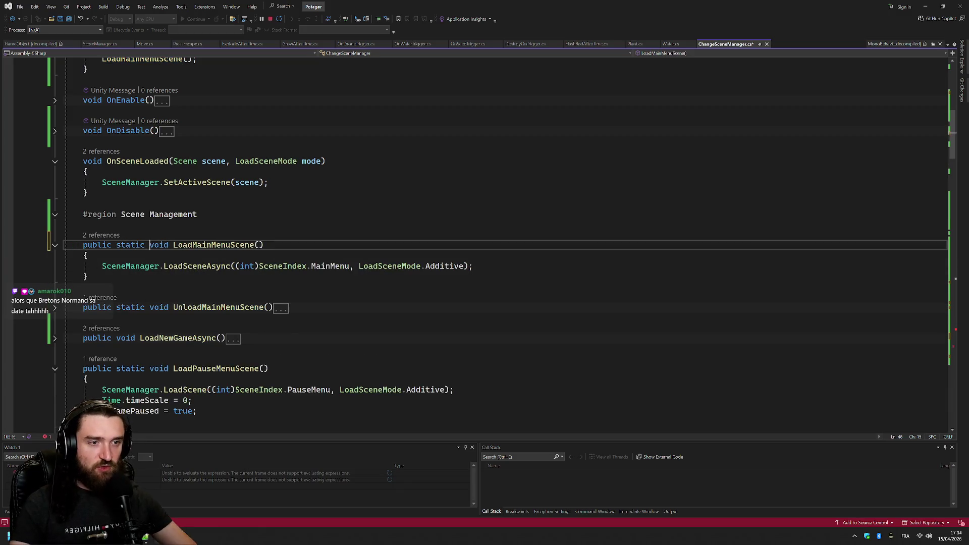
pyautogui.hotkey('ctrl', 's')
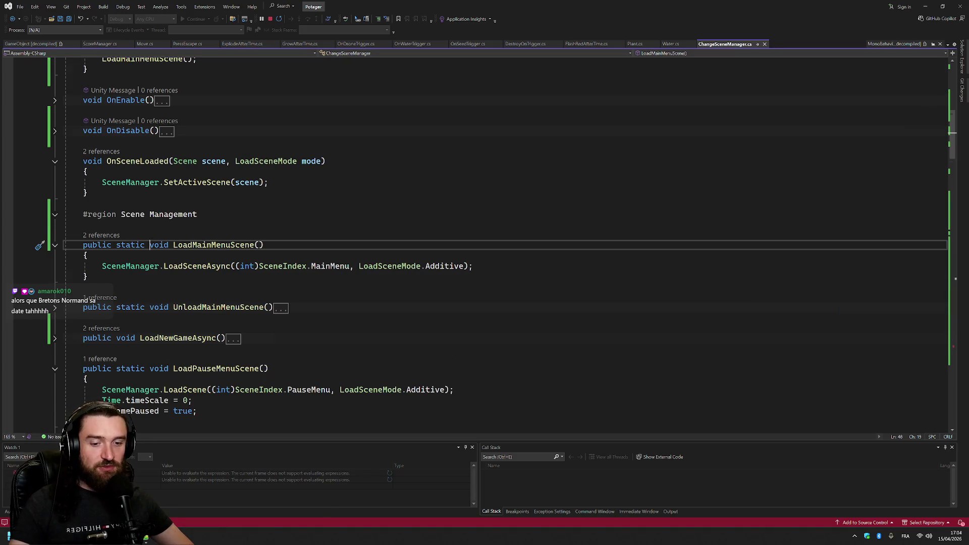
# Fold ExitGame, ExitGameCoroutine, GoToMainMenu and GoToMainMenuCoroutine, then make StartGame static
pyautogui.scroll(-20, 8, 186)
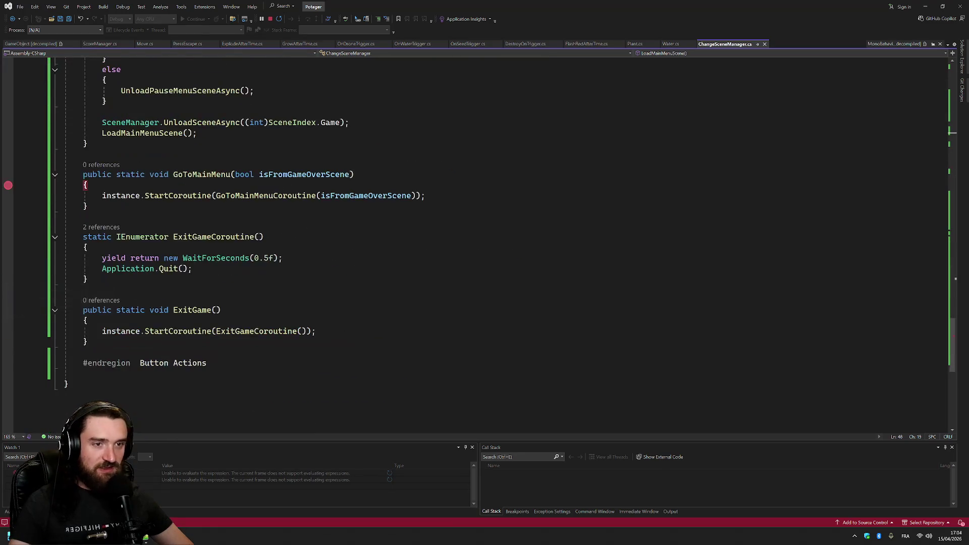
pyautogui.click(54, 310)
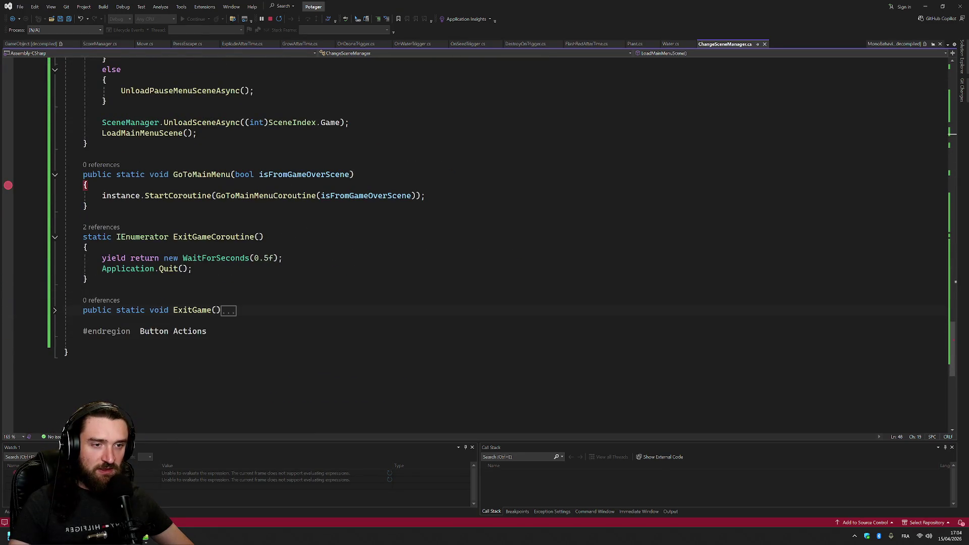
pyautogui.click(55, 237)
pyautogui.scroll(5, 54, 237)
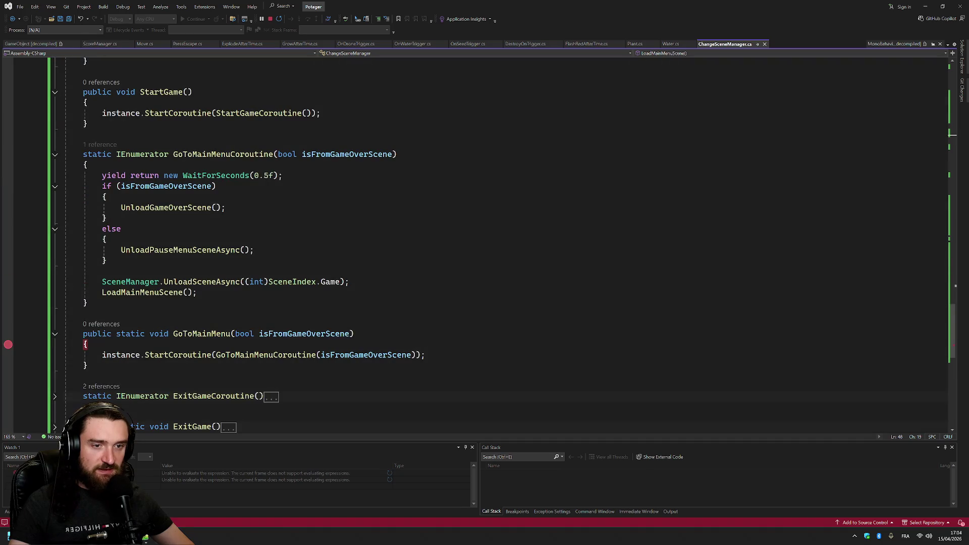
pyautogui.click(41, 344)
pyautogui.click(55, 333)
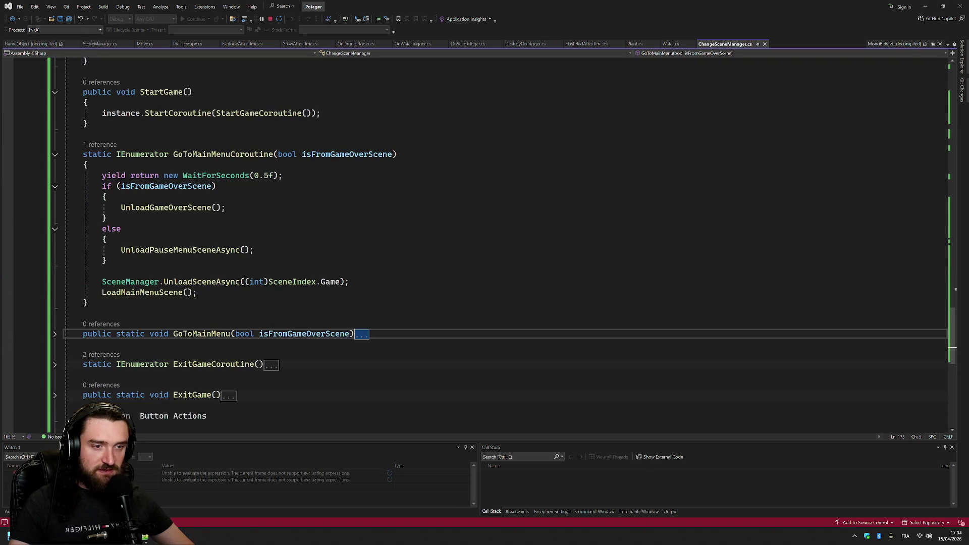
pyautogui.scroll(3, 54, 334)
pyautogui.click(54, 250)
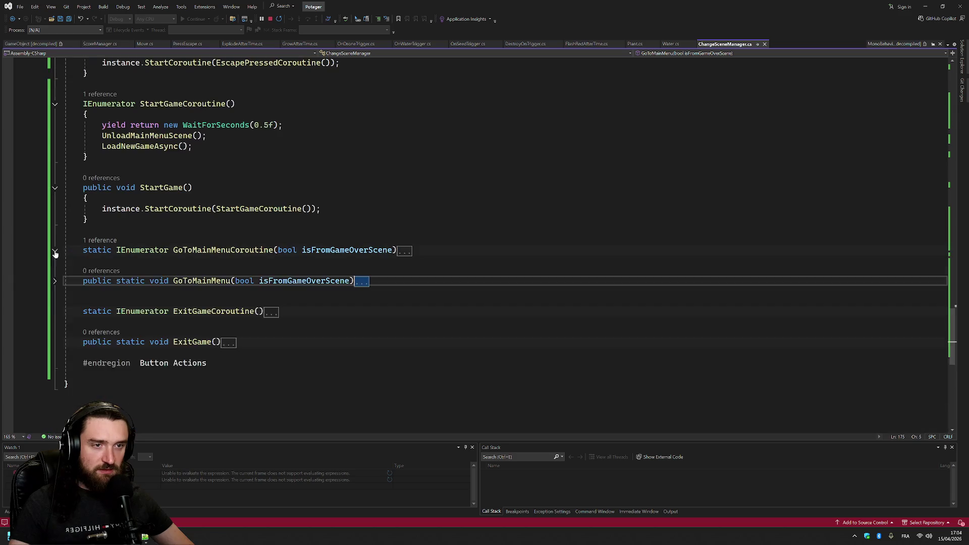
pyautogui.scroll(4, 55, 250)
pyautogui.click(117, 315)
pyautogui.write('static')
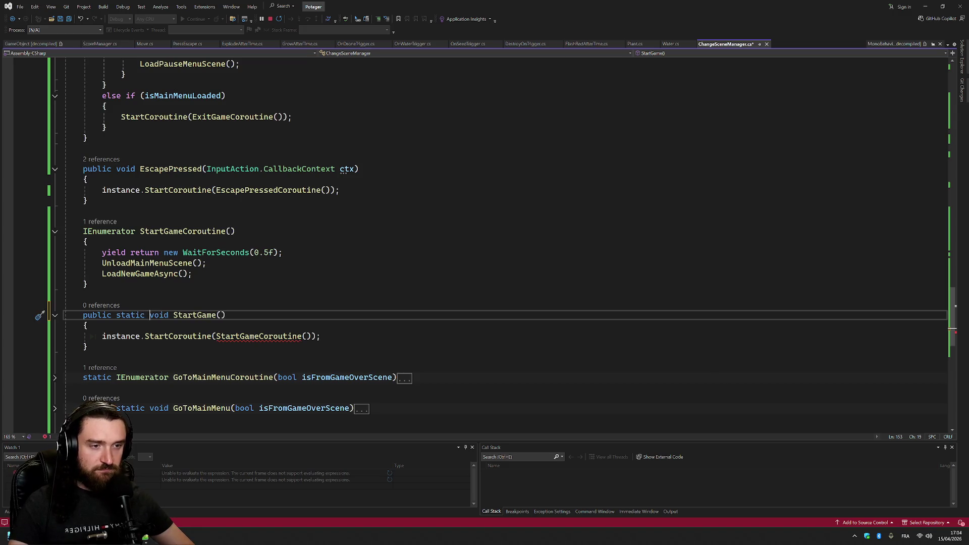
# Make StartGameCoroutine and LoadNewGameAsync static and save ChangeSceneManager.cs
pyautogui.click(83, 231)
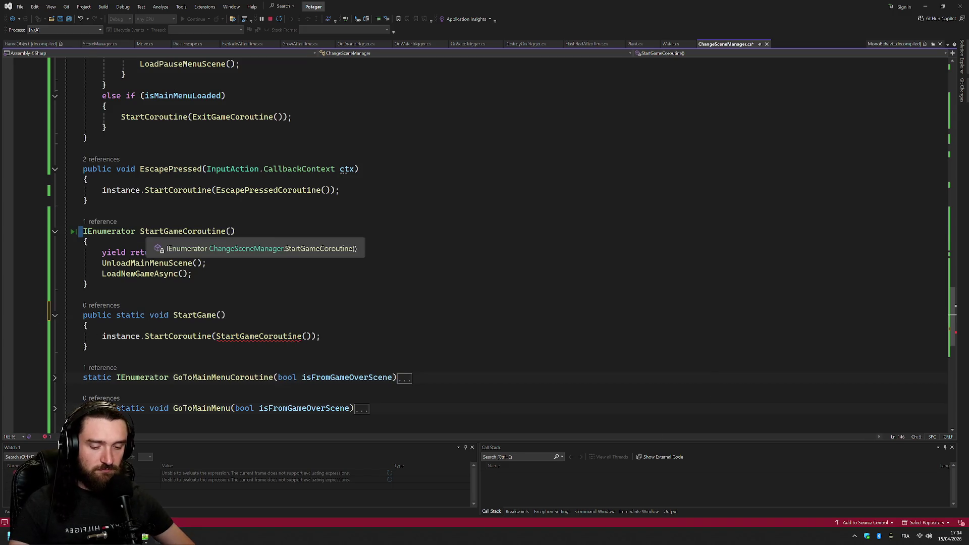
pyautogui.write('static')
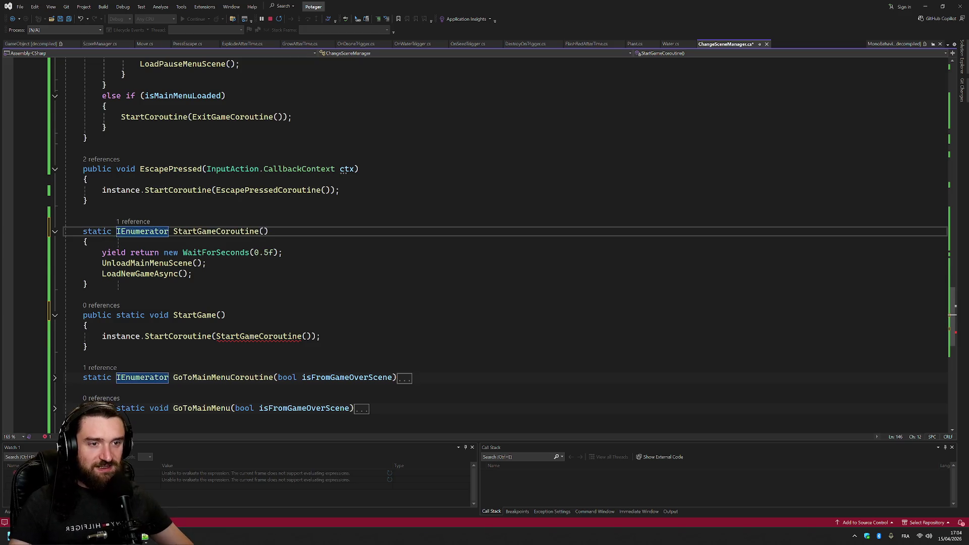
pyautogui.keyDown('ctrl'); pyautogui.click(146, 274); pyautogui.keyUp('ctrl')
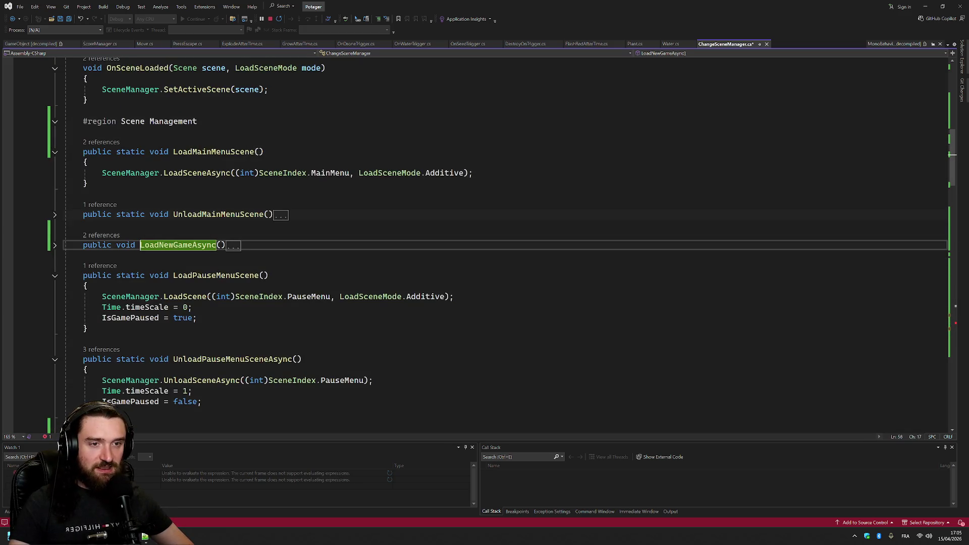
pyautogui.click(54, 245)
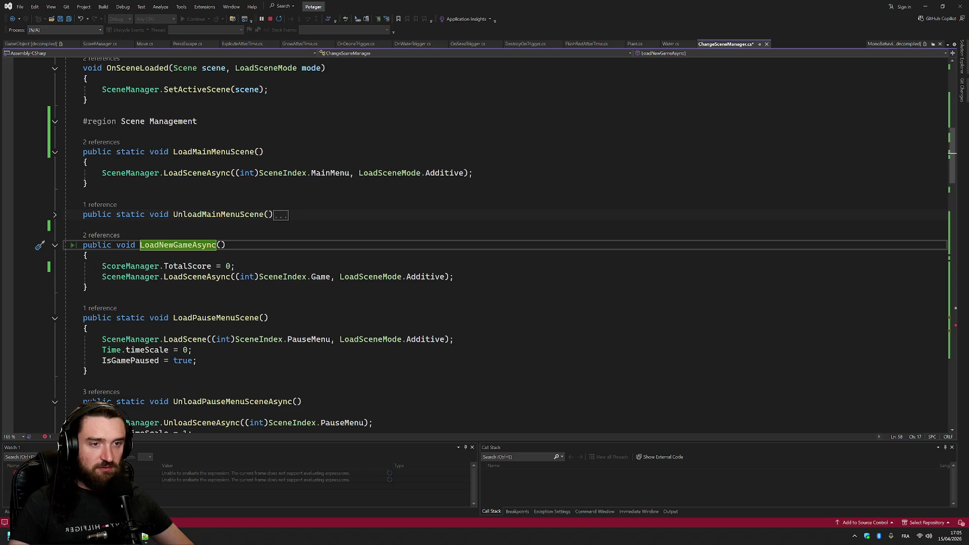
pyautogui.click(126, 246)
pyautogui.write('static')
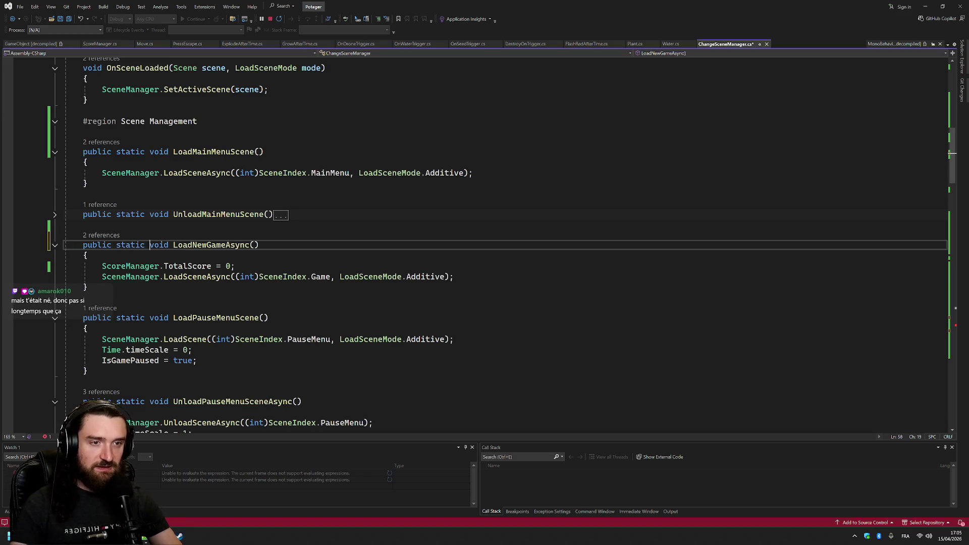
pyautogui.hotkey('ctrl', 's')
# Add 'static' to the EscapePressed and EscapePressedCoroutine declarations
pyautogui.scroll(-15, 384, 277)
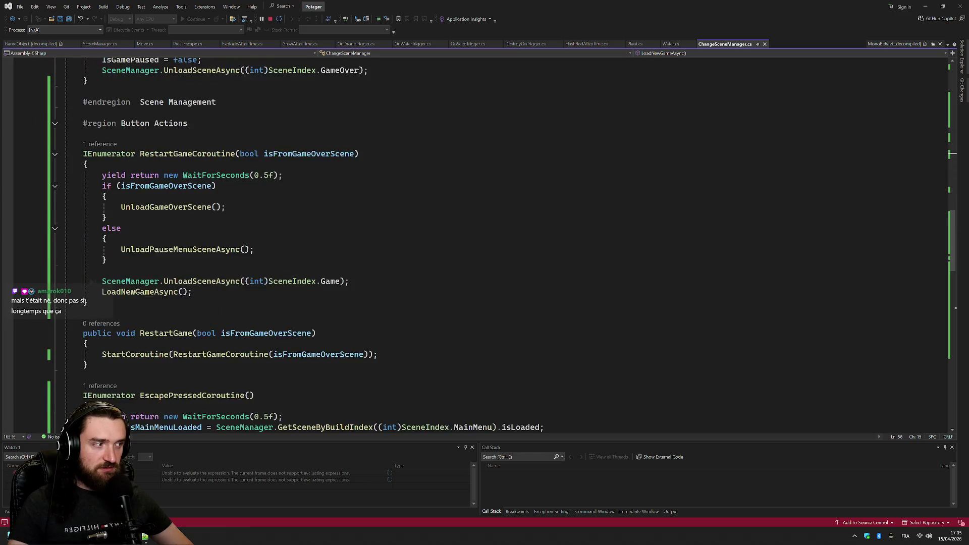
pyautogui.scroll(-13, 485, 242)
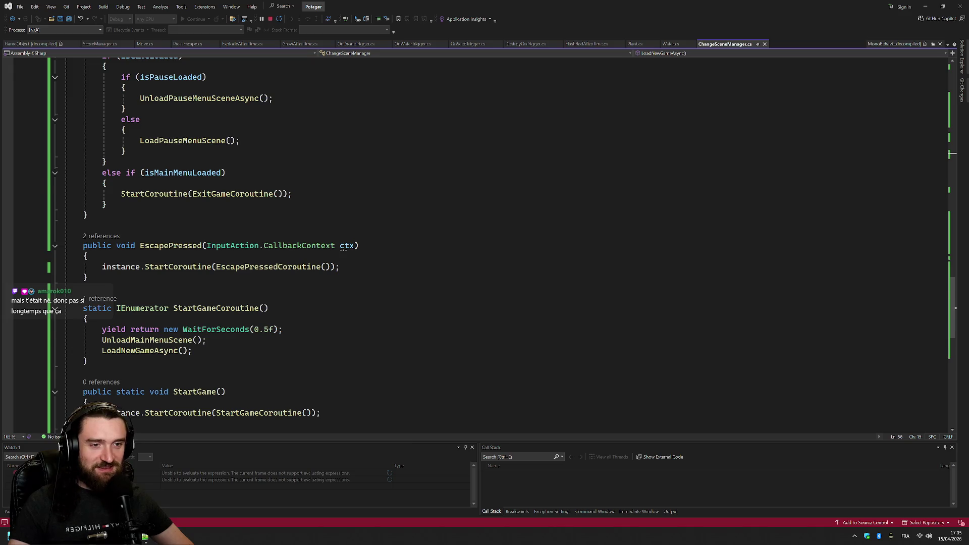
pyautogui.scroll(-3, 485, 242)
pyautogui.moveTo(121, 171)
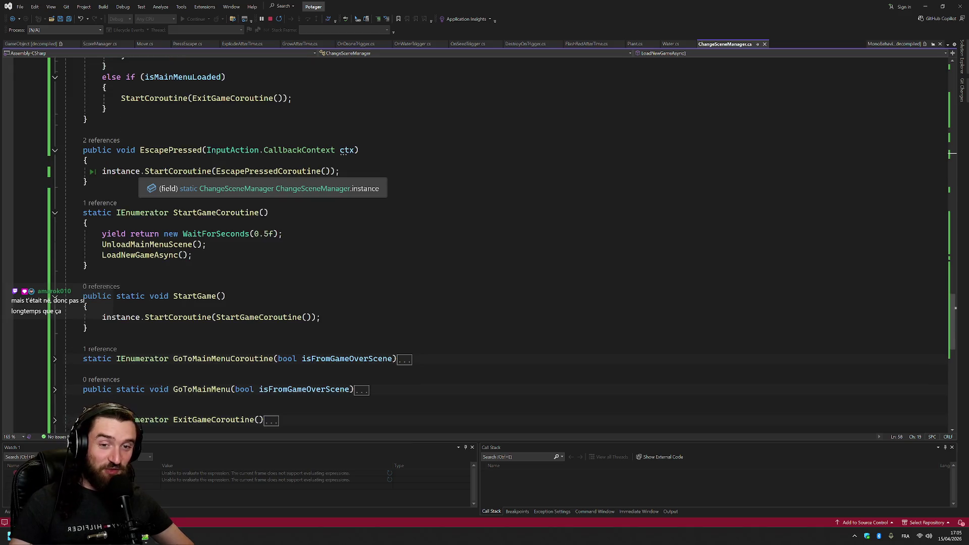
pyautogui.scroll(3, 484, 243)
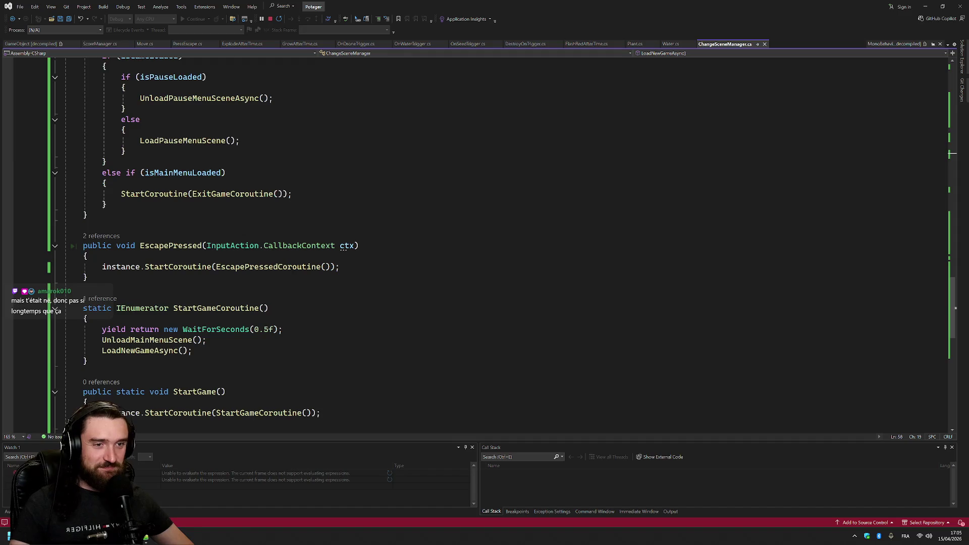
pyautogui.click(117, 246)
pyautogui.write('static')
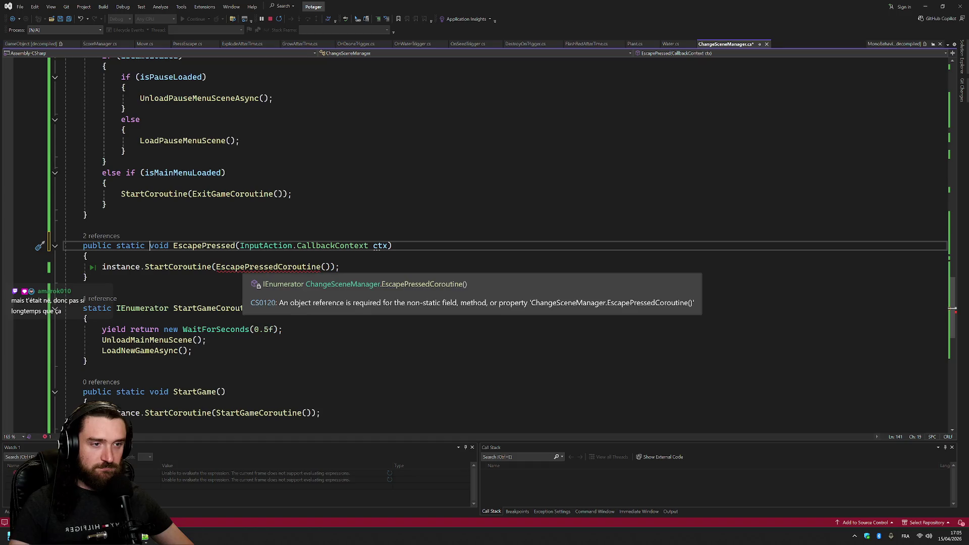
pyautogui.scroll(5, 268, 267)
pyautogui.click(82, 140)
pyautogui.write('static IEnumerator EscapePressedCoroutine(')
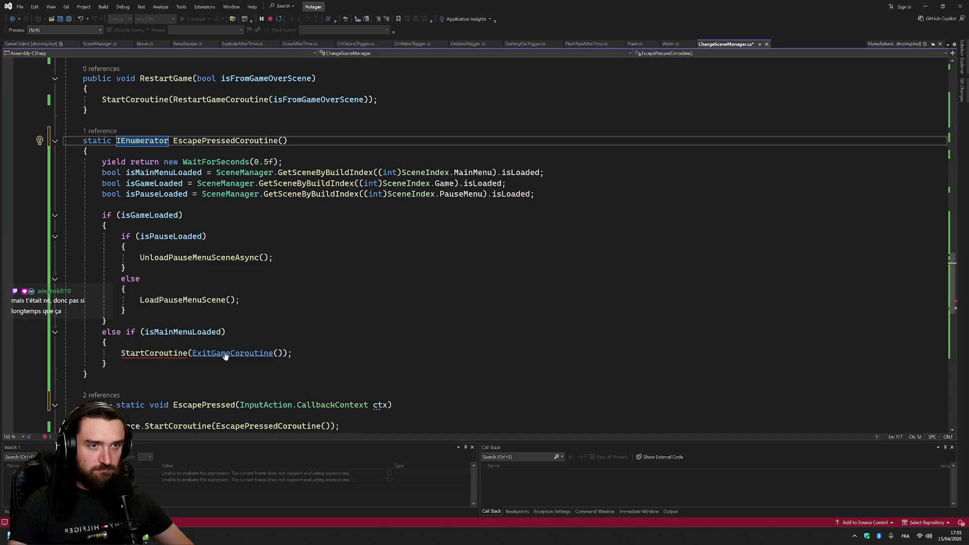
# Prefix the StartCoroutine call for ExitGameCoroutine with 'instance.'
pyautogui.moveTo(162, 353)
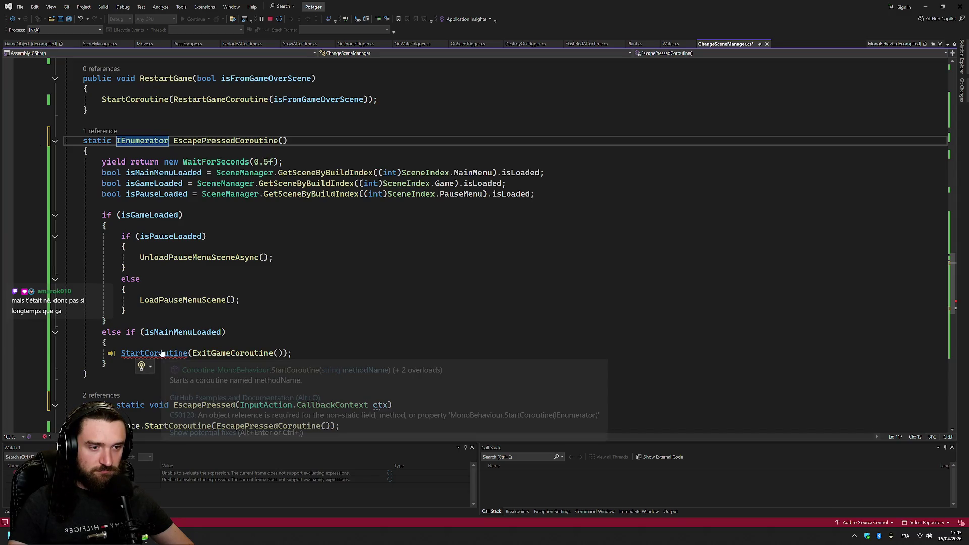
pyautogui.click(121, 353)
pyautogui.write('instance.')
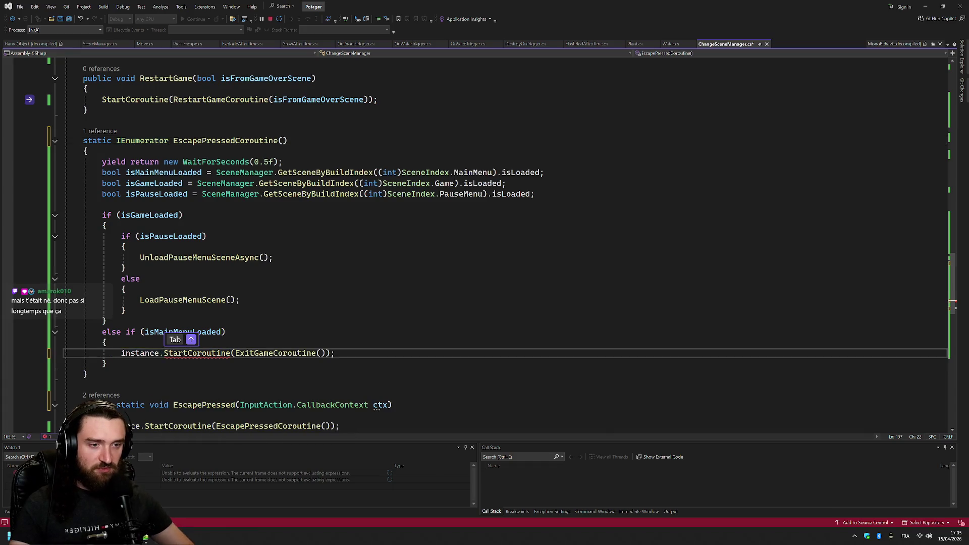
pyautogui.click(125, 289)
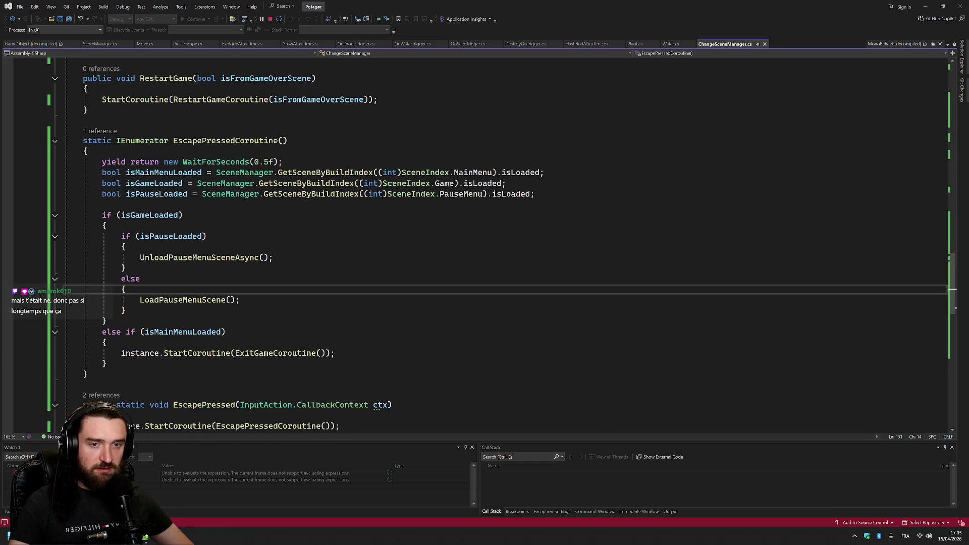
pyautogui.scroll(-3, 475, 242)
pyautogui.scroll(12, 475, 242)
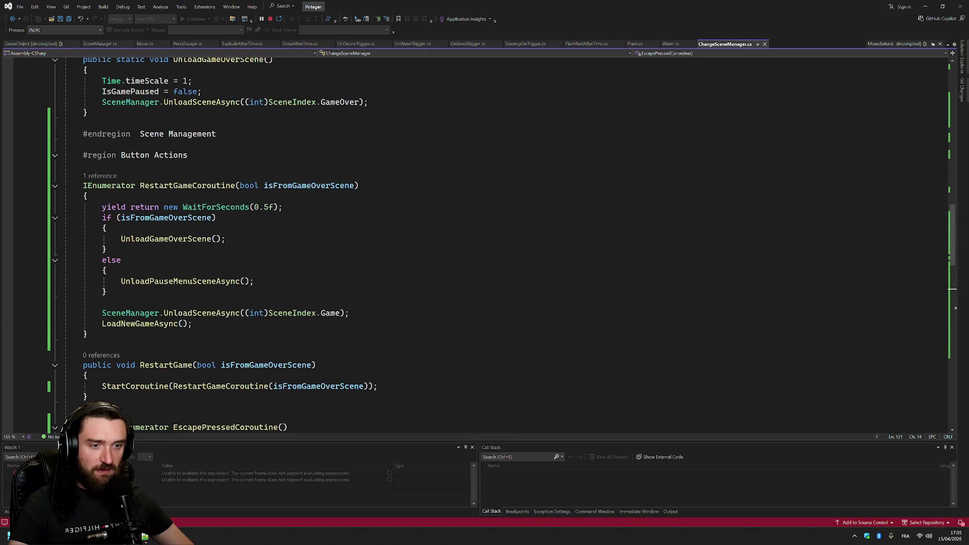
# Make RestartGame static and paste the same 'static' keyword onto RestartGameCoroutine
pyautogui.click(112, 365)
pyautogui.write('static')
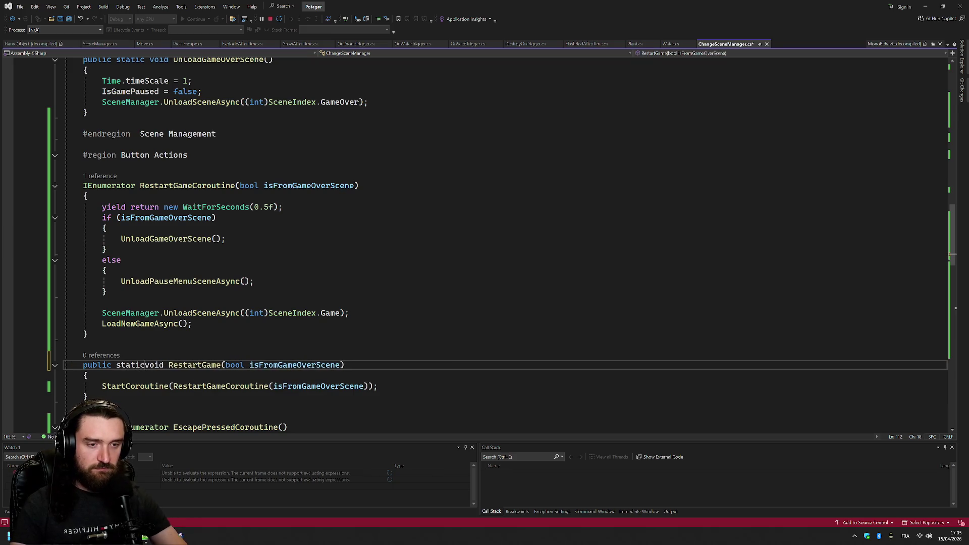
pyautogui.hotkey('shift', 'Left')
pyautogui.hotkey('shift', 'Left')
pyautogui.hotkey('shift', 'Left')
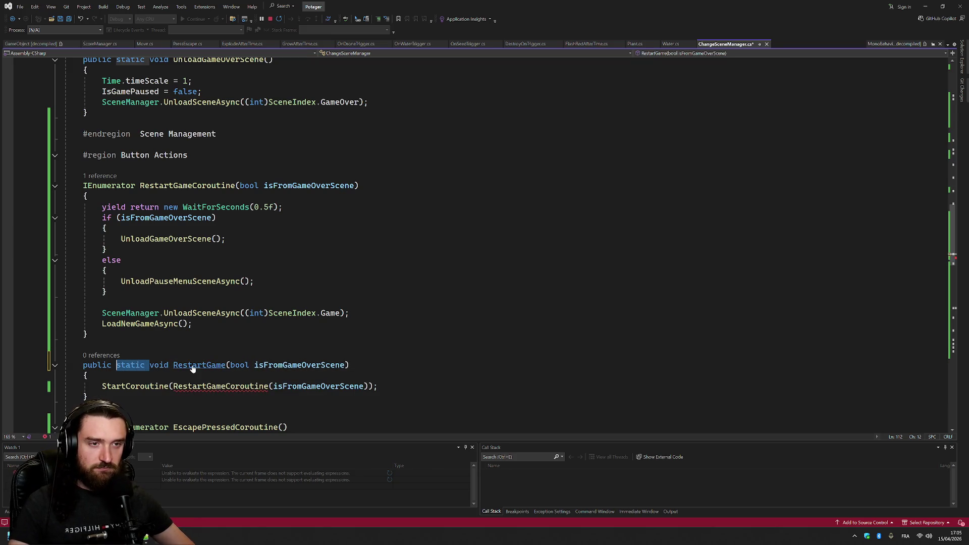
pyautogui.hotkey('ctrl', 'c')
pyautogui.click(82, 185)
pyautogui.hotkey('ctrl', 'v')
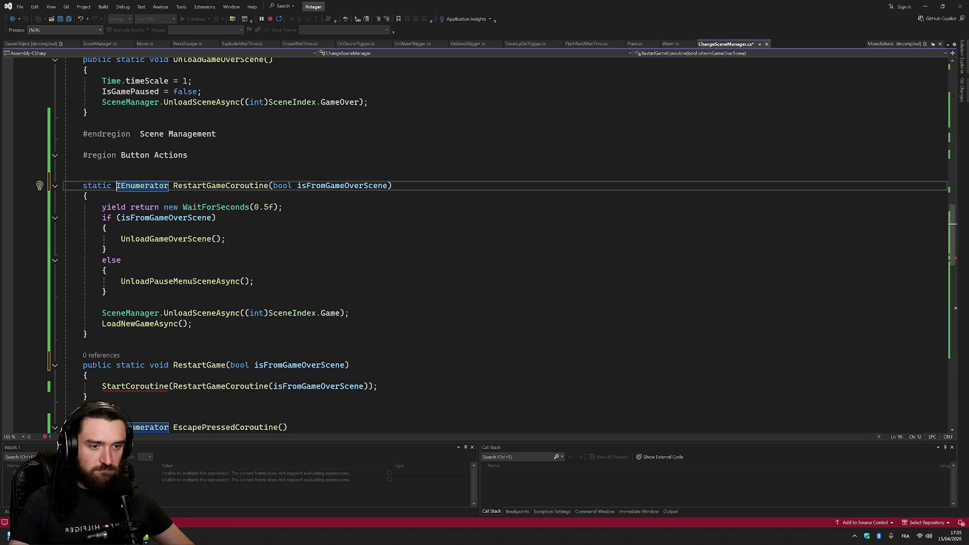
# Prefix RestartGame's StartCoroutine call with 'instance.' and save the file
pyautogui.click(102, 386)
pyautogui.write('instance.')
pyautogui.click(107, 250)
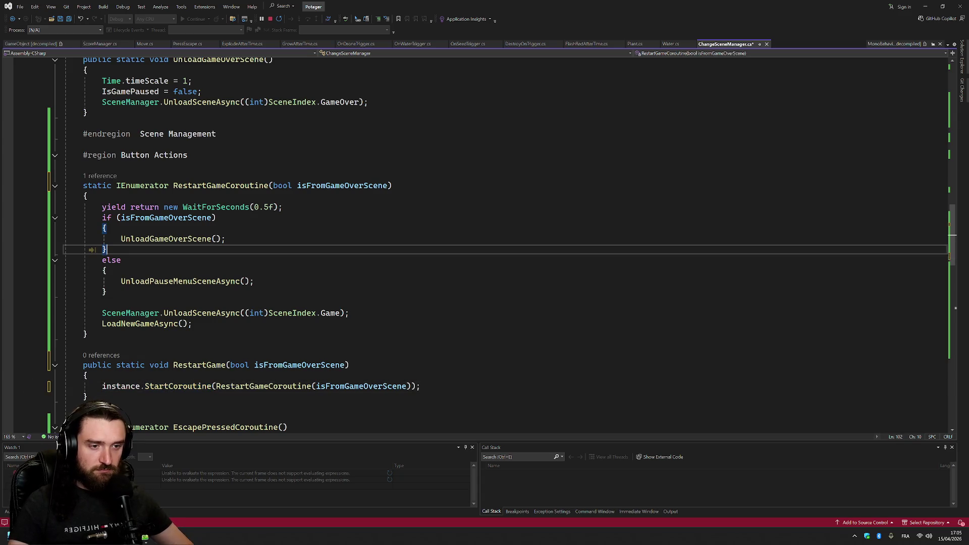
pyautogui.hotkey('ctrl', 's')
pyautogui.scroll(-15, 485, 242)
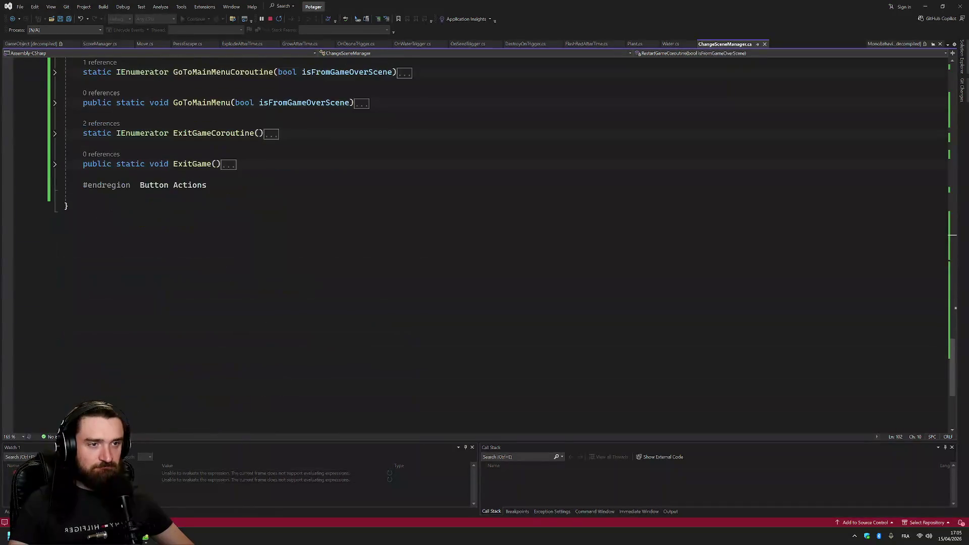
pyautogui.scroll(6, 485, 242)
pyautogui.scroll(15, 484, 242)
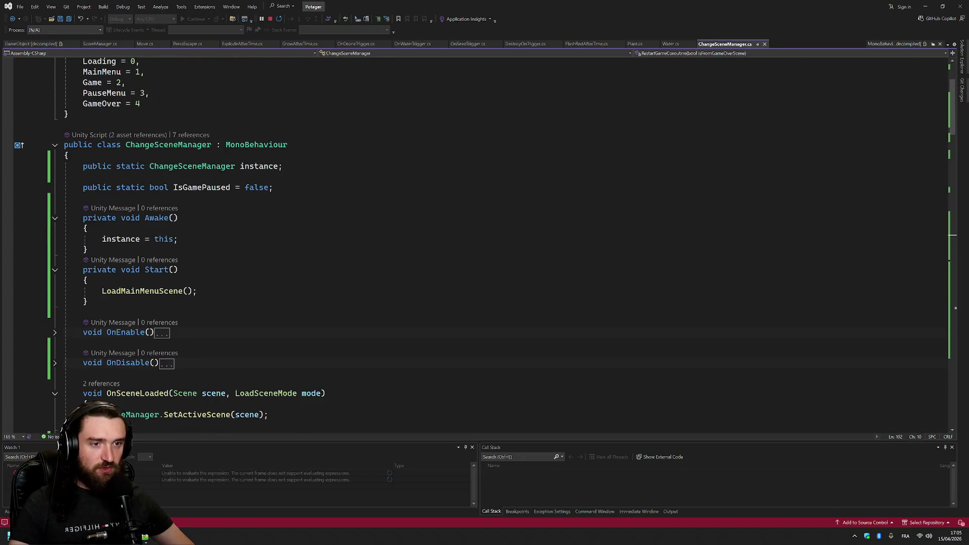
# Close the decompiled MonoBehaviour tab and switch to ScoreManager.cs
pyautogui.click(904, 44)
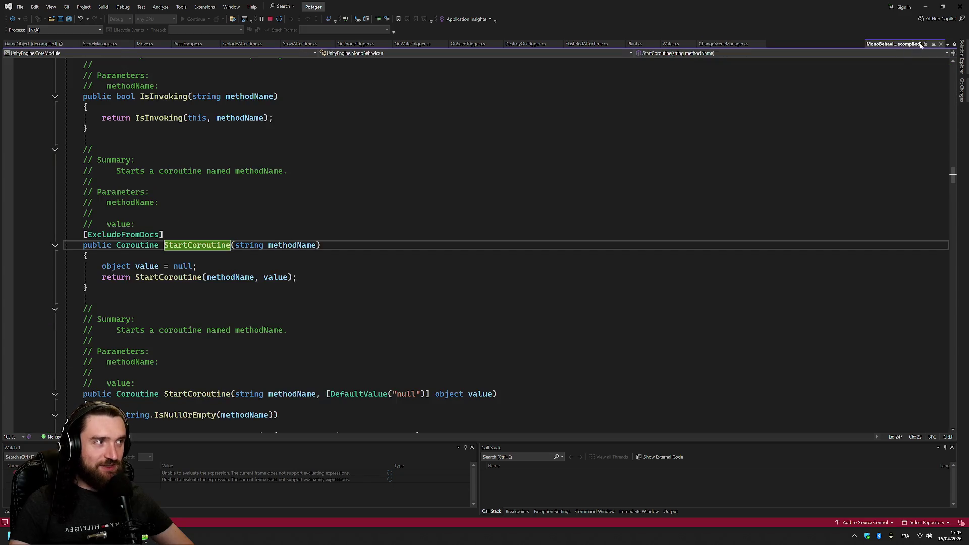
pyautogui.click(940, 44)
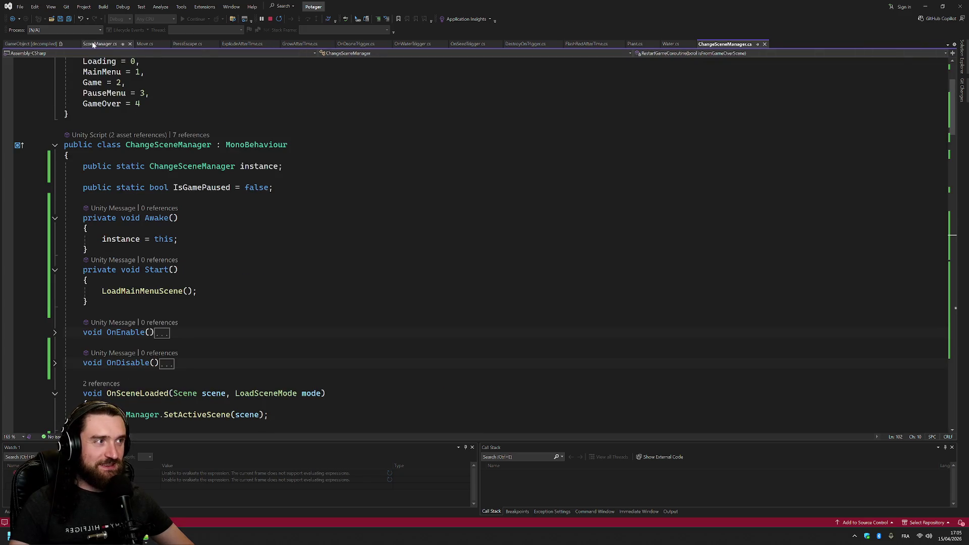
pyautogui.click(95, 45)
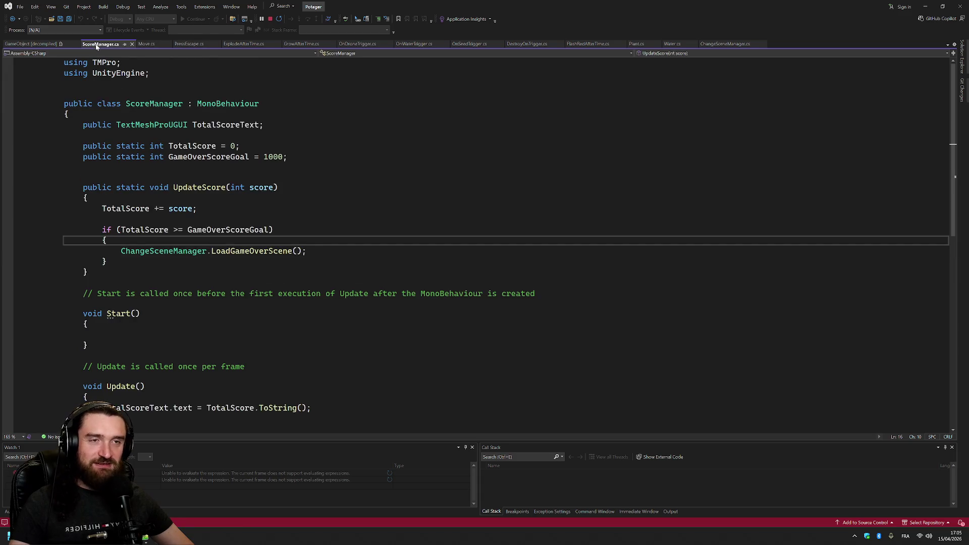
pyautogui.scroll(-7, 485, 242)
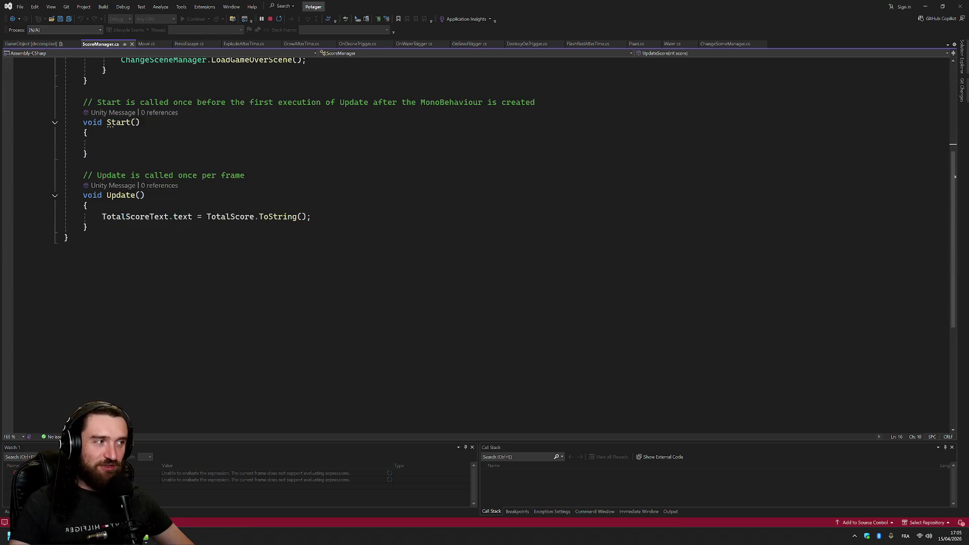
pyautogui.scroll(6, 484, 242)
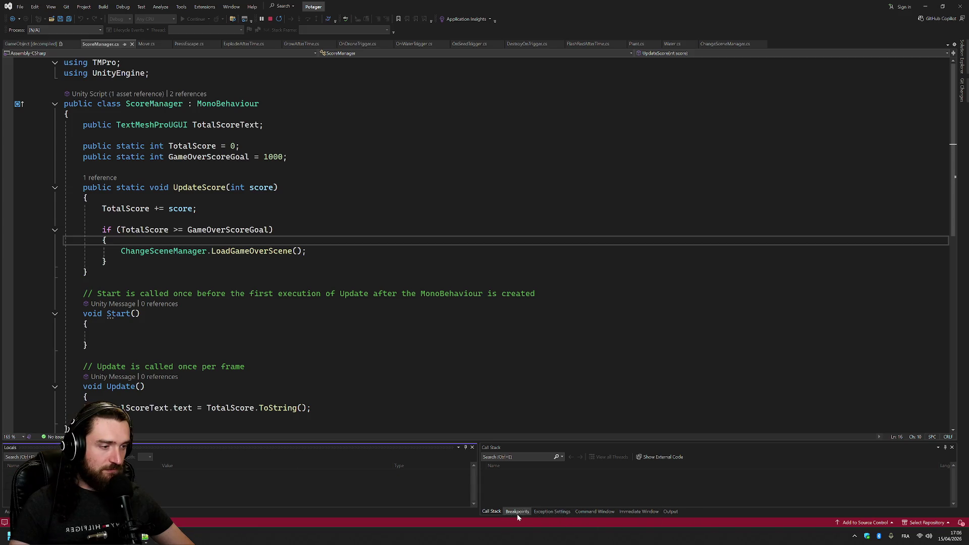
# Dismiss the window management menu and review the LoadGameOverScene call in UpdateScore
pyautogui.rightClick(337, 504)
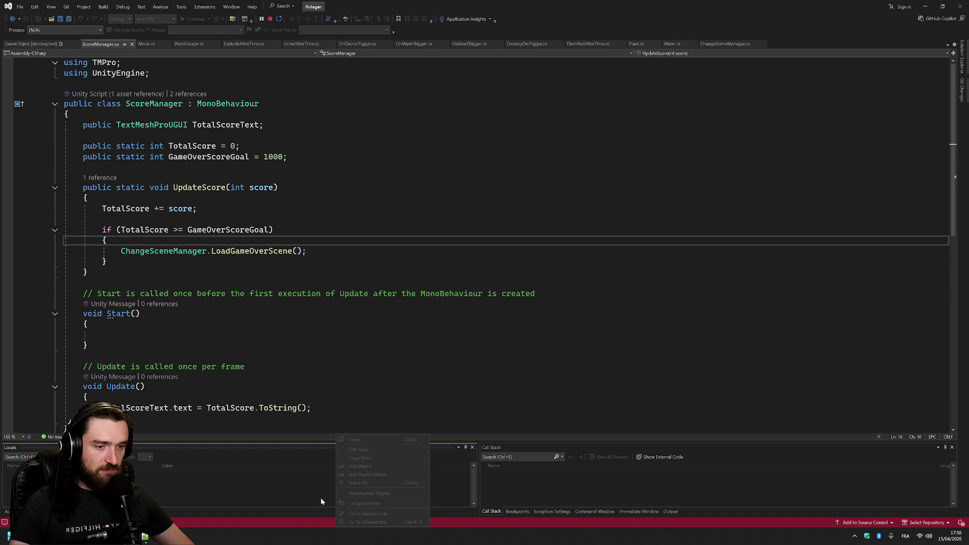
pyautogui.click(231, 6)
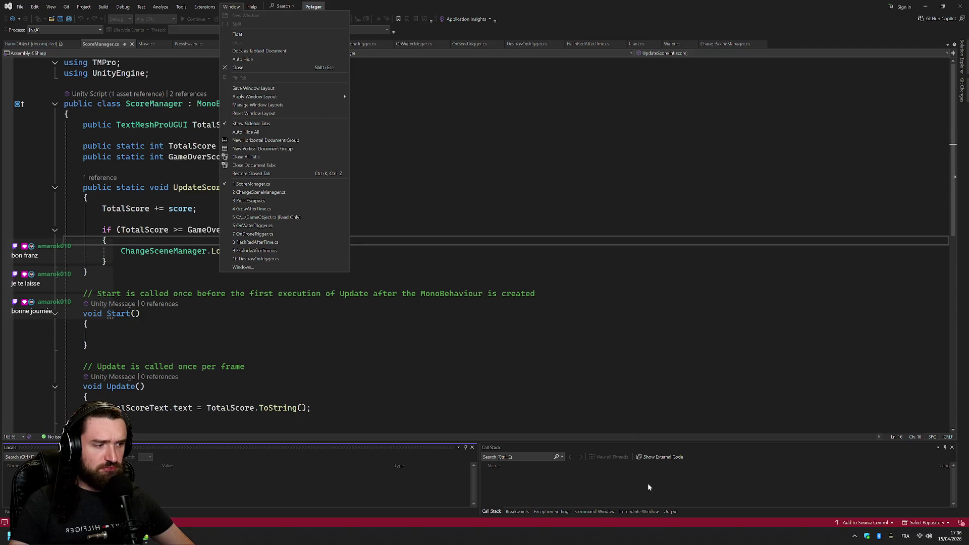
pyautogui.press('Escape')
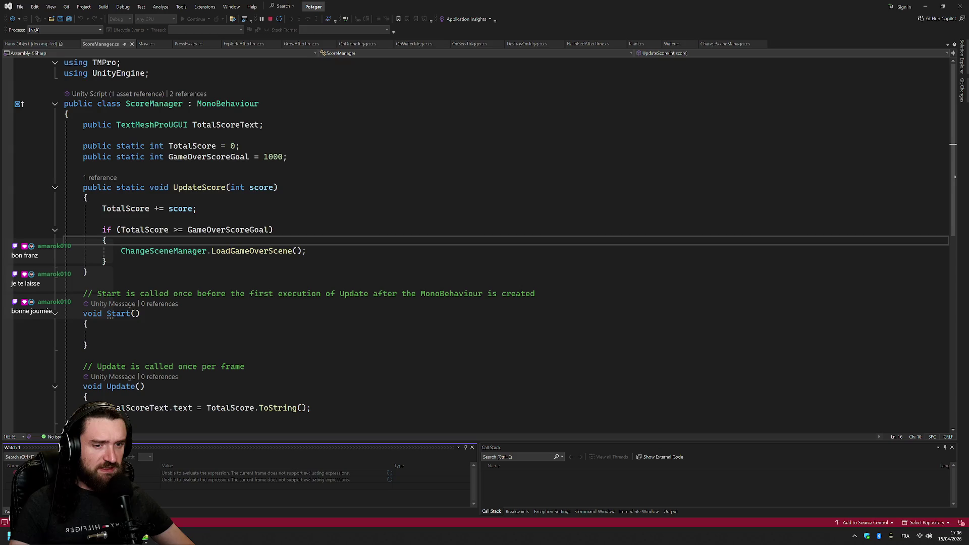
pyautogui.click(307, 251)
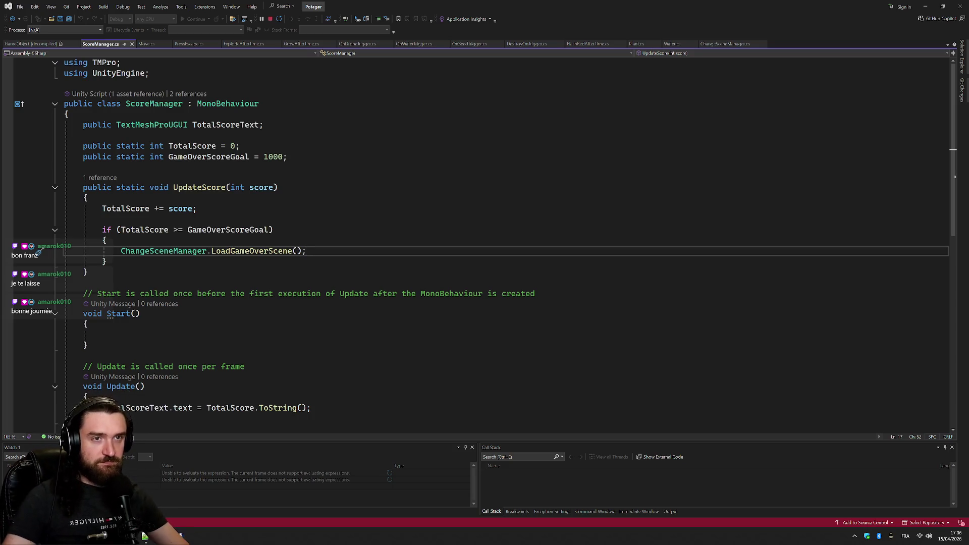
pyautogui.click(30, 44)
# Close the decompiled GameObject and Move.cs tabs, leaving PressEscape.cs displayed
pyautogui.click(68, 45)
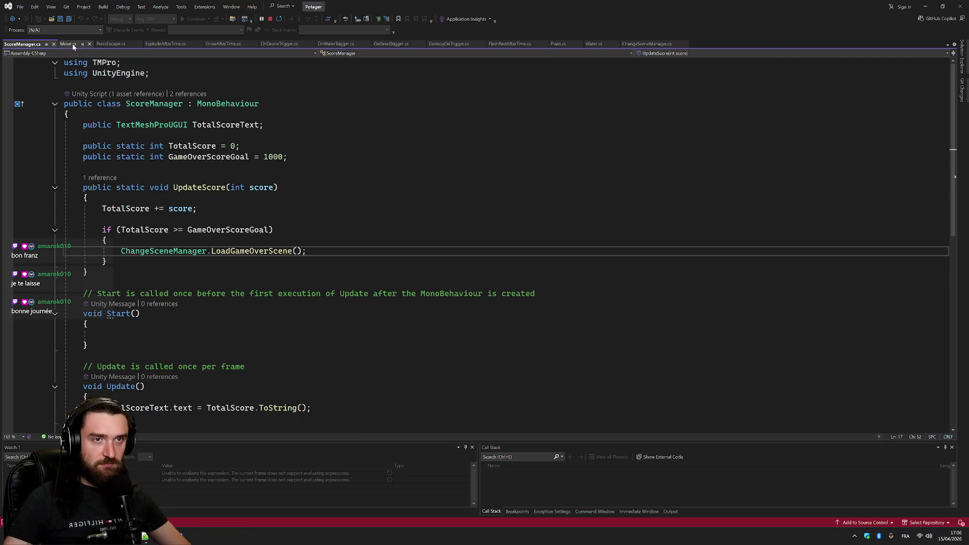
pyautogui.click(68, 43)
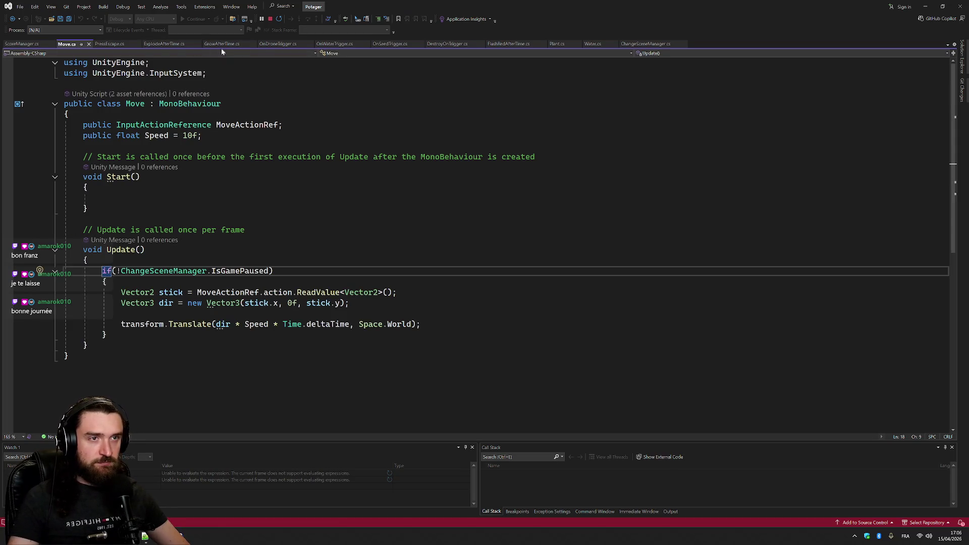
pyautogui.click(89, 44)
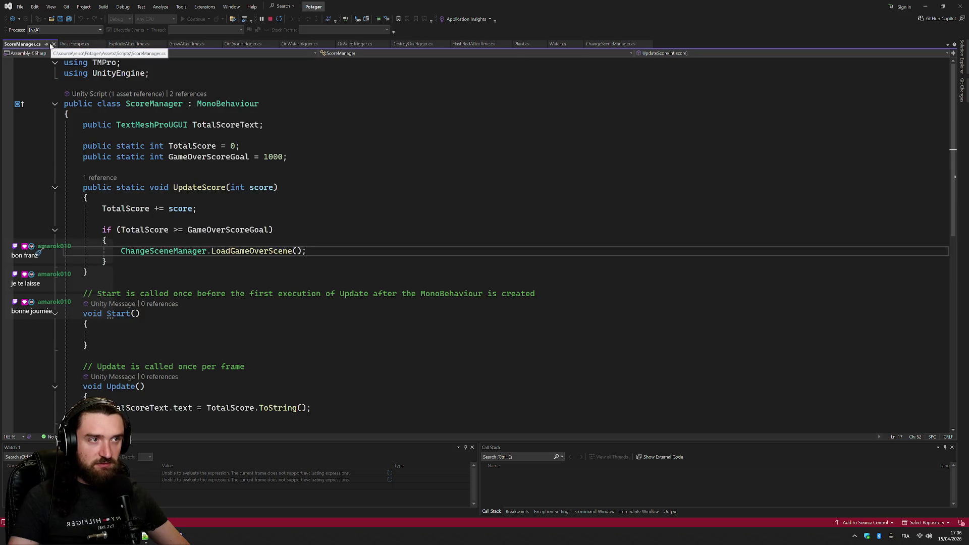
pyautogui.click(75, 44)
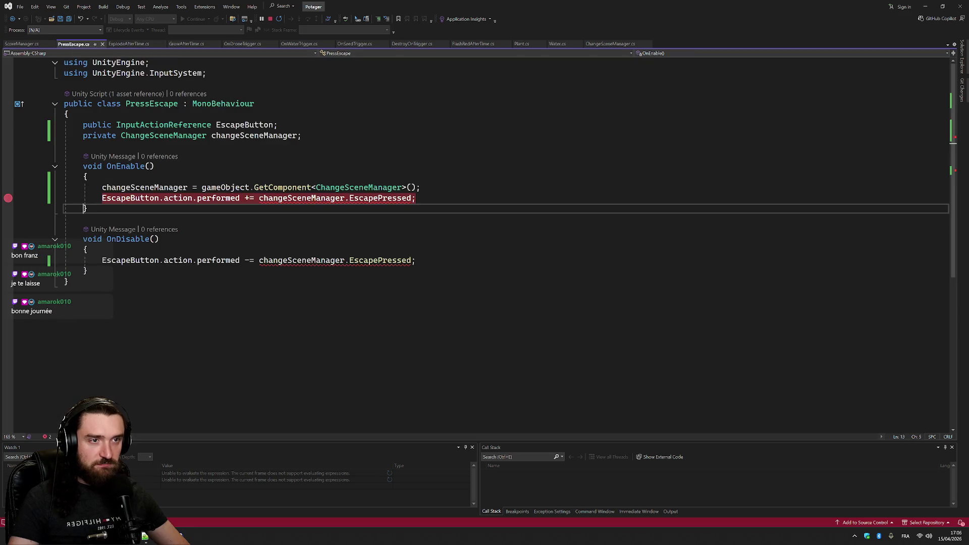
# Delete PressEscape's private ChangeSceneManager field so references use the static ChangeSceneManager class
pyautogui.doubleClick(163, 135)
pyautogui.press('BackSpace')
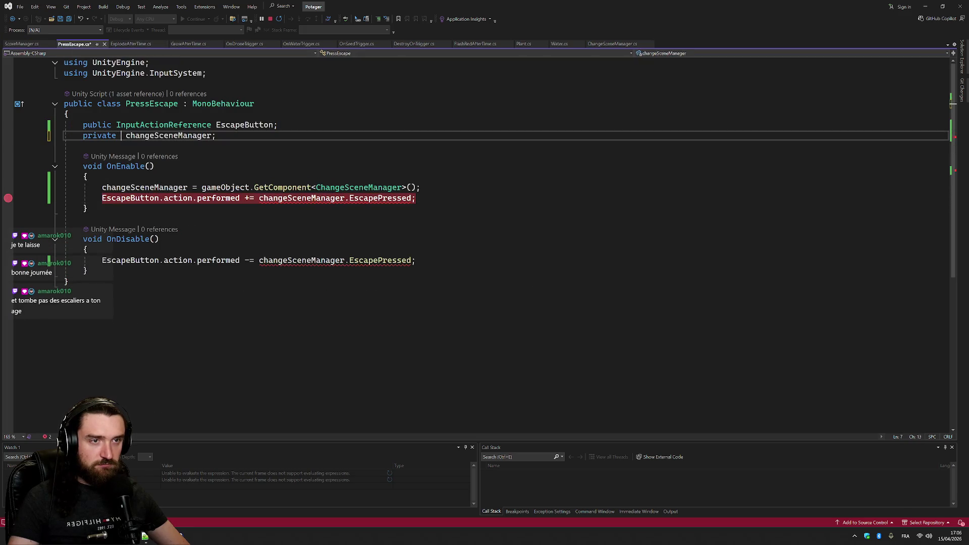
pyautogui.press('Home')
pyautogui.hotkey('shift', 'Down')
pyautogui.press('Delete')
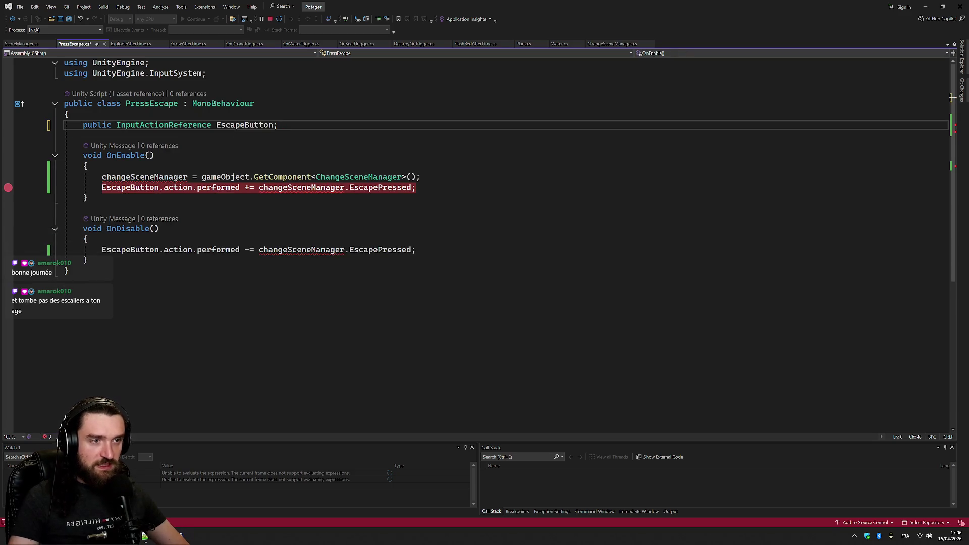
pyautogui.write('CC')
# Remove the GetComponent assignment line, save PressEscape.cs, and bring up ExplodeAfterTime.cs
pyautogui.press('Up')
pyautogui.press('Up')
pyautogui.press('Up')
pyautogui.press('End')
pyautogui.hotkey('shift', 'Up')
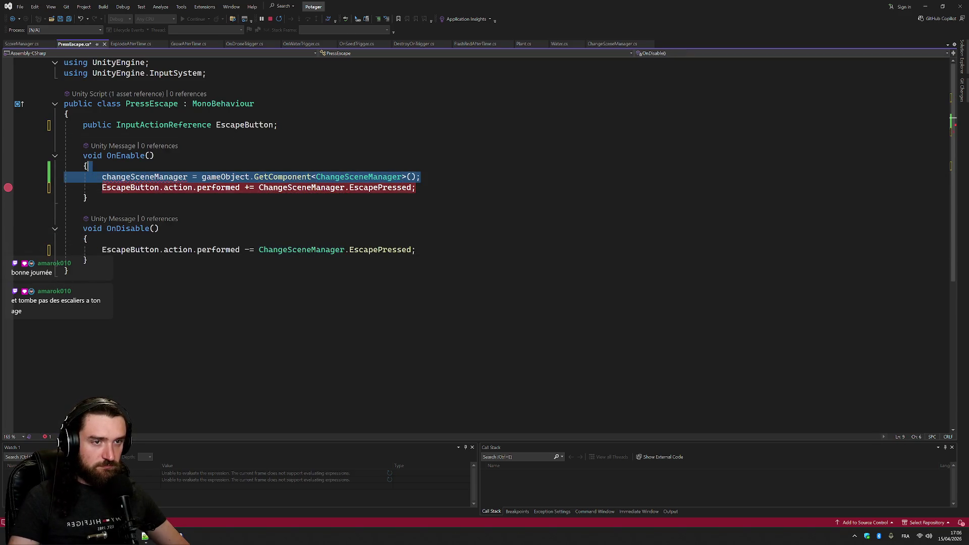
pyautogui.press('Delete')
pyautogui.hotkey('ctrl', 's')
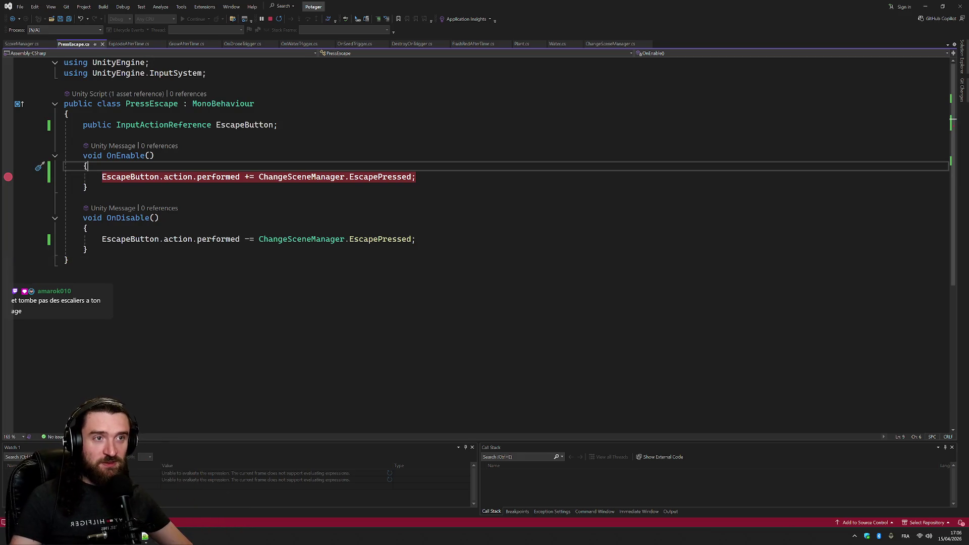
pyautogui.click(83, 135)
pyautogui.click(130, 44)
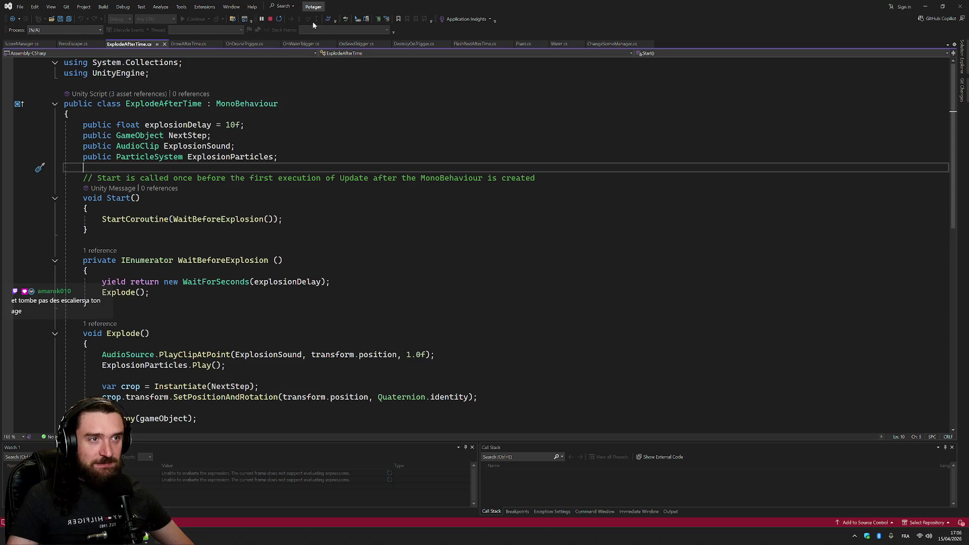
# Glance at Unity, return to Visual Studio, then go to the Unity editor showing MainMenu
pyautogui.hotkey('alt', 'Tab')
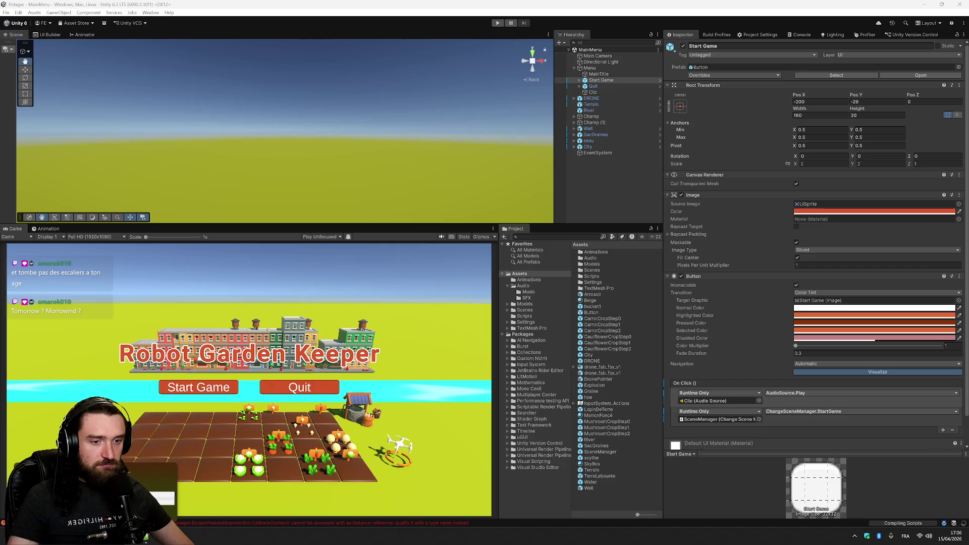
pyautogui.hotkey('alt', 'Tab')
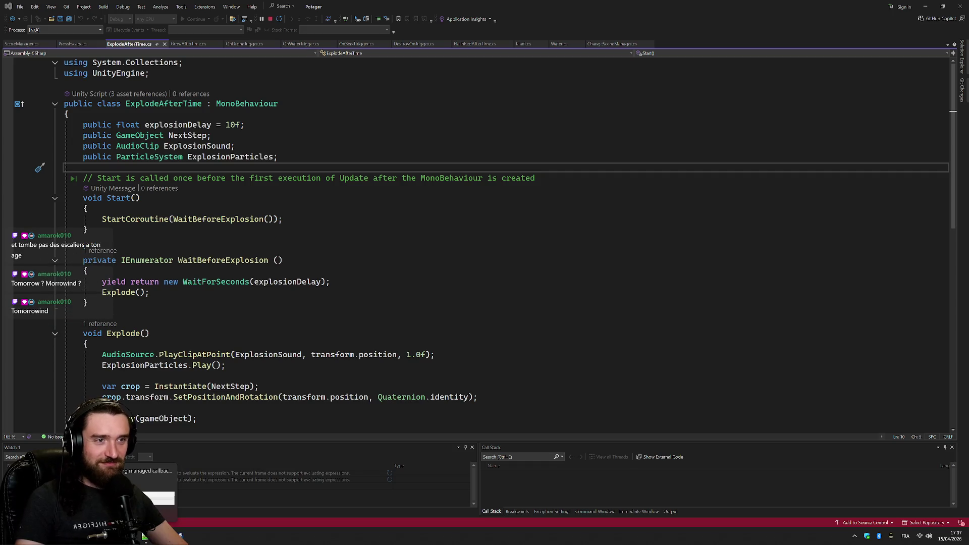
pyautogui.click(388, 178)
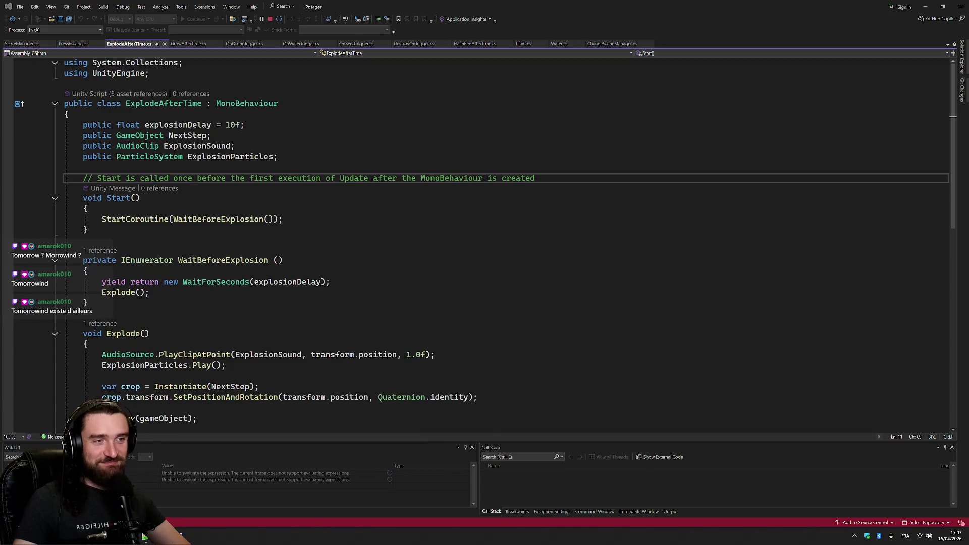
pyautogui.hotkey('alt', 'Tab')
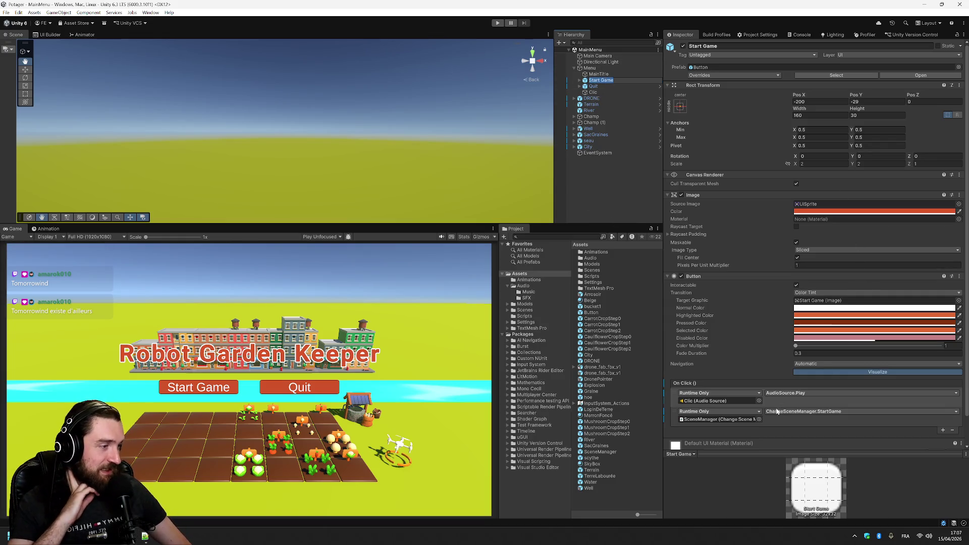
# Select the Quit button and confirm its On Click calls AudioSource.Play and ChangeSceneManager.ExitGame
pyautogui.click(611, 87)
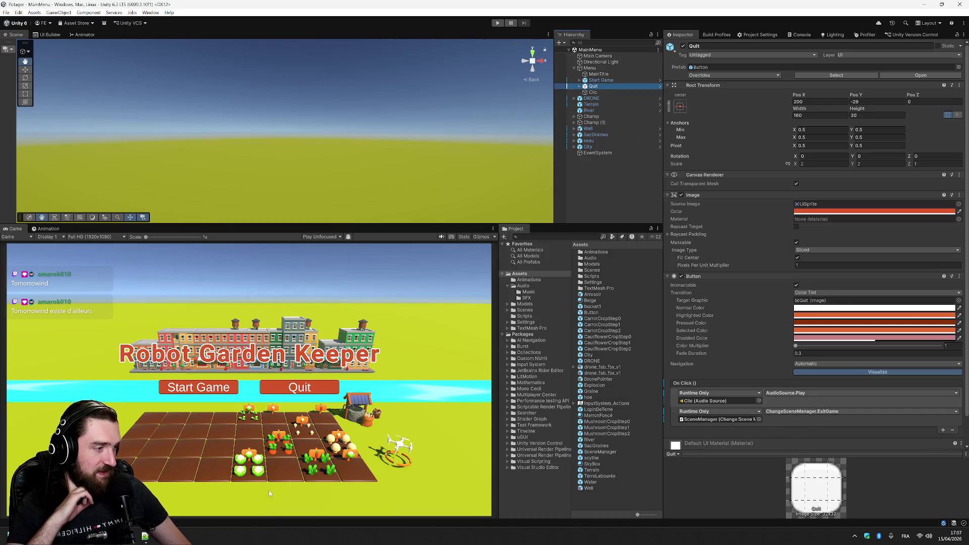
pyautogui.click(144, 535)
pyautogui.click(143, 535)
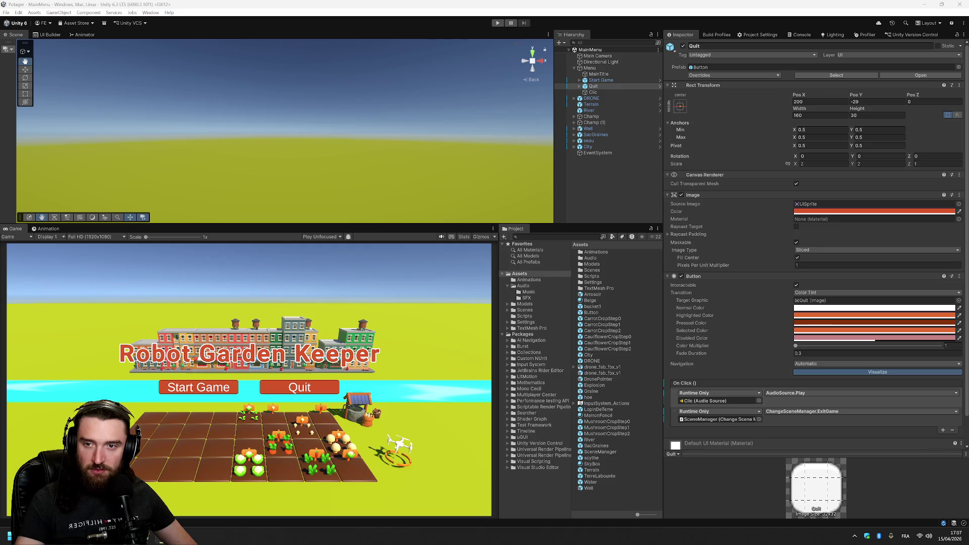
pyautogui.hotkey('alt', 'Tab')
pyautogui.hotkey('alt', 'Tab')
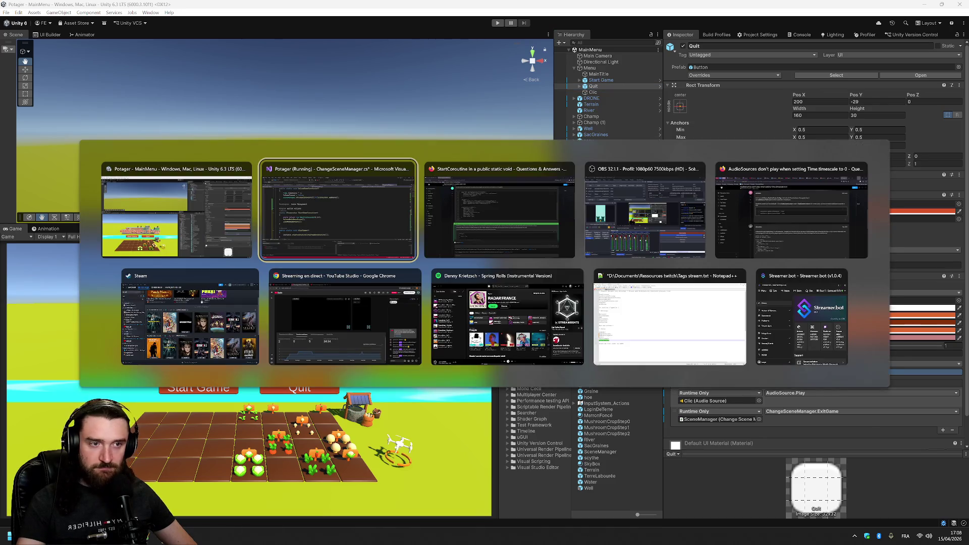
pyautogui.press('Escape')
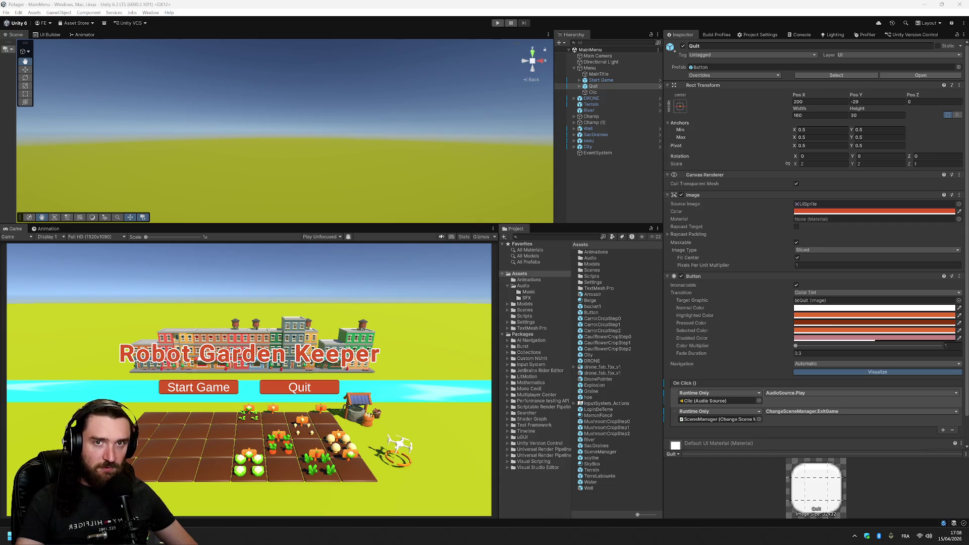
# Remove the blank line after StartGame and delete the ExitGameCoroutine and ExitGame methods
pyautogui.hotkey('alt', 'Tab')
pyautogui.click(188, 221)
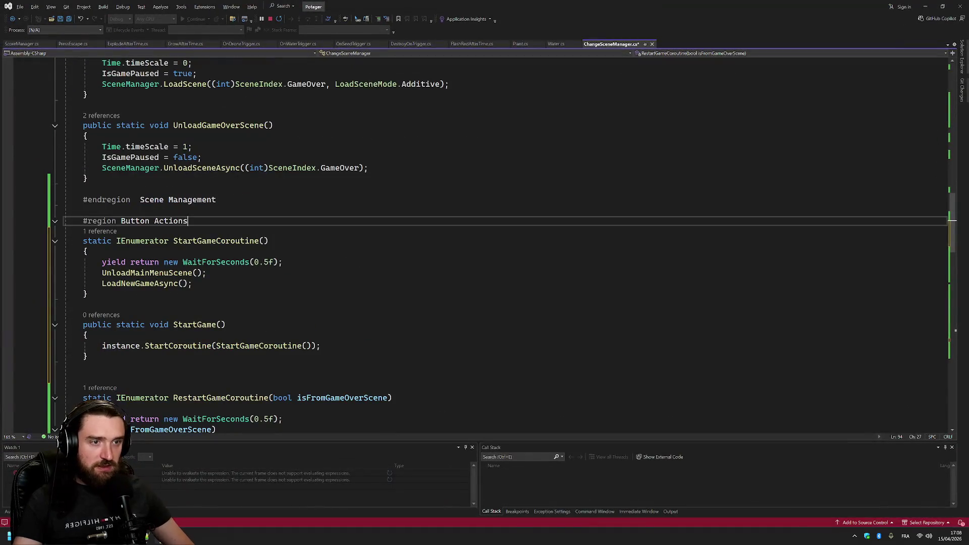
pyautogui.scroll(-3, 505, 242)
pyautogui.click(89, 261)
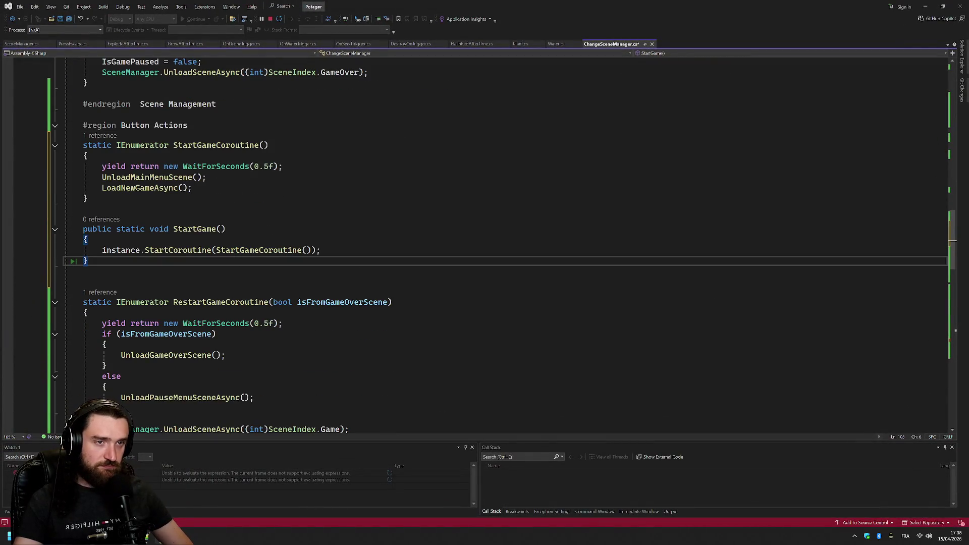
pyautogui.press('Delete')
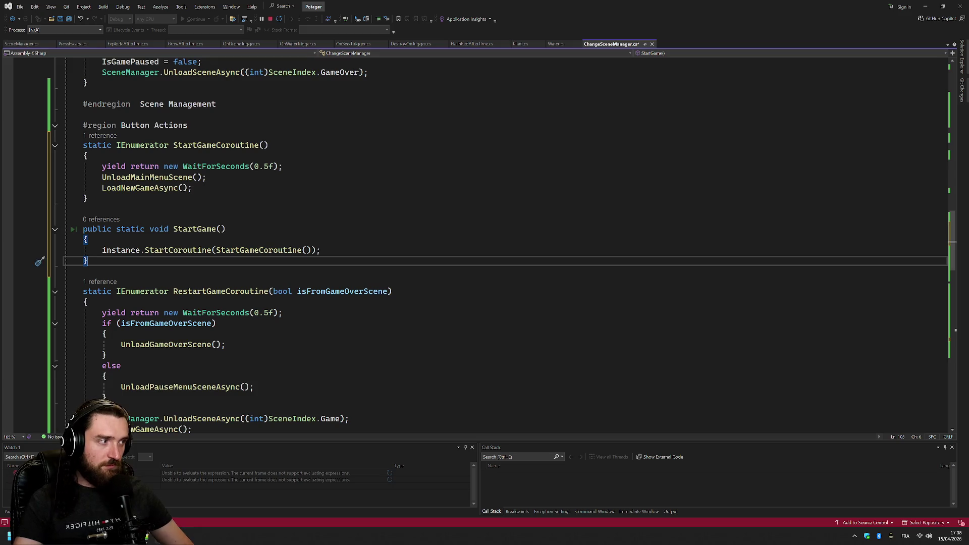
pyautogui.scroll(-15, 505, 242)
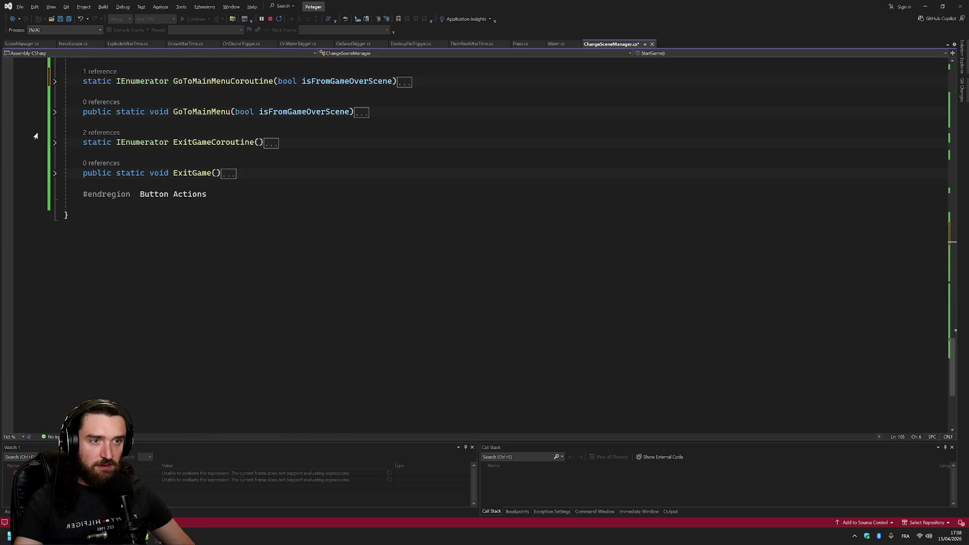
pyautogui.moveTo(36, 134); pyautogui.dragTo(40, 189)
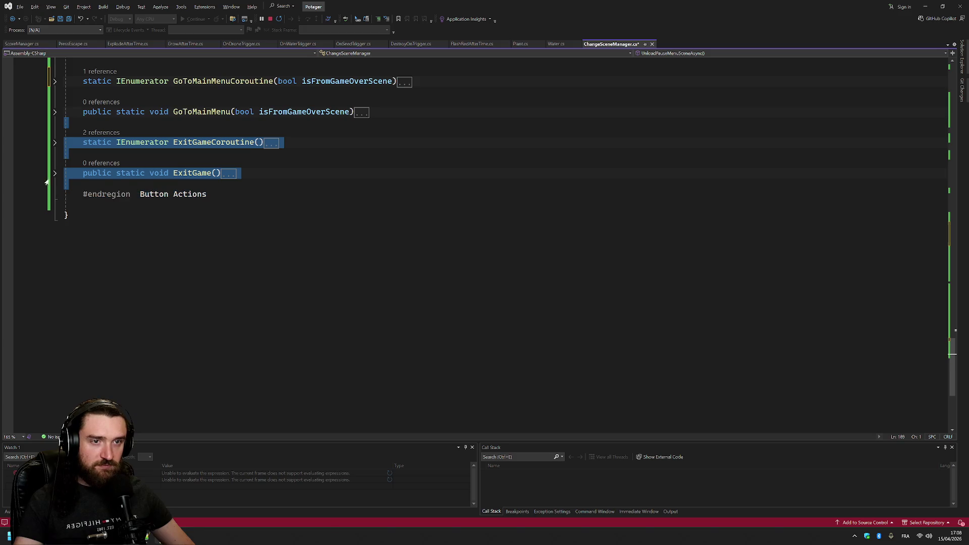
pyautogui.press('Delete')
pyautogui.hotkey('ctrl', 'z')
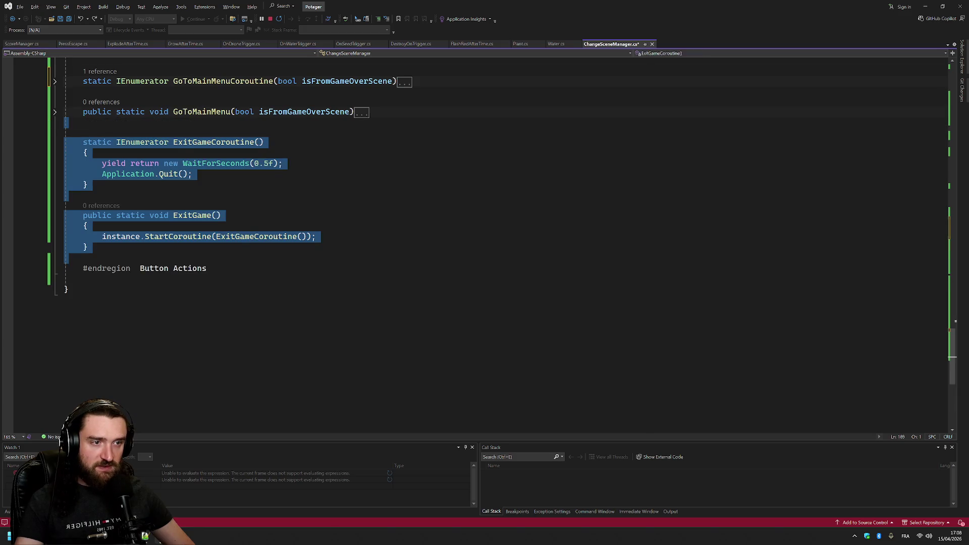
pyautogui.press('Delete')
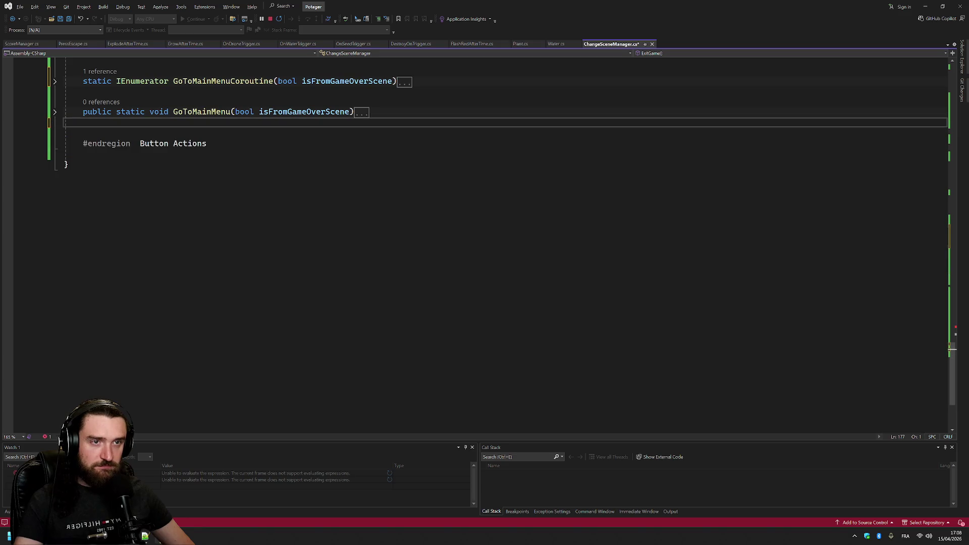
# Restore the ExitGame methods with undo and scroll down to the main-menu methods
pyautogui.scroll(4, 485, 242)
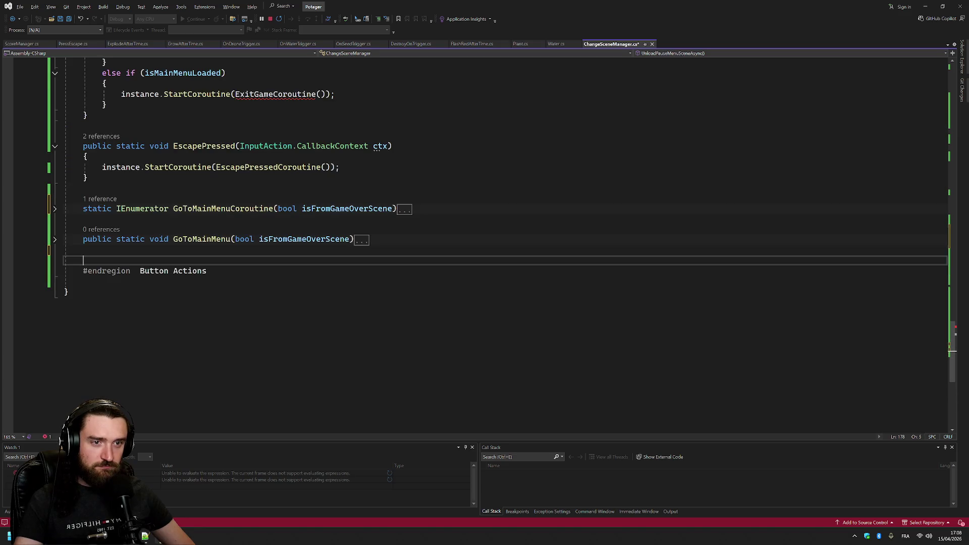
pyautogui.hotkey('ctrl', 'z')
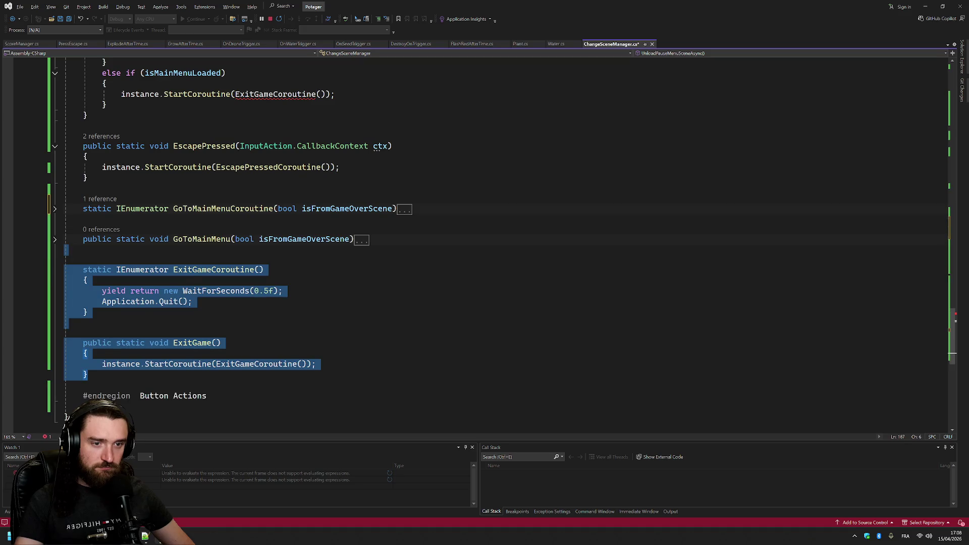
pyautogui.press('Delete')
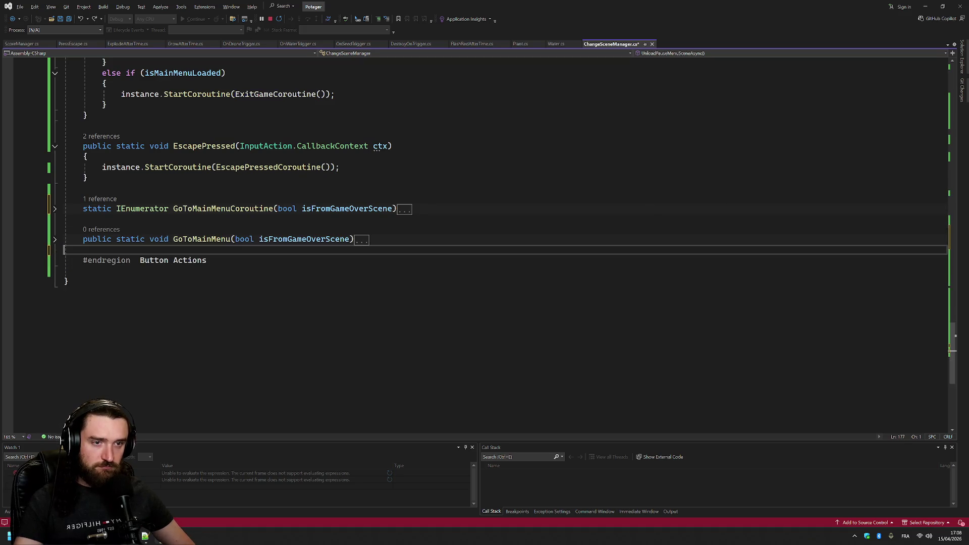
pyautogui.scroll(20, 484, 242)
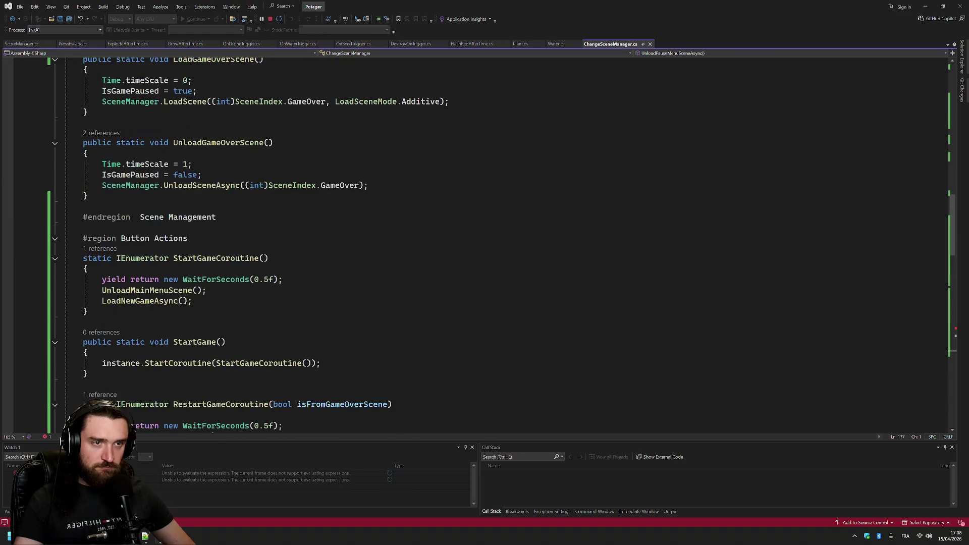
pyautogui.scroll(-4, 485, 242)
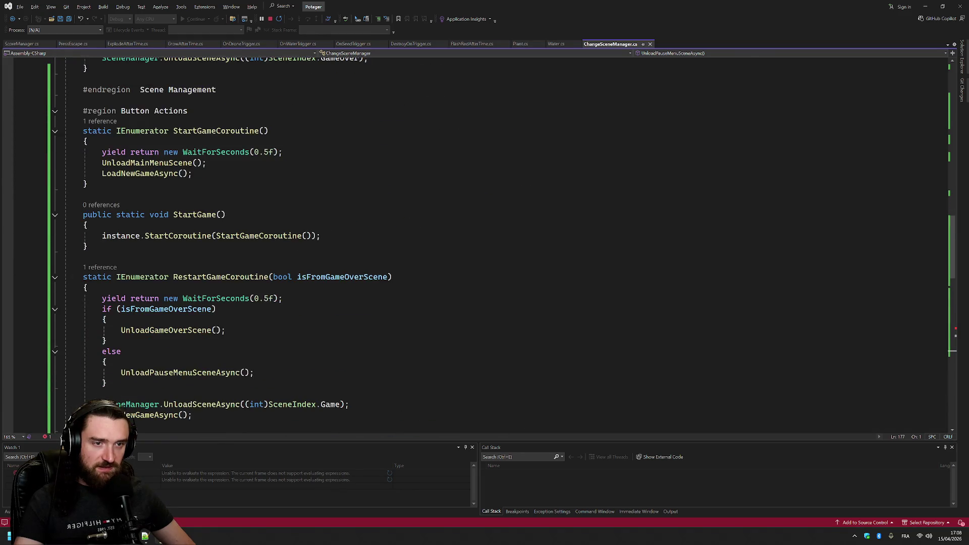
pyautogui.hotkey('ctrl', 'z')
pyautogui.scroll(-4, 485, 242)
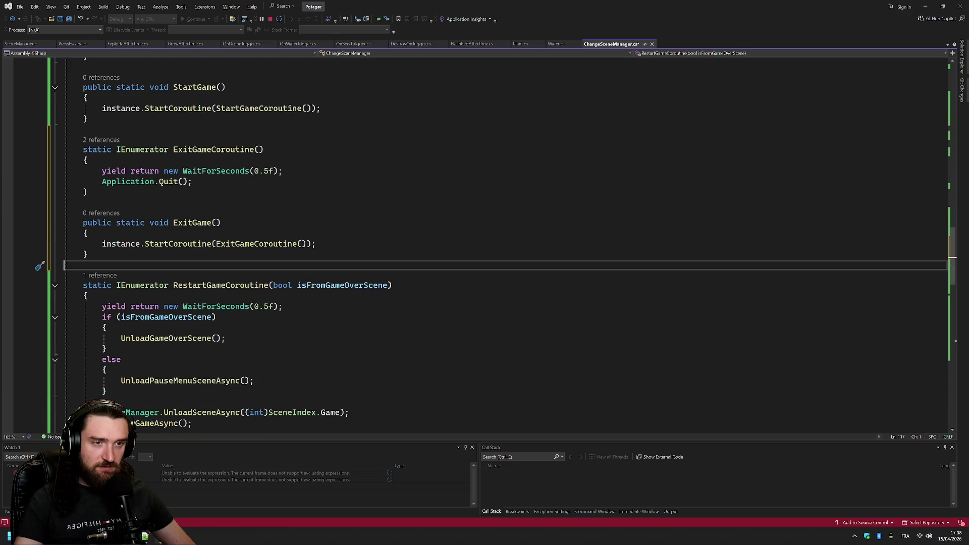
pyautogui.scroll(-2, 484, 242)
pyautogui.scroll(-3, 484, 242)
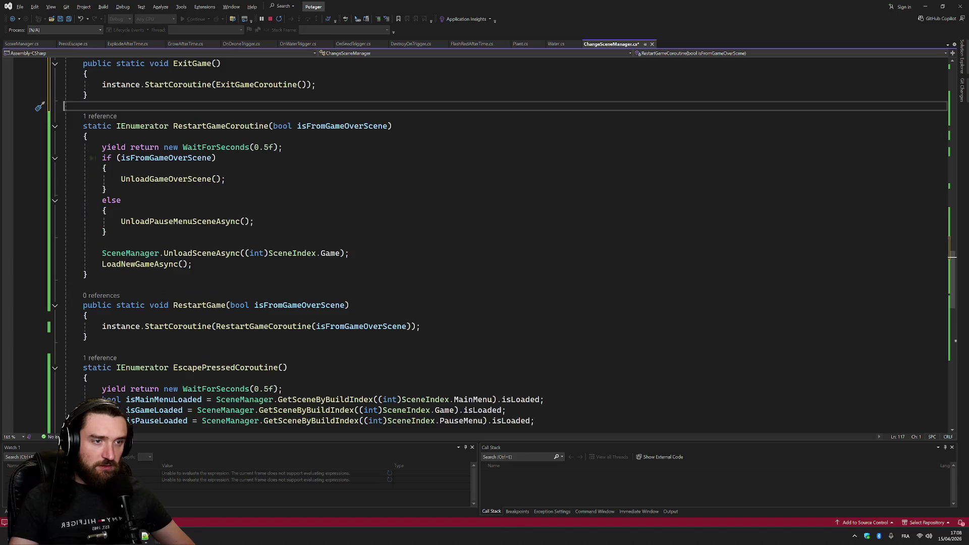
pyautogui.scroll(-3, 485, 243)
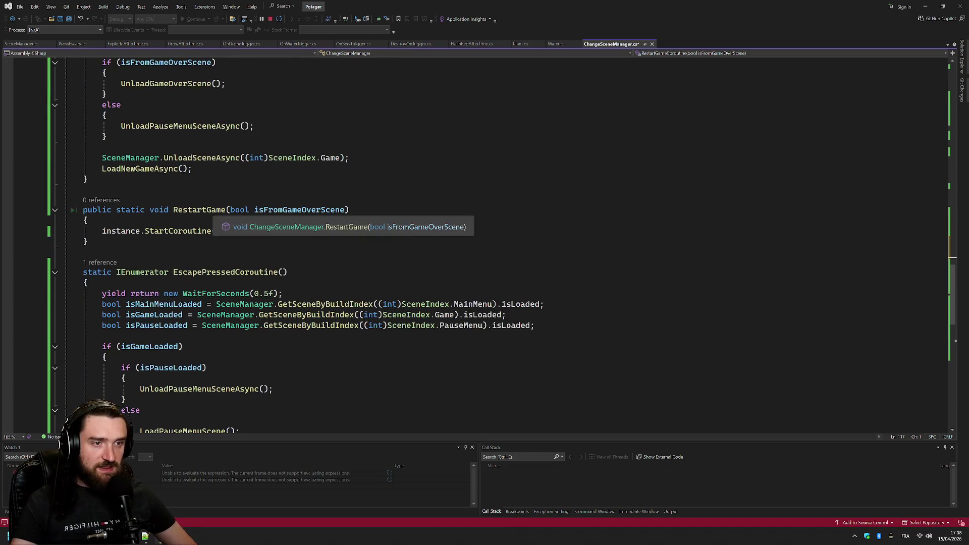
pyautogui.scroll(-2, 91, 202)
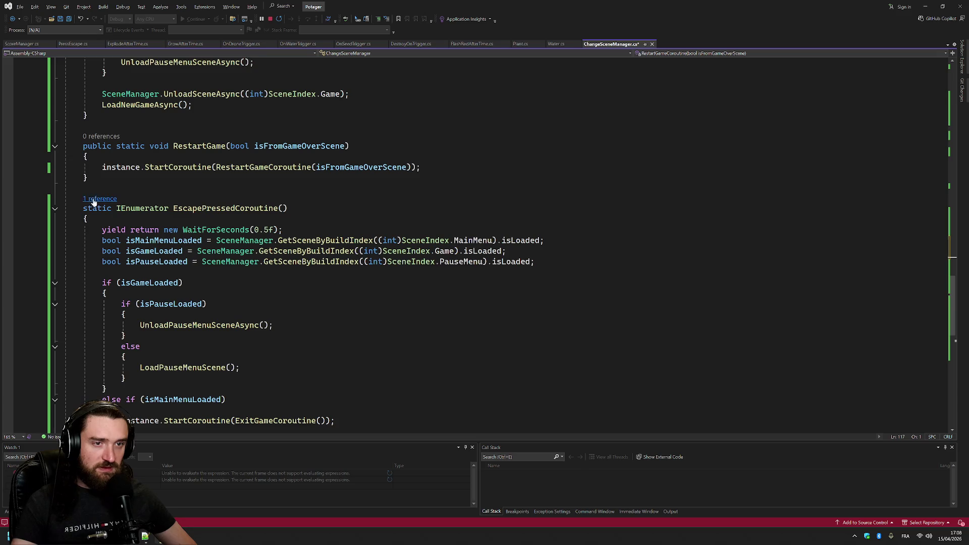
# Move GoToMainMenuCoroutine and GoToMainMenu above RestartGame and save ChangeSceneManager.cs
pyautogui.click(55, 209)
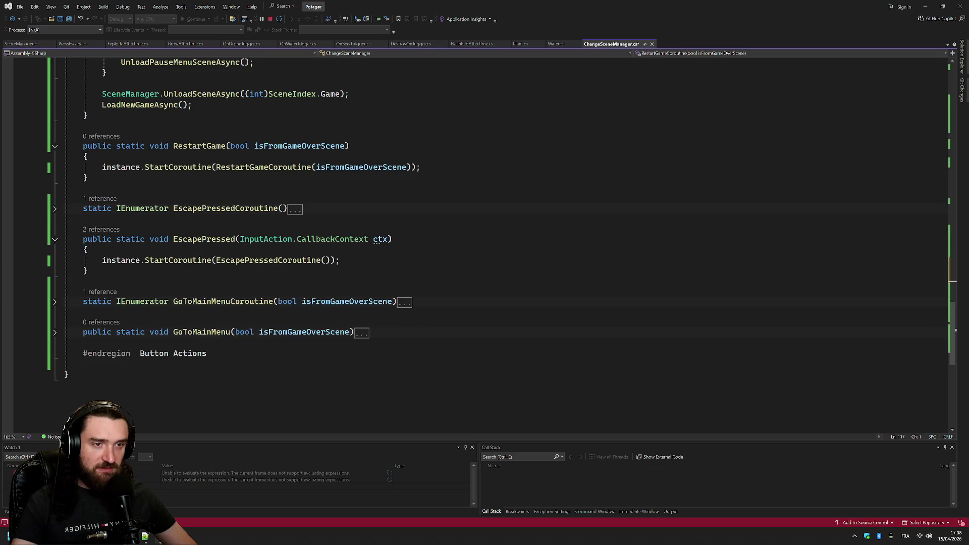
pyautogui.moveTo(44, 291); pyautogui.dragTo(55, 335)
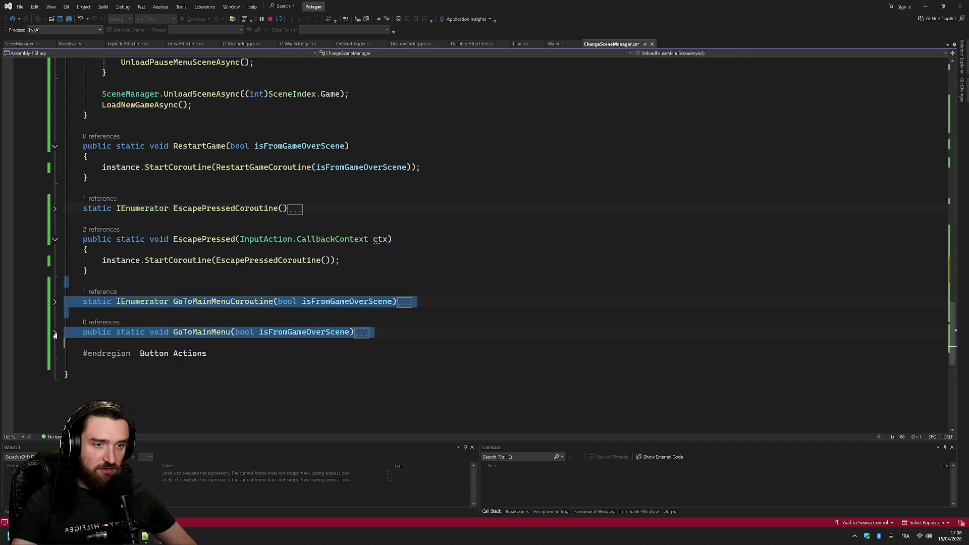
pyautogui.press('Delete')
pyautogui.click(84, 126)
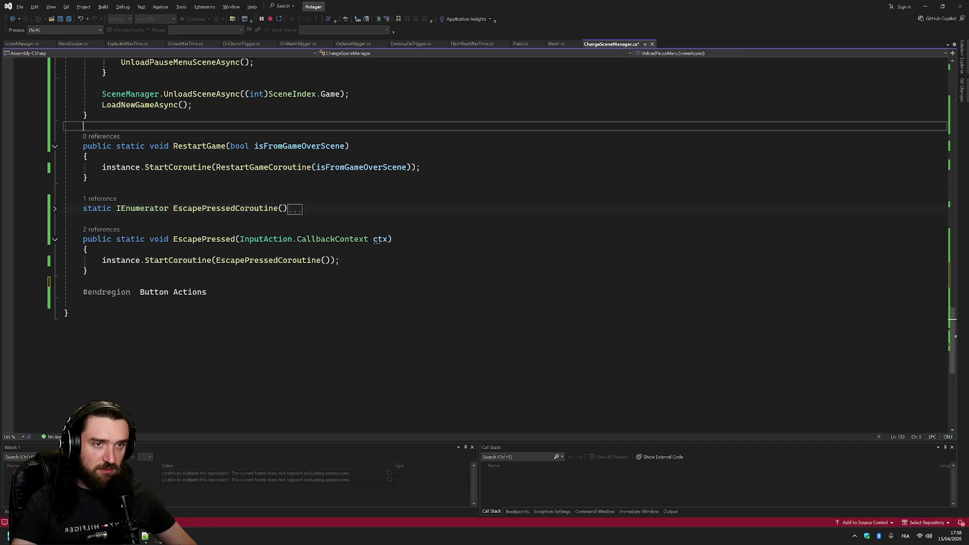
pyautogui.write('static IEnumerator GoToMainMenuCoroutine(bool isFromGameOverScene)     {         yield return new WaitForSeconds(0.5f);         if (isFromGameOverScene)         {             UnloadGameOverScene();         }         else         {             UnloadPauseMenuSceneAsync();         }          SceneManager.UnloadSceneAsync((int)SceneIndex.Game);         LoadMainMenuScene();     }      public static void GoToMainMenu(bool isFromGameOverScene)     {         instance.StartCoroutine(GoToMainMenuCoroutine(isFromGameOverScene));     }')
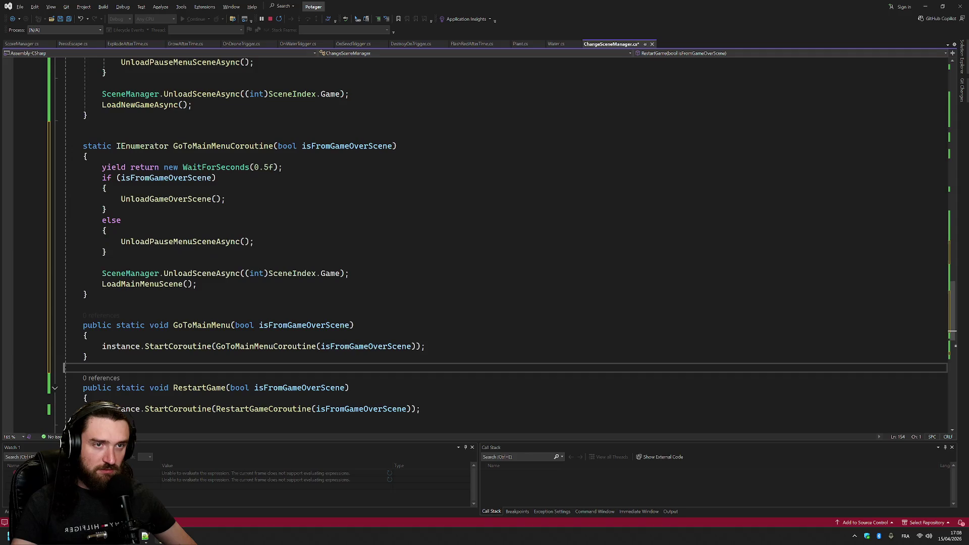
pyautogui.hotkey('ctrl', 's')
pyautogui.scroll(20, 505, 242)
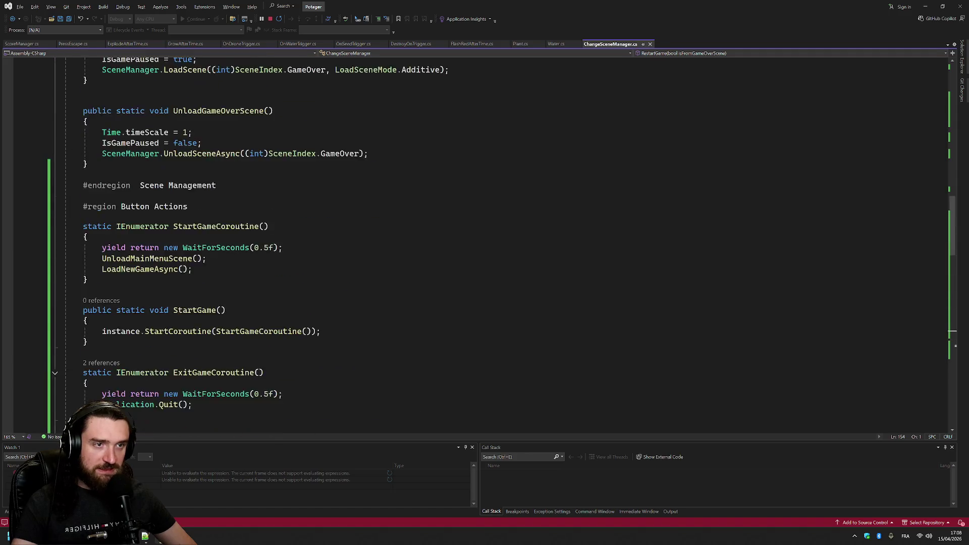
pyautogui.scroll(10, 504, 243)
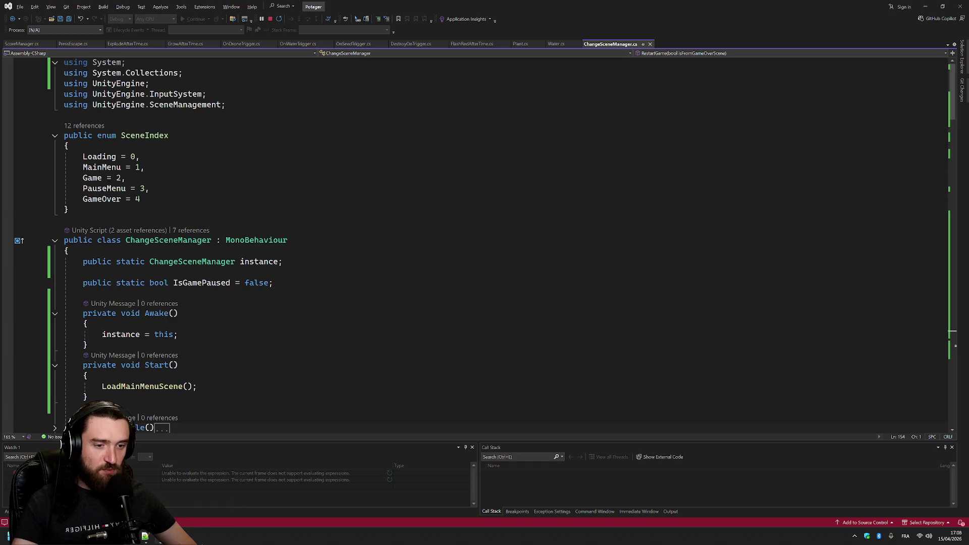
pyautogui.click(146, 537)
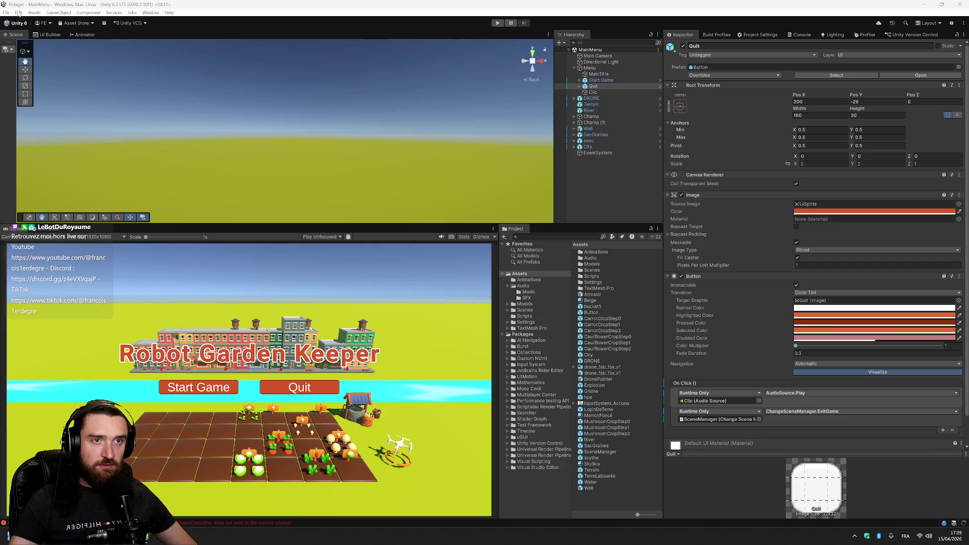
# Open the recent Loading scene via File > Open Recent Scene and enter Play mode
pyautogui.click(6, 12)
pyautogui.click(122, 17)
pyautogui.click(6, 13)
pyautogui.moveTo(35, 38)
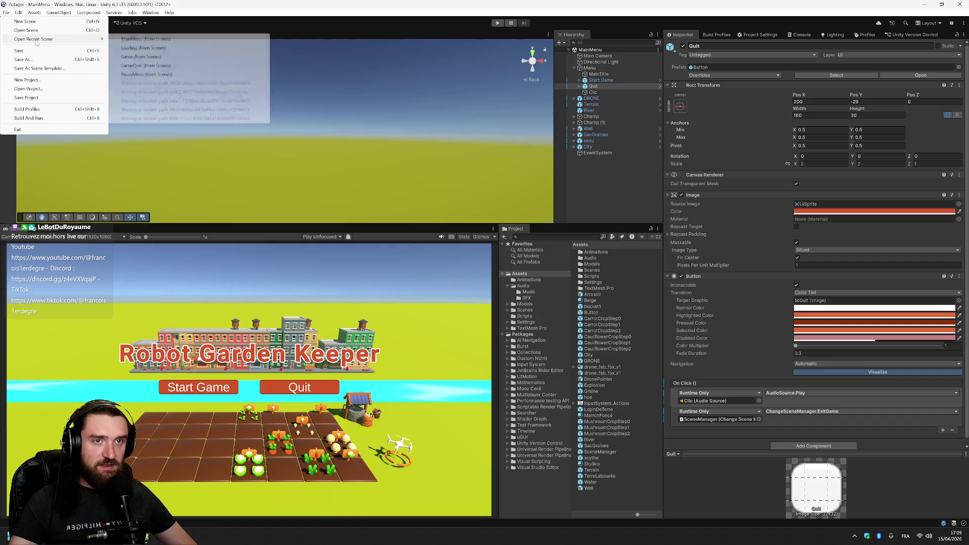
pyautogui.click(164, 51)
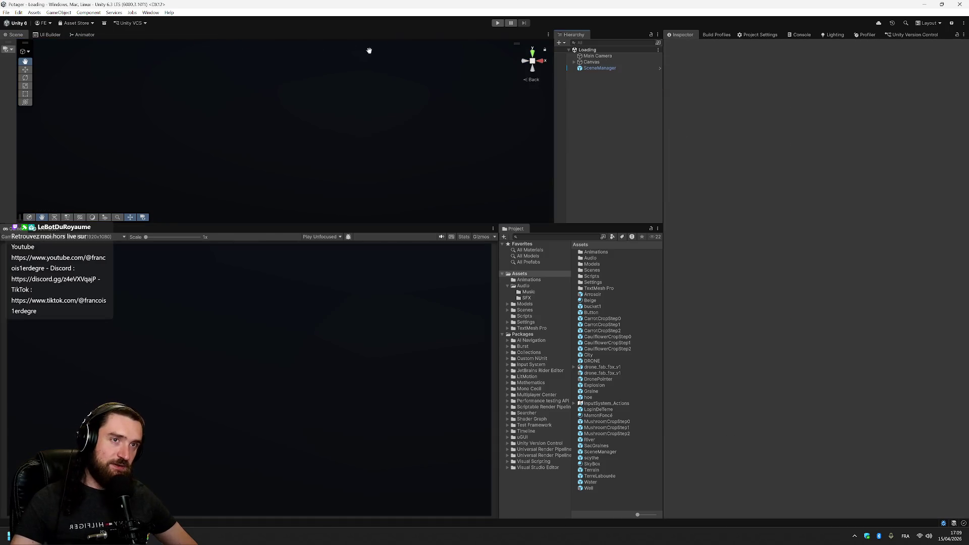
pyautogui.click(498, 23)
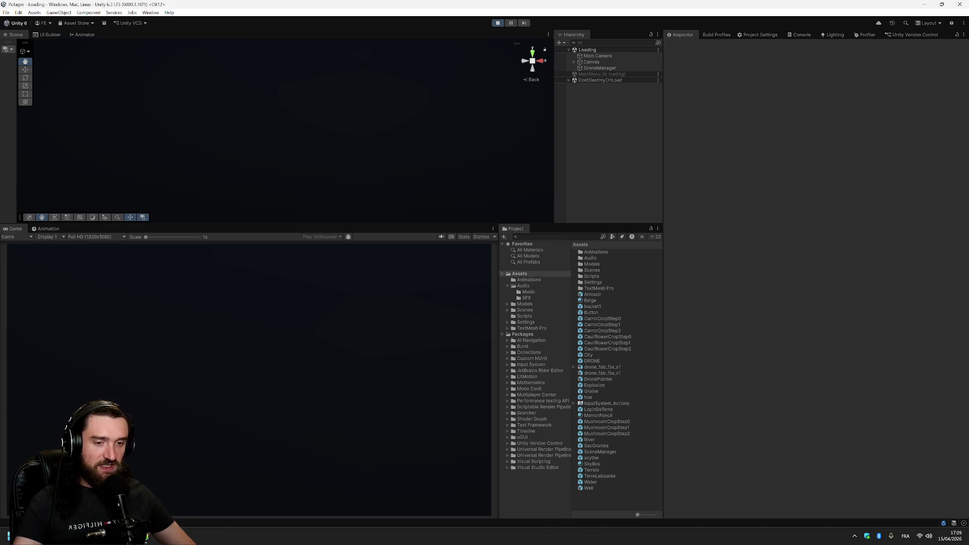
# Find the LoadMainMenuScene declaration in the Scene Management region, then return to the running game
pyautogui.hotkey('alt', 'Tab')
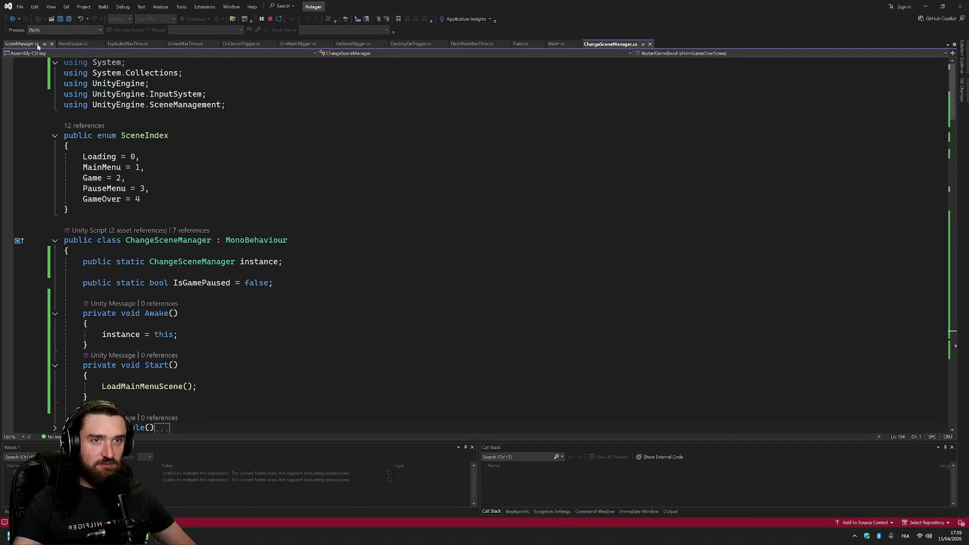
pyautogui.scroll(-4, 500, 242)
pyautogui.scroll(-5, 500, 243)
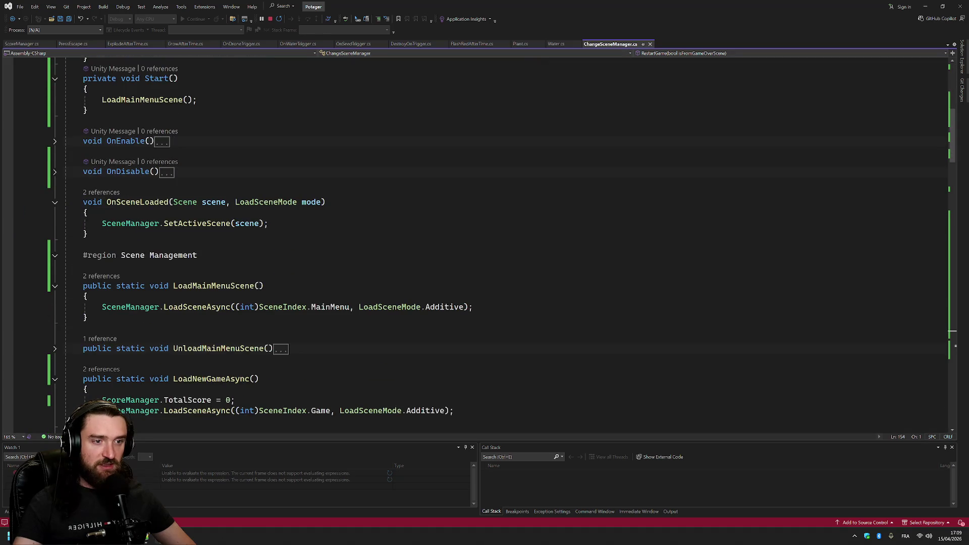
pyautogui.click(254, 286)
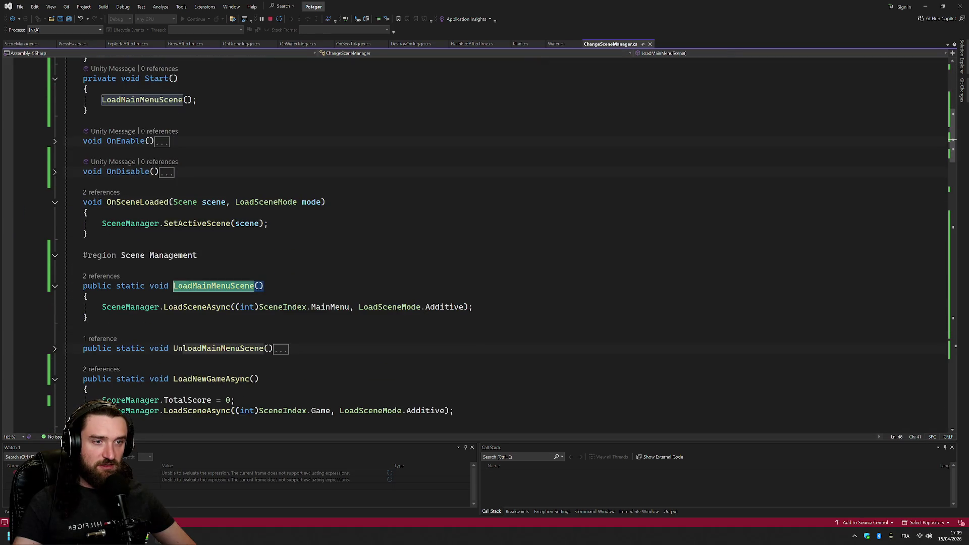
pyautogui.scroll(3, 254, 286)
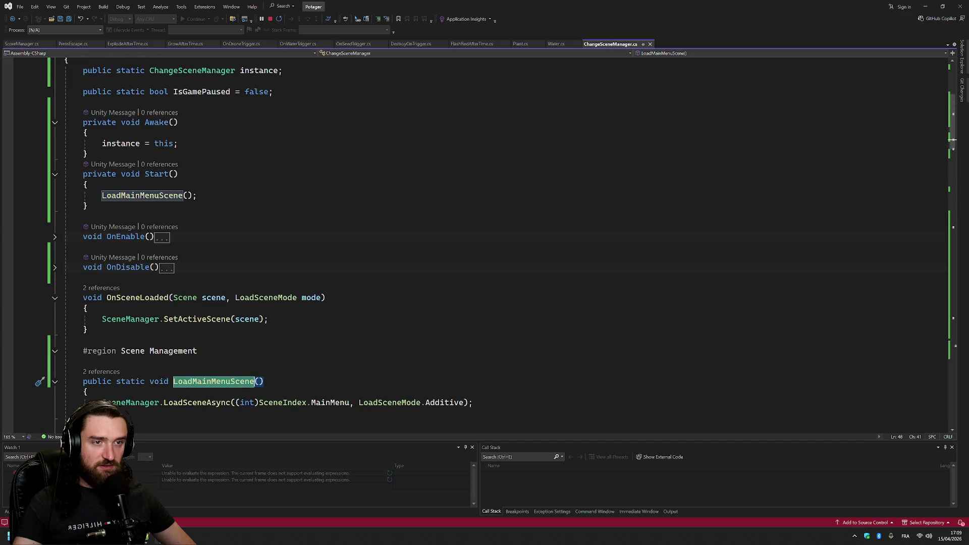
pyautogui.scroll(-3, 151, 198)
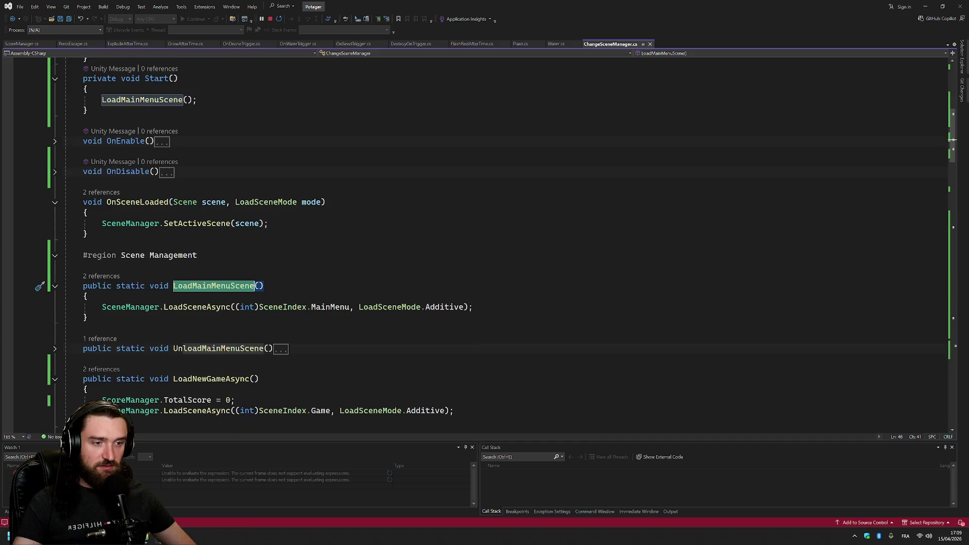
pyautogui.click(254, 286)
pyautogui.hotkey('alt', 'Tab')
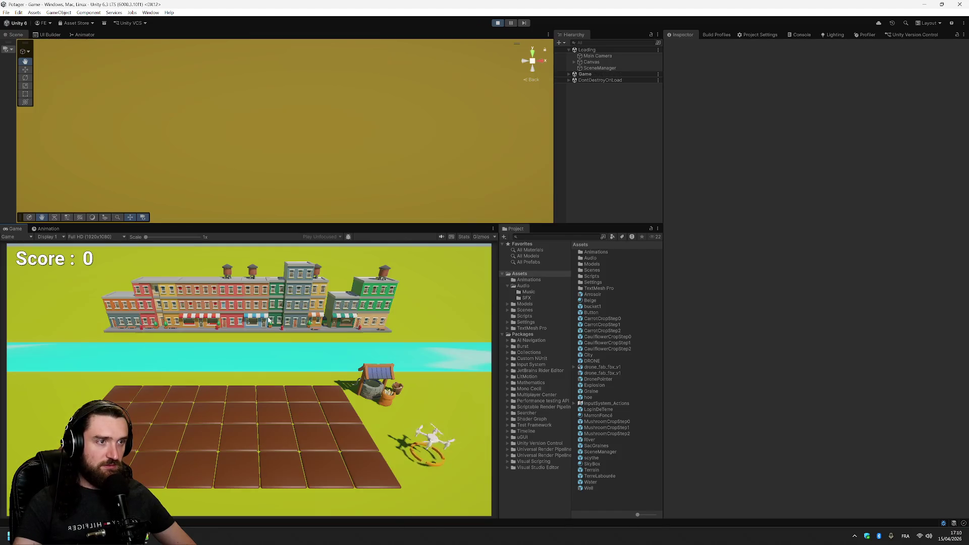
# Pause with Escape, click Resume, pause again, and click Main Menu
pyautogui.press('Escape')
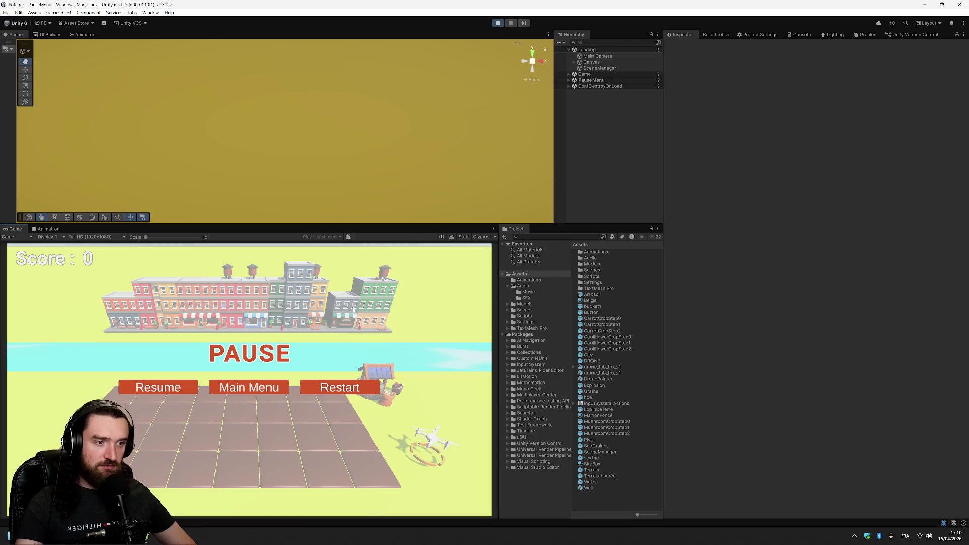
pyautogui.click(167, 388)
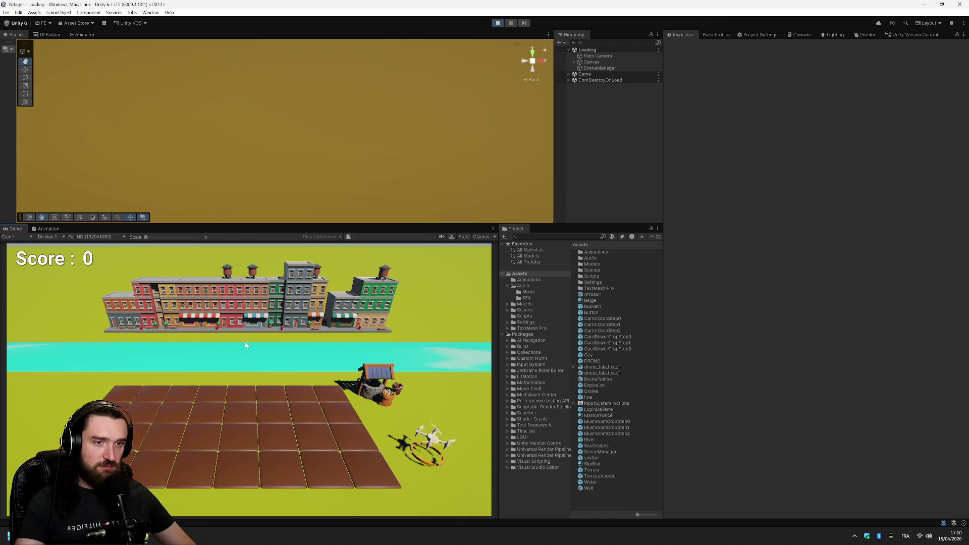
pyautogui.press('Escape')
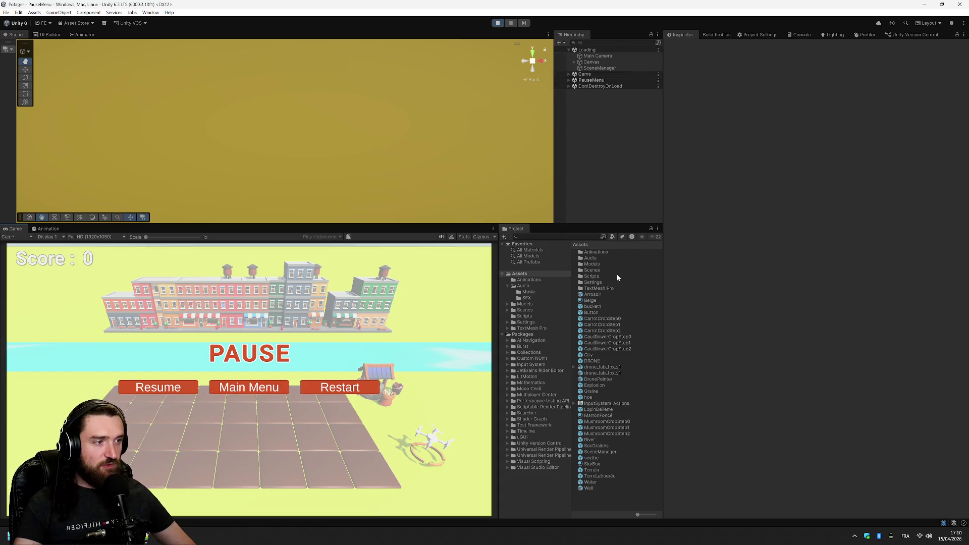
pyautogui.click(249, 387)
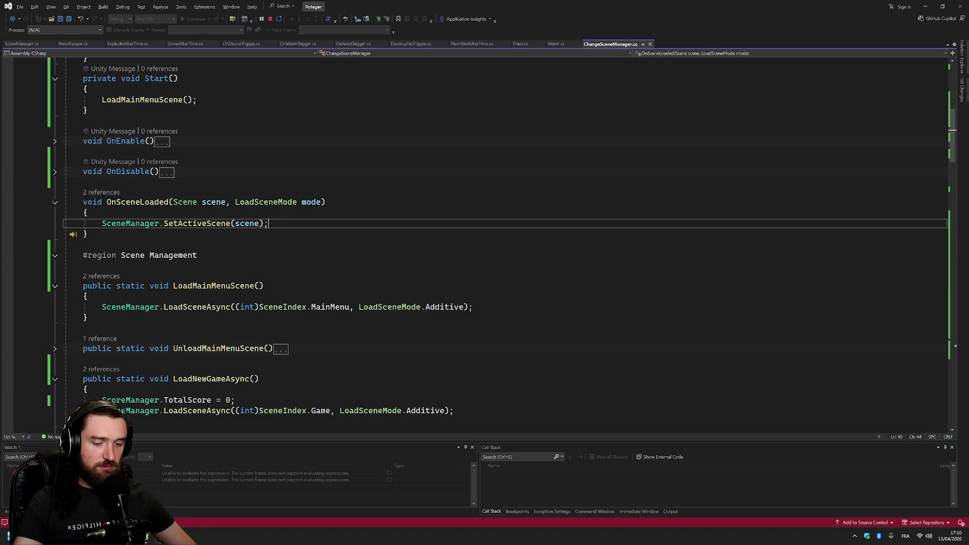
# Search ChangeSceneManager.cs for 'restart', then go back to the running game
pyautogui.hotkey('ctrl', 'f')
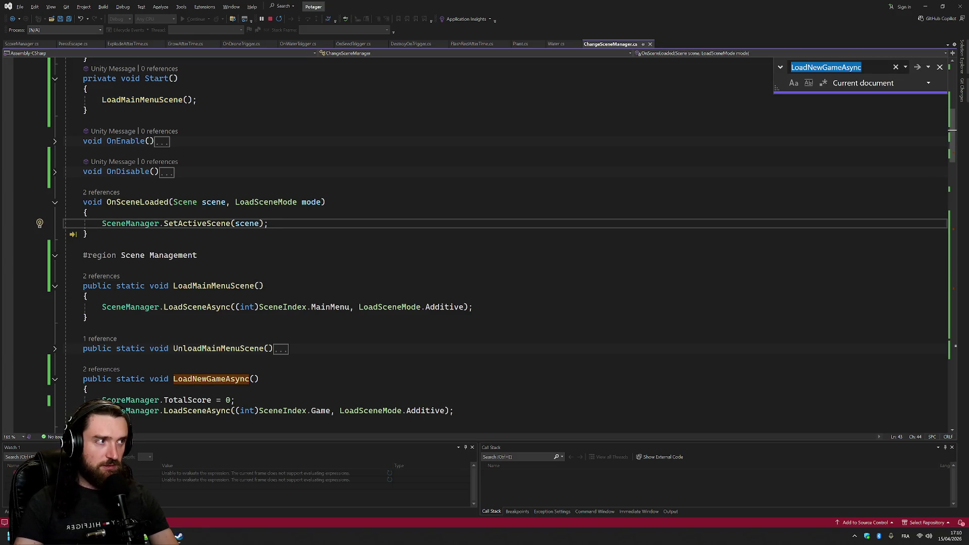
pyautogui.write('re')
pyautogui.write('start')
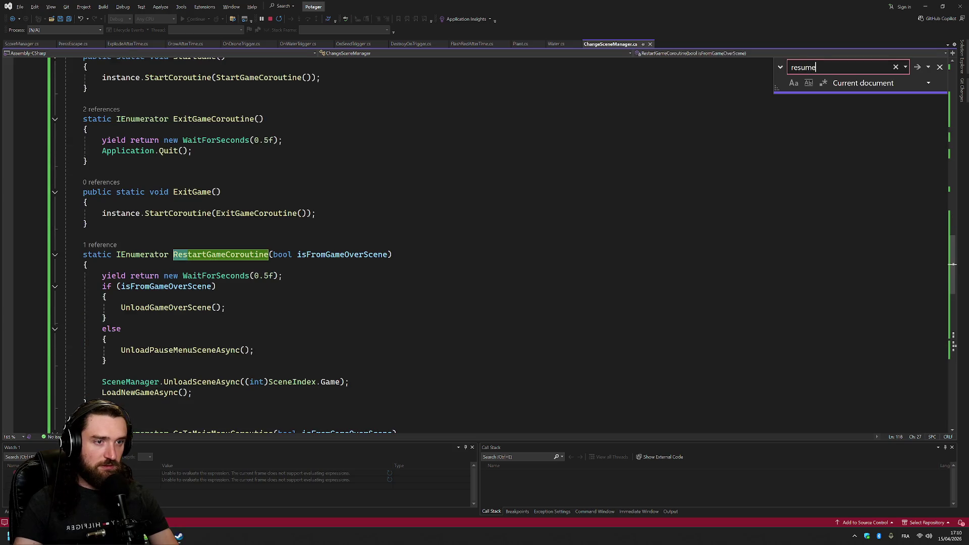
pyautogui.hotkey('alt', 'Tab')
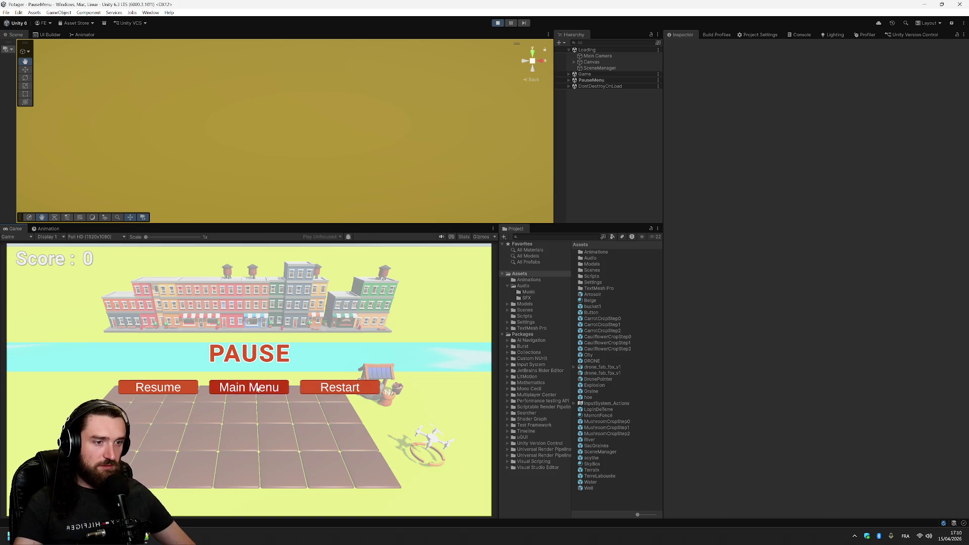
# Click Main Menu on the pause screen again, check the Console for errors, and return to the code
pyautogui.click(249, 389)
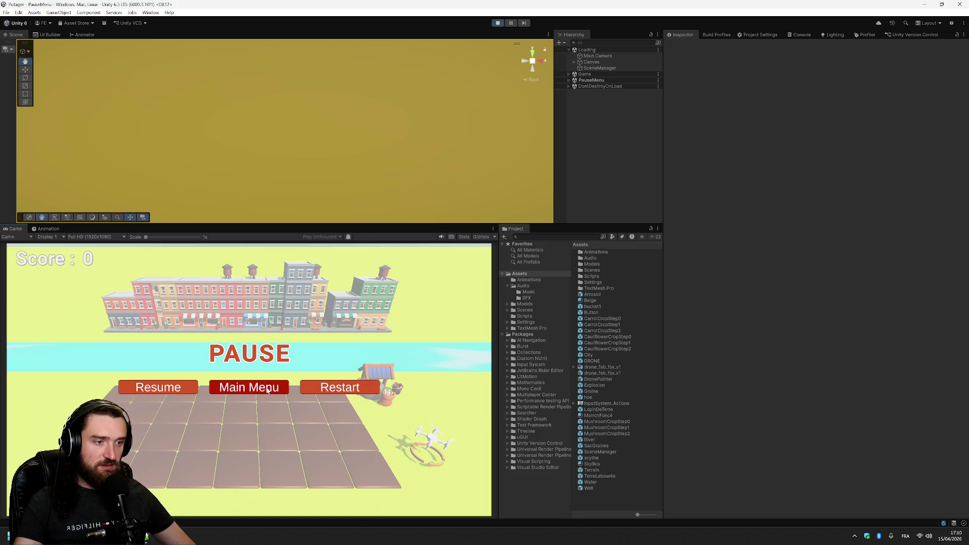
pyautogui.click(800, 35)
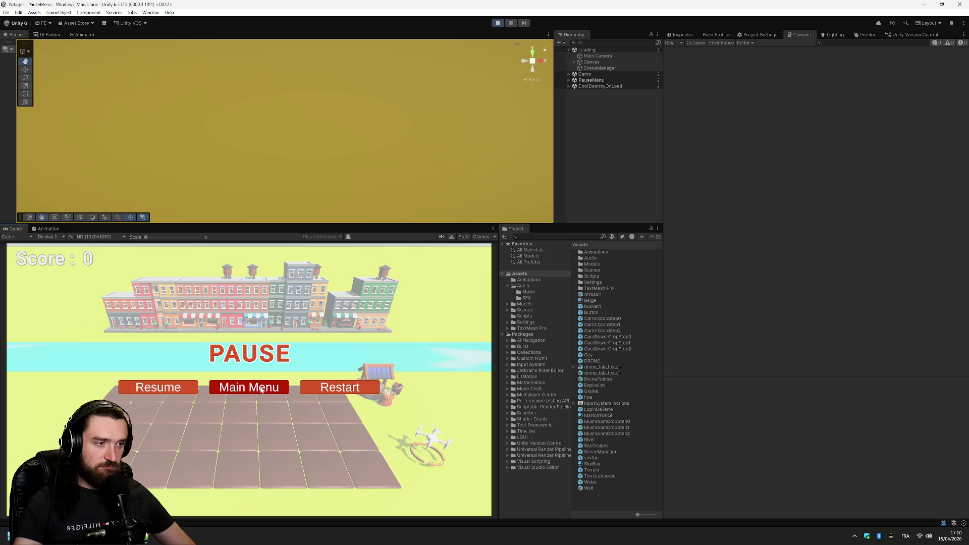
pyautogui.hotkey('alt', 'Tab')
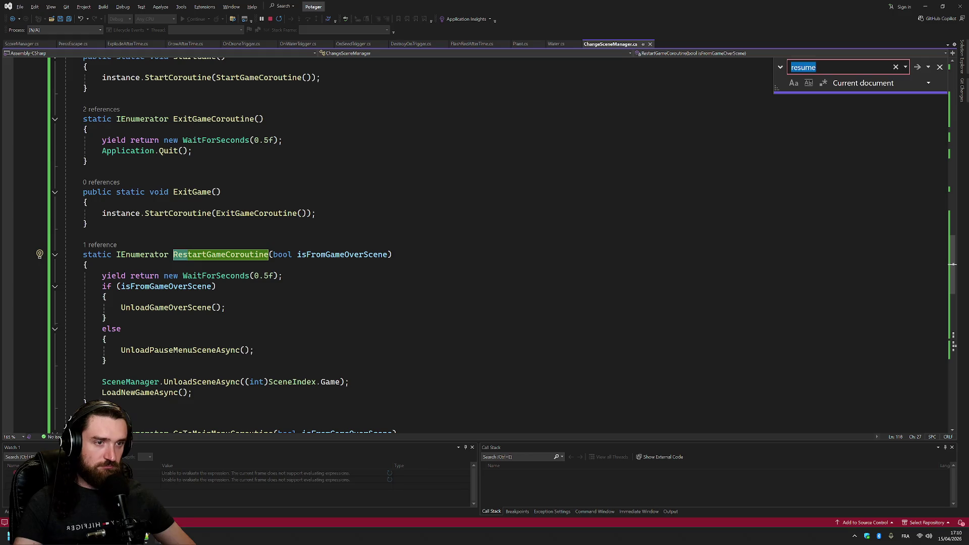
# Search for 'mainmenu' and set a breakpoint on the isFromGameOverScene check in GoToMainMenuCoroutine
pyautogui.scroll(8, 485, 242)
pyautogui.scroll(20, 484, 243)
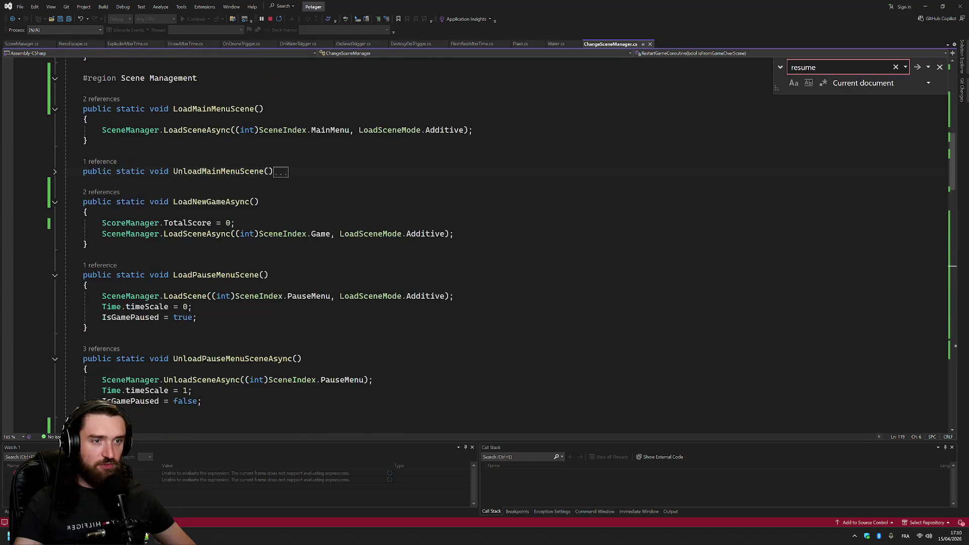
pyautogui.hotkey('ctrl', 'f')
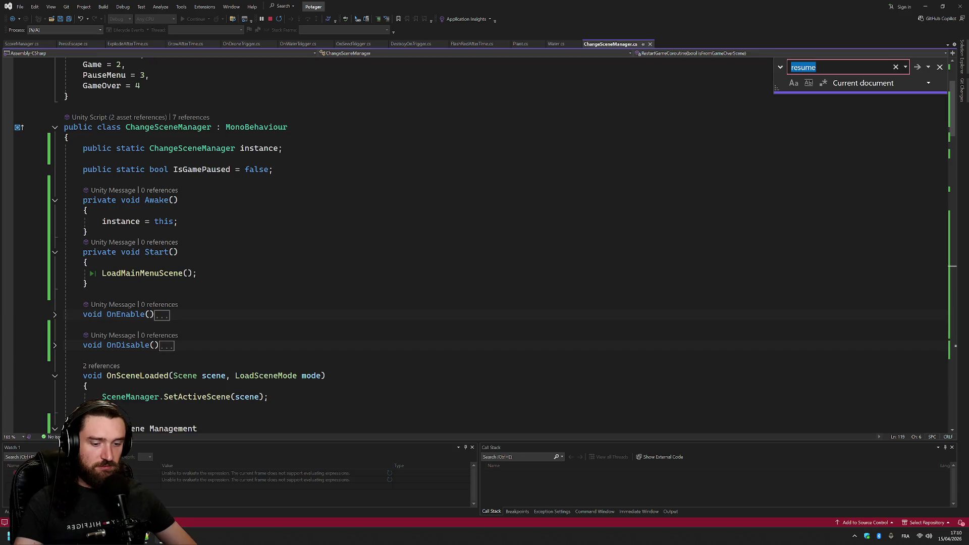
pyautogui.write('mainmenu')
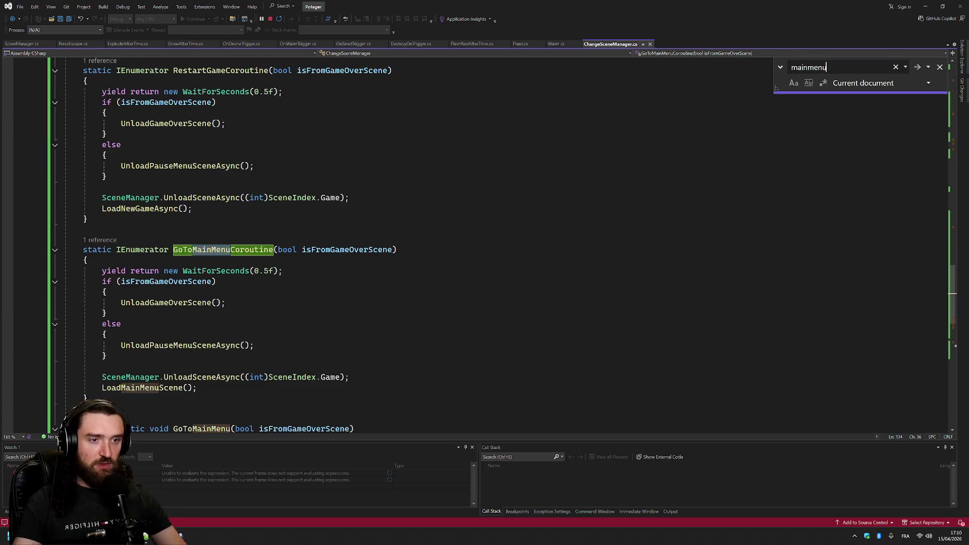
pyautogui.click(9, 281)
pyautogui.hotkey('alt', 'Tab')
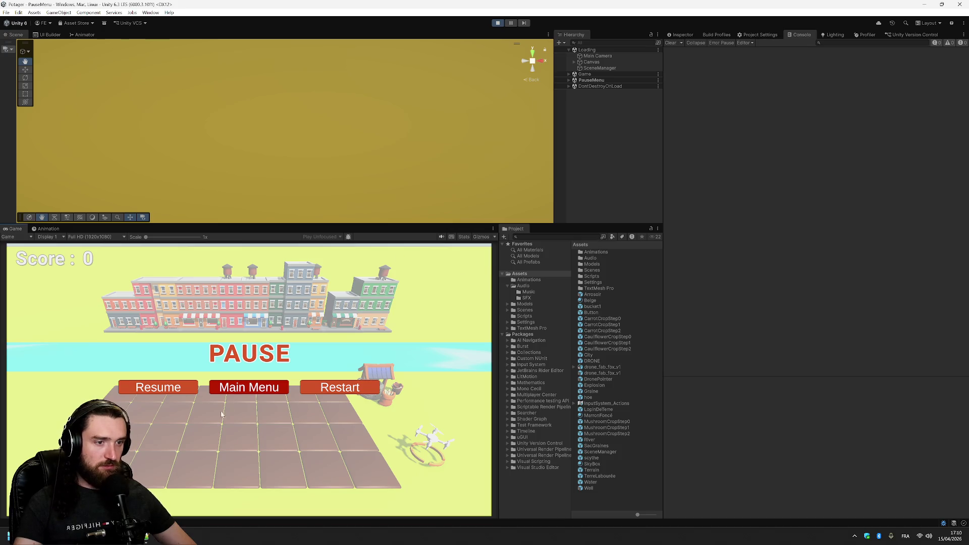
pyautogui.click(150, 541)
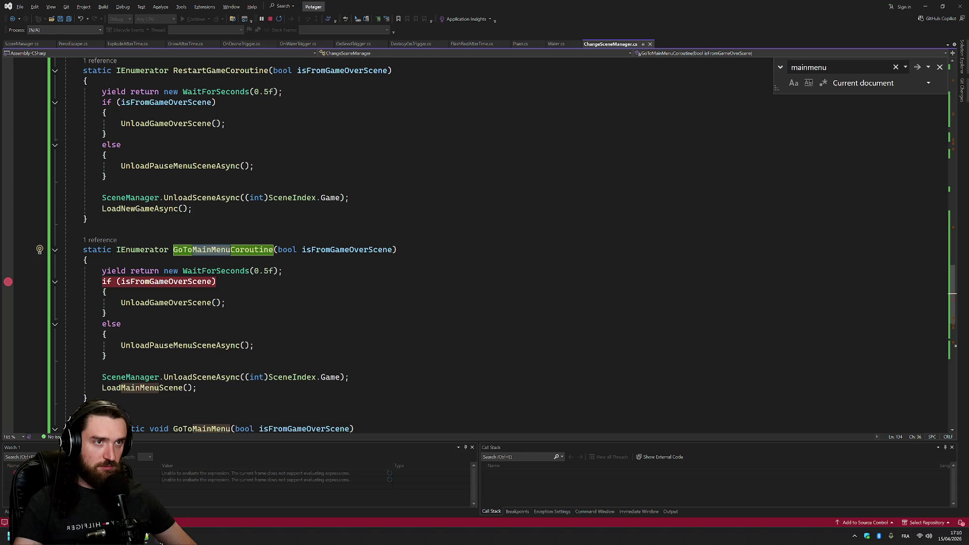
# Add a breakpoint on the wait line and click Main Menu in the pause screen to hit it
pyautogui.click(9, 270)
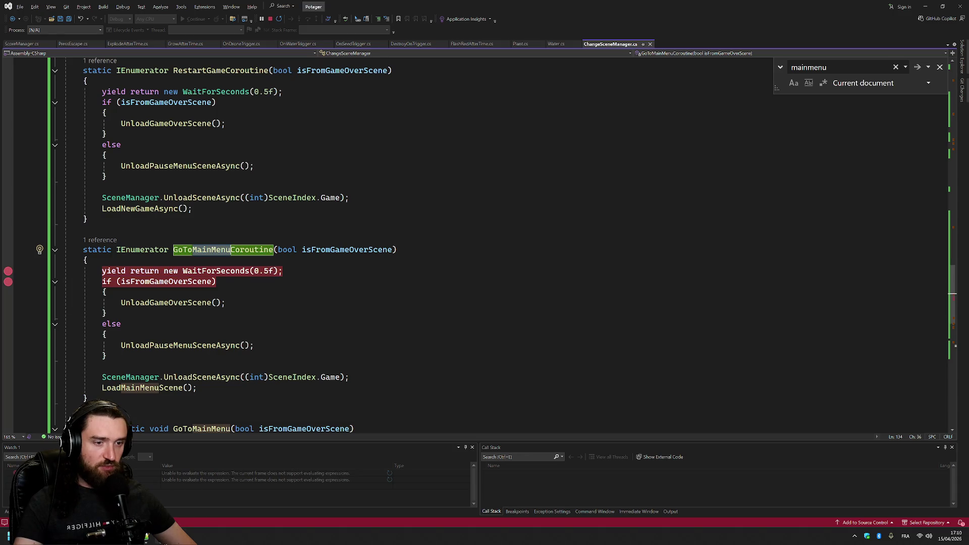
pyautogui.hotkey('alt', 'Tab')
pyautogui.click(250, 387)
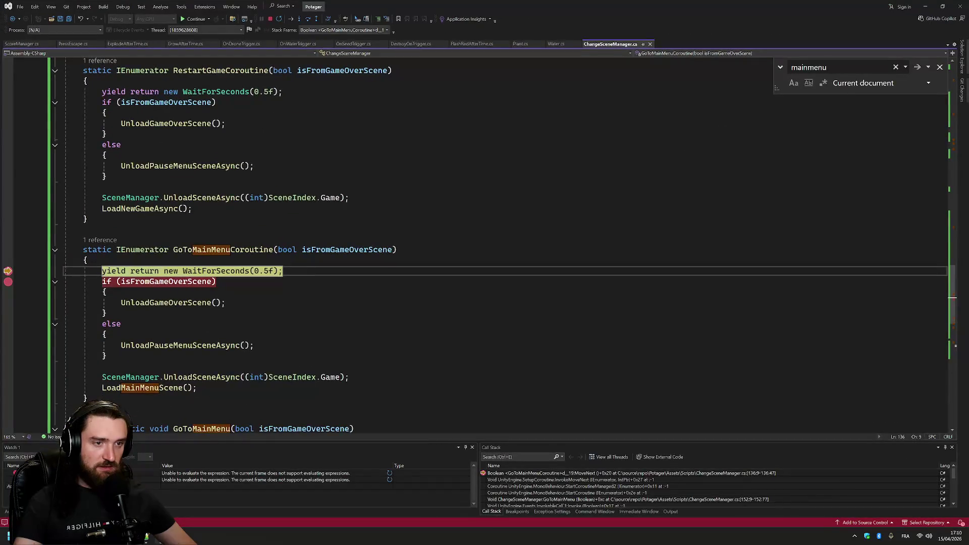
pyautogui.press('F5')
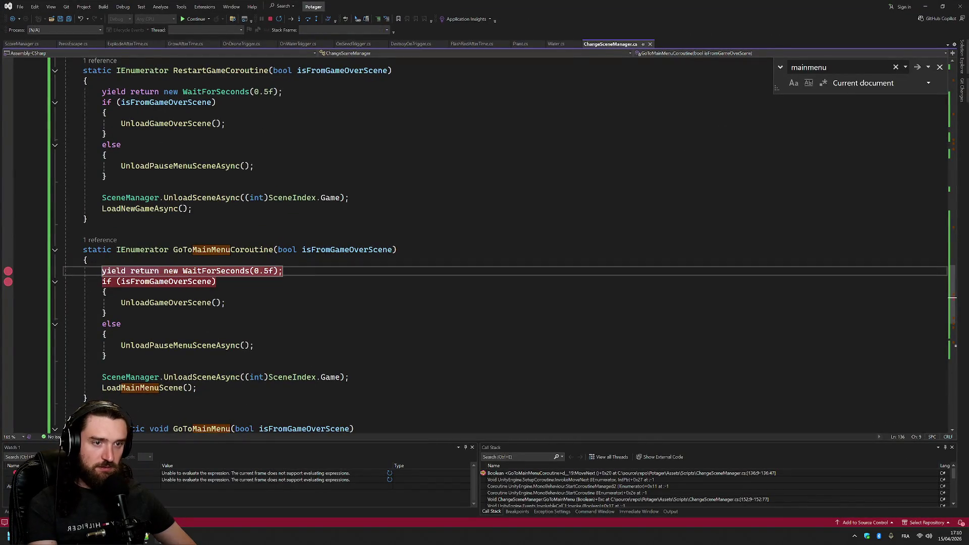
pyautogui.hotkey('alt', 'Tab')
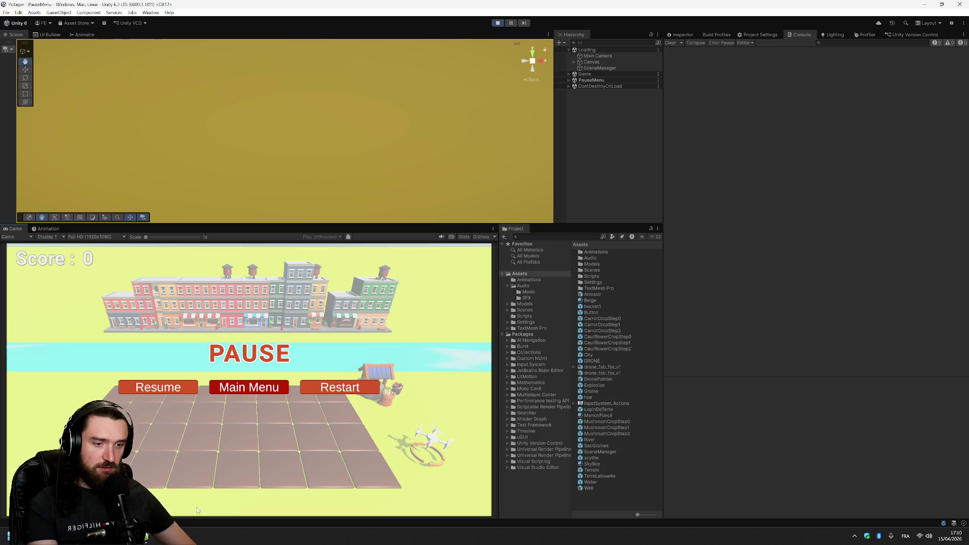
pyautogui.hotkey('alt', 'Tab')
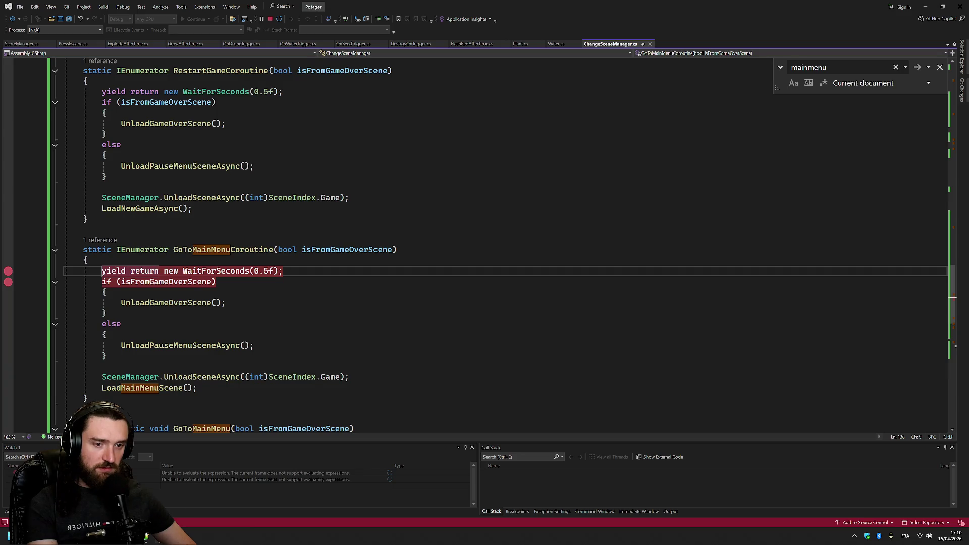
pyautogui.hotkey('alt', 'Tab')
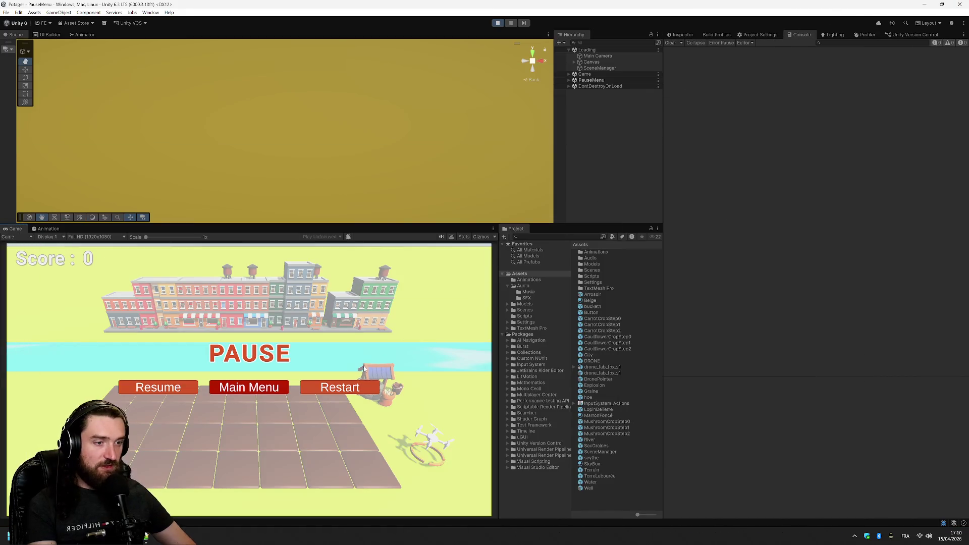
pyautogui.click(158, 388)
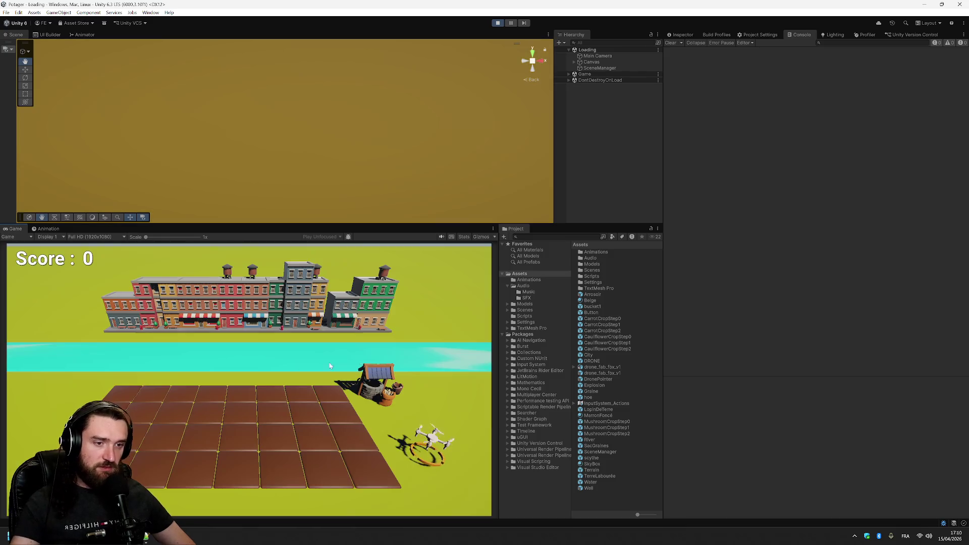
# Continue past the breakpoint and dismiss the exception popup
pyautogui.moveTo(199, 284)
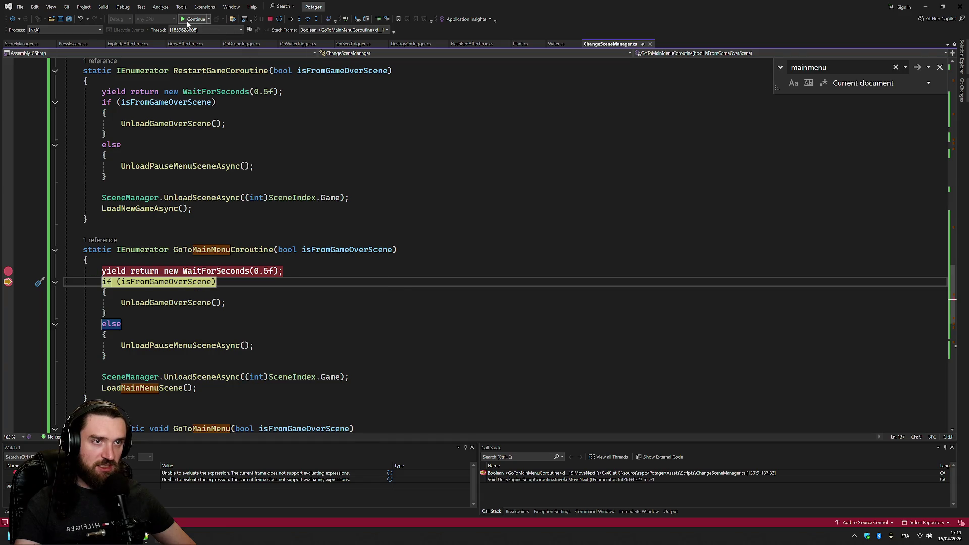
pyautogui.click(188, 19)
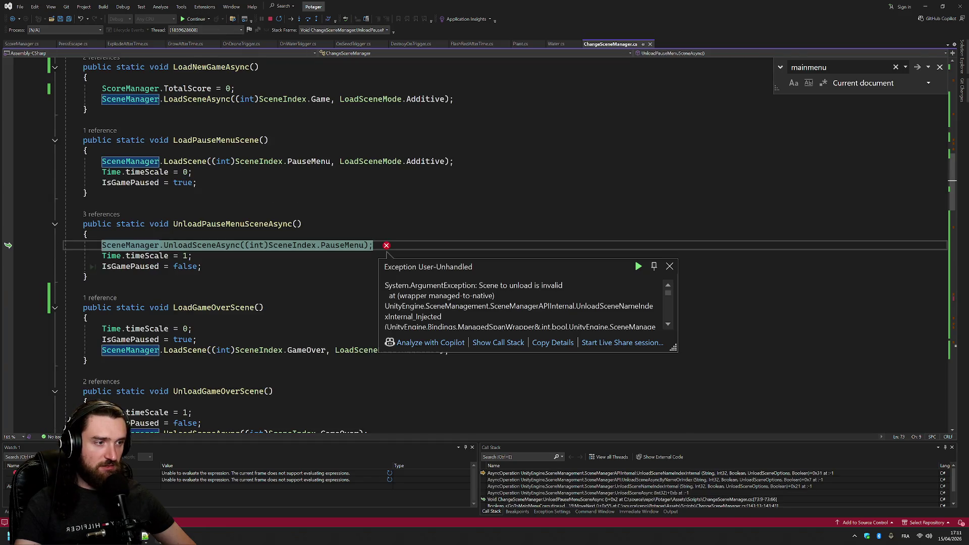
pyautogui.moveTo(346, 246)
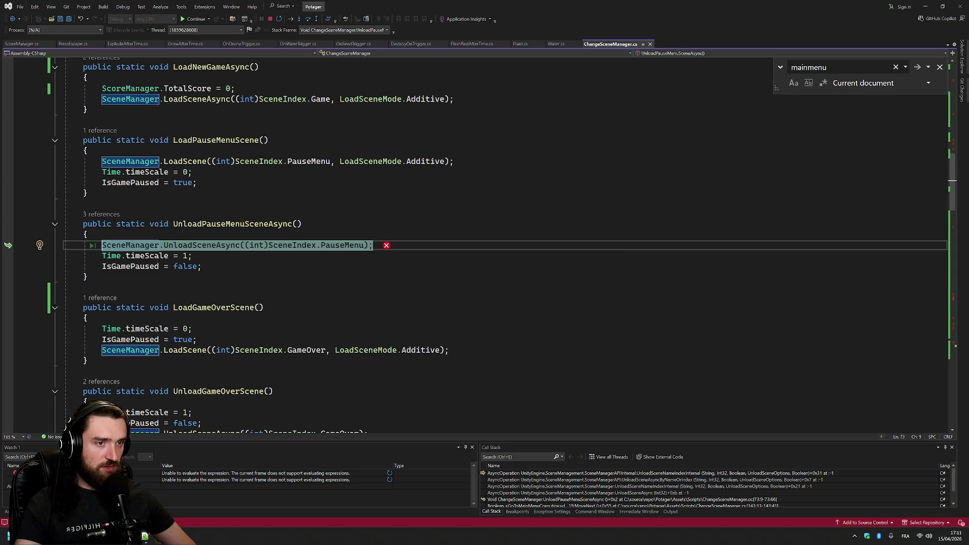
pyautogui.click(197, 19)
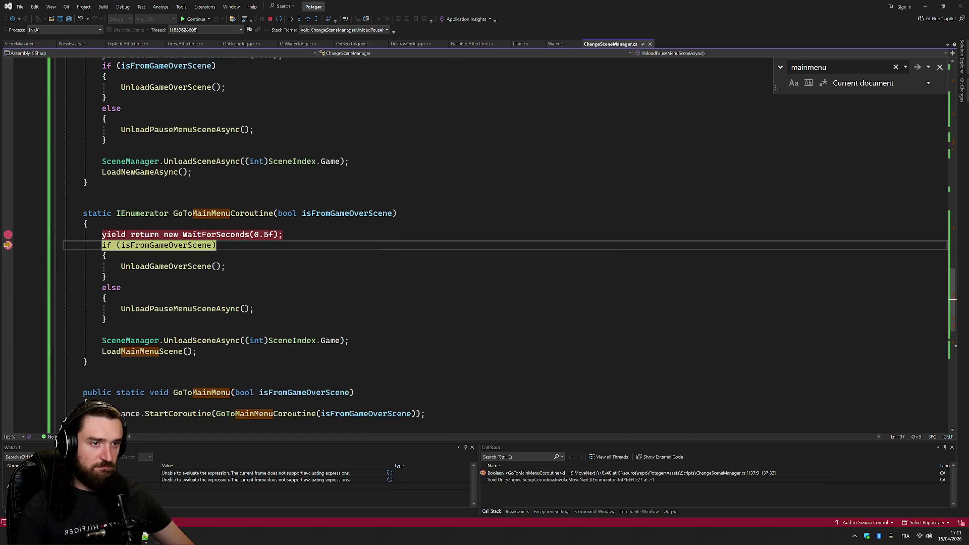
# Clear both coroutine breakpoints and step with F10 until 'Scene to unload is invalid' reappears
pyautogui.press('Up')
pyautogui.click(7, 245)
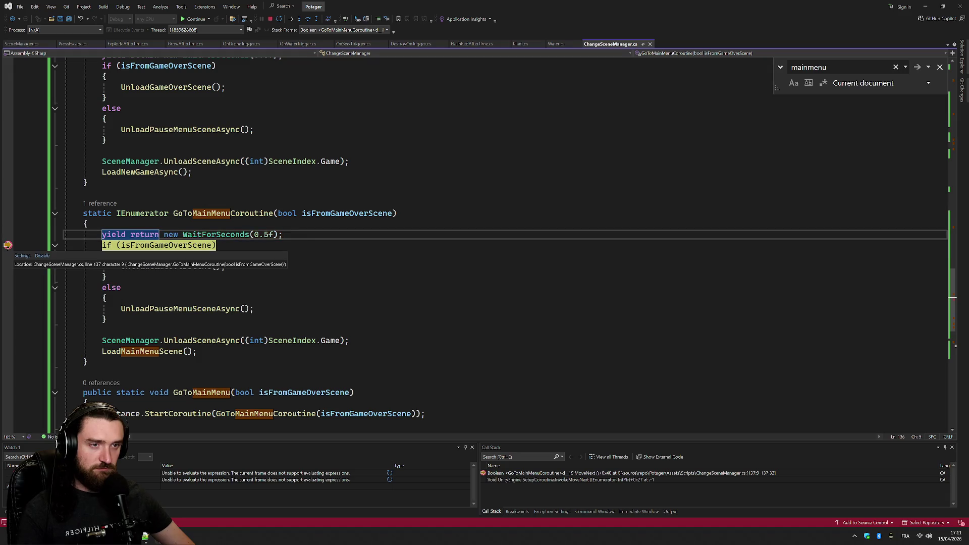
pyautogui.click(273, 213)
pyautogui.scroll(-3, 404, 242)
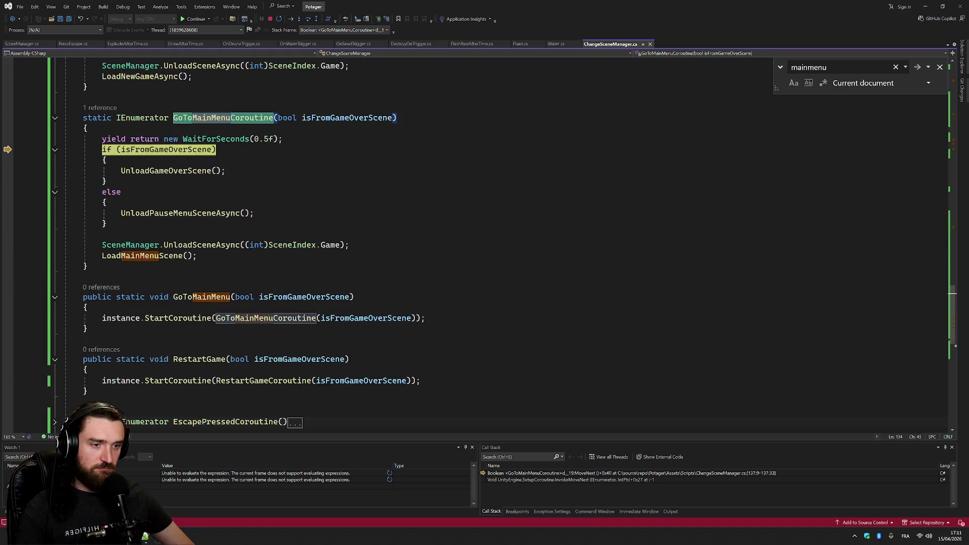
pyautogui.press('F10')
pyautogui.press('F10')
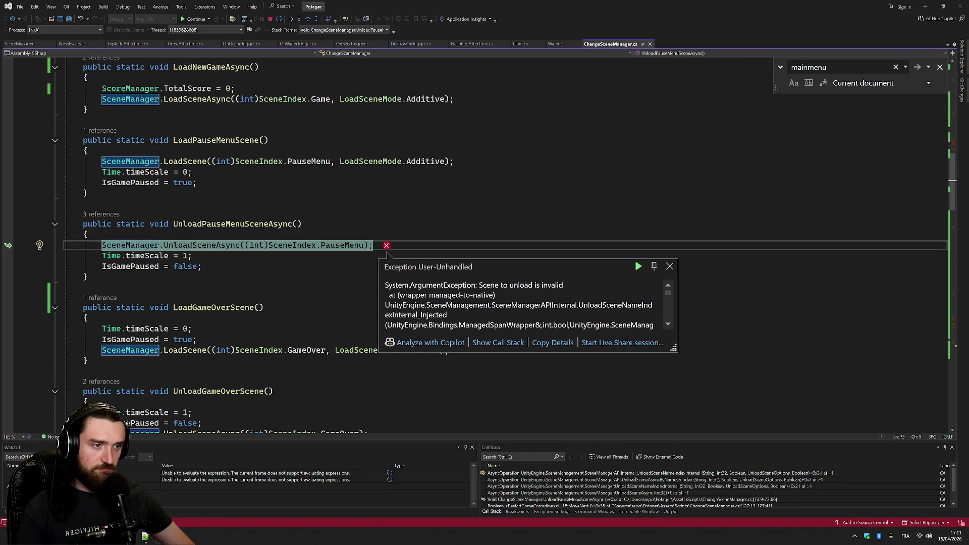
pyautogui.press('F5')
# Pause and resume the Unity game, triggering 'Scene to unload is invalid' in UnloadPauseMenuSceneAsync
pyautogui.hotkey('alt', 'Tab')
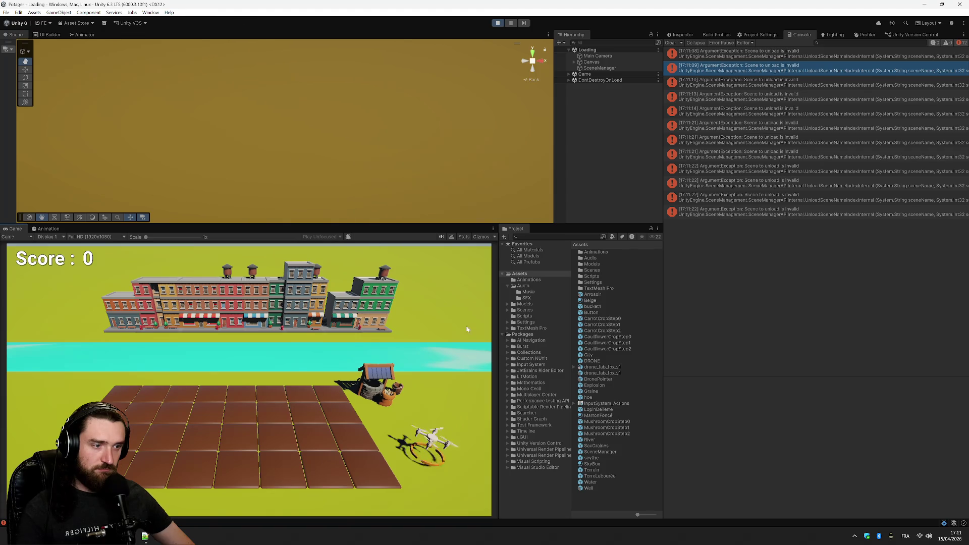
pyautogui.press('Escape')
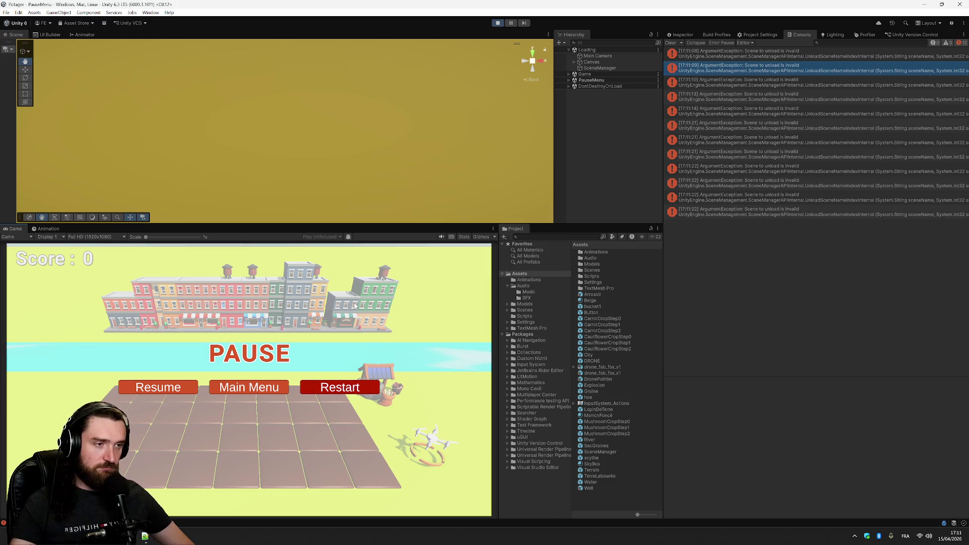
pyautogui.hotkey('alt', 'Tab')
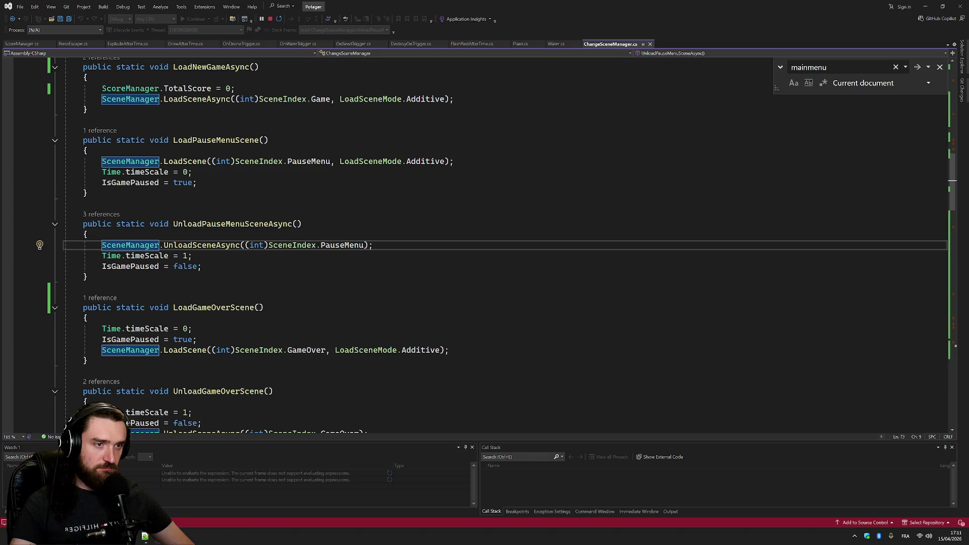
pyautogui.hotkey('alt', 'Tab')
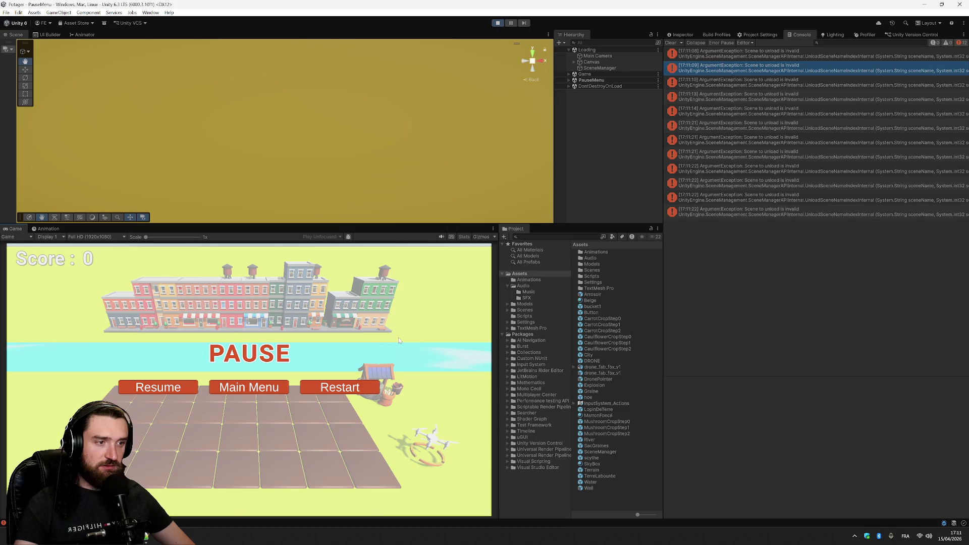
pyautogui.click(174, 387)
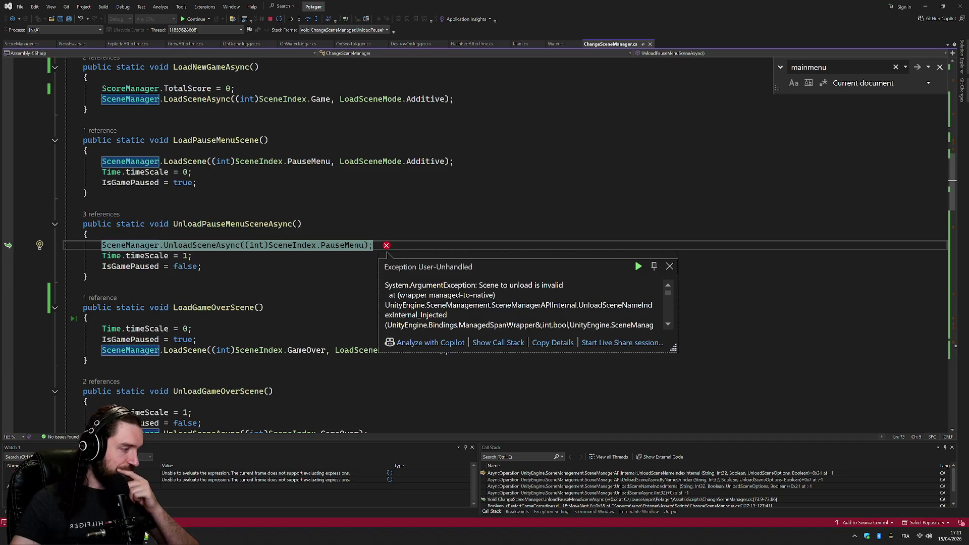
pyautogui.click(298, 224)
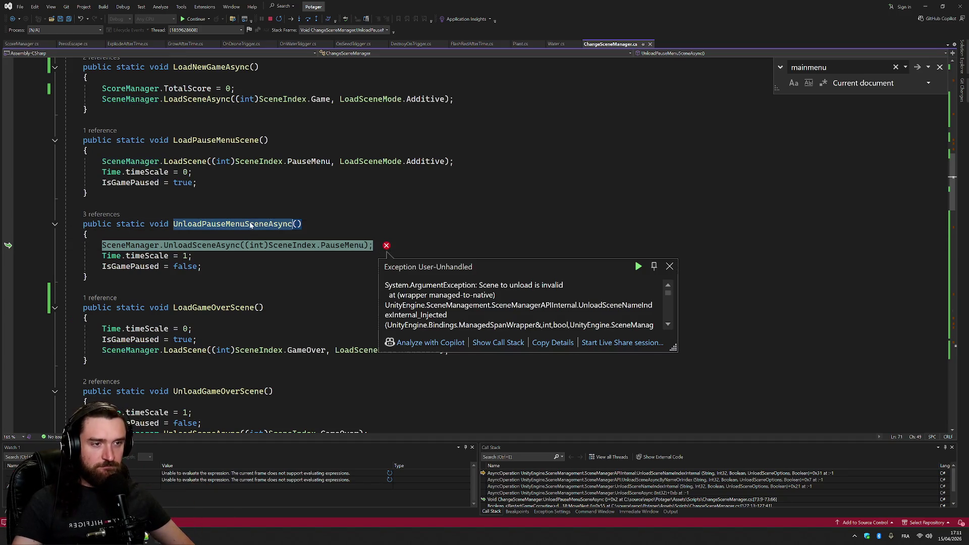
# Search for UnloadPauseMenuSceneAsync calls, then select the UnloadGameOverScene call
pyautogui.hotkey('ctrl', 'f')
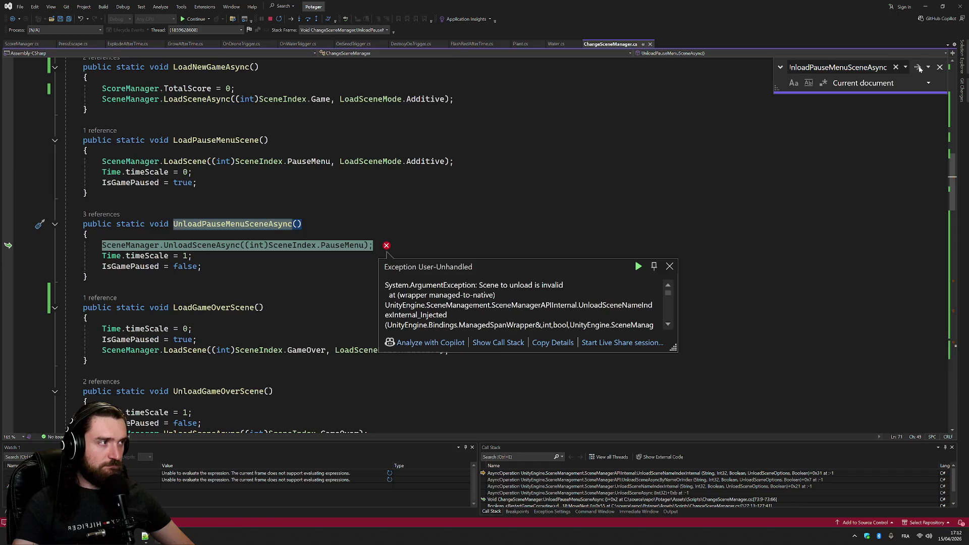
pyautogui.click(918, 68)
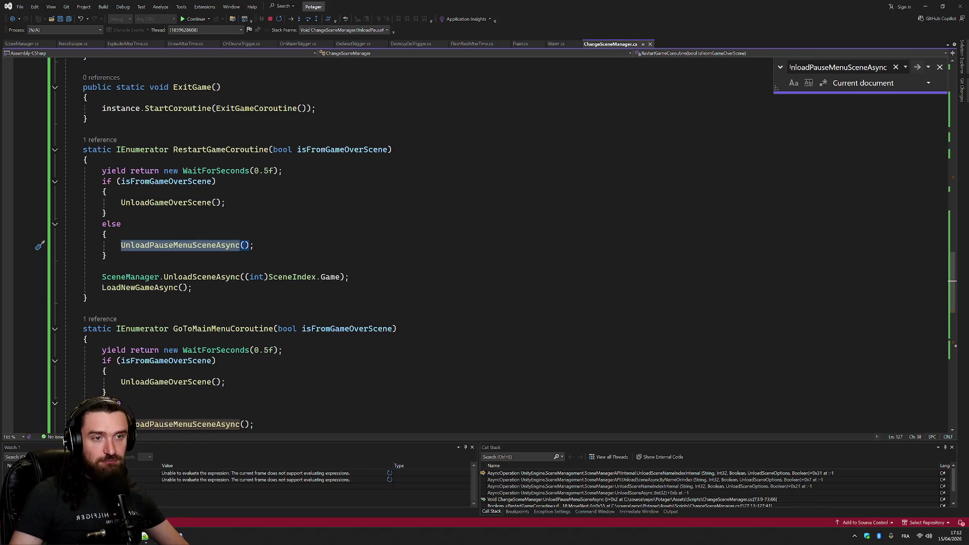
pyautogui.click(211, 203)
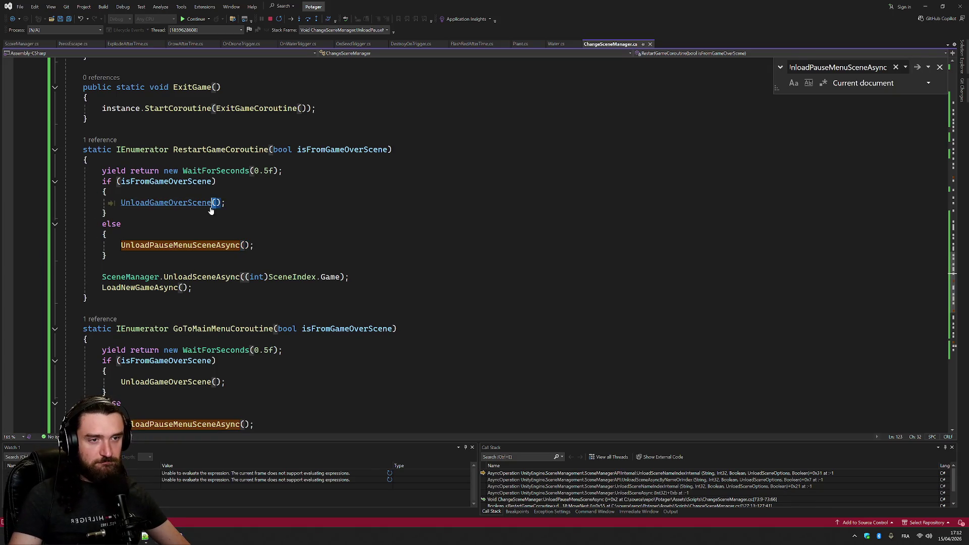
# Step through every UnloadGameOverScene match in the file until the no-more-occurrences notice
pyautogui.hotkey('ctrl', 'f')
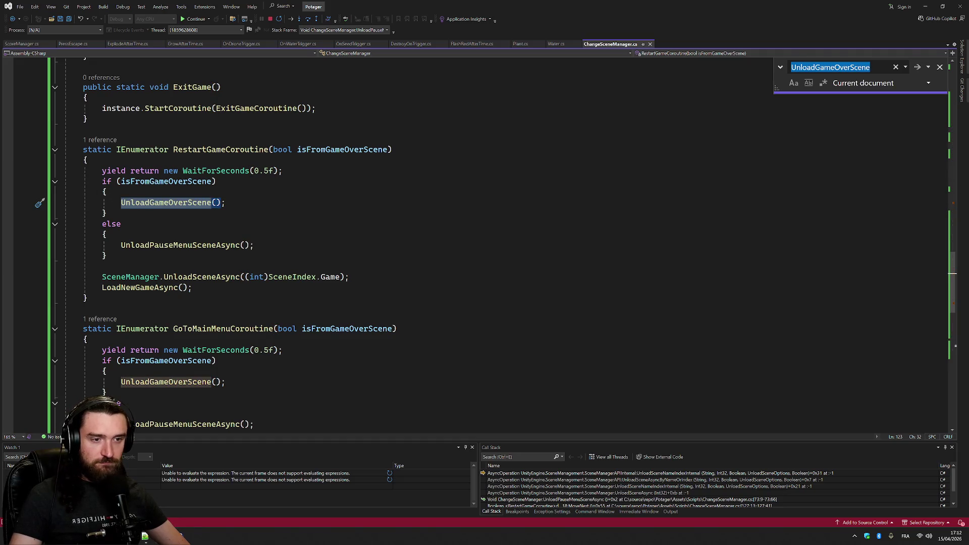
pyautogui.scroll(-4, 485, 243)
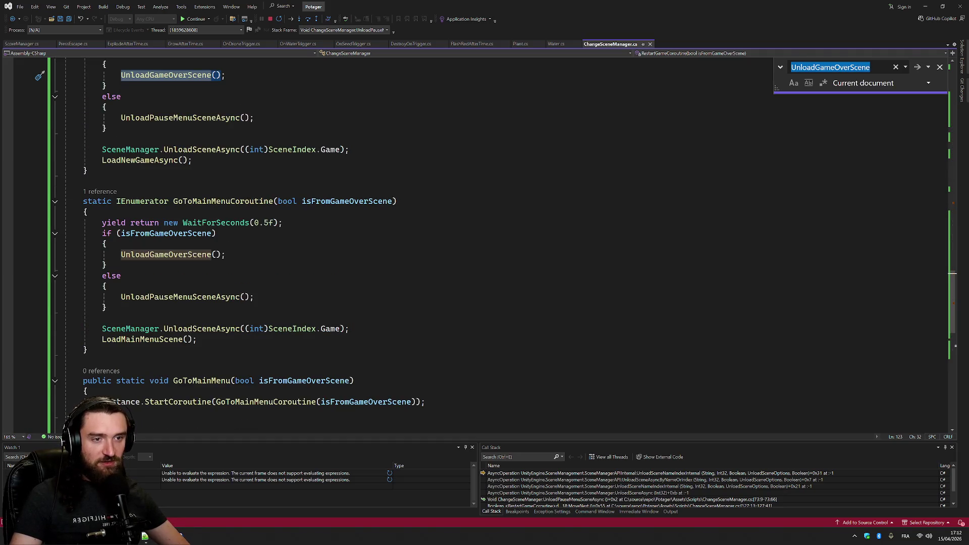
pyautogui.scroll(-2, 484, 242)
pyautogui.scroll(2, 484, 243)
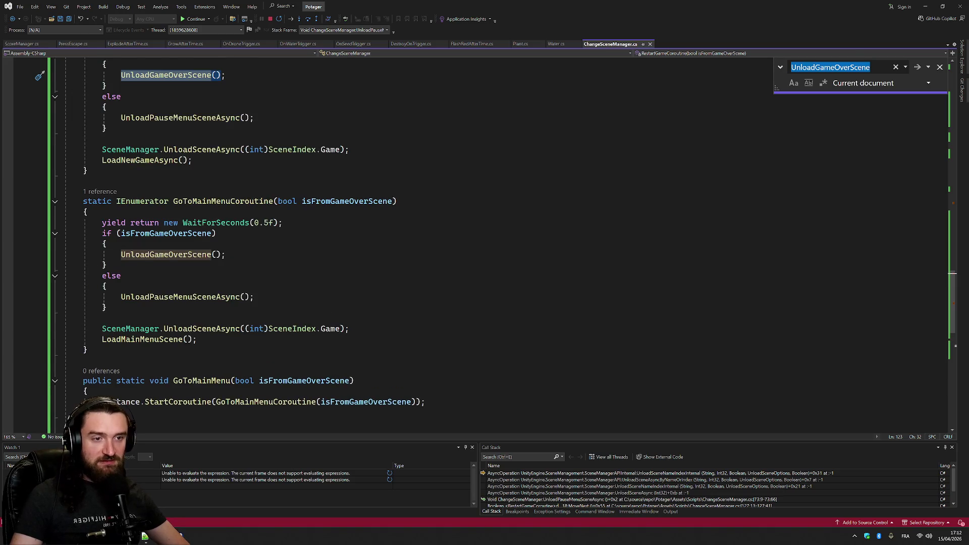
pyautogui.scroll(-6, 485, 243)
pyautogui.scroll(5, 485, 242)
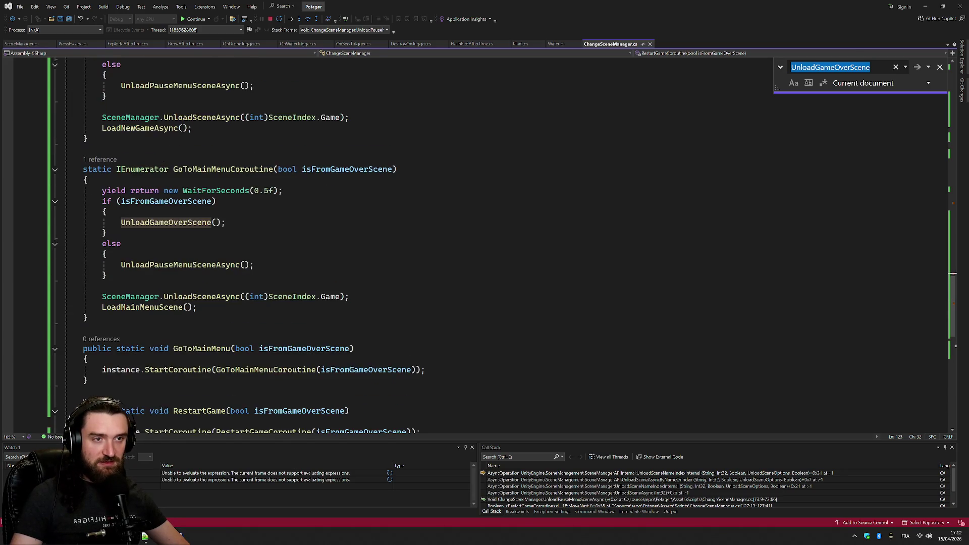
pyautogui.click(917, 67)
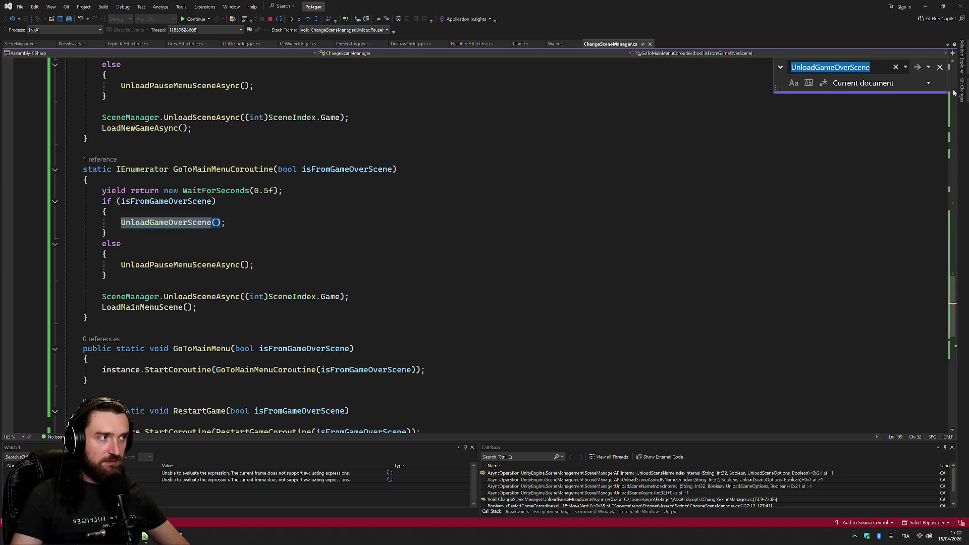
pyautogui.click(917, 68)
pyautogui.click(918, 67)
pyautogui.click(917, 67)
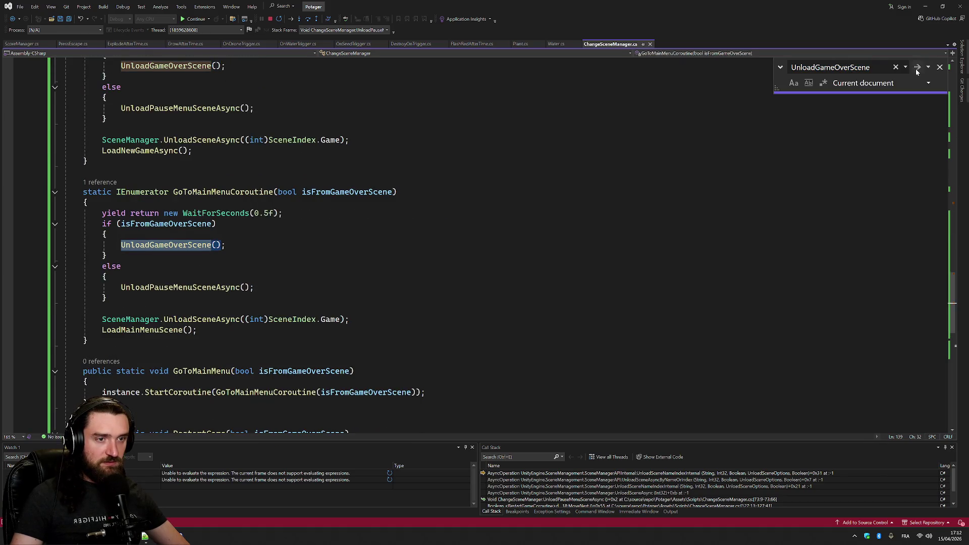
pyautogui.click(918, 68)
pyautogui.click(550, 293)
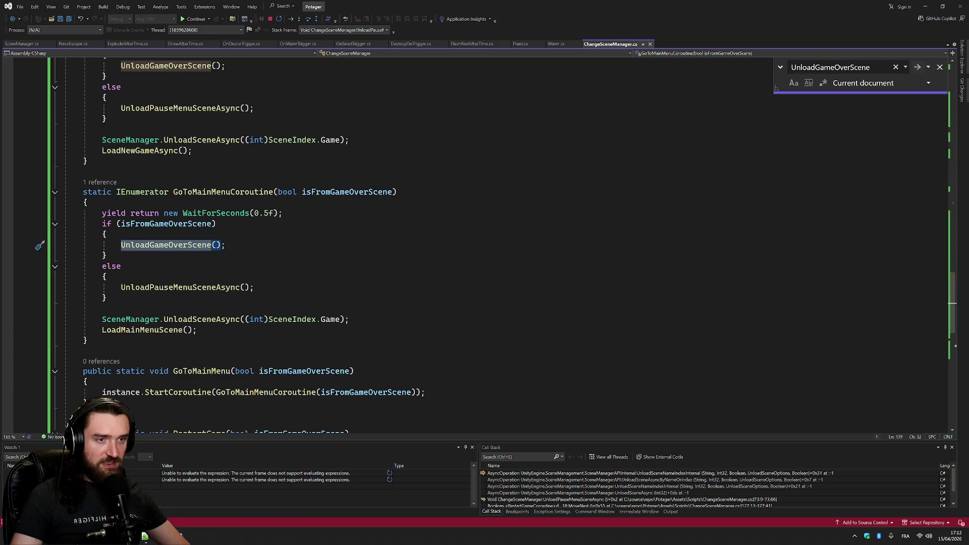
# Recheck the UnloadGameOverScene calls, including GoToMainMenuCoroutine's, then go to its definition with F12
pyautogui.click(917, 68)
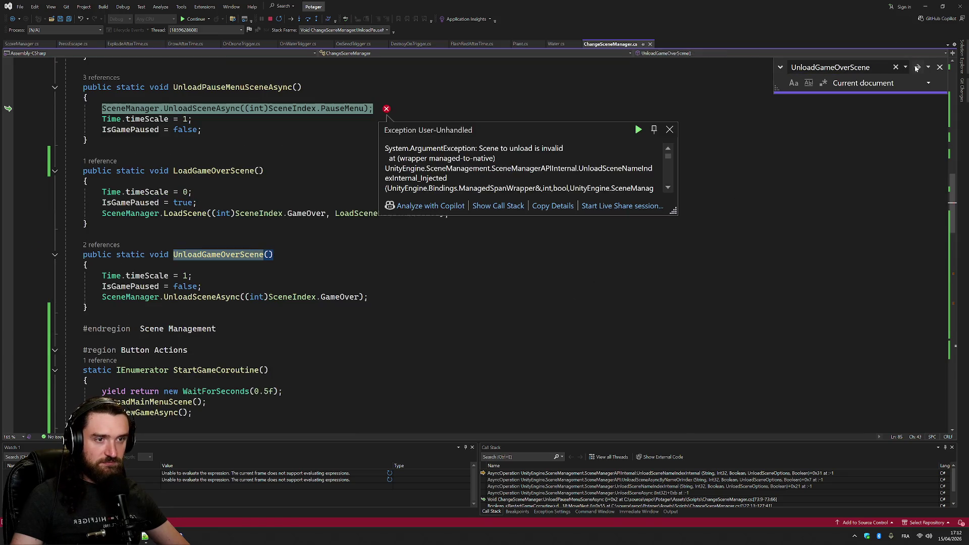
pyautogui.click(918, 67)
pyautogui.click(917, 67)
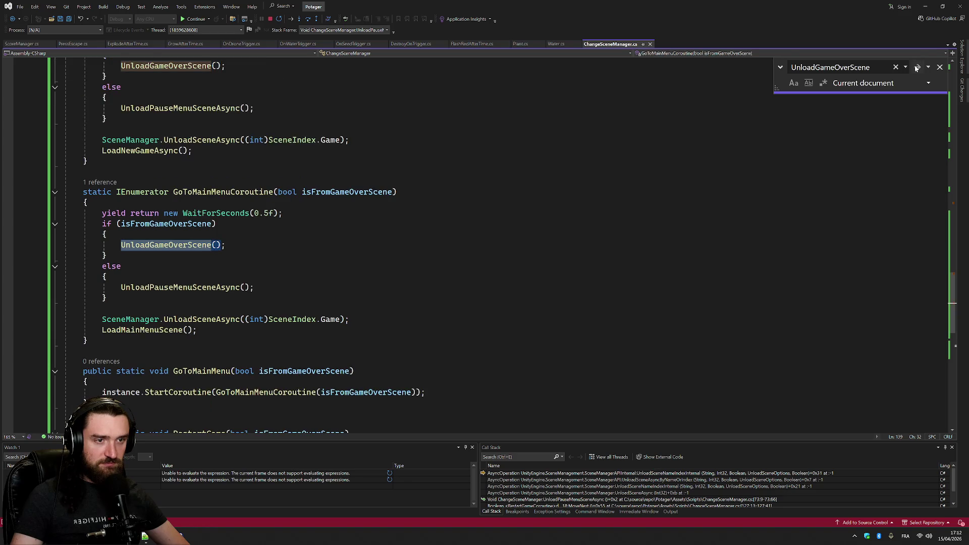
pyautogui.click(917, 67)
pyautogui.click(553, 294)
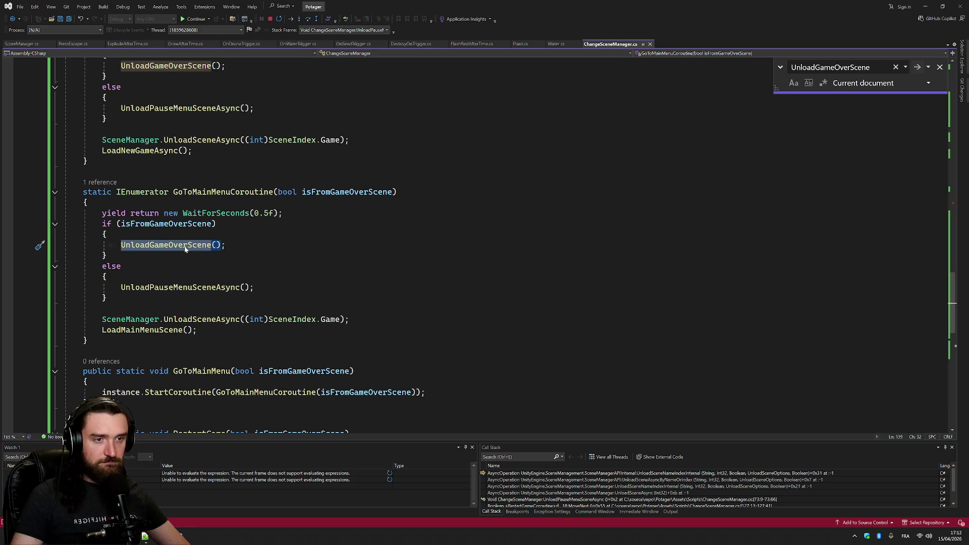
pyautogui.press('F12')
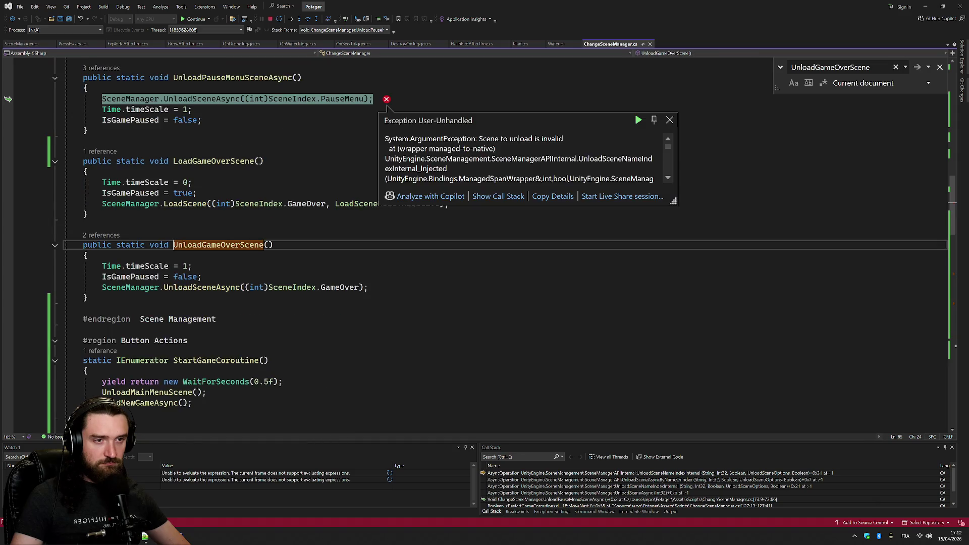
# Cut the Time.timeScale and IsGamePaused reset lines out of UnloadGameOverScene
pyautogui.press('Down')
pyautogui.press('Down')
pyautogui.press('End')
pyautogui.hotkey('shift', 'Up')
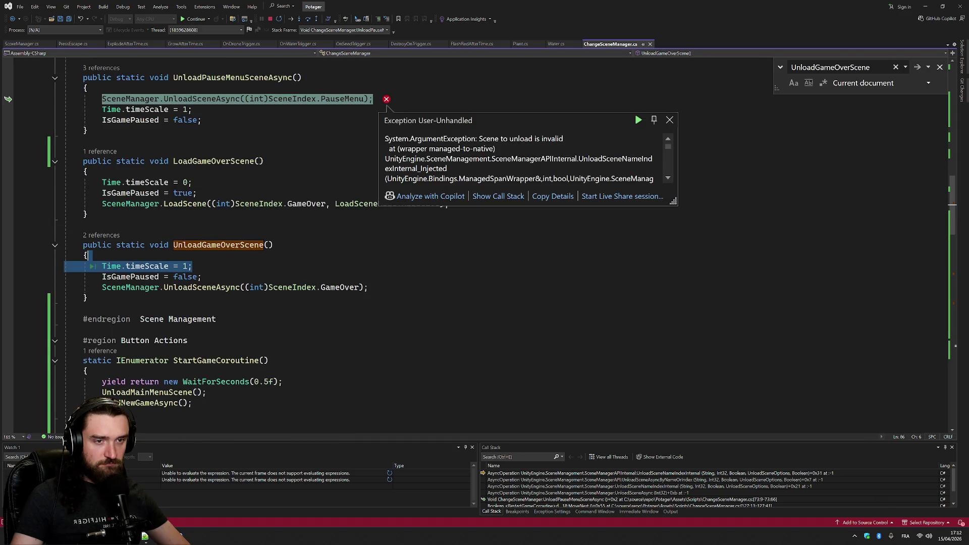
pyautogui.press('Escape')
pyautogui.hotkey('shift', 'Down')
pyautogui.hotkey('shift', 'Down')
pyautogui.hotkey('shift', 'End')
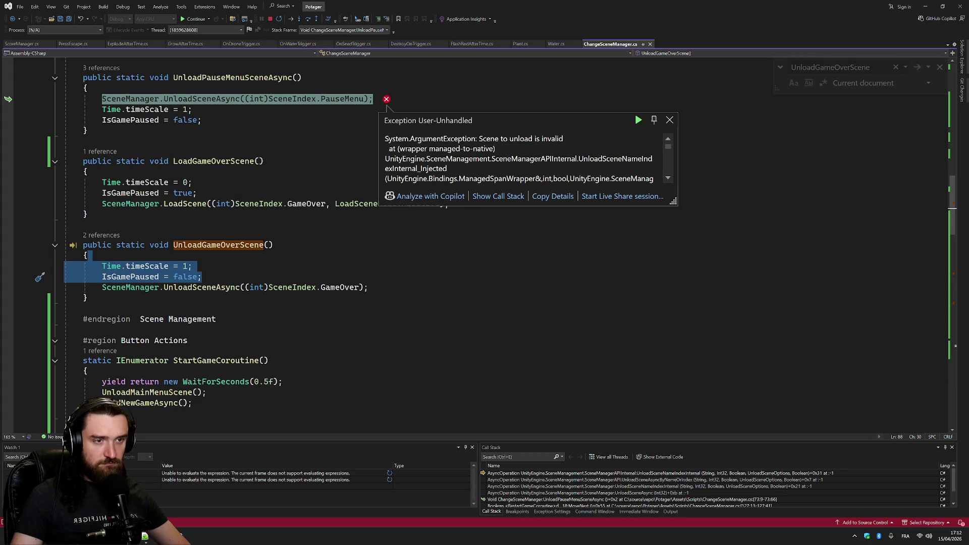
pyautogui.hotkey('ctrl', 'x')
# Paste both reset lines above the 0.5f yield wait in GoToMainMenuCoroutine
pyautogui.press('F3')
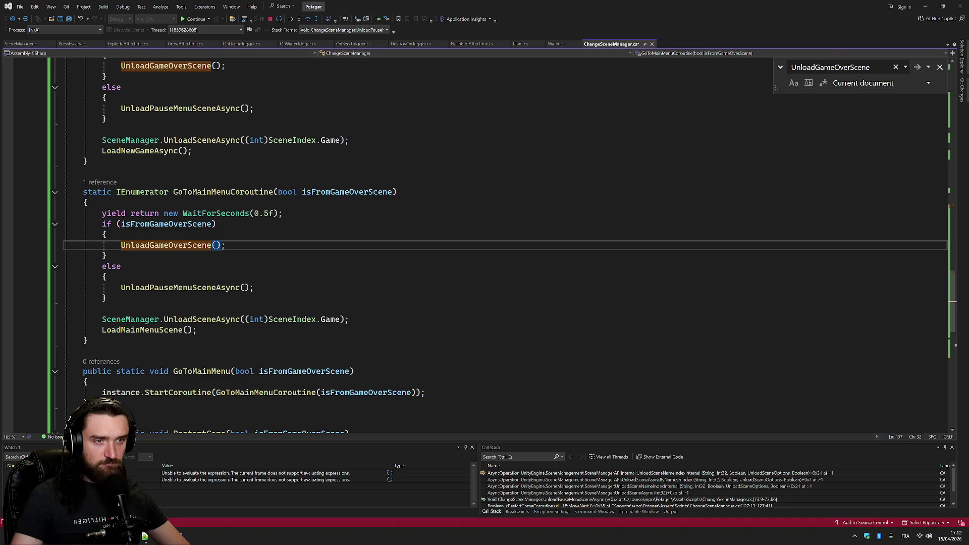
pyautogui.click(107, 235)
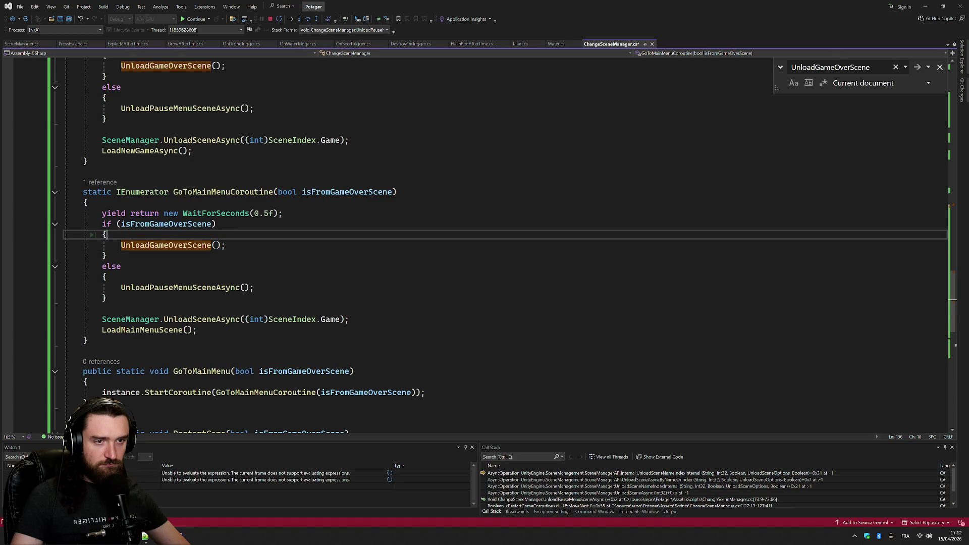
pyautogui.hotkey('ctrl', 'v')
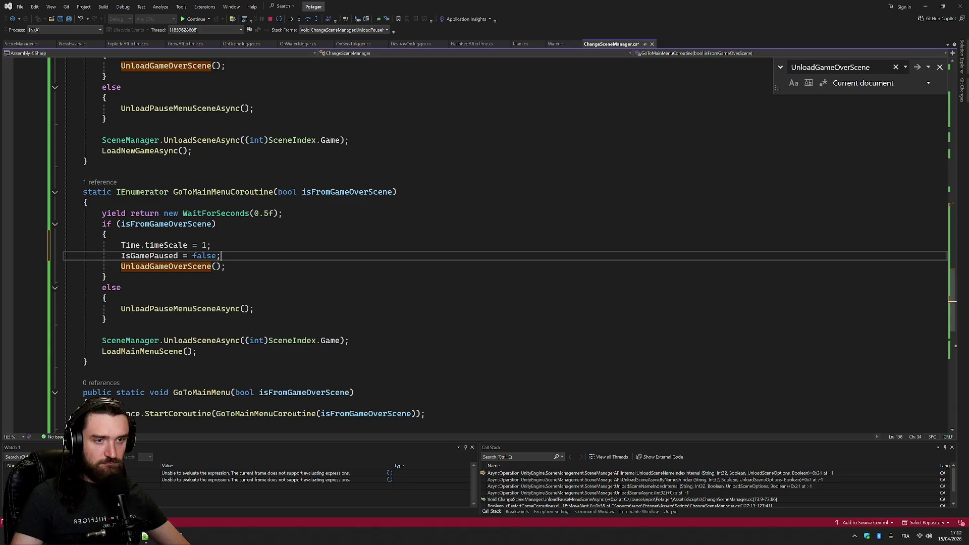
pyautogui.click(255, 308)
pyautogui.click(107, 297)
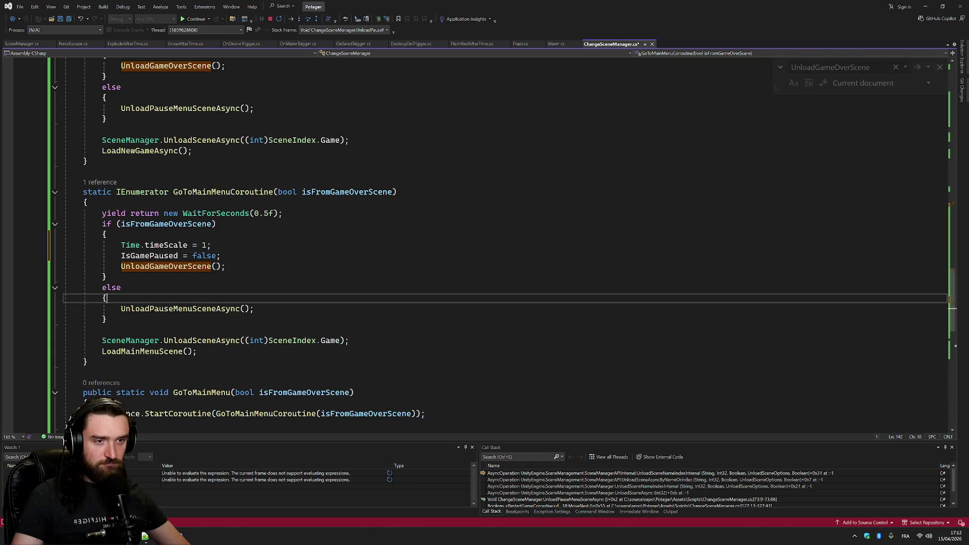
pyautogui.moveTo(46, 245); pyautogui.dragTo(43, 262)
pyautogui.press('Delete')
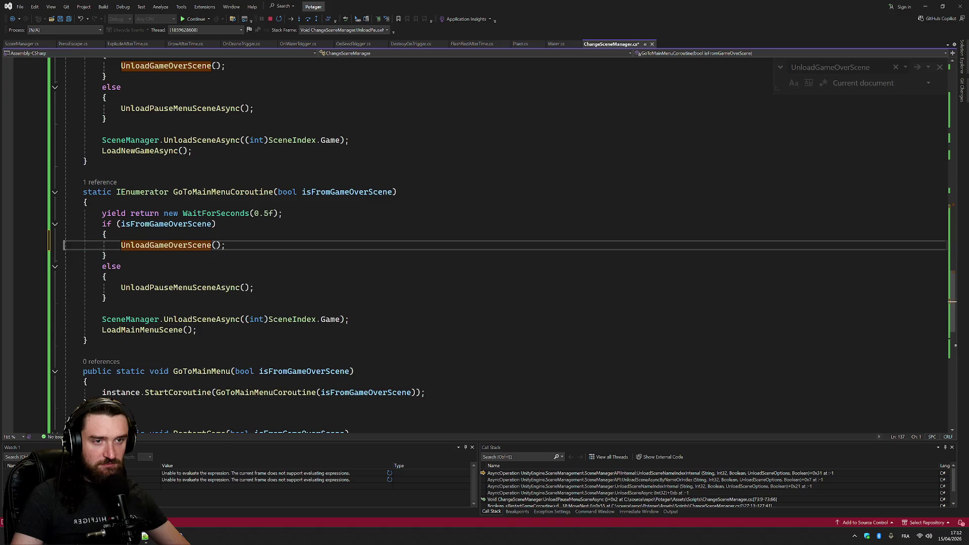
pyautogui.click(102, 213)
pyautogui.hotkey('ctrl', 'v')
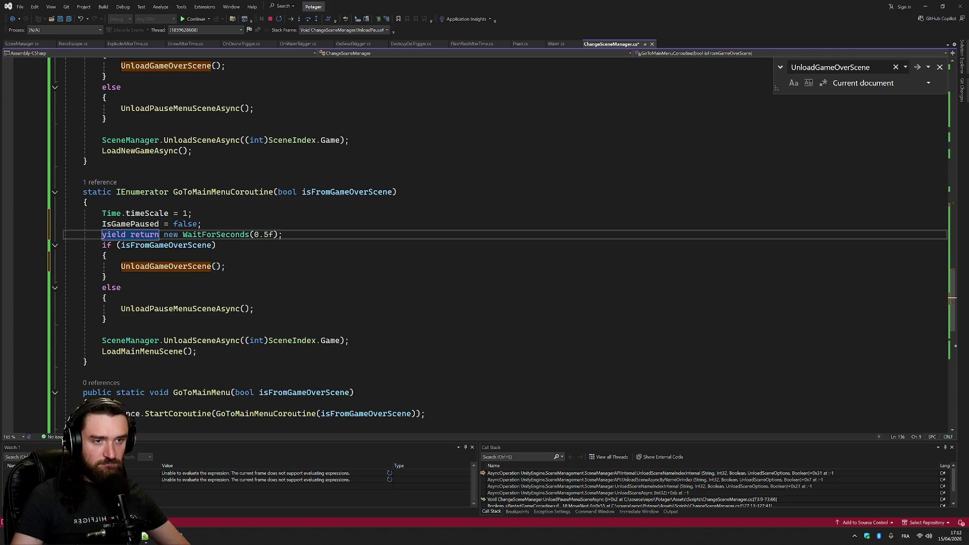
# Move the IsGamePaused = false line below the Game scene UnloadSceneAsync call
pyautogui.click(202, 224)
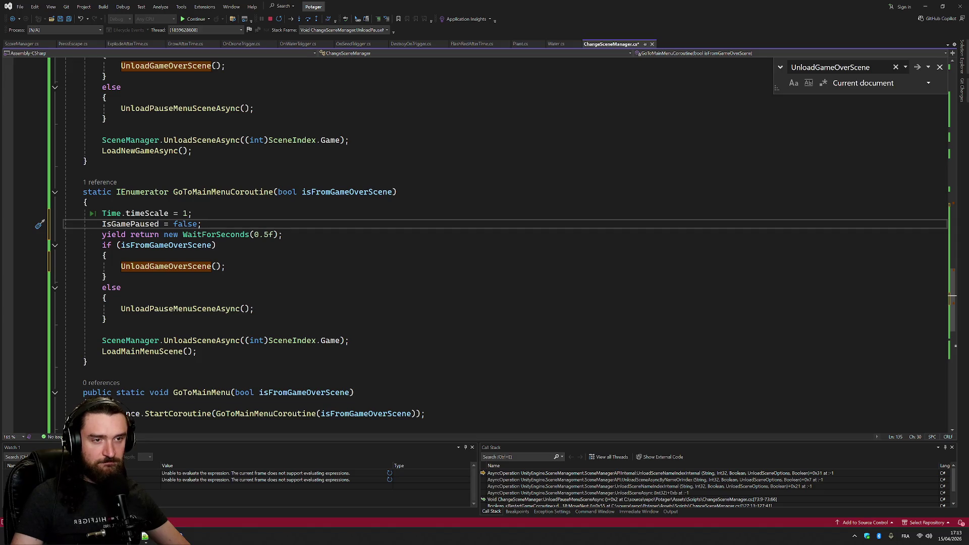
pyautogui.hotkey('shift', 'Up')
pyautogui.press('ctrl')
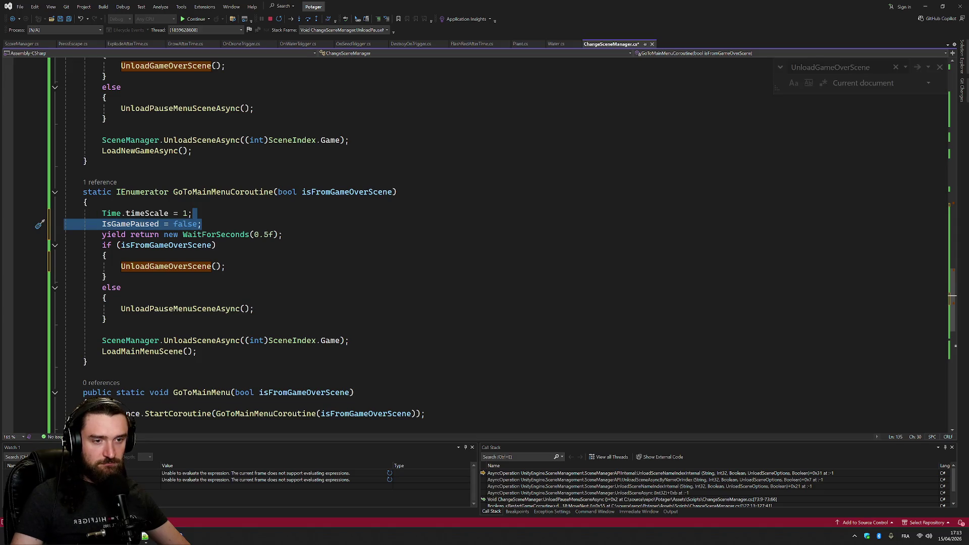
pyautogui.hotkey('ctrl', 'x')
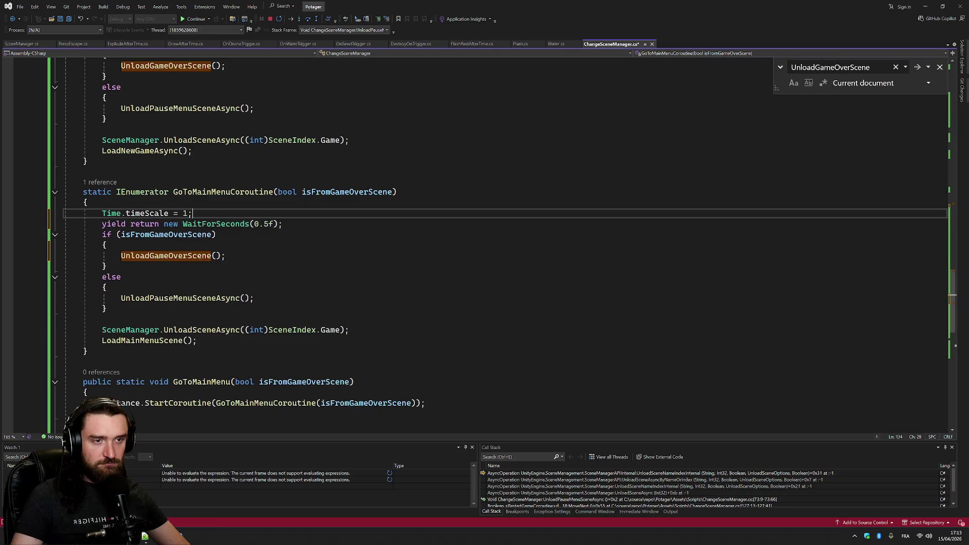
pyautogui.click(349, 329)
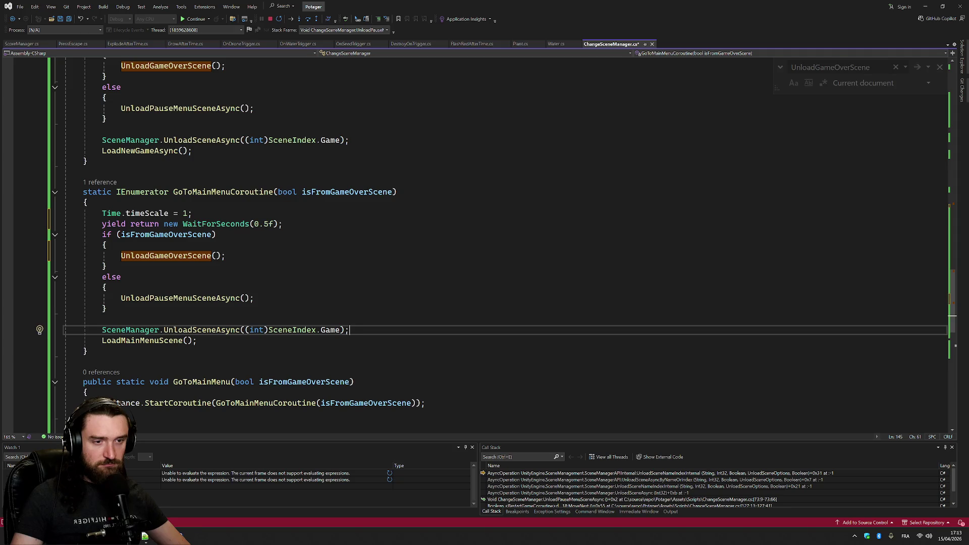
pyautogui.press('Return')
pyautogui.hotkey('ctrl', 'v')
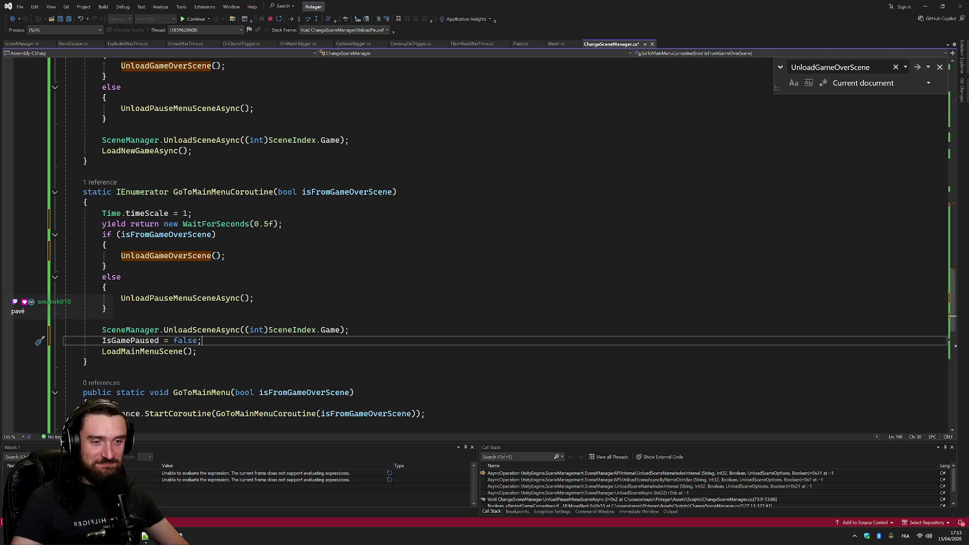
# Search the file for other Time.timeScale = 1; lines, reaching UnloadPauseMenuSceneAsync
pyautogui.scroll(-3, 484, 242)
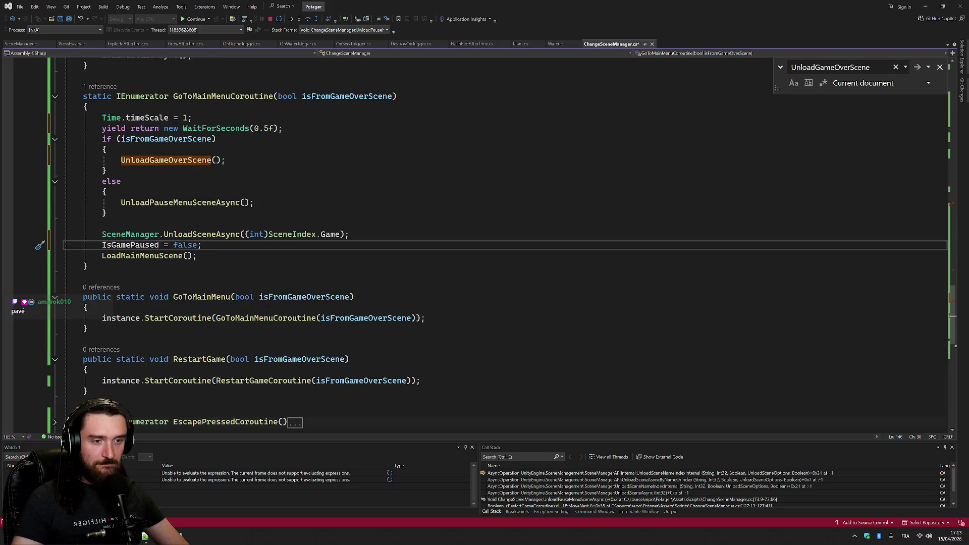
pyautogui.press('Up')
pyautogui.press('Up')
pyautogui.press('Up')
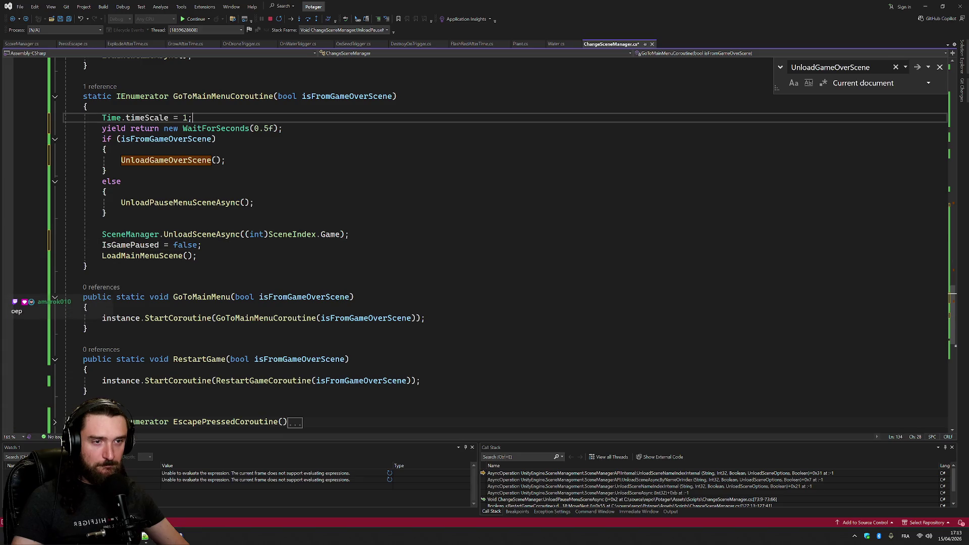
pyautogui.press('Down')
pyautogui.press('Home')
pyautogui.click(66, 160)
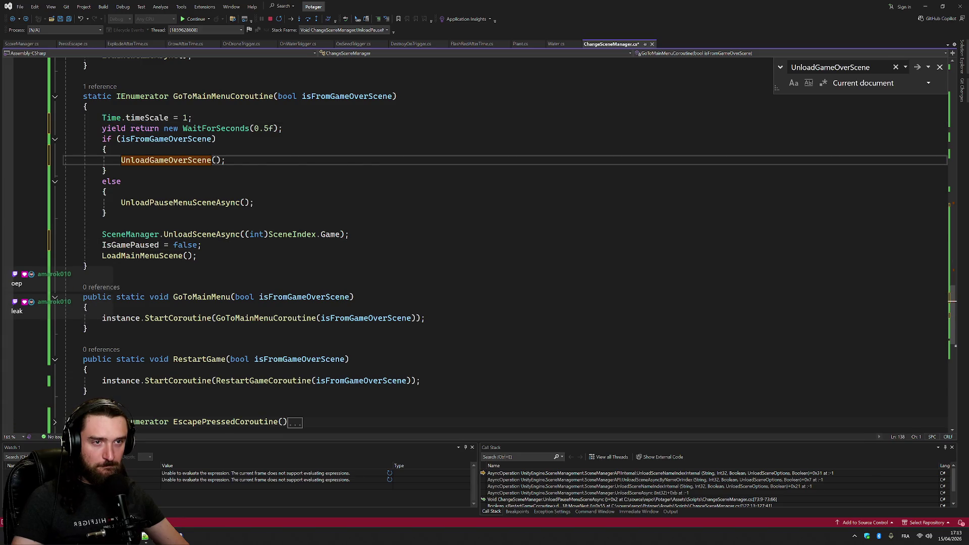
pyautogui.scroll(7, 485, 242)
pyautogui.scroll(-5, 485, 242)
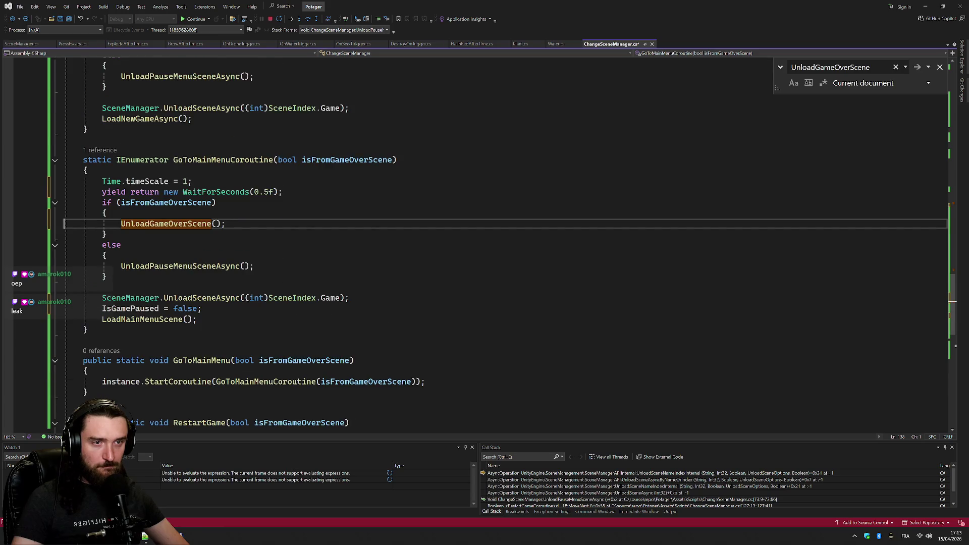
pyautogui.press('Up')
pyautogui.press('Up')
pyautogui.press('Up')
pyautogui.press('Home')
pyautogui.hotkey('shift', 'End')
pyautogui.hotkey('ctrl', 'f')
pyautogui.click(917, 68)
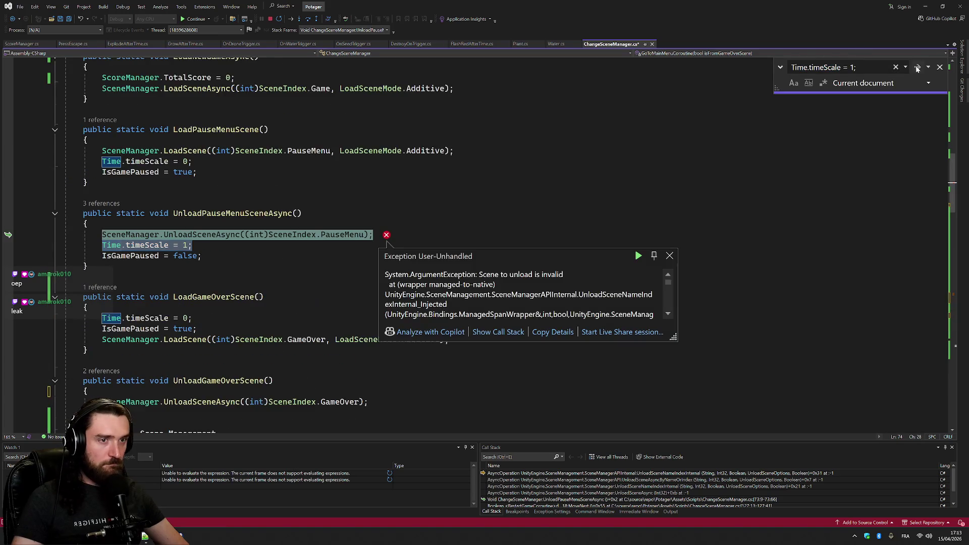
# Cut the two reset lines from UnloadPauseMenuSceneAsync
pyautogui.click(387, 243)
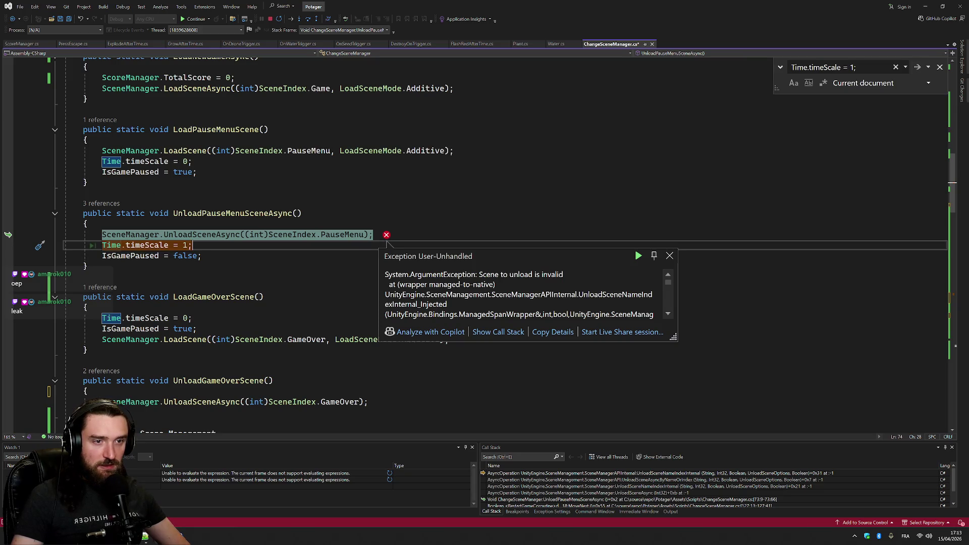
pyautogui.press('Home')
pyautogui.press('Home')
pyautogui.hotkey('shift', 'Down')
pyautogui.hotkey('shift', 'Down')
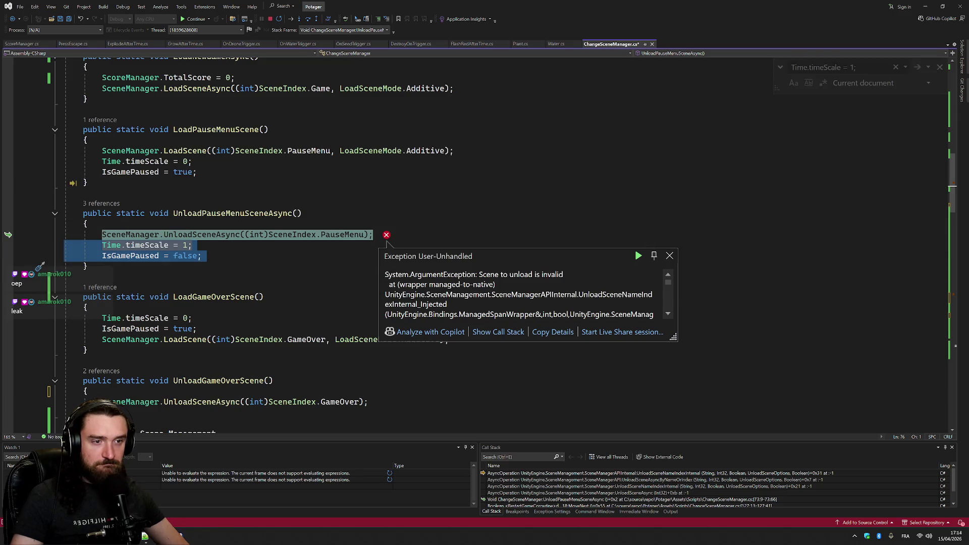
# Paste Time.timeScale = 1 and IsGamePaused = false above RestartGameCoroutine's wait
pyautogui.click(917, 67)
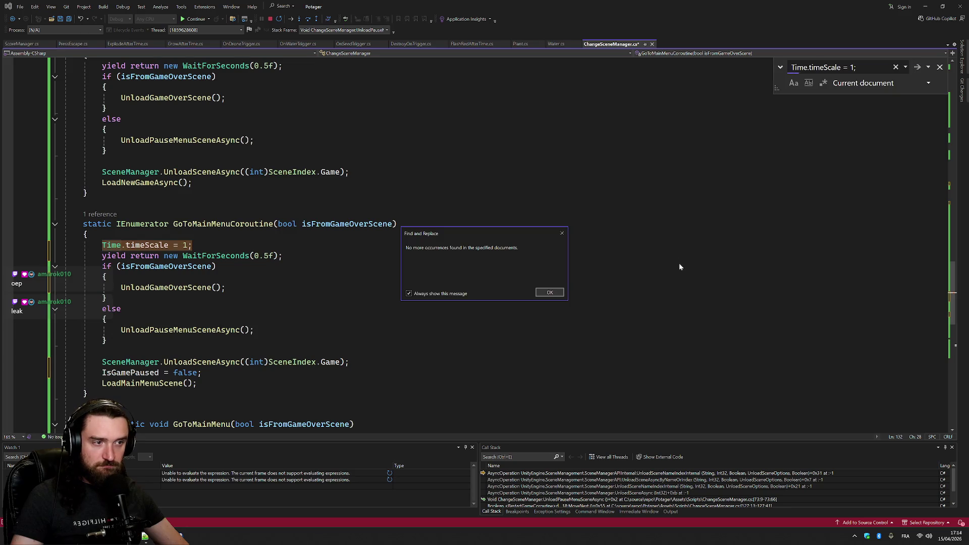
pyautogui.press('Return')
pyautogui.click(107, 276)
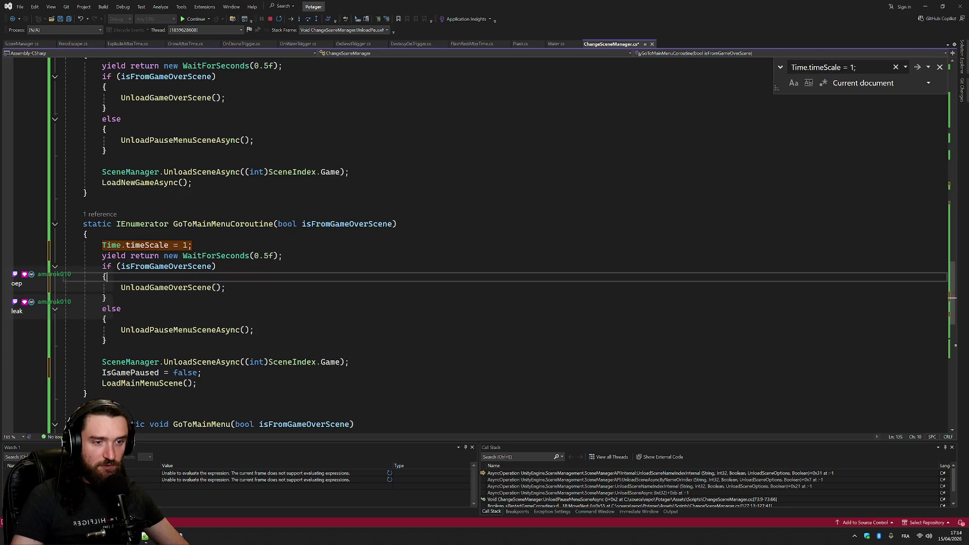
pyautogui.scroll(-8, 485, 242)
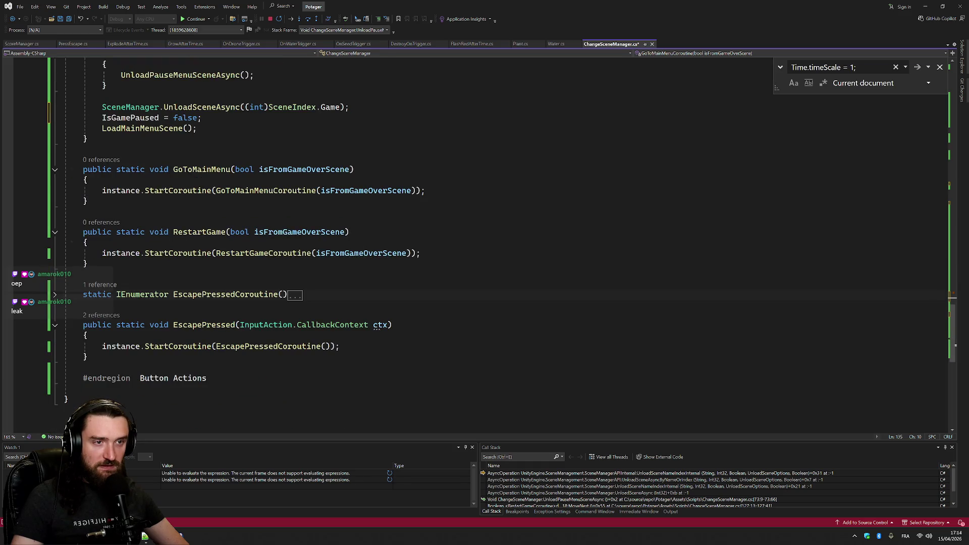
pyautogui.hotkey('ctrl', 'v')
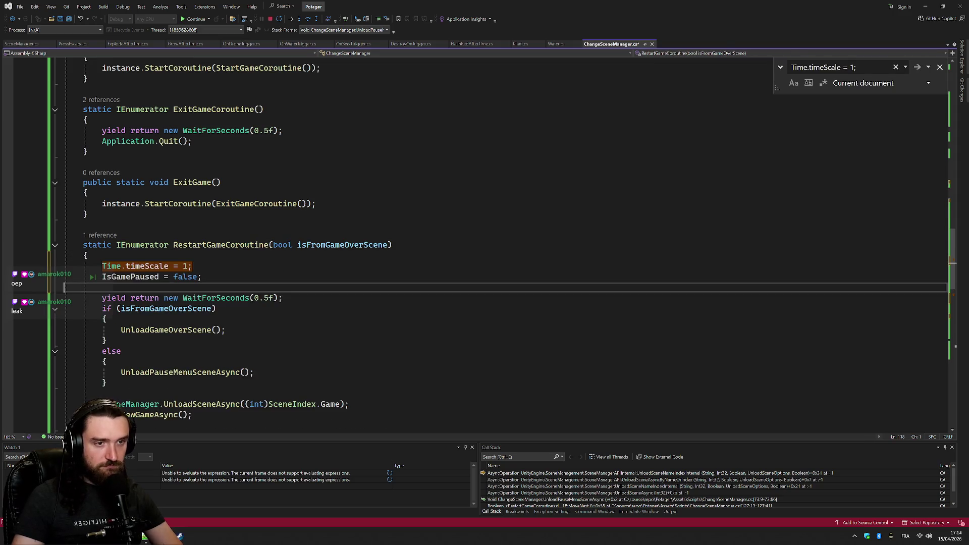
# Try moving both reset lines below the Game scene unload, then undo it
pyautogui.press('BackSpace')
pyautogui.hotkey('shift', 'Up')
pyautogui.hotkey('shift', 'Up')
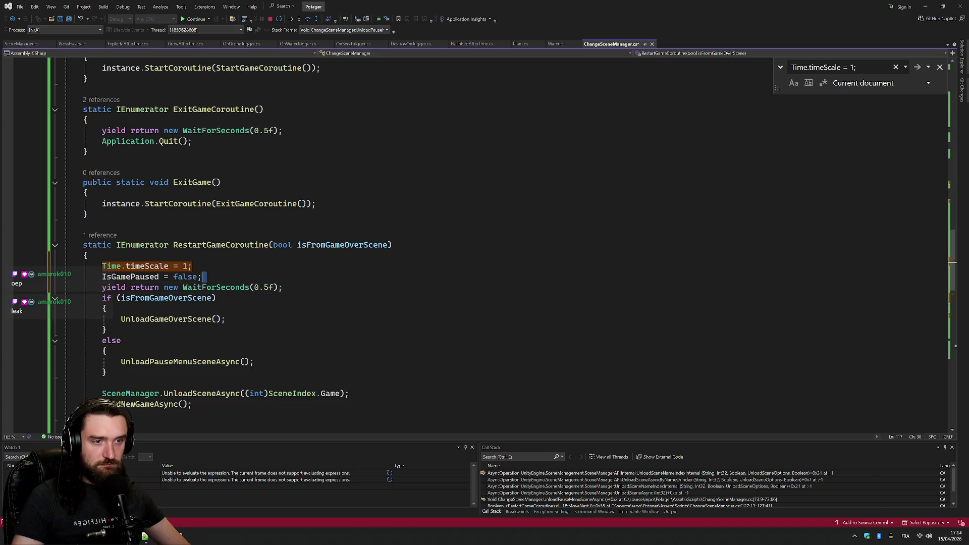
pyautogui.press('Delete')
pyautogui.press('Down')
pyautogui.press('Down')
pyautogui.press('Down')
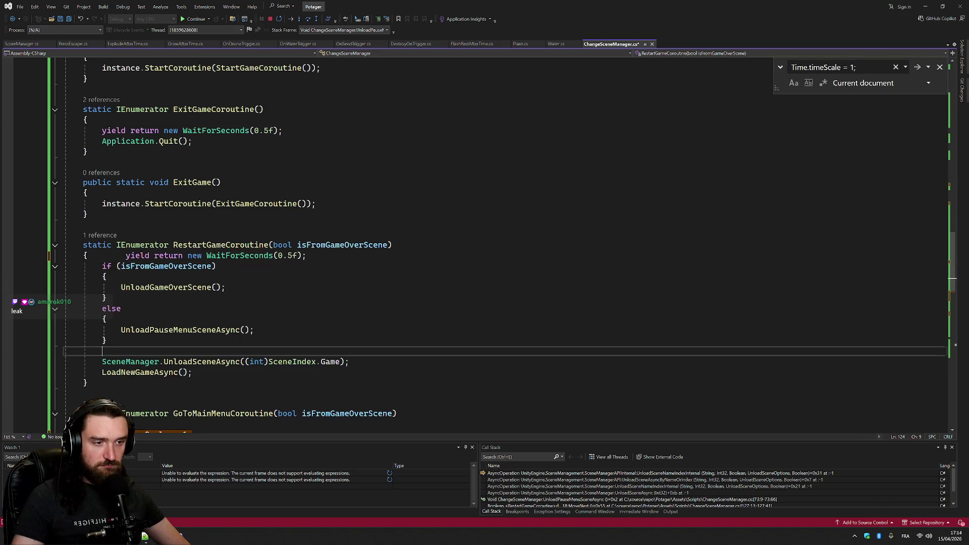
pyautogui.press('End')
pyautogui.hotkey('ctrl', 'v')
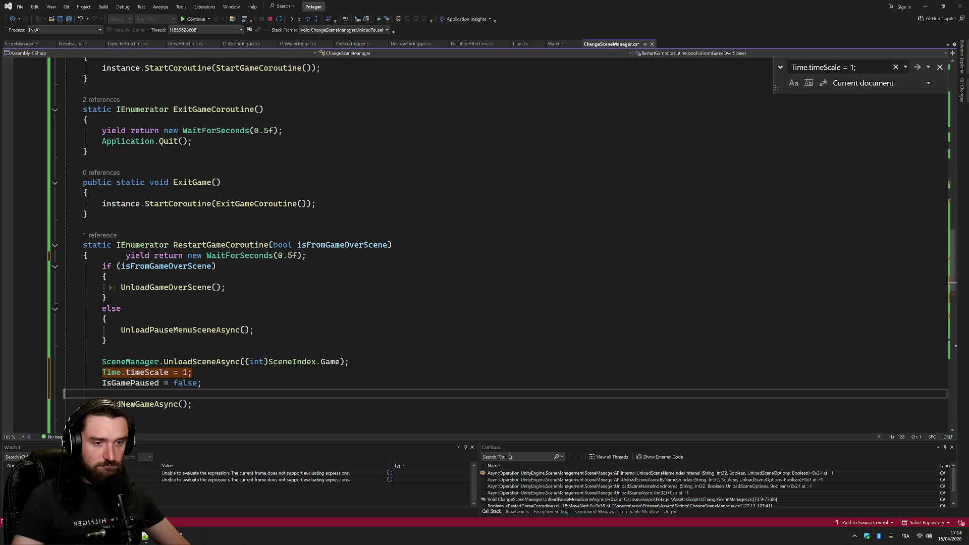
pyautogui.hotkey('ctrl', 'z')
pyautogui.hotkey('ctrl', 'z')
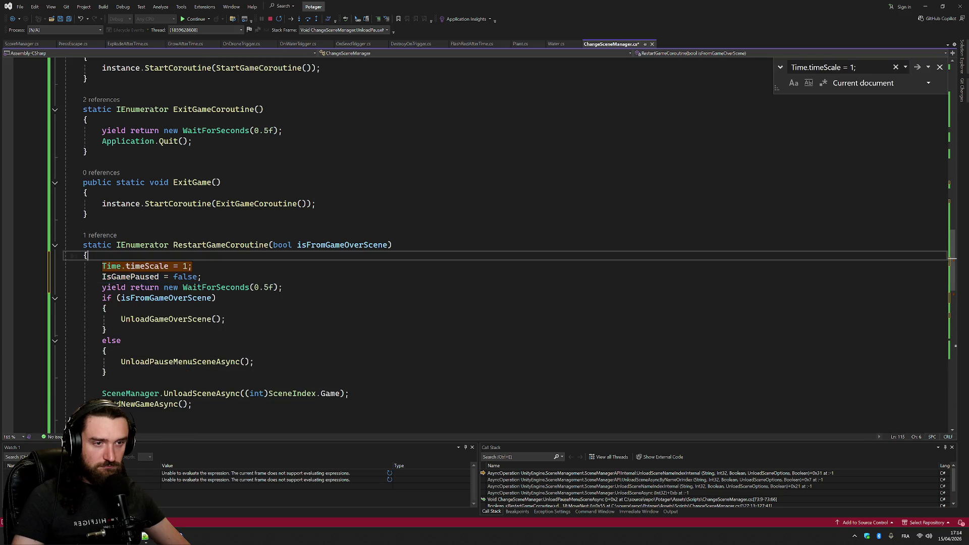
# Move IsGamePaused = false below the Game scene unload, keeping Time.timeScale = 1 above the wait
pyautogui.click(192, 266)
pyautogui.hotkey('shift', 'Down')
pyautogui.press('Delete')
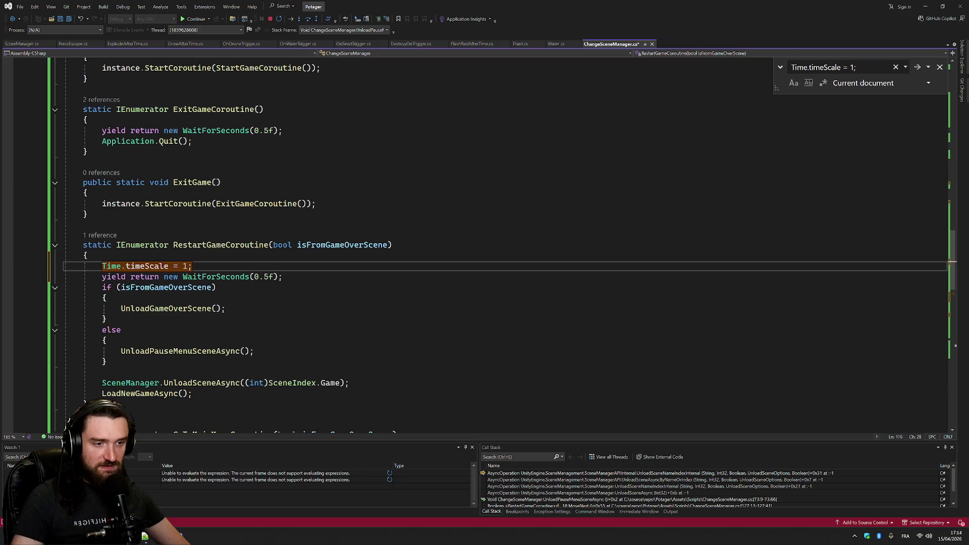
pyautogui.click(384, 383)
pyautogui.press('Return')
pyautogui.hotkey('ctrl', 'v')
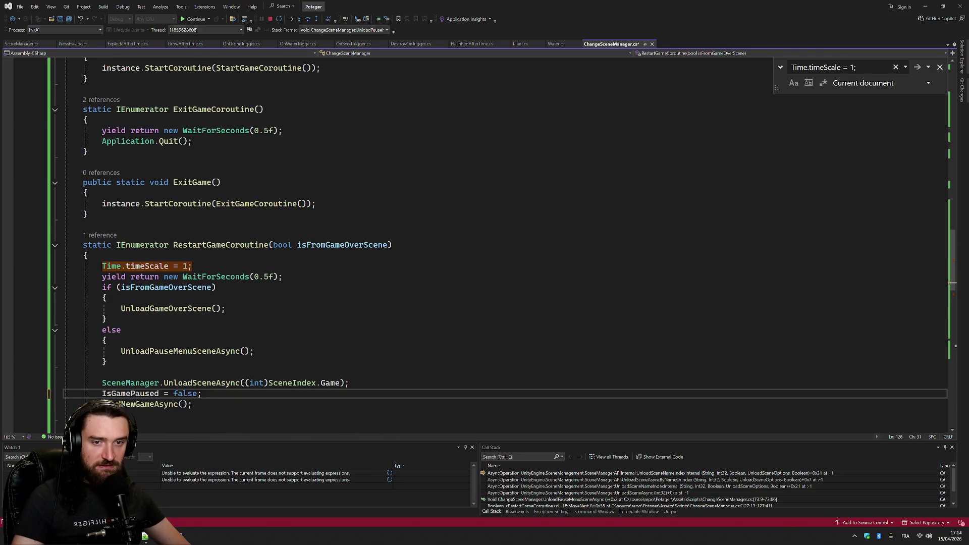
pyautogui.scroll(-4, 484, 242)
pyautogui.press('BackSpace')
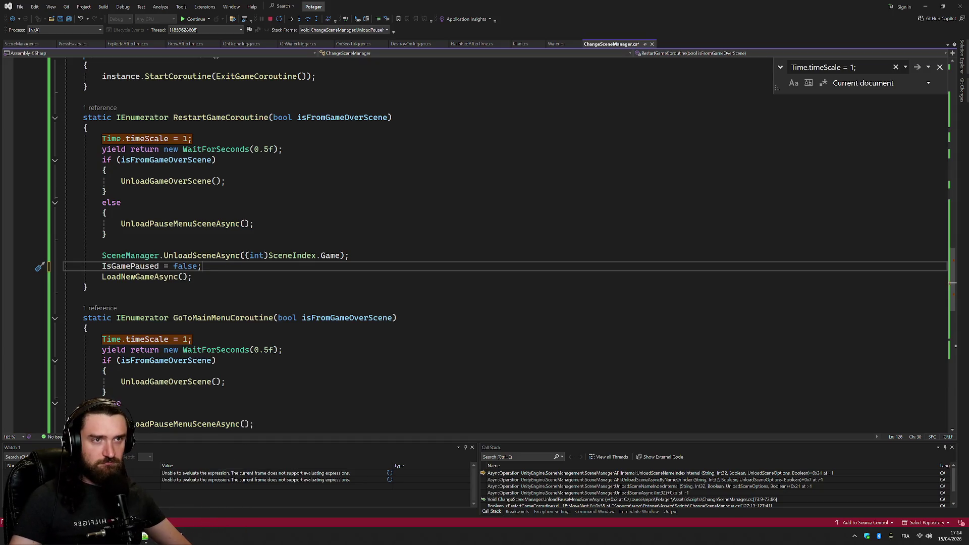
pyautogui.click(194, 19)
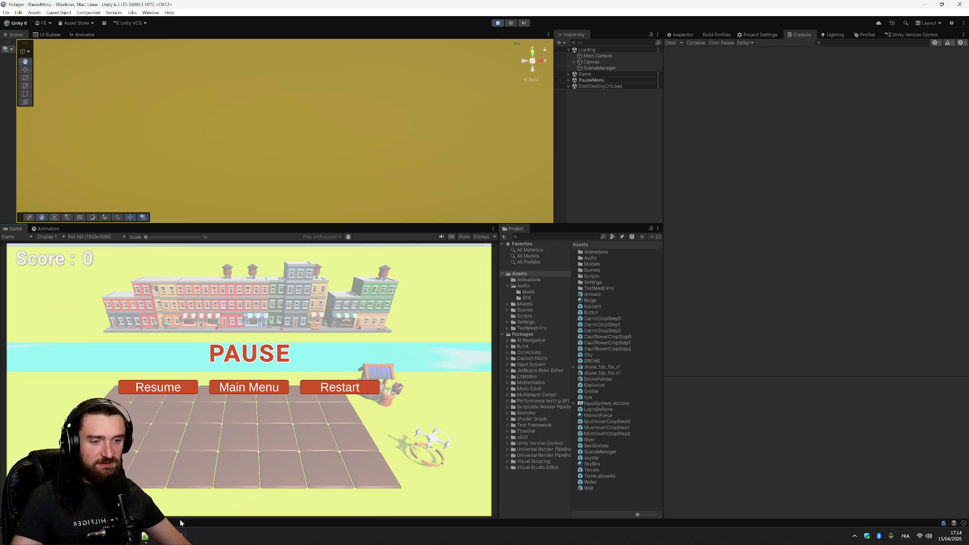
# Resume from the pause menu and press Escape again, which logs NullReferenceExceptions, then return to Visual Studio
pyautogui.click(171, 388)
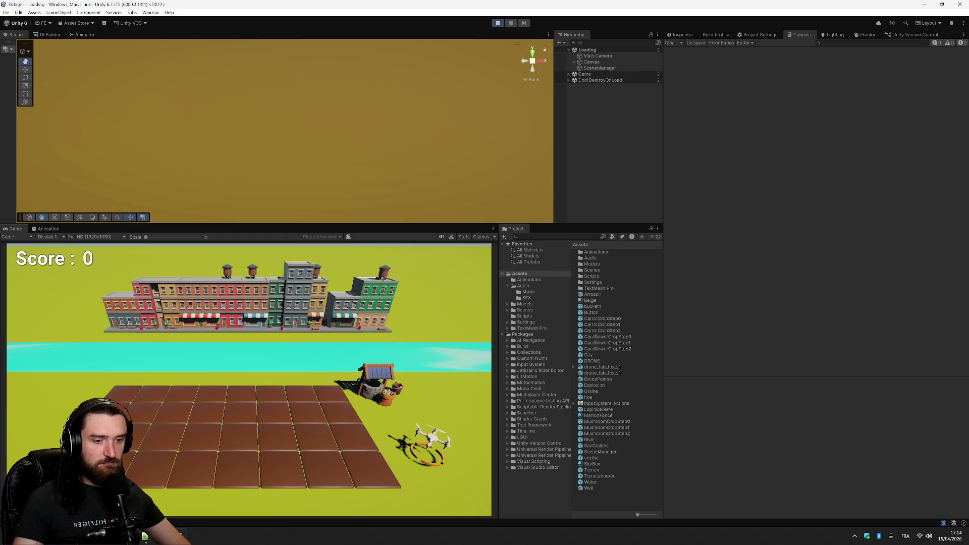
pyautogui.press('Escape')
pyautogui.press('Escape')
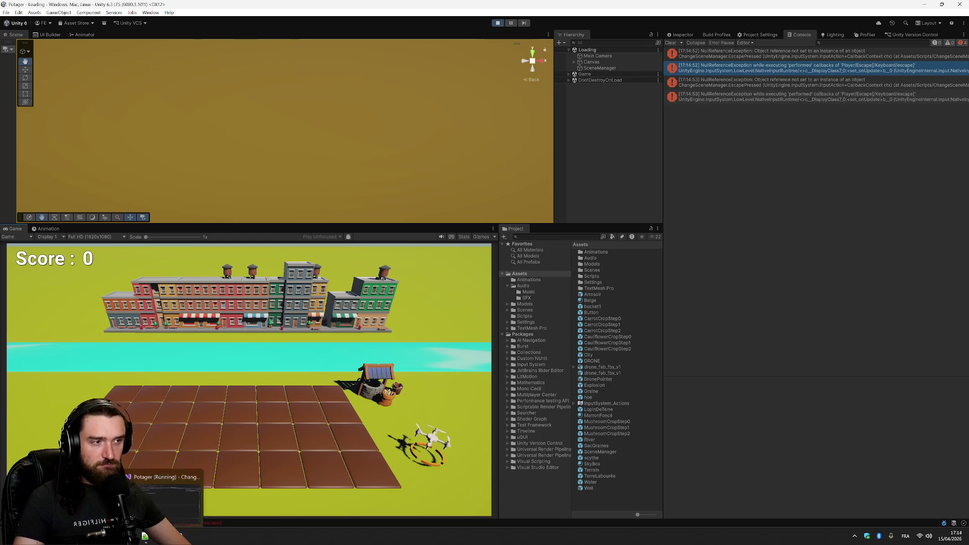
pyautogui.hotkey('alt', 'Tab')
pyautogui.click(106, 235)
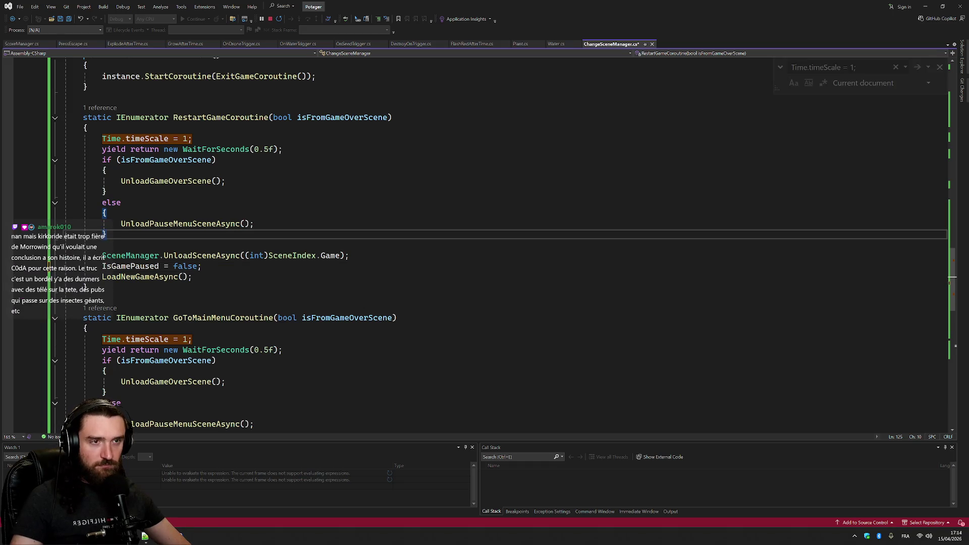
# Find the UnloadPauseMenuSceneAsync call inside EscapePressedCoroutine
pyautogui.scroll(6, 485, 243)
pyautogui.scroll(10, 85, 257)
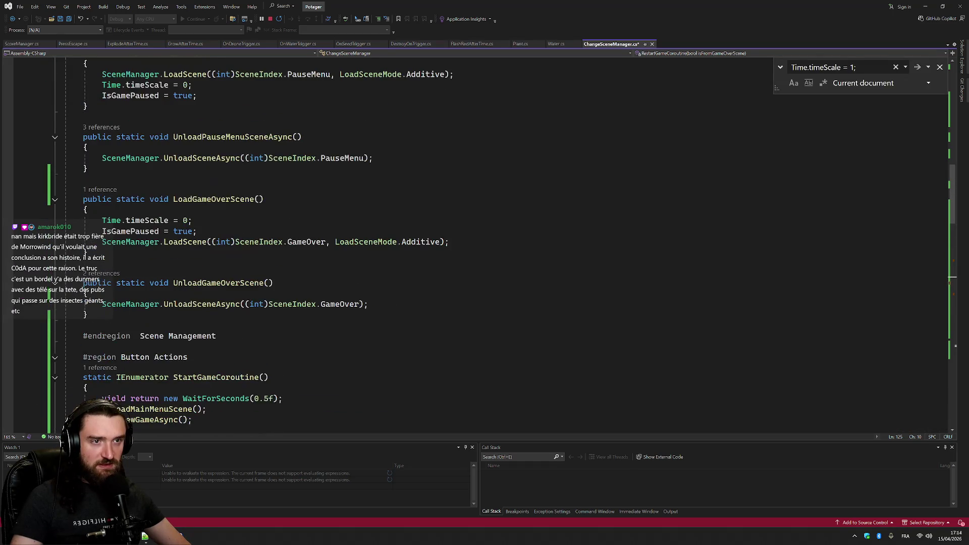
pyautogui.scroll(3, 85, 255)
pyautogui.click(299, 232)
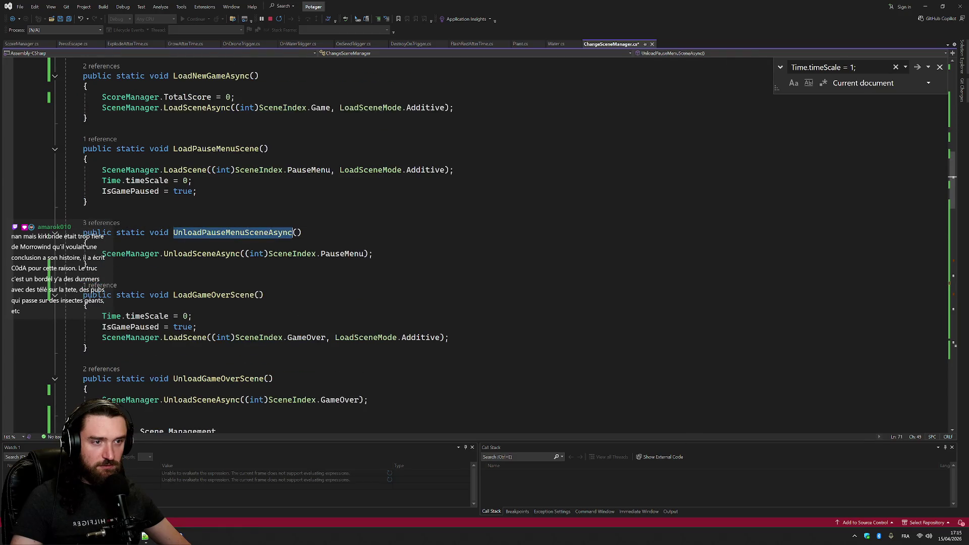
pyautogui.hotkey('ctrl', 'f')
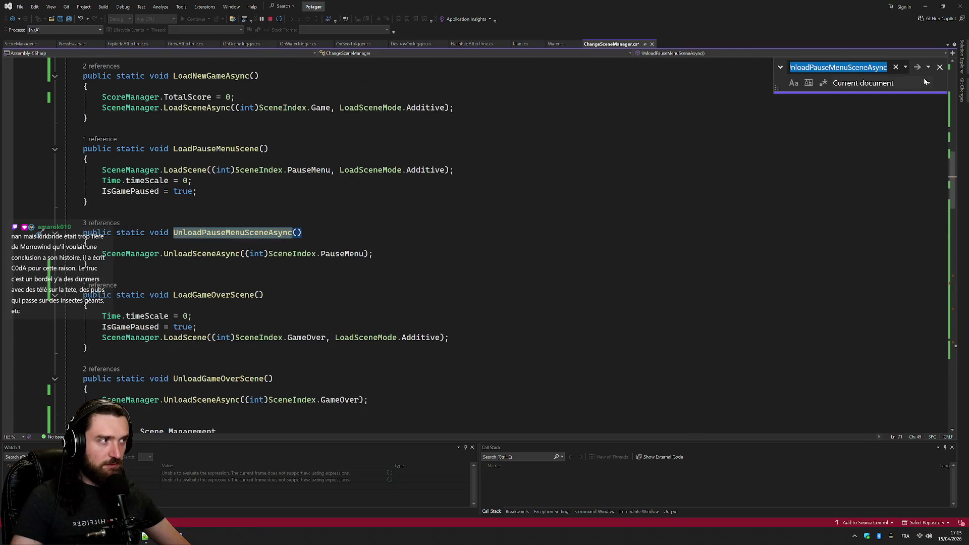
pyautogui.click(918, 68)
pyautogui.click(918, 68)
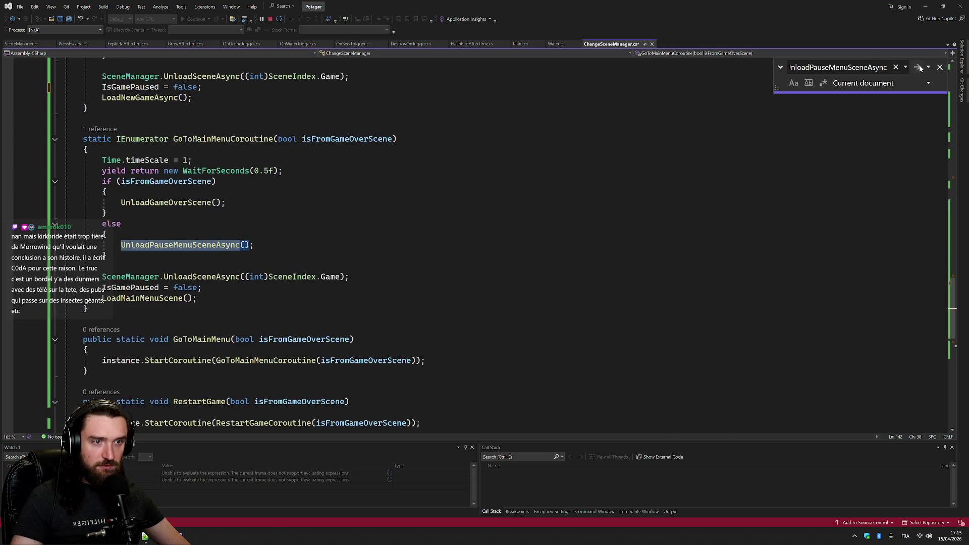
pyautogui.click(918, 67)
pyautogui.click(918, 67)
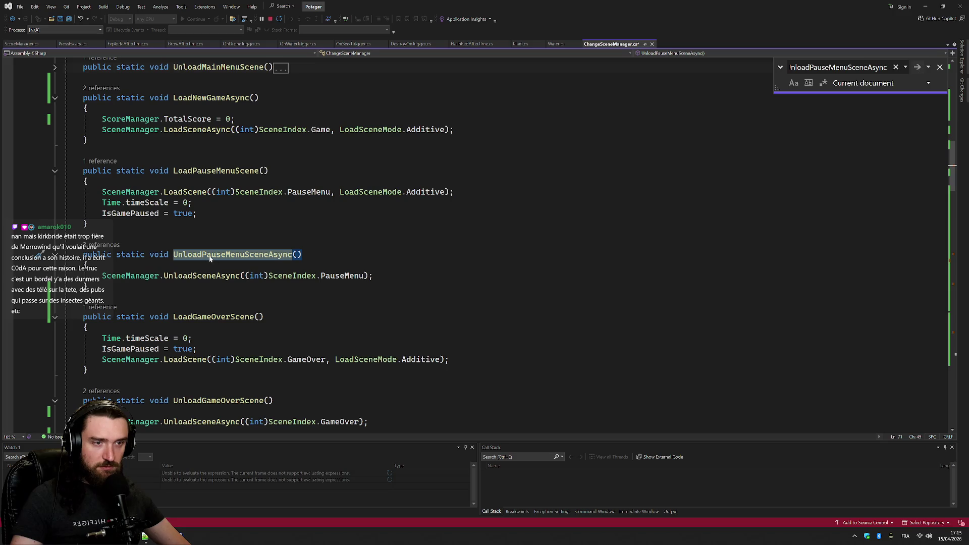
pyautogui.hotkey('ctrl', '-')
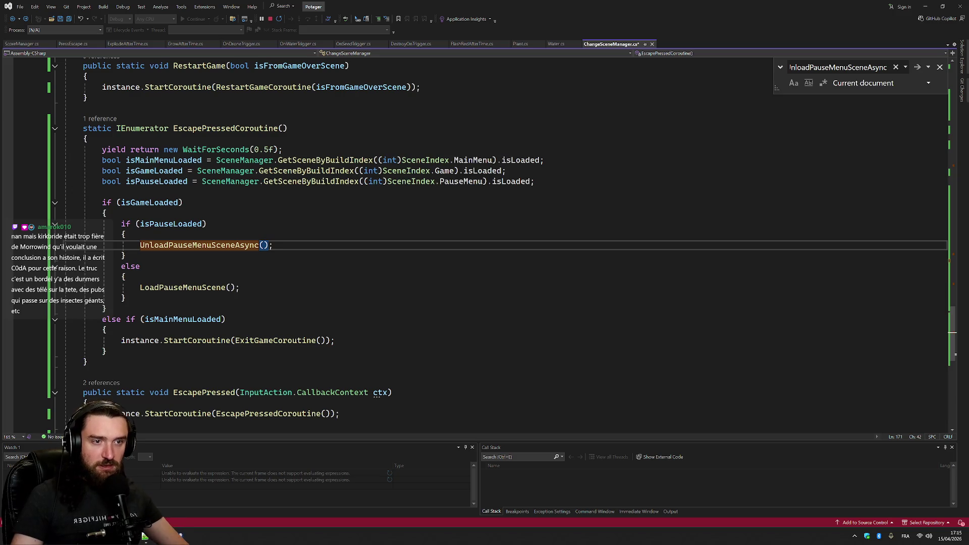
# Insert Time.timeScale = 1; above EscapePressedCoroutine's UnloadPauseMenuSceneAsync call
pyautogui.press('Up')
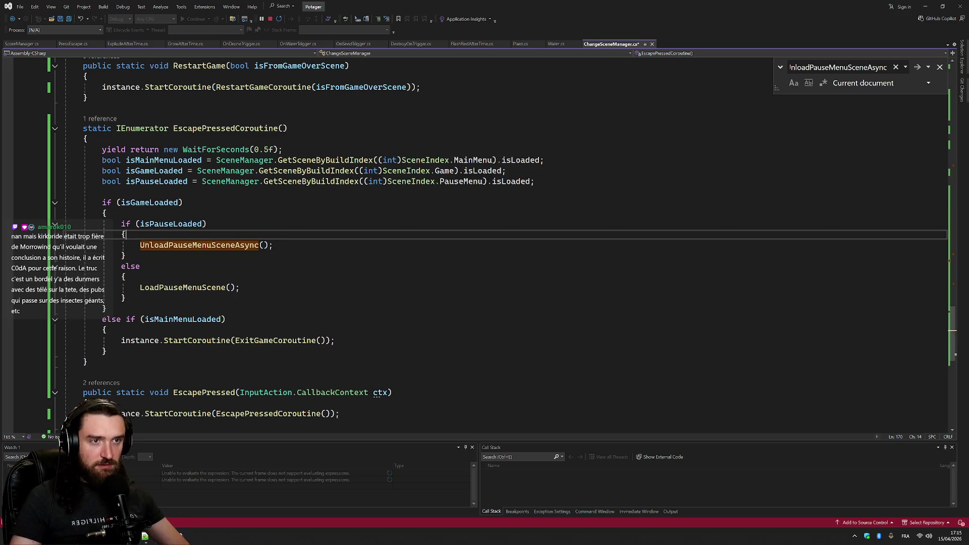
pyautogui.scroll(-7, 85, 238)
pyautogui.scroll(13, 85, 237)
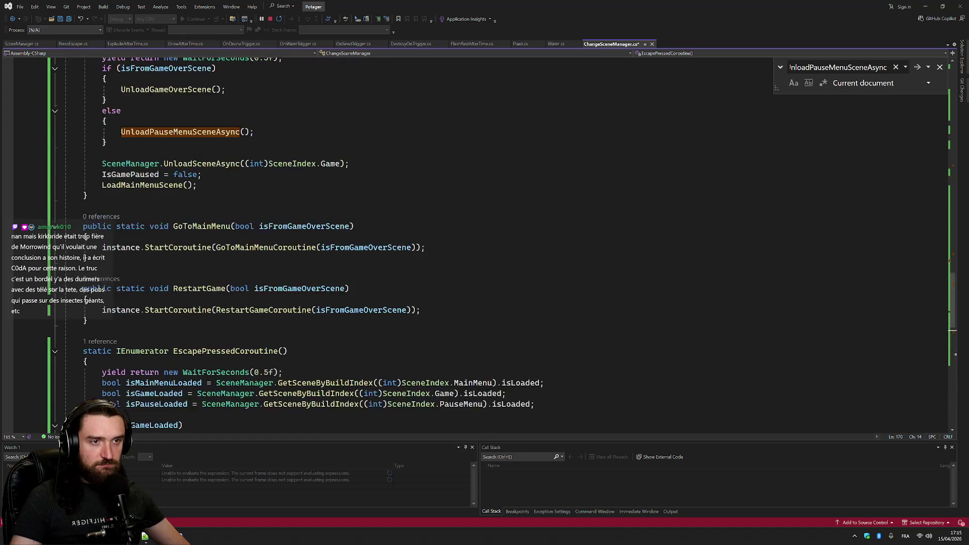
pyautogui.scroll(2, 85, 237)
pyautogui.scroll(-8, 85, 237)
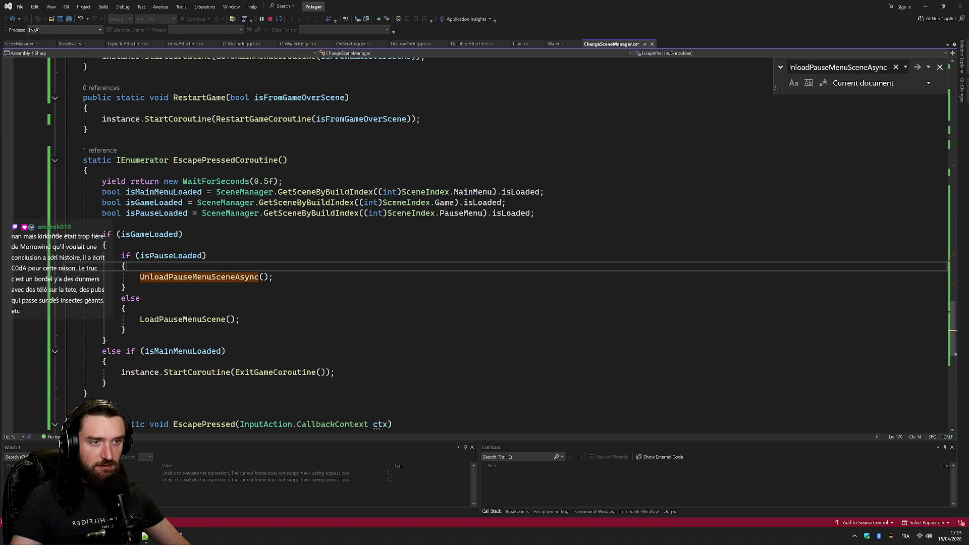
pyautogui.scroll(12, 86, 237)
pyautogui.click(50, 207)
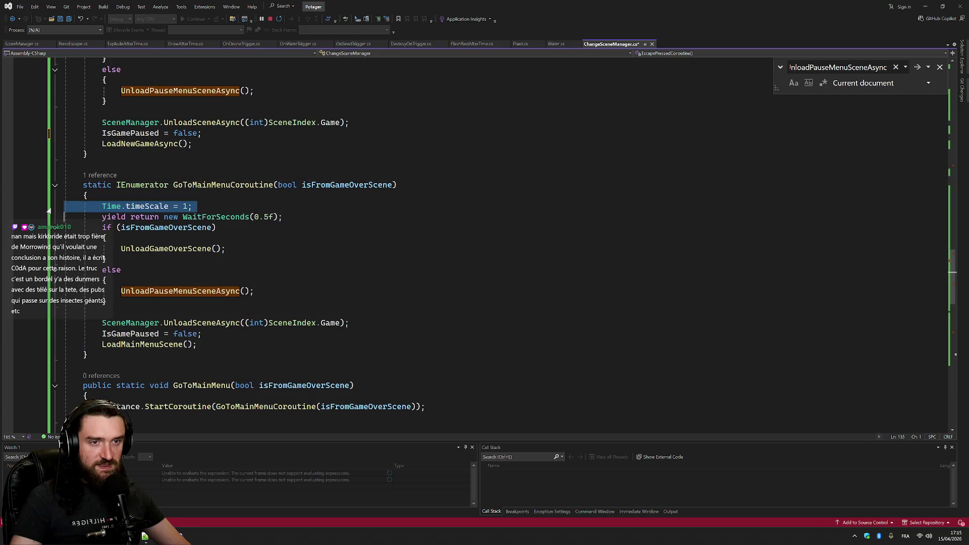
pyautogui.scroll(-8, 86, 266)
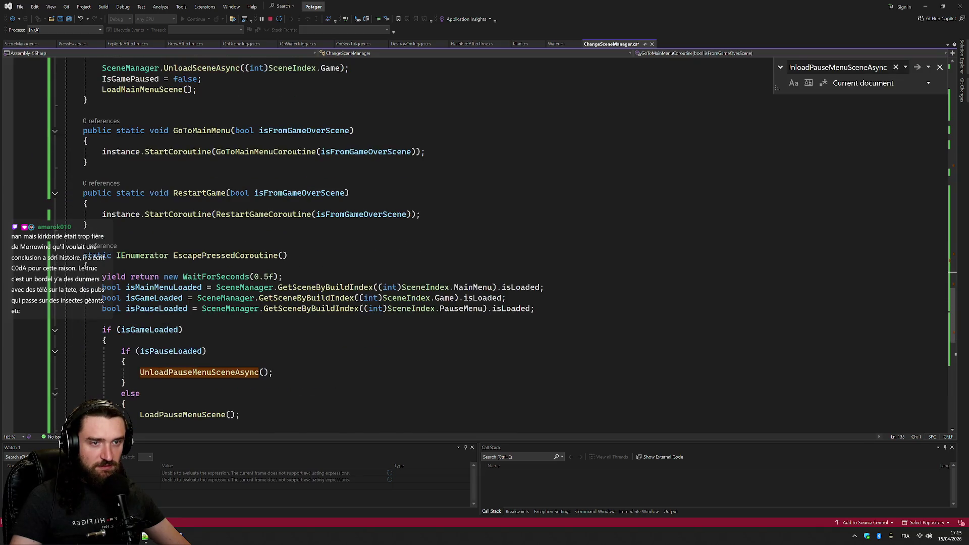
pyautogui.press('pagedown')
pyautogui.press('Down')
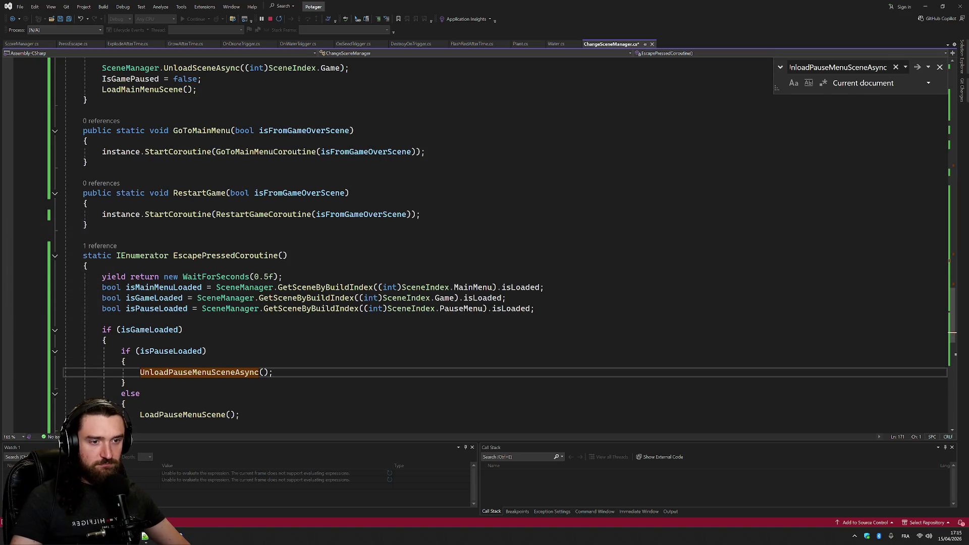
pyautogui.write('Time.timeScale = 1;')
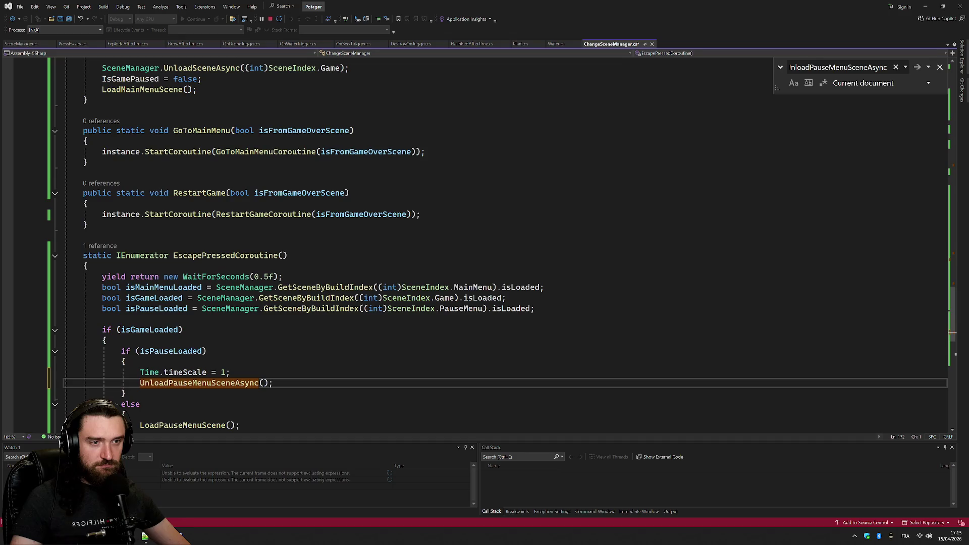
pyautogui.press('F3')
pyautogui.press('F3')
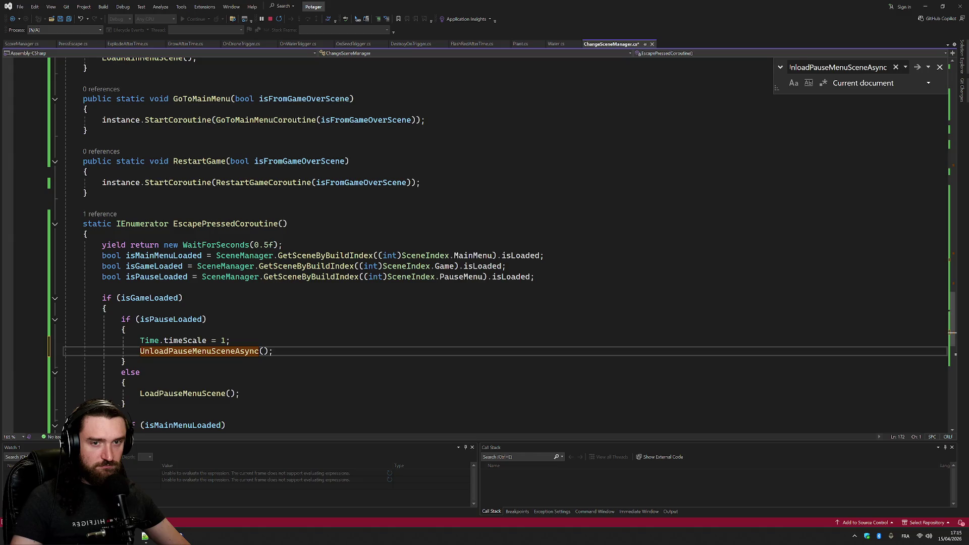
pyautogui.scroll(-5, 951, 333)
pyautogui.scroll(1, 951, 332)
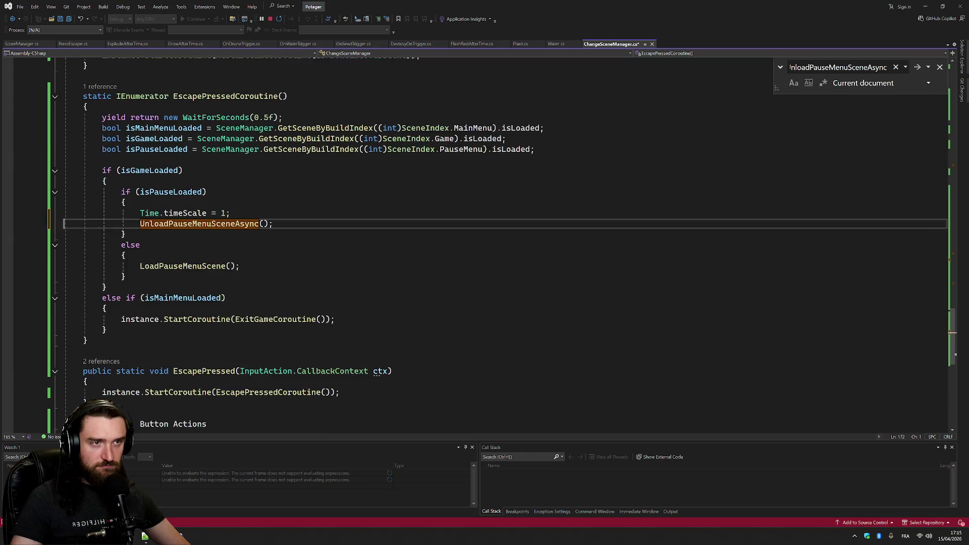
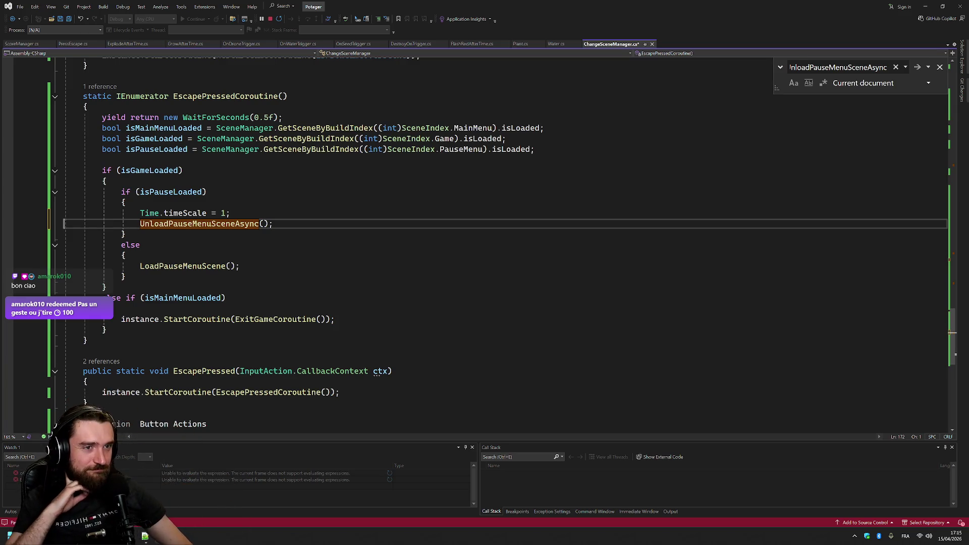
# Duplicate the ExitGameCoroutine and ExitGame methods below the originals with Ctrl+D
pyautogui.moveTo(273, 223); pyautogui.dragTo(128, 203)
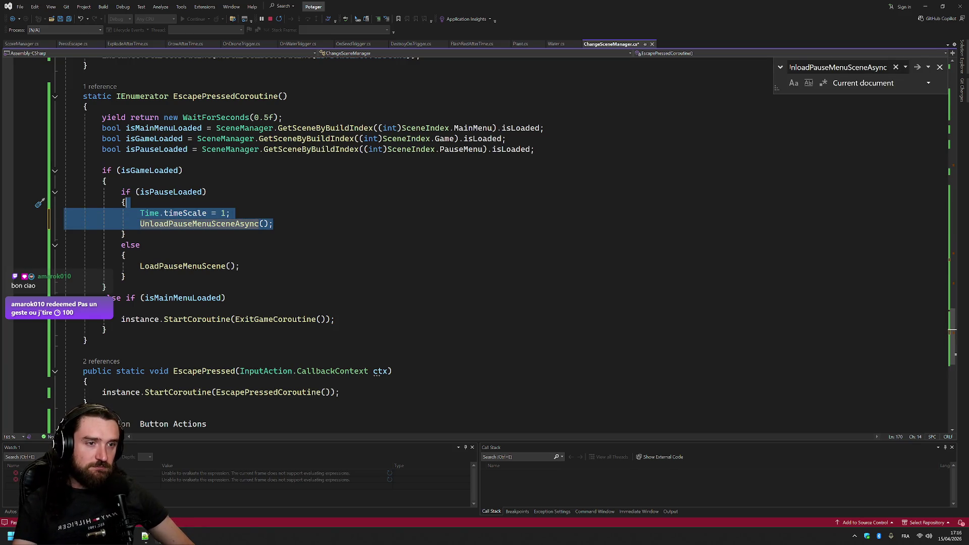
pyautogui.scroll(7, 353, 243)
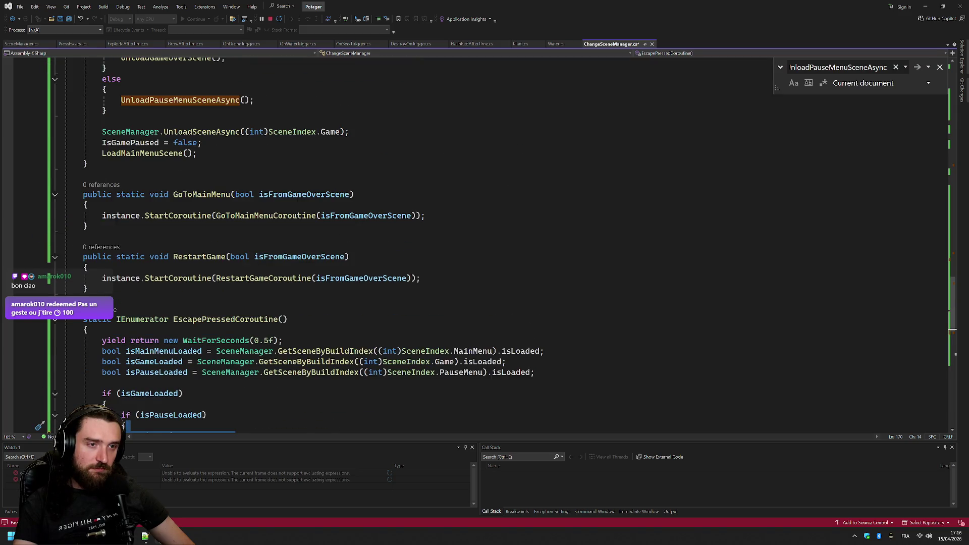
pyautogui.scroll(15, 500, 247)
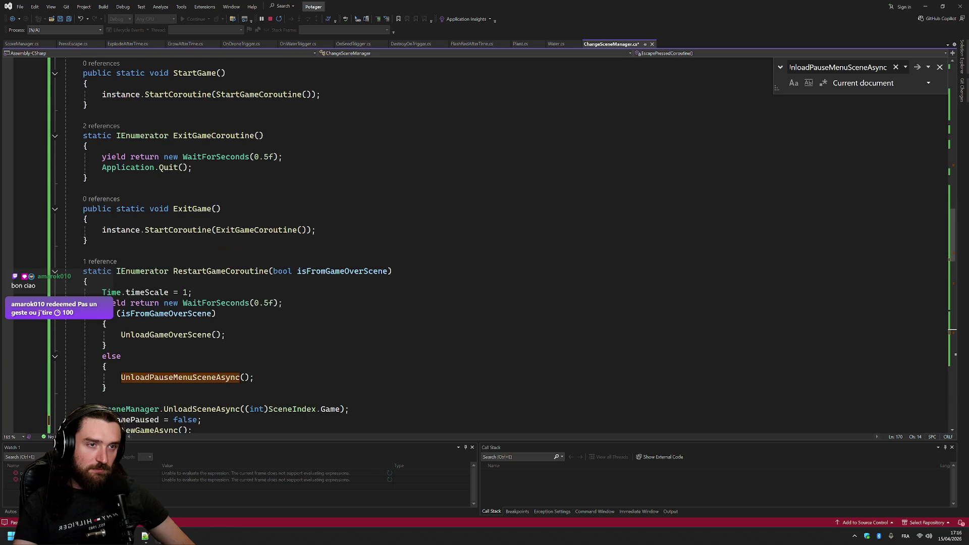
pyautogui.scroll(1, 499, 247)
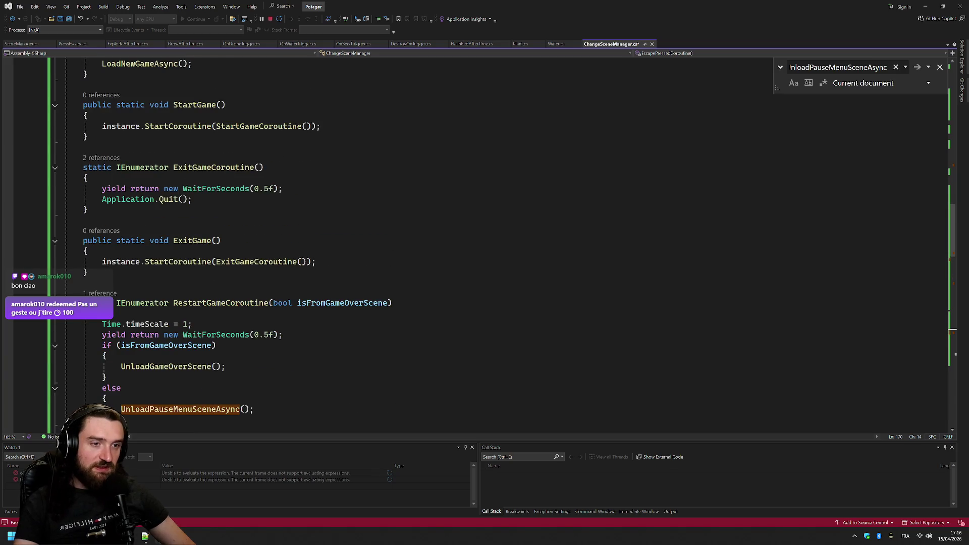
pyautogui.moveTo(84, 221)
pyautogui.mouseDown()
pyautogui.moveTo(174, 261)
pyautogui.moveTo(88, 273)
pyautogui.mouseUp()
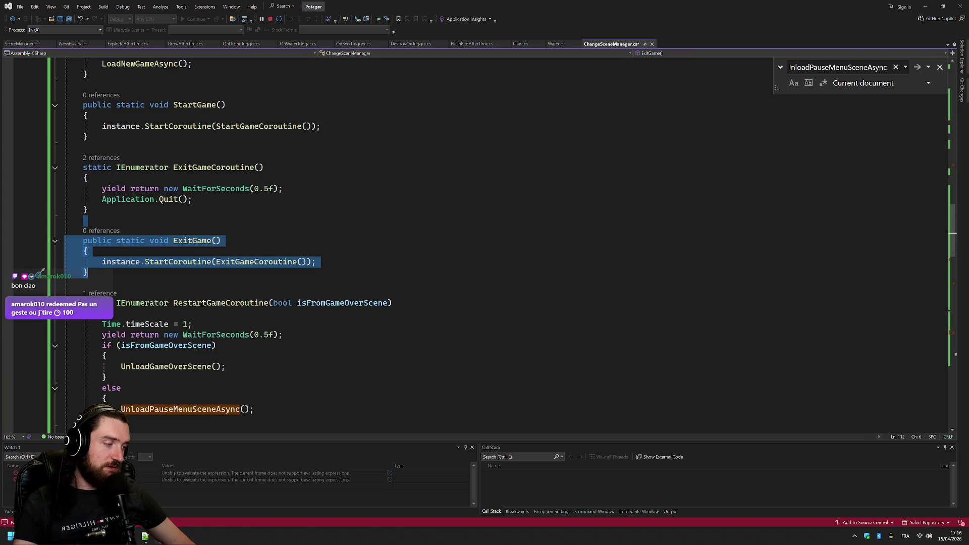
pyautogui.scroll(6, 40, 273)
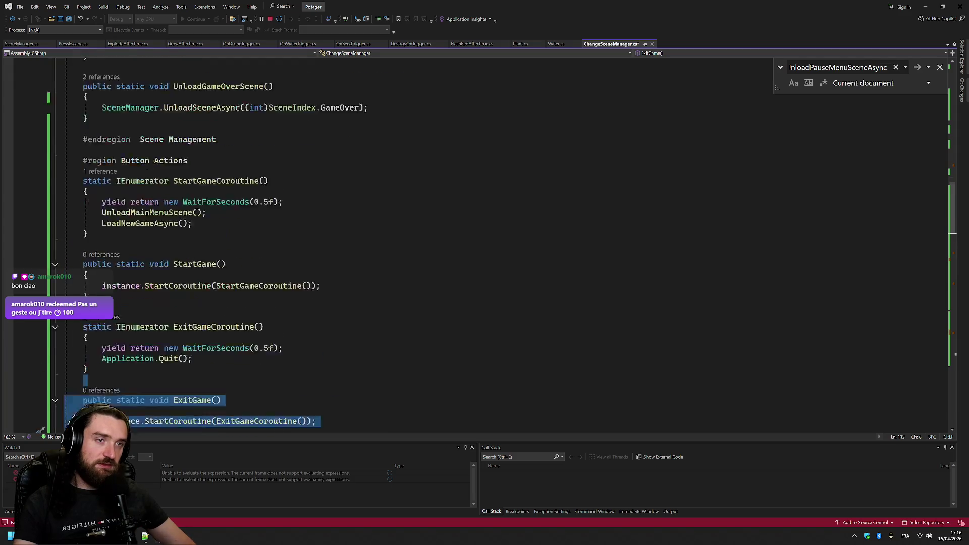
pyautogui.scroll(-6, 39, 272)
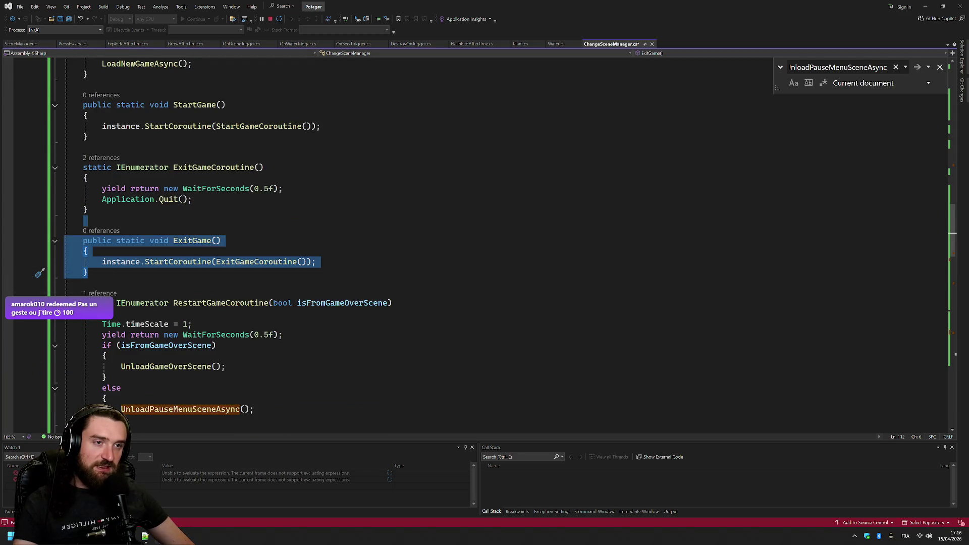
pyautogui.scroll(-3, 353, 242)
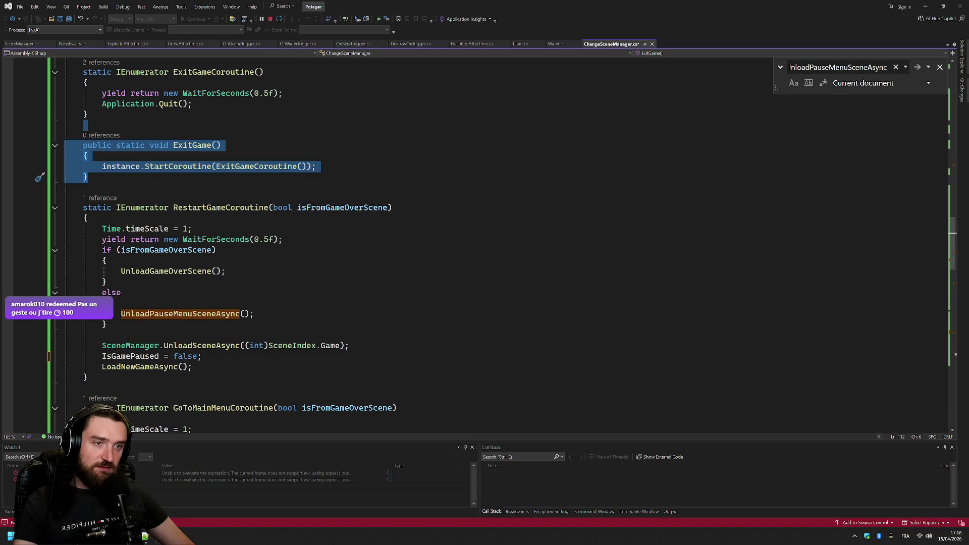
pyautogui.scroll(2, 151, 175)
pyautogui.moveTo(66, 116); pyautogui.dragTo(89, 241)
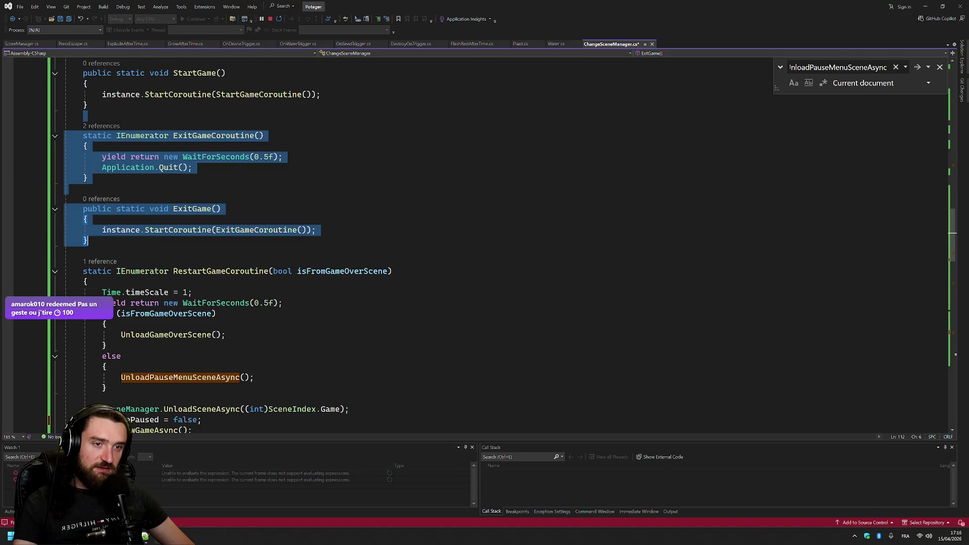
pyautogui.hotkey('ctrl', 'd')
# Rename the duplicated methods to ResumeGameCoroutine and ResumeGame
pyautogui.click(192, 271)
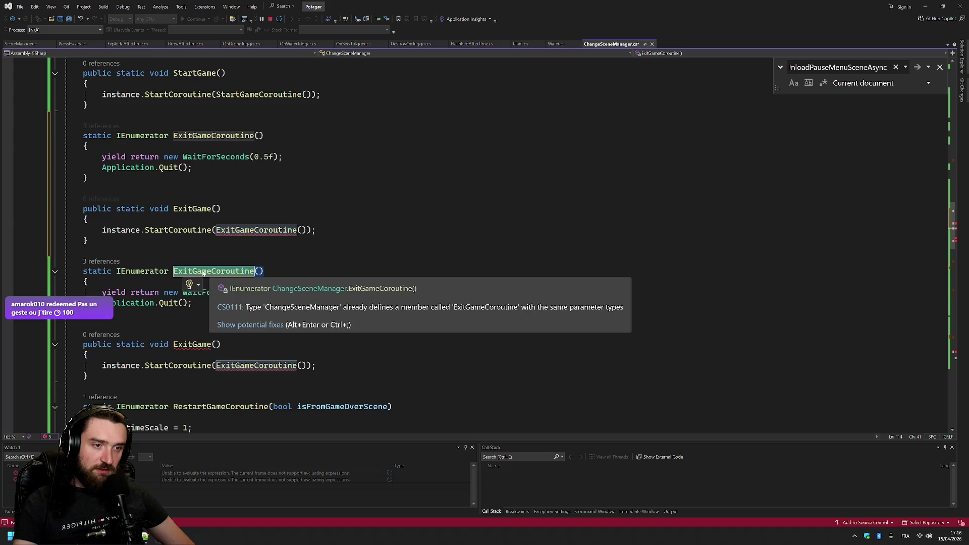
pyautogui.press('BackSpace')
pyautogui.press('BackSpace')
pyautogui.press('BackSpace')
pyautogui.write('Resume')
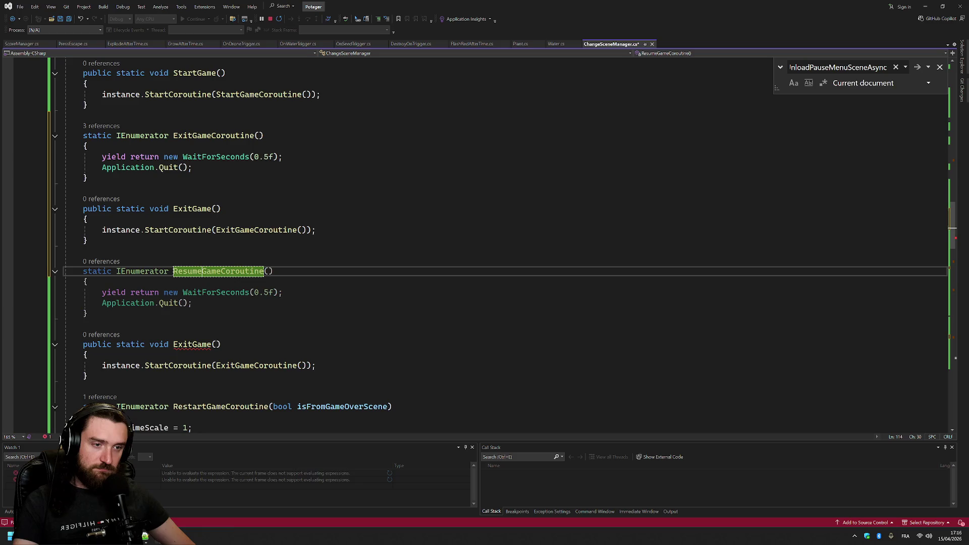
pyautogui.click(192, 344)
pyautogui.press('BackSpace')
pyautogui.press('BackSpace')
pyautogui.press('BackSpace')
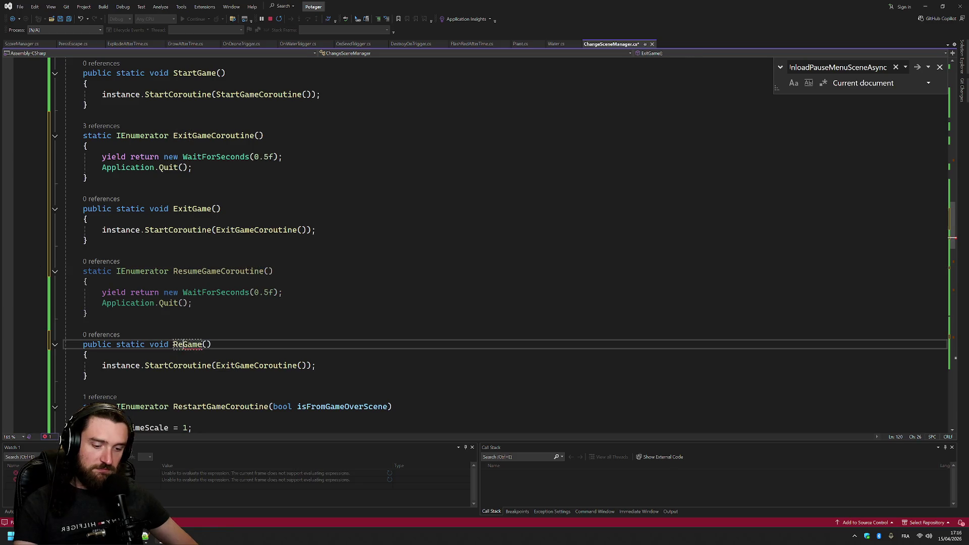
pyautogui.write('Resume')
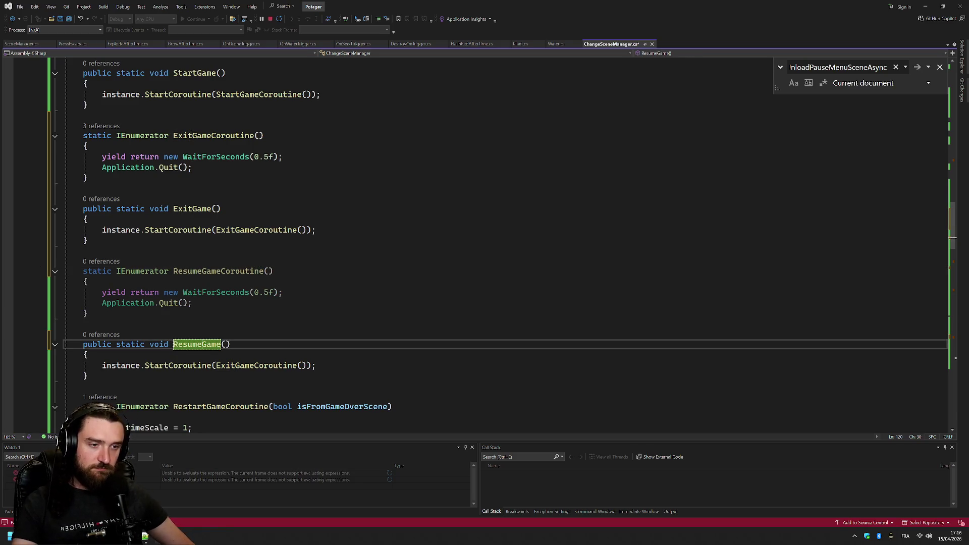
# Replace Application.Quit with a Time.timeScale reset before the 0.5 s wait and UnloadPauseMenuSceneAsync
pyautogui.press('Up')
pyautogui.press('Up')
pyautogui.press('Up')
pyautogui.hotkey('shift', 'Home')
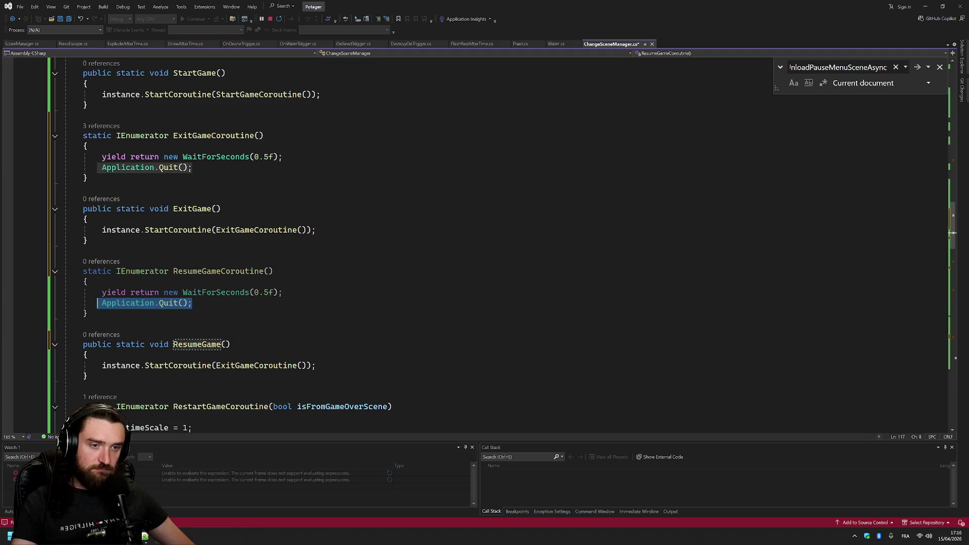
pyautogui.hotkey('ctrl', 'v')
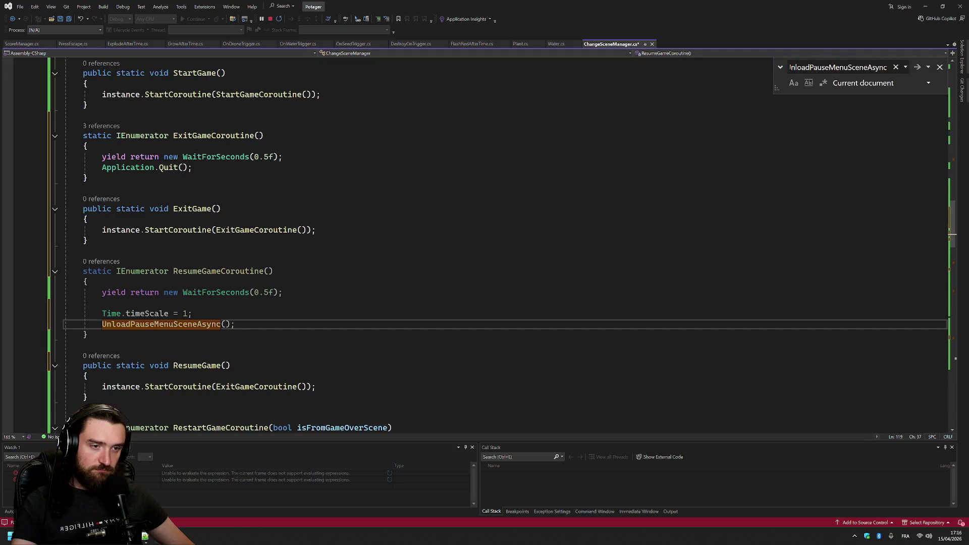
pyautogui.click(283, 292)
pyautogui.press('Delete')
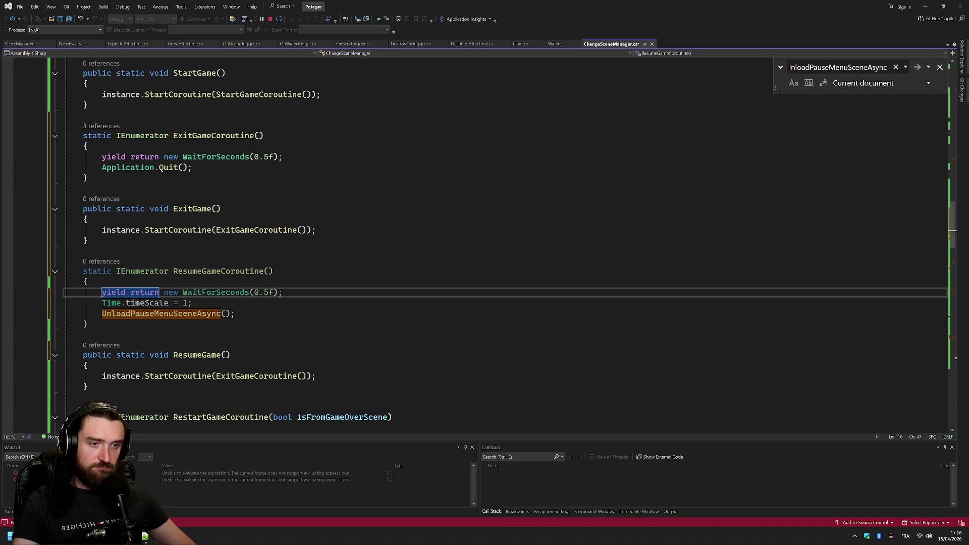
pyautogui.hotkey('shift', 'Down')
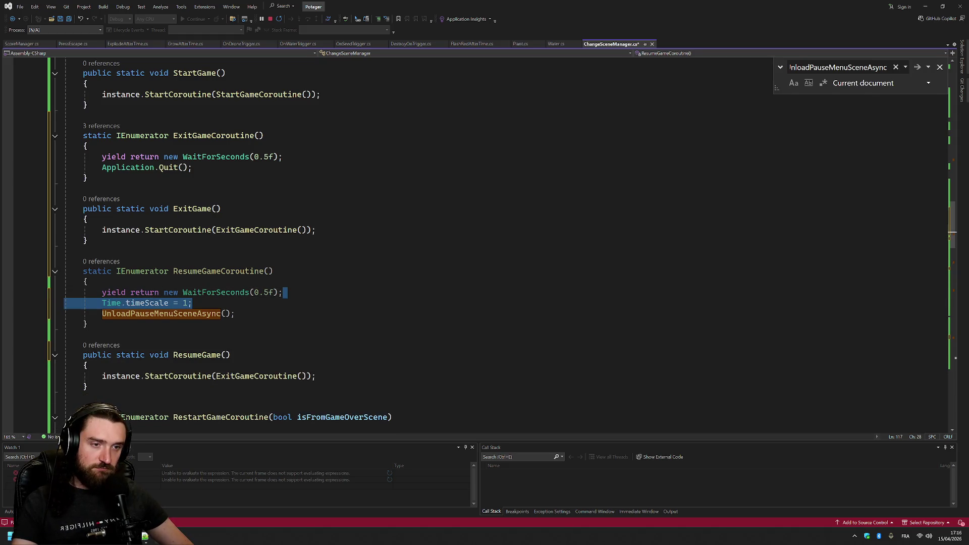
pyautogui.hotkey('ctrl', 'x')
pyautogui.press('Up')
pyautogui.hotkey('ctrl', 'v')
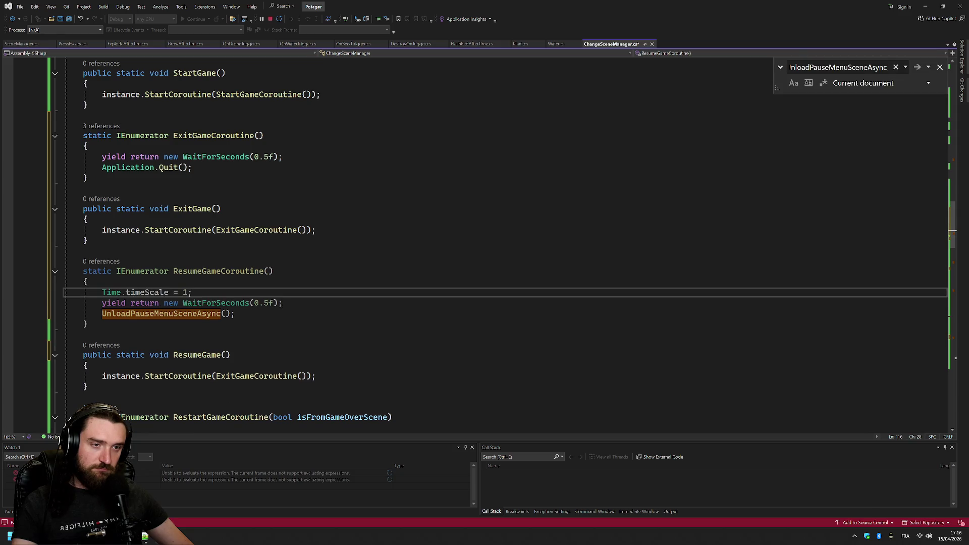
# Make ResumeGame start ResumeGameCoroutine instead of ExitGameCoroutine, and save the script
pyautogui.doubleClick(218, 271)
pyautogui.click(254, 376)
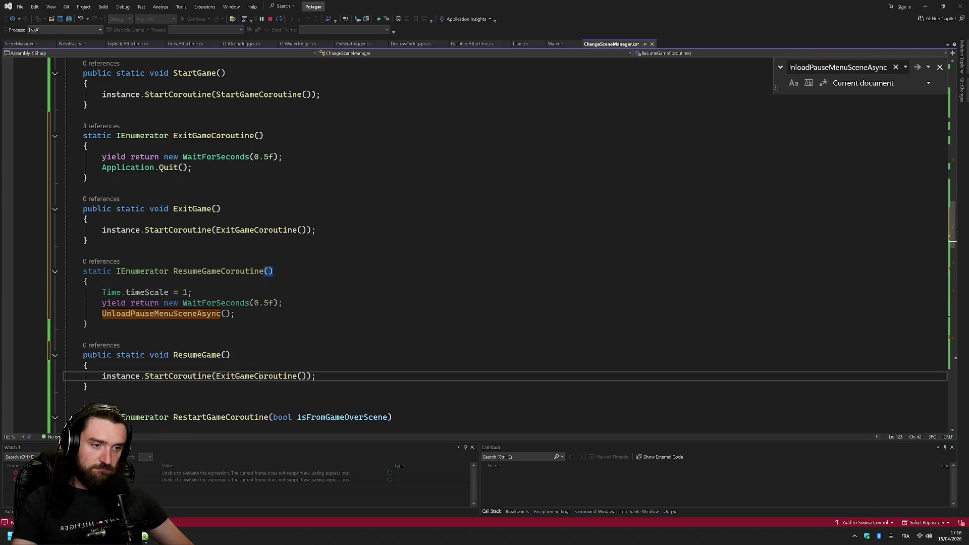
pyautogui.doubleClick(255, 376)
pyautogui.hotkey('ctrl', 'v')
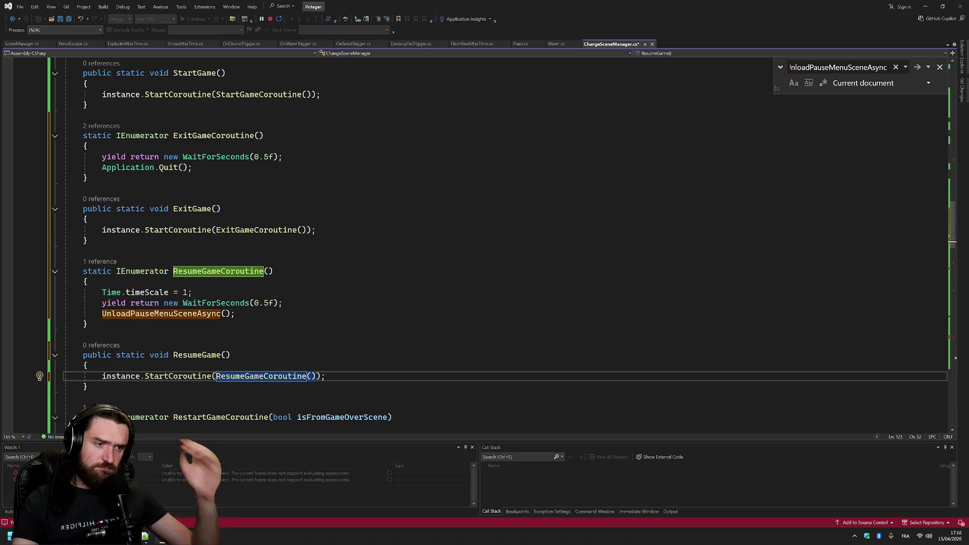
pyautogui.click(82, 335)
pyautogui.hotkey('ctrl', 's')
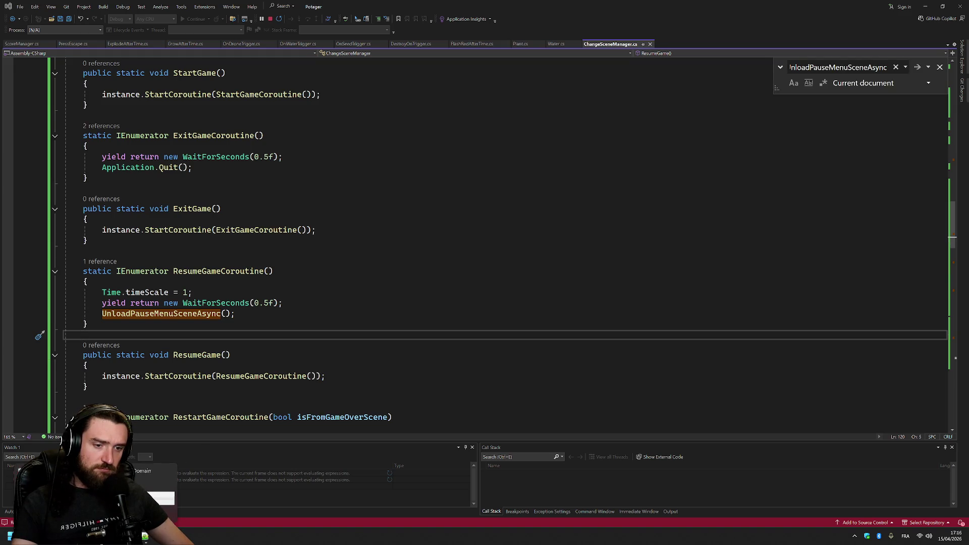
pyautogui.hotkey('alt', 'Tab')
pyautogui.hotkey('alt', 'Tab')
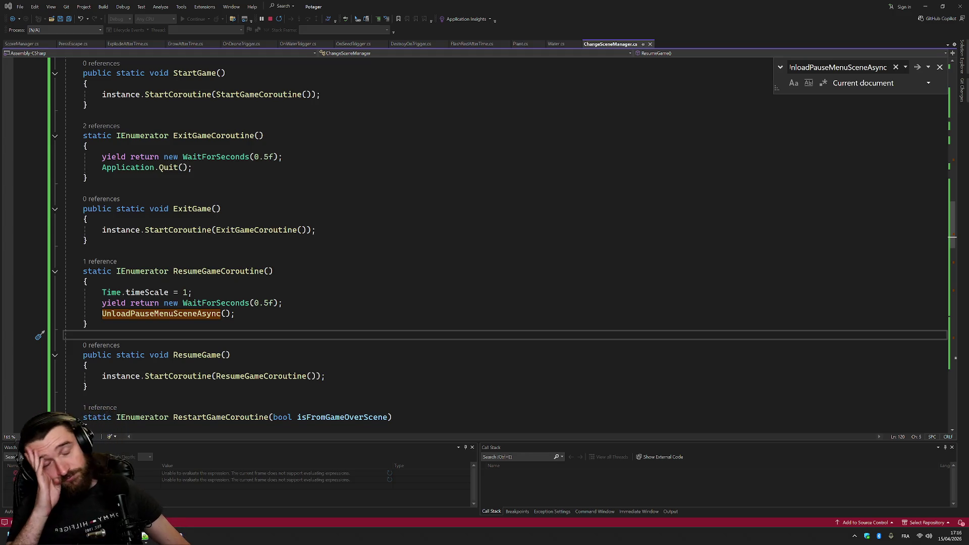
pyautogui.hotkey('alt', 'Tab')
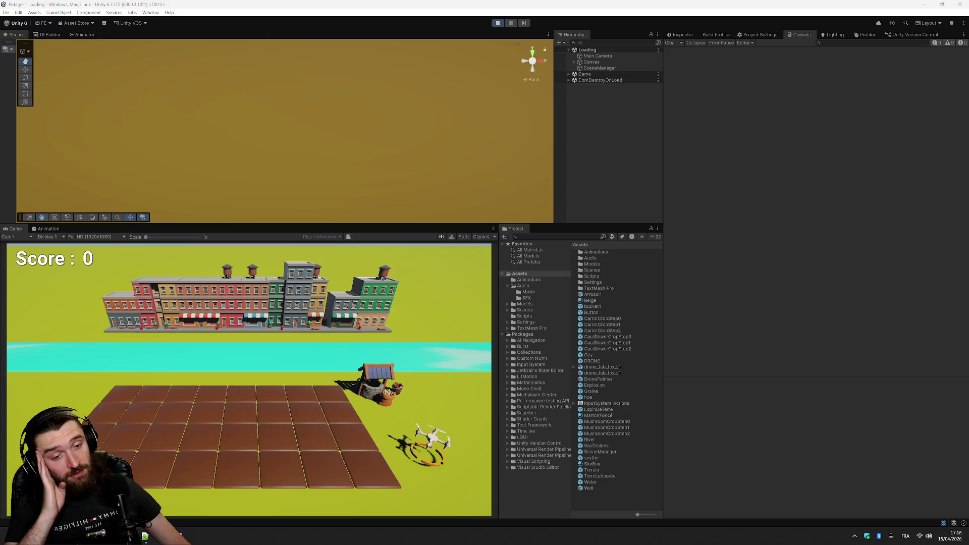
# Stop play mode, open the PauseMenu scene and expand the Menu object's buttons
pyautogui.click(497, 23)
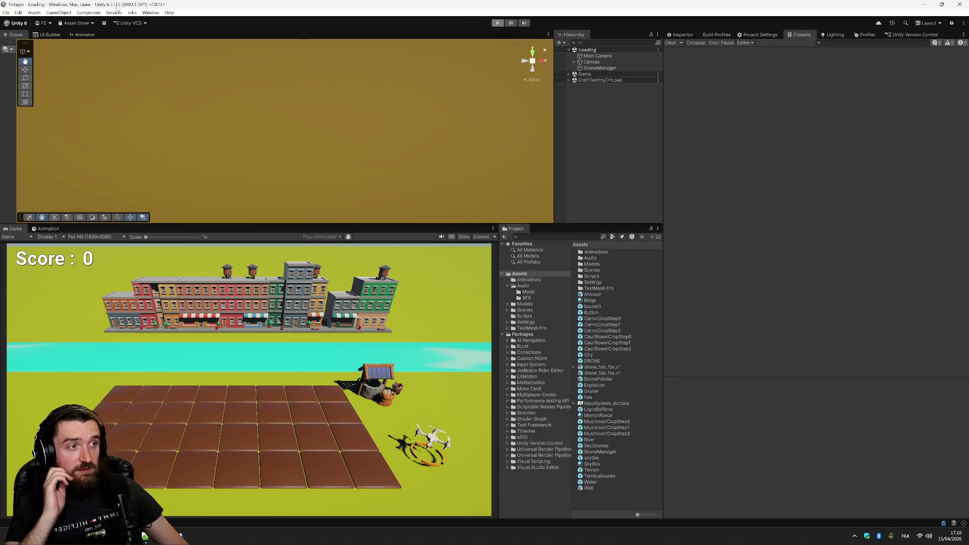
pyautogui.click(6, 13)
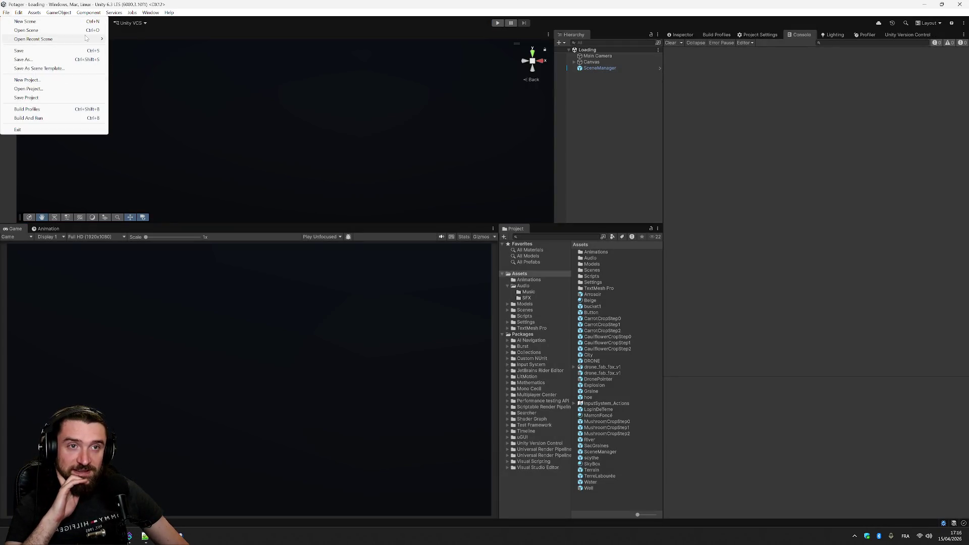
pyautogui.moveTo(50, 39)
pyautogui.click(169, 74)
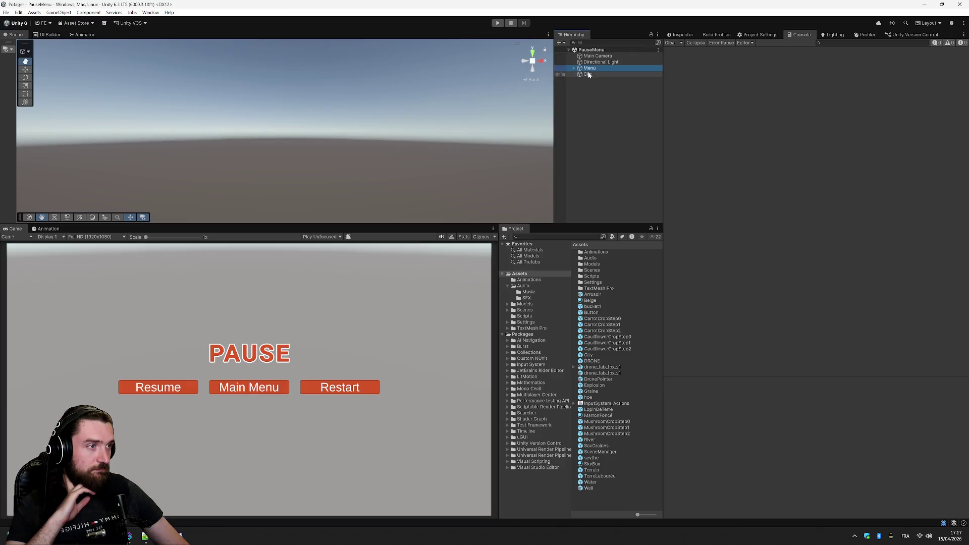
pyautogui.click(574, 68)
pyautogui.click(591, 75)
pyautogui.click(588, 105)
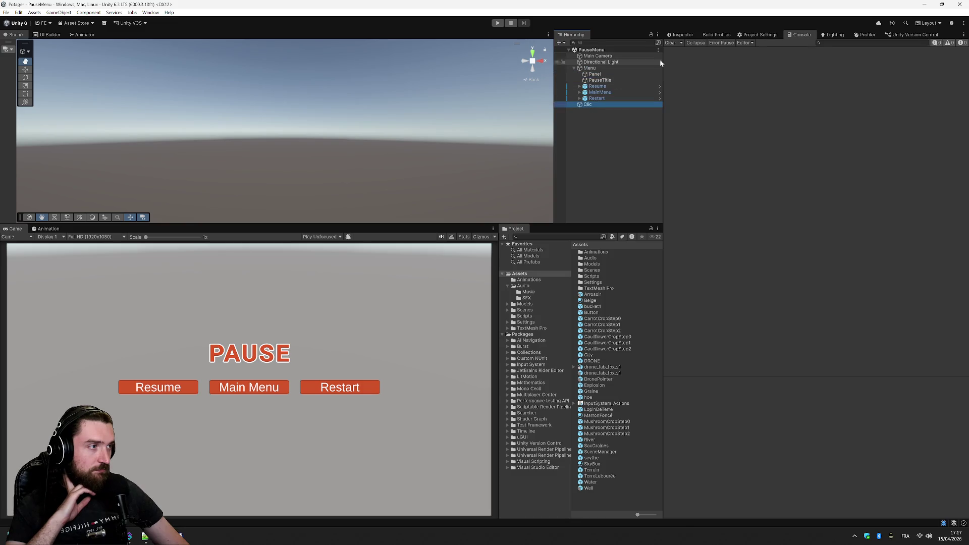
pyautogui.click(681, 34)
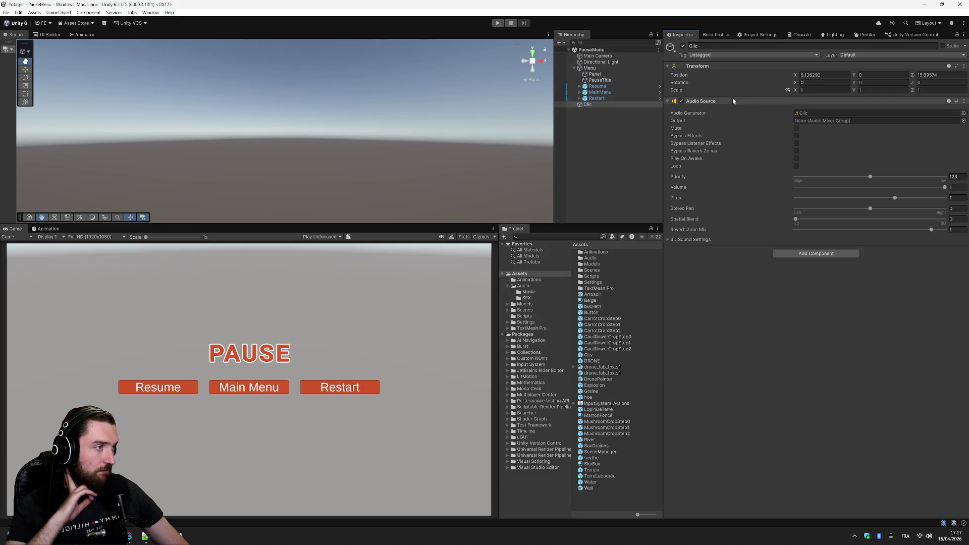
# Set the Resume button's On Click to ChangeSceneManager > ResumeGame ()
pyautogui.click(607, 87)
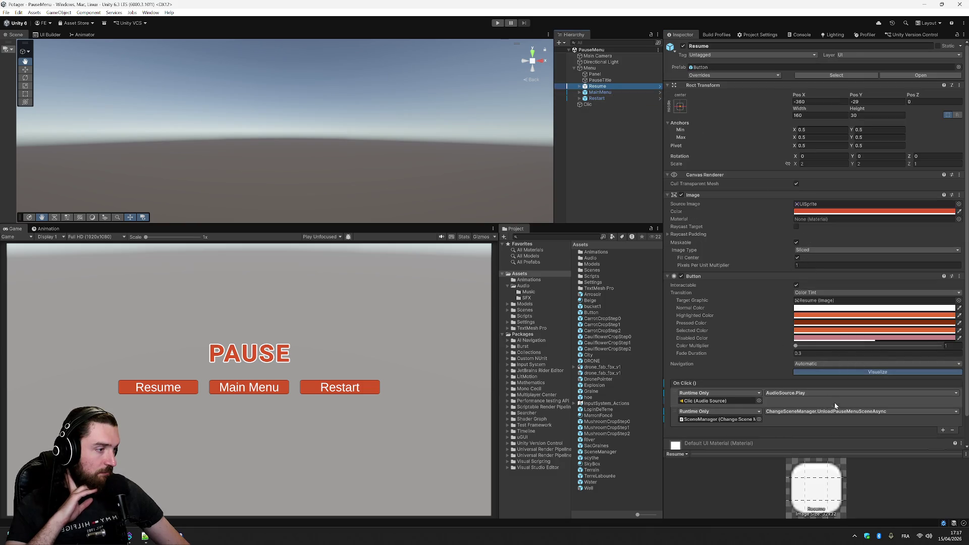
pyautogui.click(869, 413)
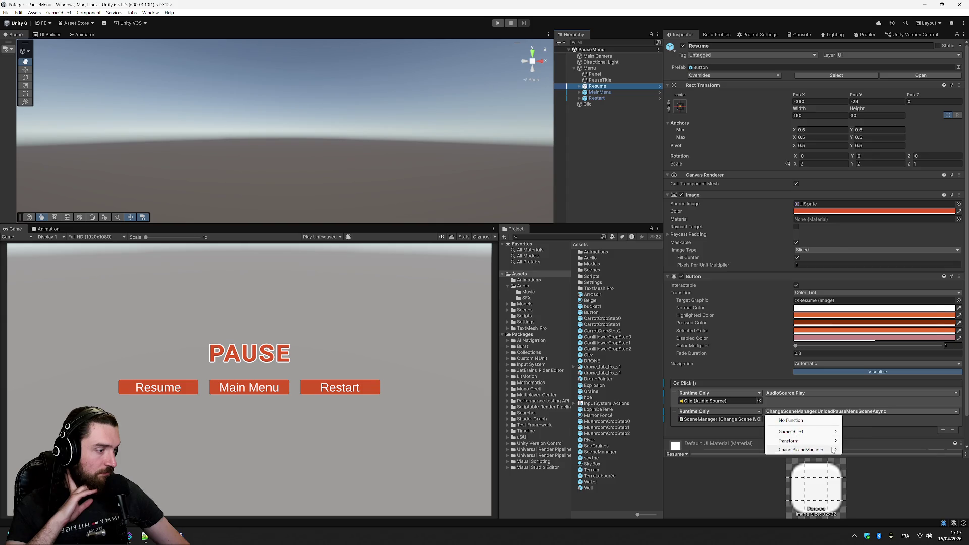
pyautogui.moveTo(833, 449)
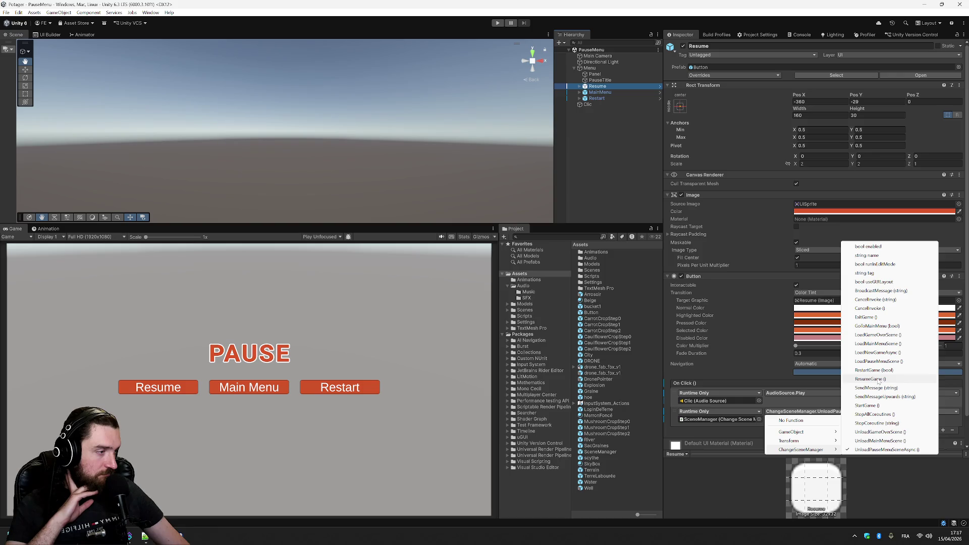
pyautogui.click(879, 379)
# Review the MainMenu and Restart buttons' On Click actions, then return to ChangeSceneManager.cs
pyautogui.click(600, 93)
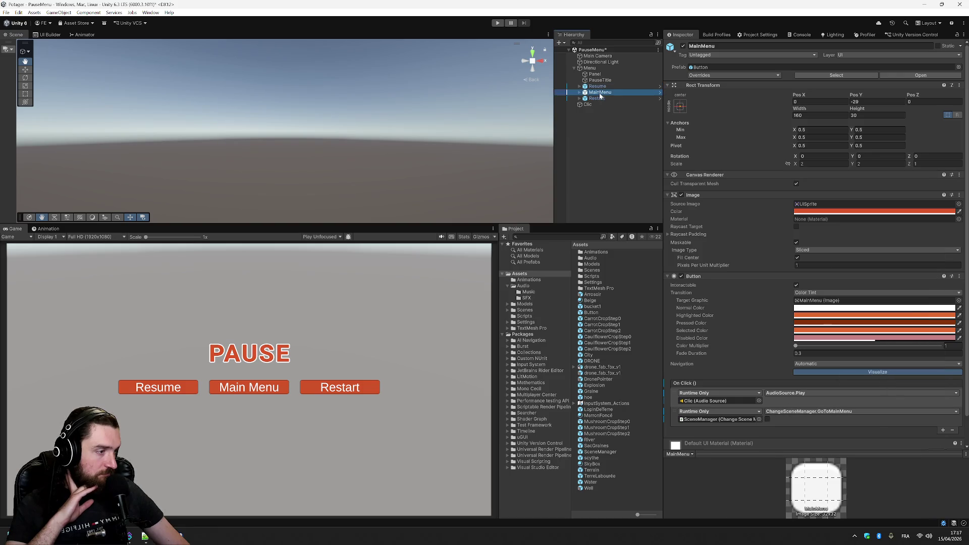
pyautogui.click(601, 99)
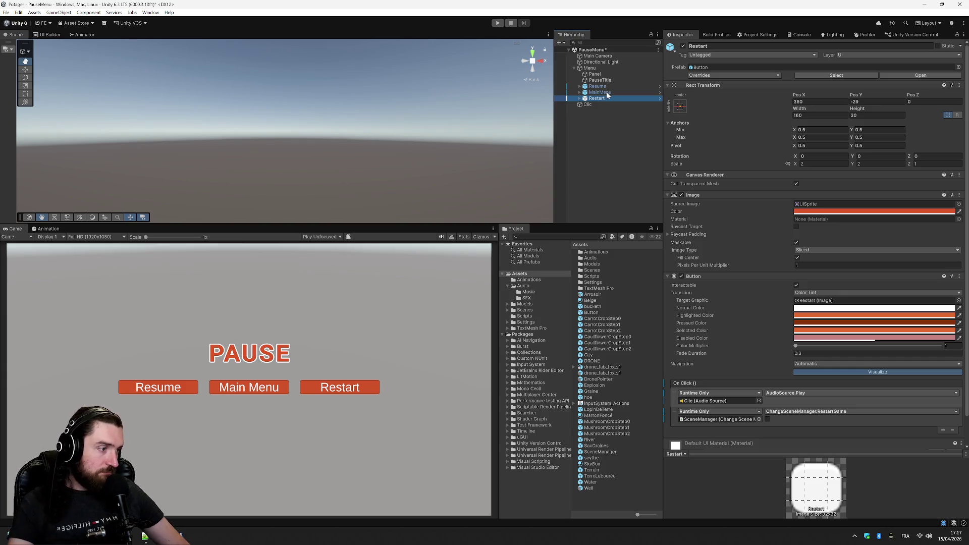
pyautogui.click(608, 94)
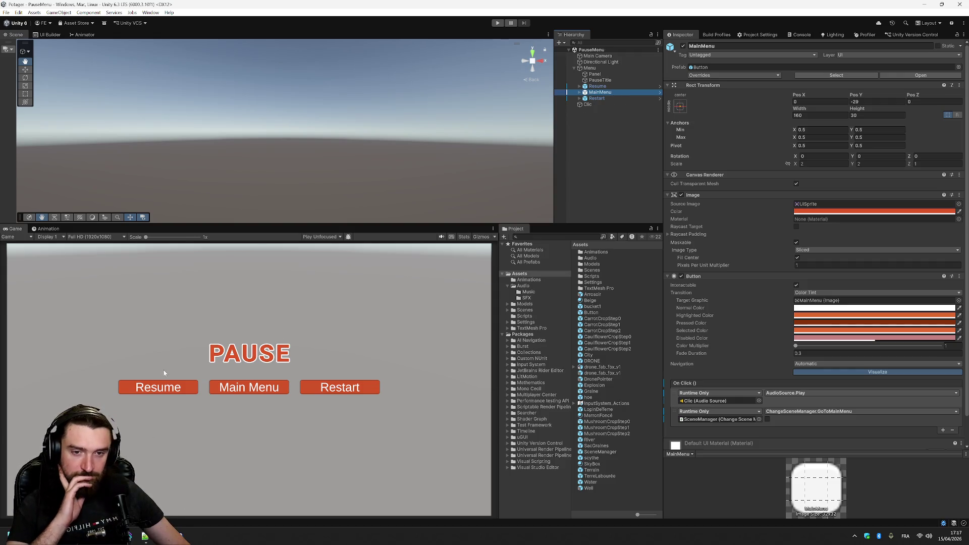
pyautogui.click(130, 537)
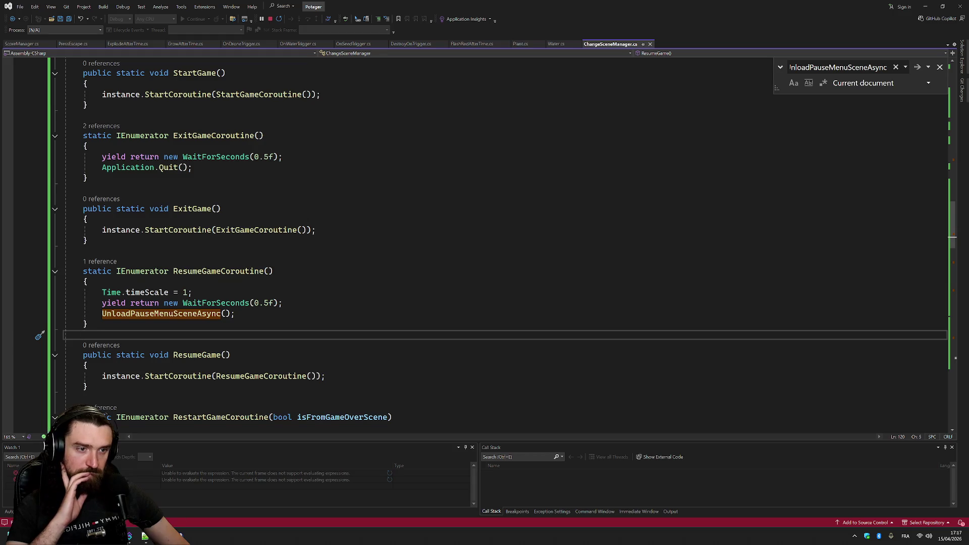
# Locate the UnloadGameOverScene call and inspect its definition with F12
pyautogui.click(88, 219)
pyautogui.click(388, 417)
pyautogui.scroll(-6, 387, 417)
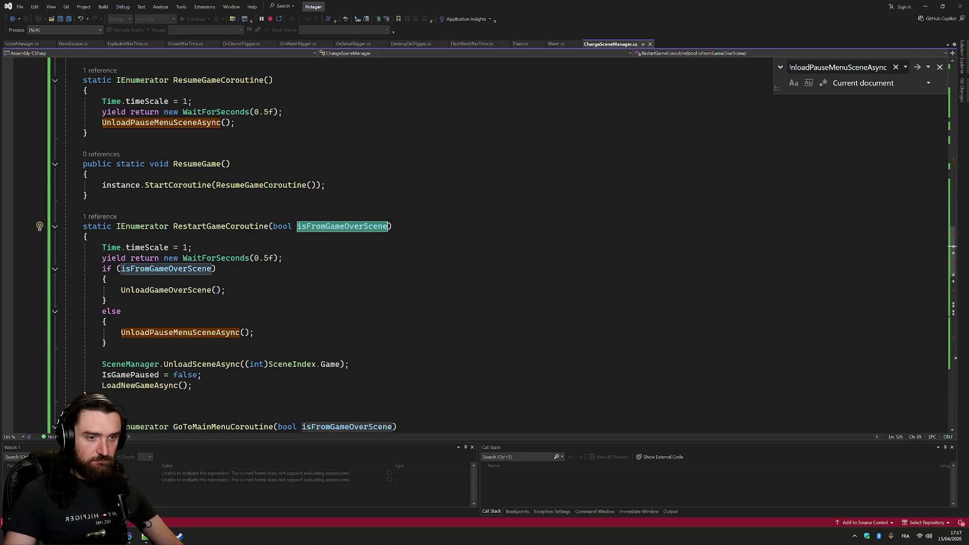
pyautogui.doubleClick(190, 291)
pyautogui.press('F12')
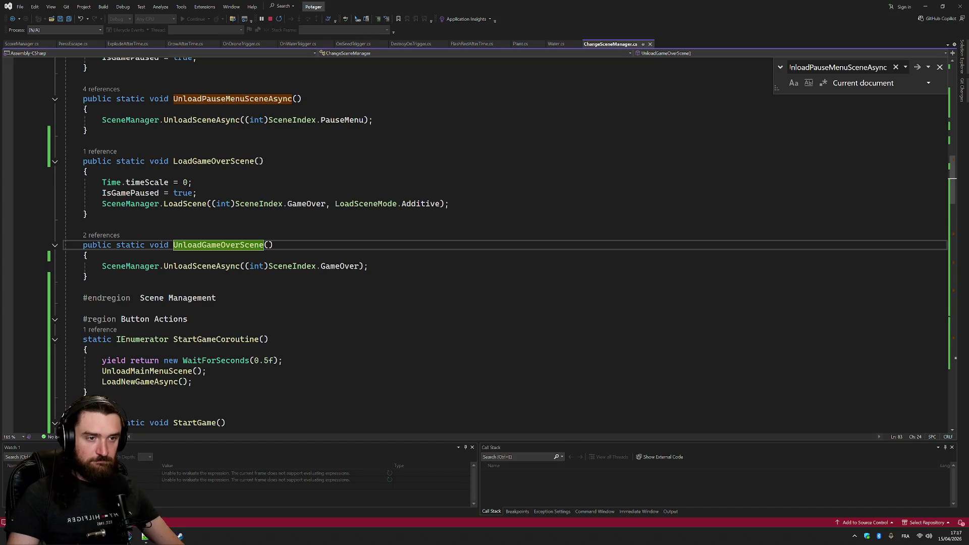
pyautogui.moveTo(247, 280)
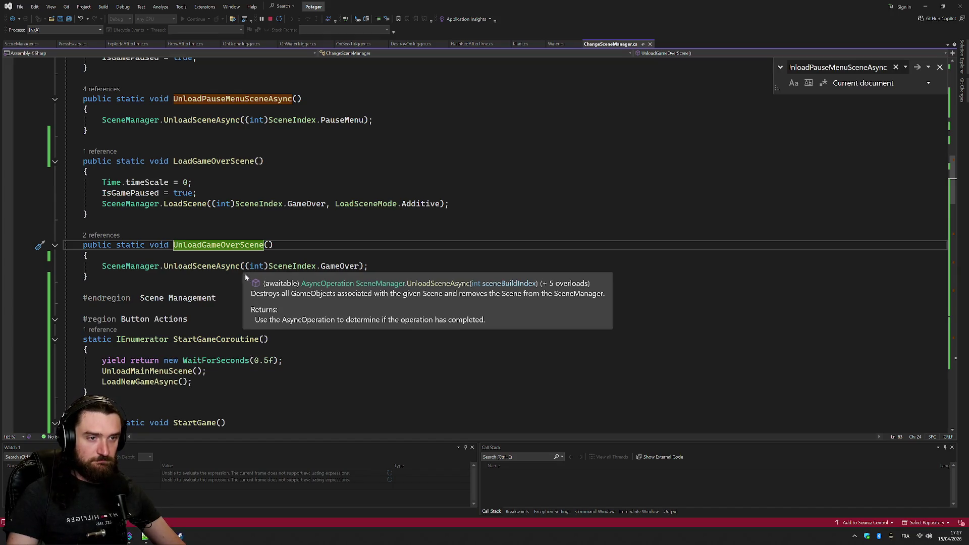
pyautogui.hotkey('ctrl', '-')
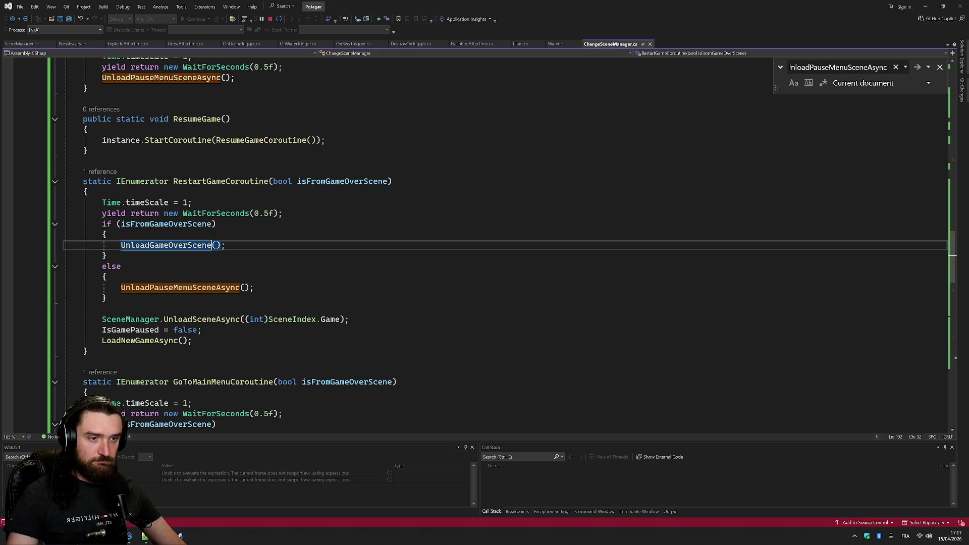
# Cut the UnloadSceneAsync statement from UnloadPauseMenuSceneAsync and delete the helper method
pyautogui.press('F3')
pyautogui.press('F12')
pyautogui.moveTo(373, 266)
pyautogui.mouseDown()
pyautogui.moveTo(89, 255)
pyautogui.moveTo(102, 266)
pyautogui.mouseUp()
pyautogui.hotkey('ctrl', 'x')
pyautogui.press('Up')
pyautogui.press('Up')
pyautogui.press('Up')
pyautogui.hotkey('shift', 'Down')
pyautogui.hotkey('shift', 'Down')
pyautogui.hotkey('shift', 'Down')
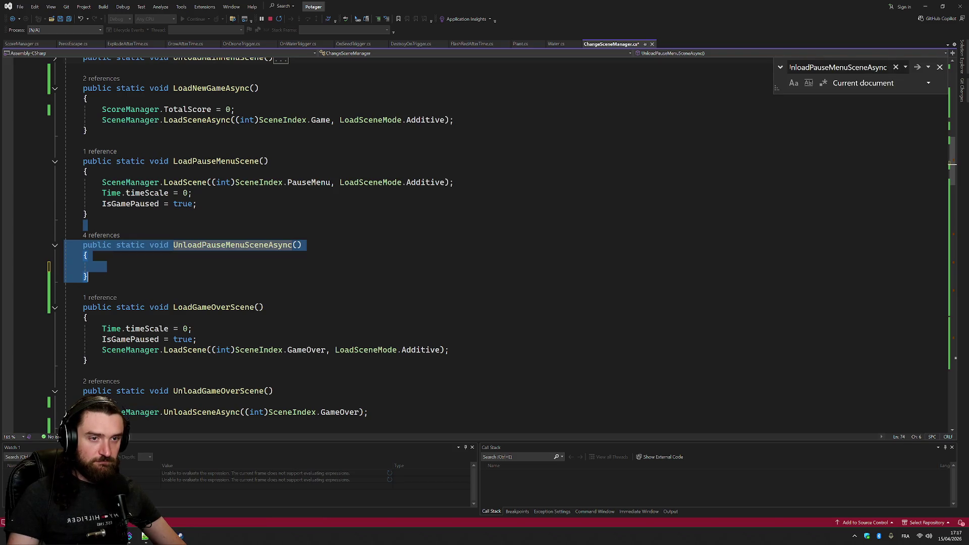
pyautogui.press('Delete')
pyautogui.press('Delete')
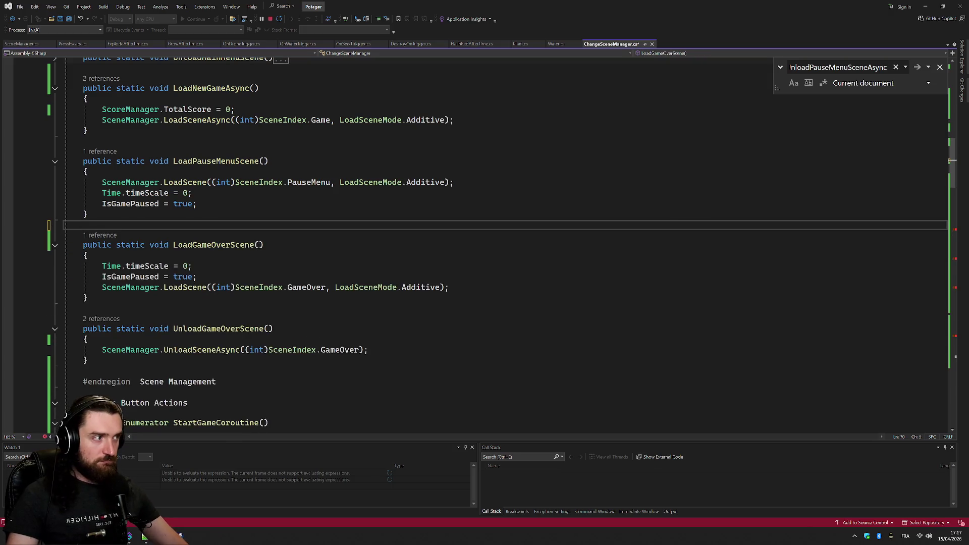
# Replace UnloadPauseMenuSceneAsync calls in Resume, Restart, GoToMainMenu and EscapePressed coroutines with direct SceneManager.UnloadSceneAsync
pyautogui.press('F3')
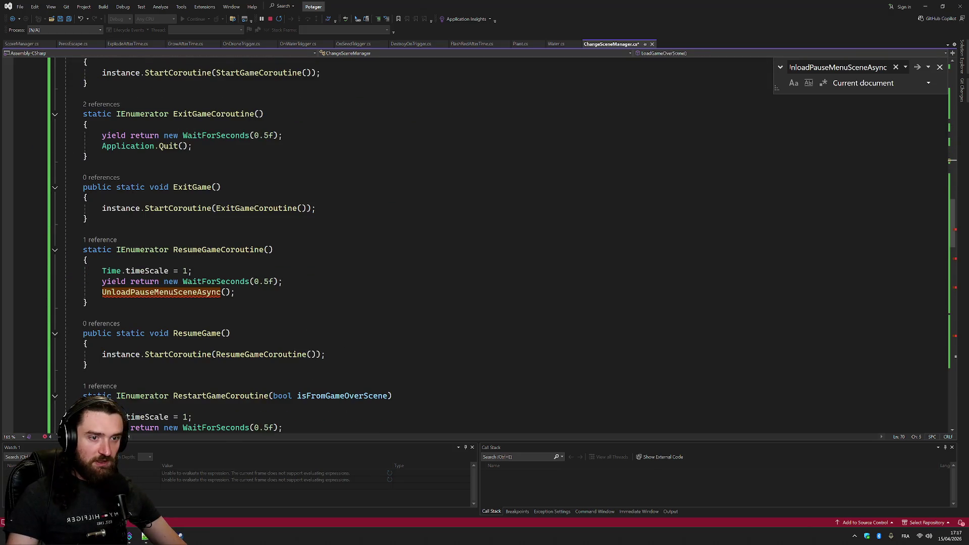
pyautogui.press('Home')
pyautogui.press('Home')
pyautogui.hotkey('shift', 'Down')
pyautogui.hotkey('ctrl', 'v')
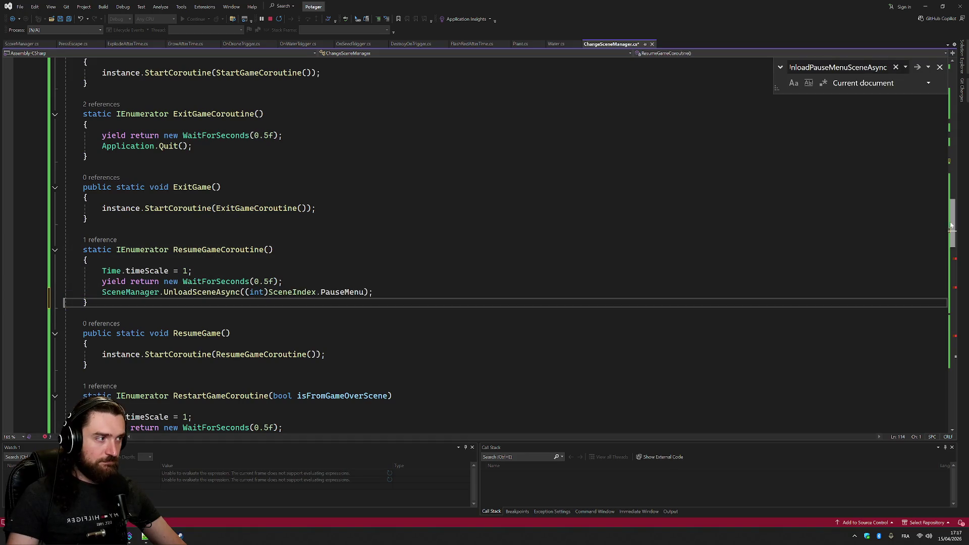
pyautogui.moveTo(951, 226); pyautogui.dragTo(959, 259)
pyautogui.press('Home')
pyautogui.press('Home')
pyautogui.hotkey('shift', 'Down')
pyautogui.hotkey('ctrl', 'v')
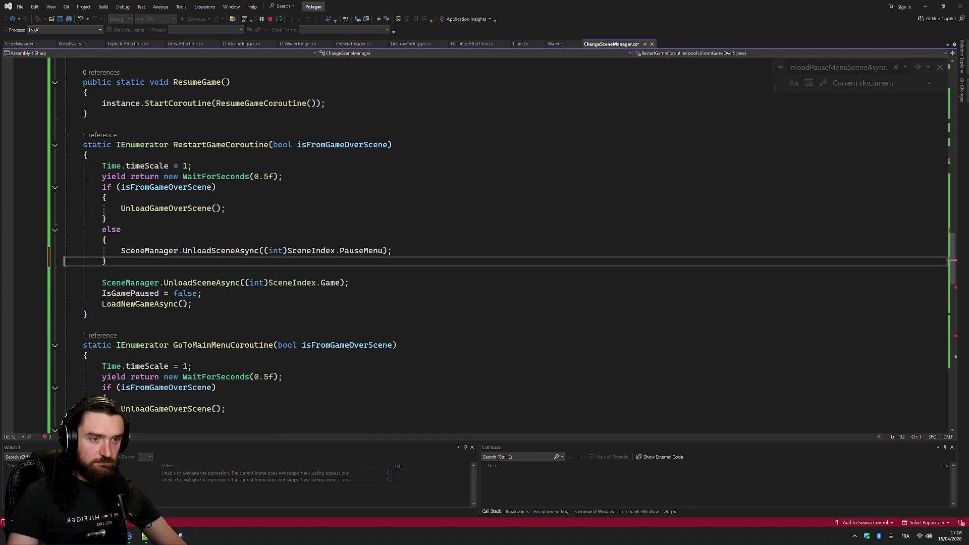
pyautogui.press('F3')
pyautogui.press('Home')
pyautogui.press('Home')
pyautogui.hotkey('shift', 'Down')
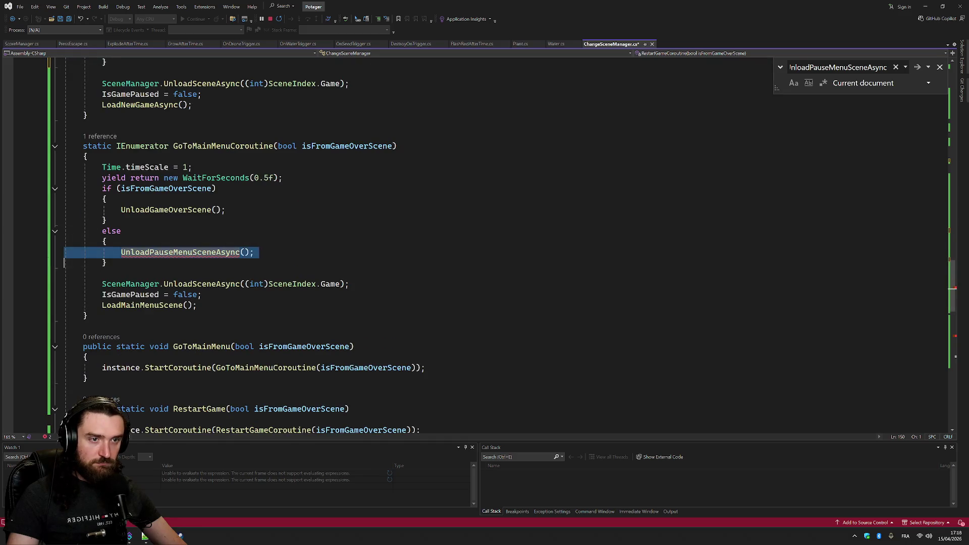
pyautogui.hotkey('ctrl', 'v')
pyautogui.press('F3')
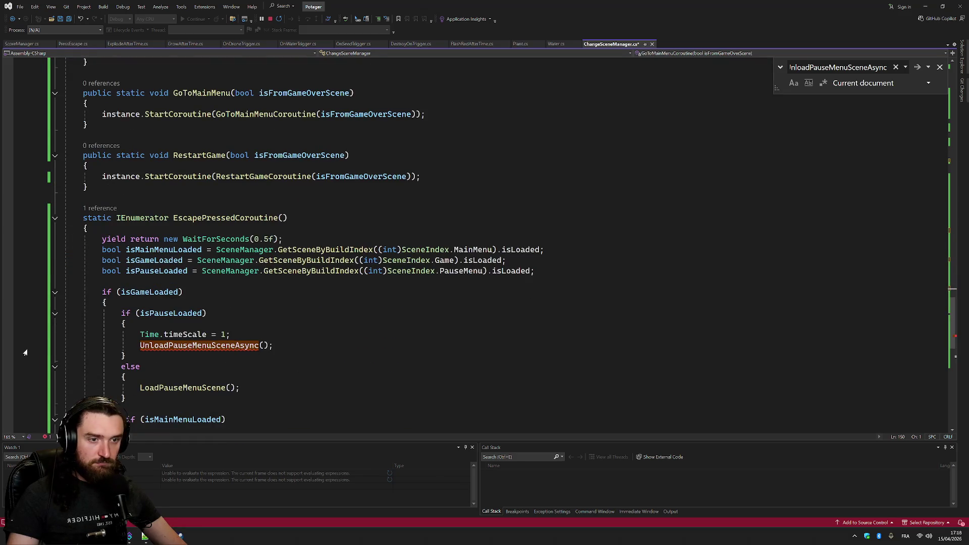
pyautogui.press('Home')
pyautogui.press('Home')
pyautogui.hotkey('shift', 'Down')
pyautogui.hotkey('ctrl', 'v')
# Delete UnloadGameOverScene, accept the direct SceneManager.UnloadSceneAsync((int)SceneIndex.GameOver) suggestion, and save
pyautogui.scroll(-5, 26, 352)
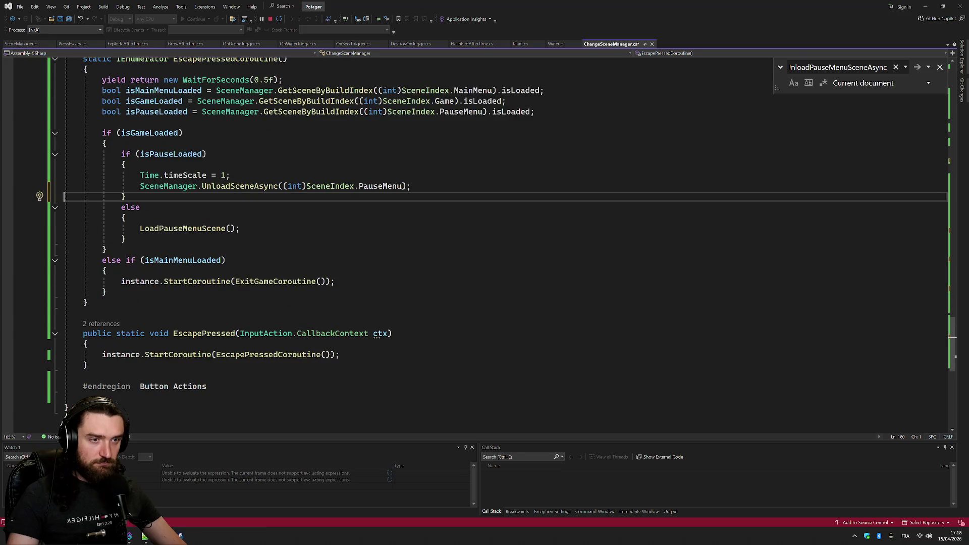
pyautogui.moveTo(955, 357); pyautogui.dragTo(961, 180)
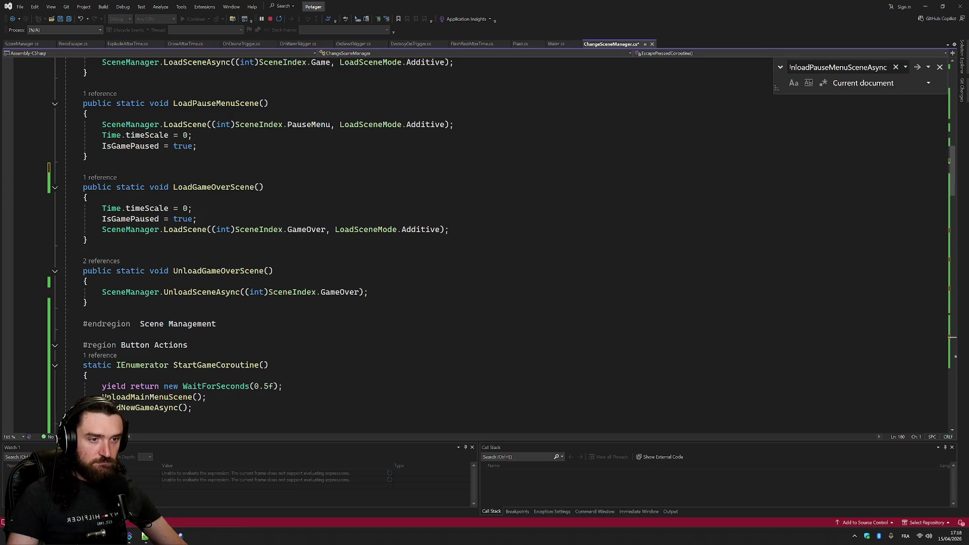
pyautogui.click(45, 293)
pyautogui.press('Delete')
pyautogui.moveTo(85, 251); pyautogui.dragTo(87, 281)
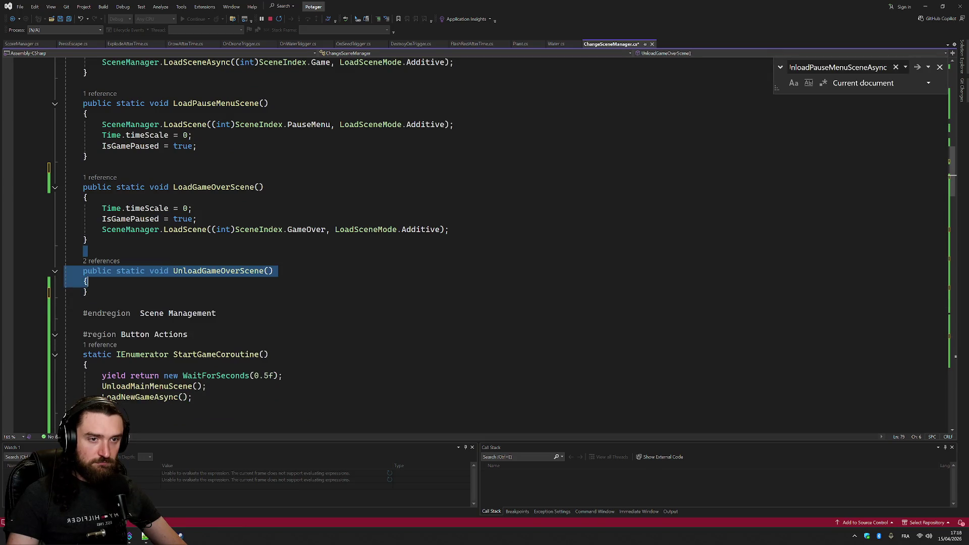
pyautogui.hotkey('shift', 'Down')
pyautogui.press('Delete')
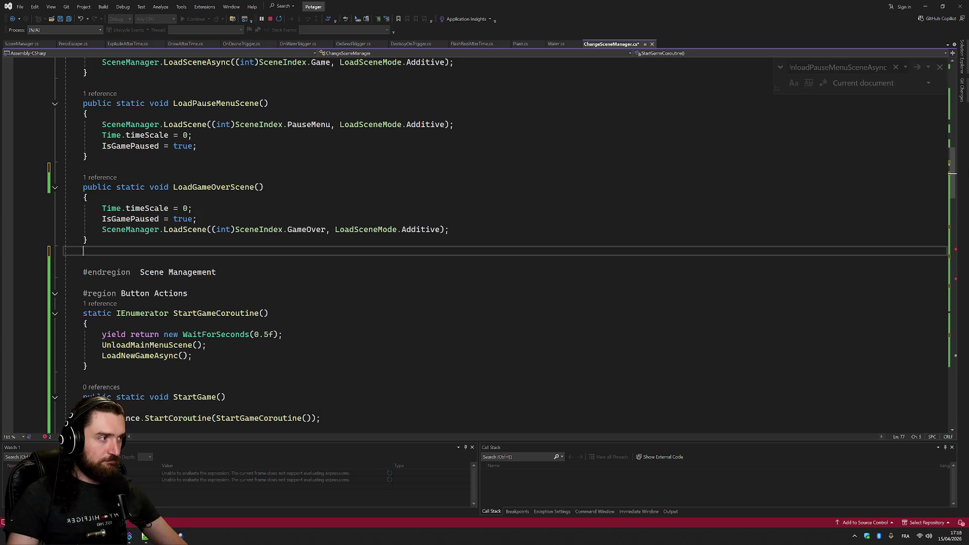
pyautogui.scroll(-10, 962, 261)
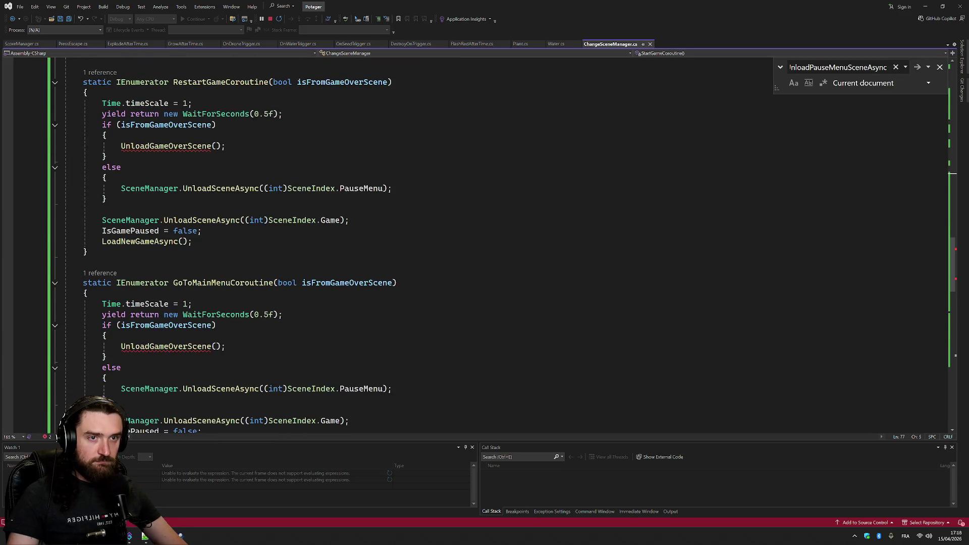
pyautogui.press('Tab')
pyautogui.press('Tab')
pyautogui.press('Tab')
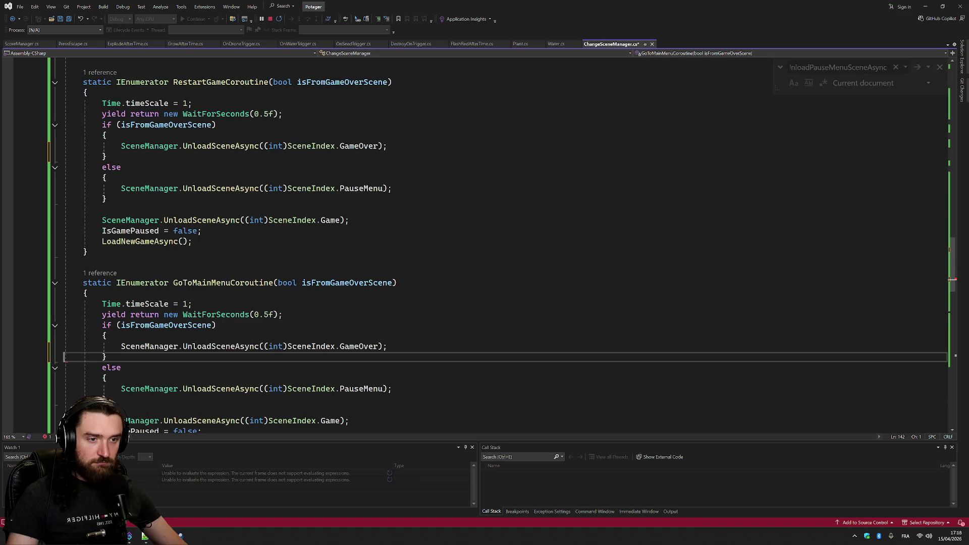
pyautogui.hotkey('ctrl', 's')
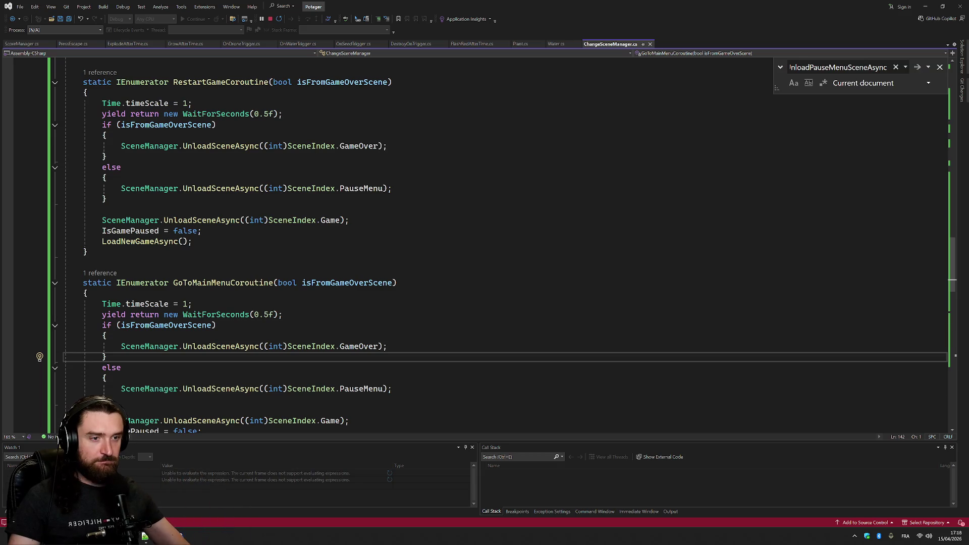
# Start a new // comment line below the timeScale line
pyautogui.click(192, 304)
pyautogui.press('Return')
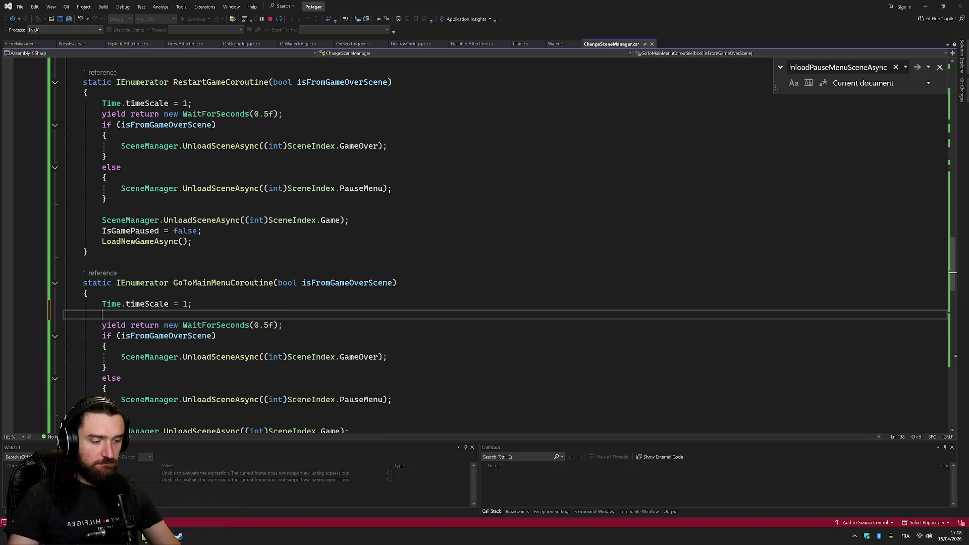
pyautogui.write('//délai pour lecture du son du')
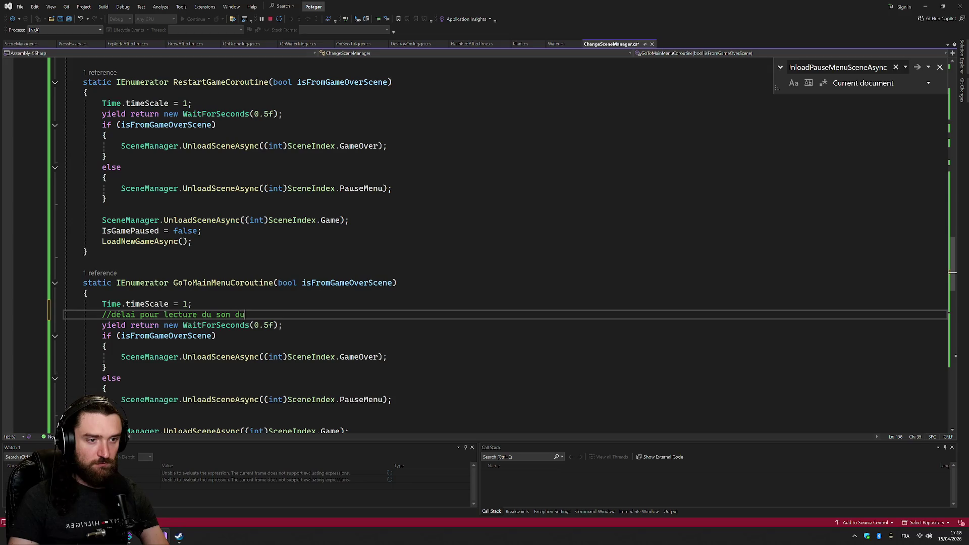
pyautogui.hotkey('shift', 'Home')
pyautogui.hotkey('shift', 'Home')
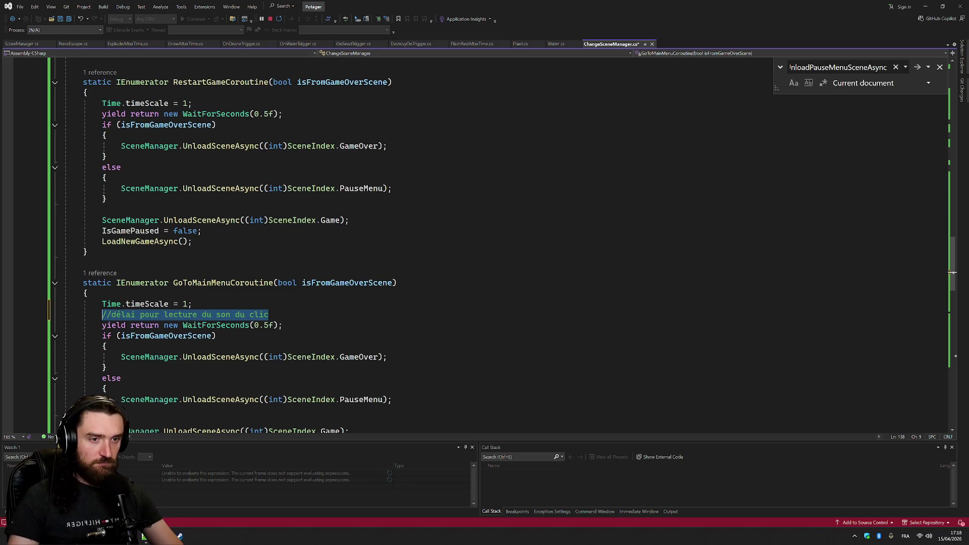
pyautogui.press('Left')
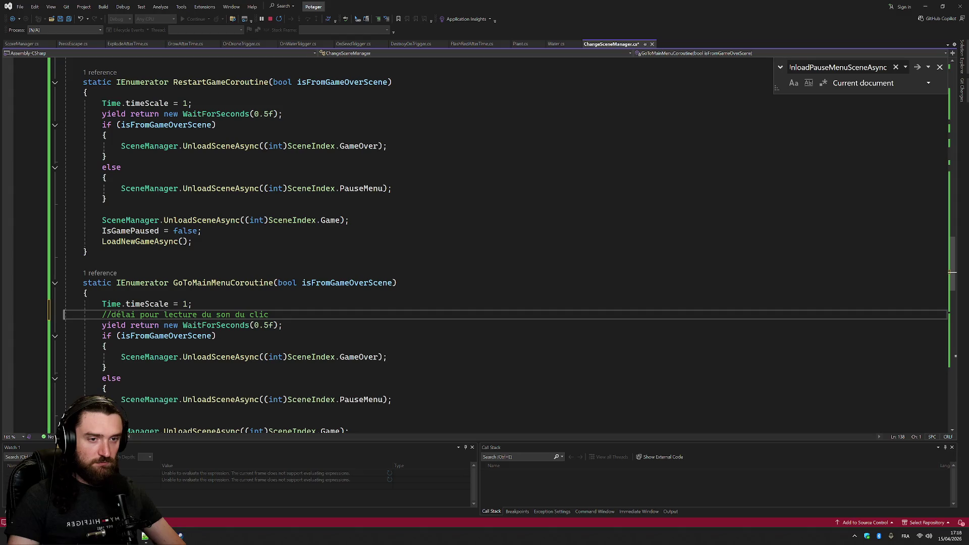
pyautogui.hotkey('shift', 'Down')
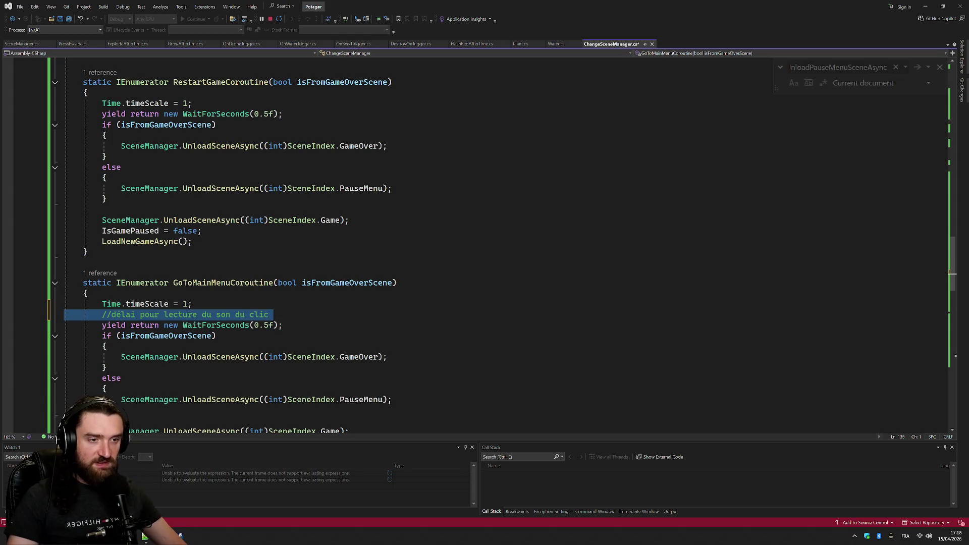
# Search for WaitForSeconds and add '//délai pour lecture du son du clic' above StartGameCoroutine's 0.5 s wait
pyautogui.hotkey('ctrl', 'f')
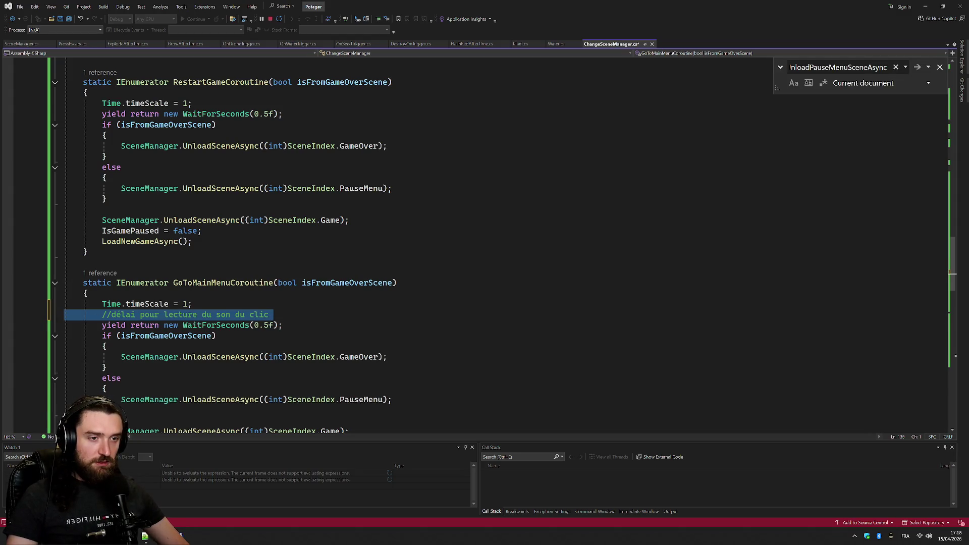
pyautogui.scroll(-8, 333, 260)
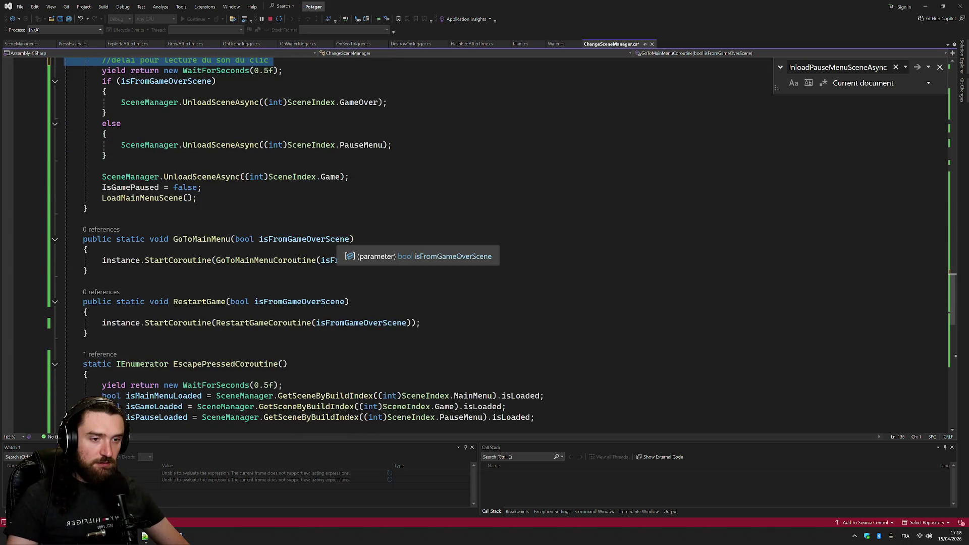
pyautogui.scroll(4, 236, 190)
pyautogui.click(230, 198)
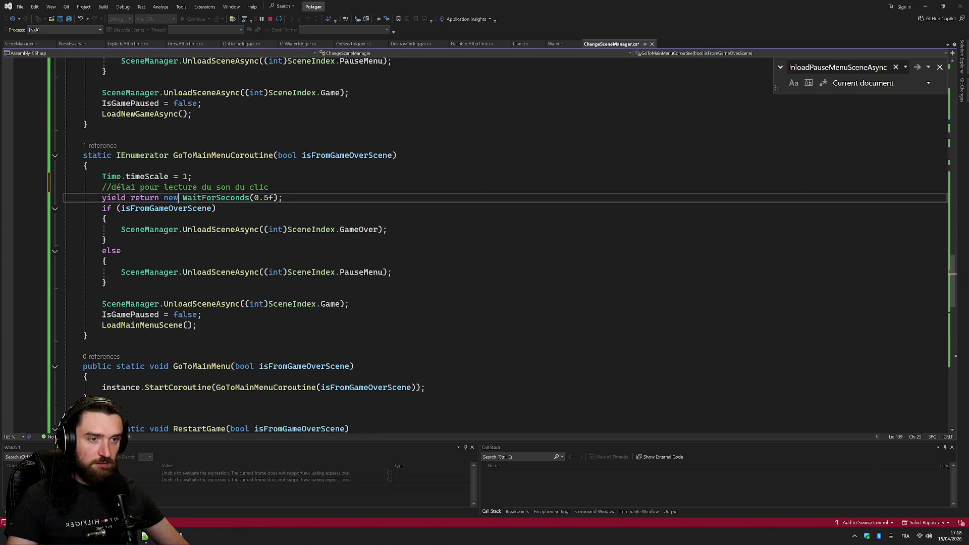
pyautogui.hotkey('ctrl', 'f')
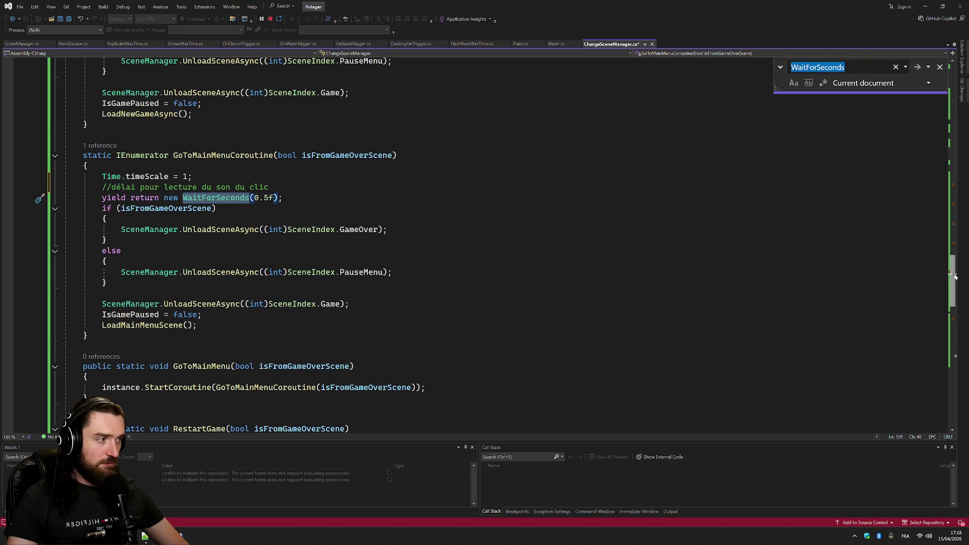
pyautogui.press('Return')
pyautogui.press('Return')
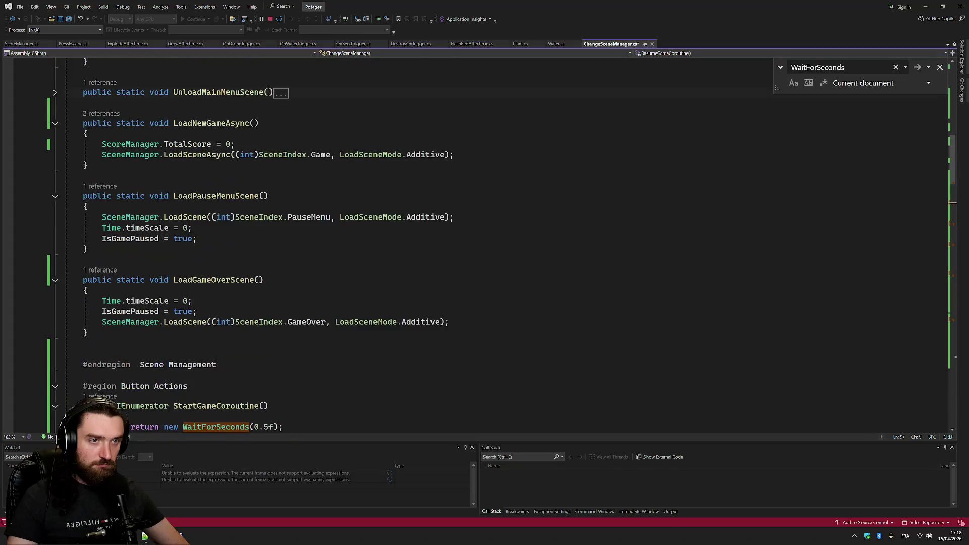
pyautogui.hotkey('ctrl', 'z')
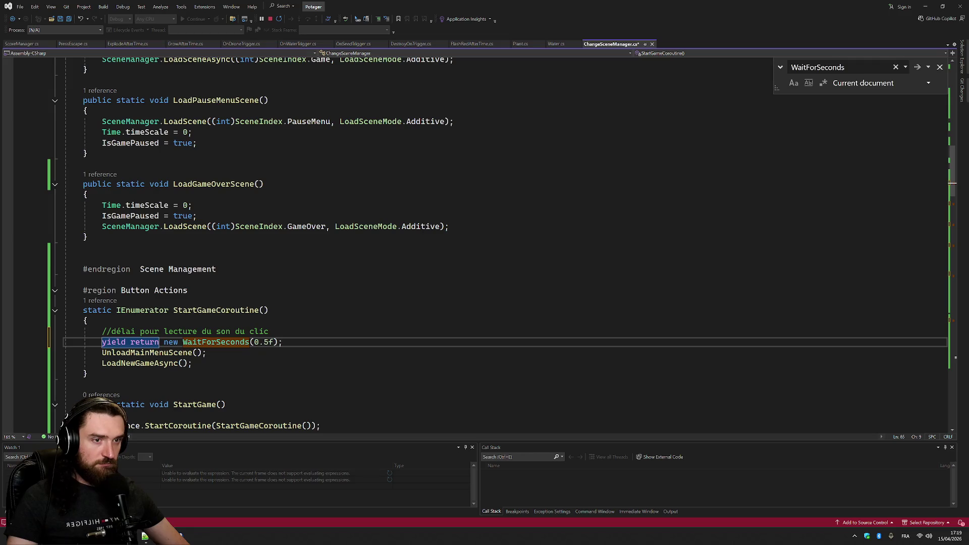
pyautogui.scroll(12, 500, 242)
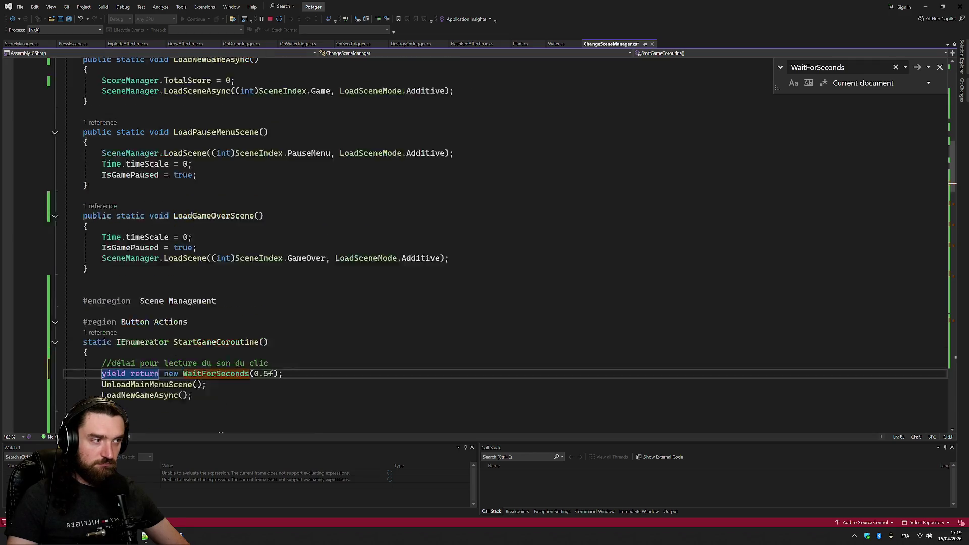
pyautogui.scroll(-3, 500, 242)
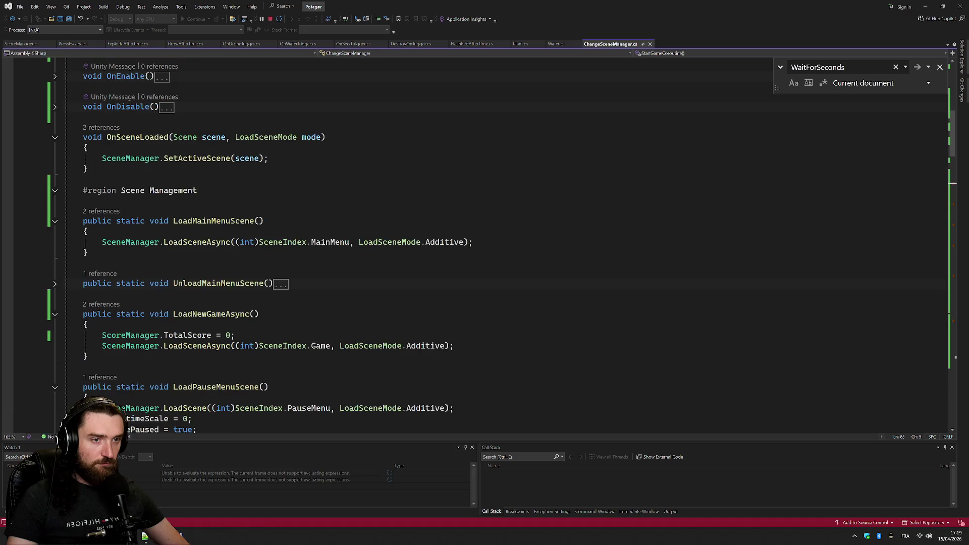
# Cut the main menu loading line from LoadMainMenuScene and delete the helper method
pyautogui.doubleClick(213, 221)
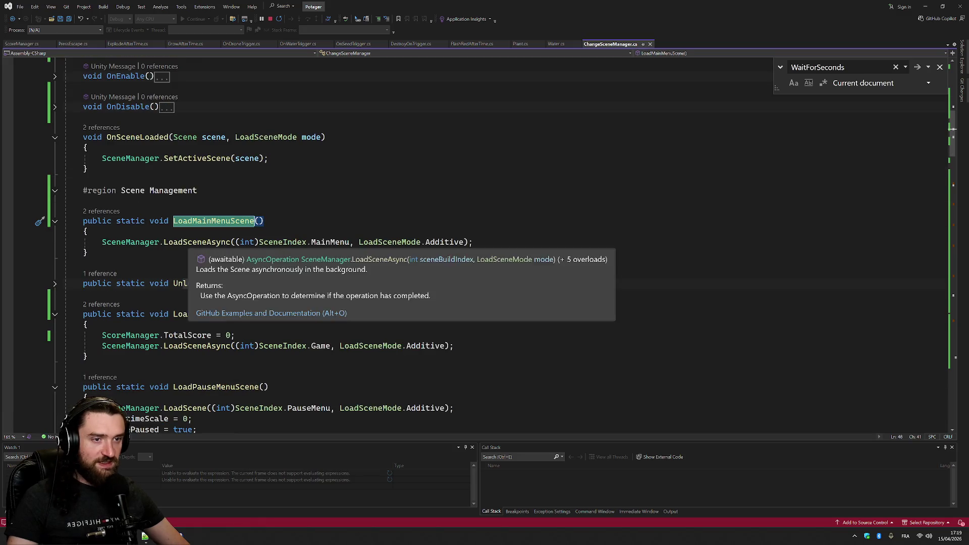
pyautogui.click(28, 244)
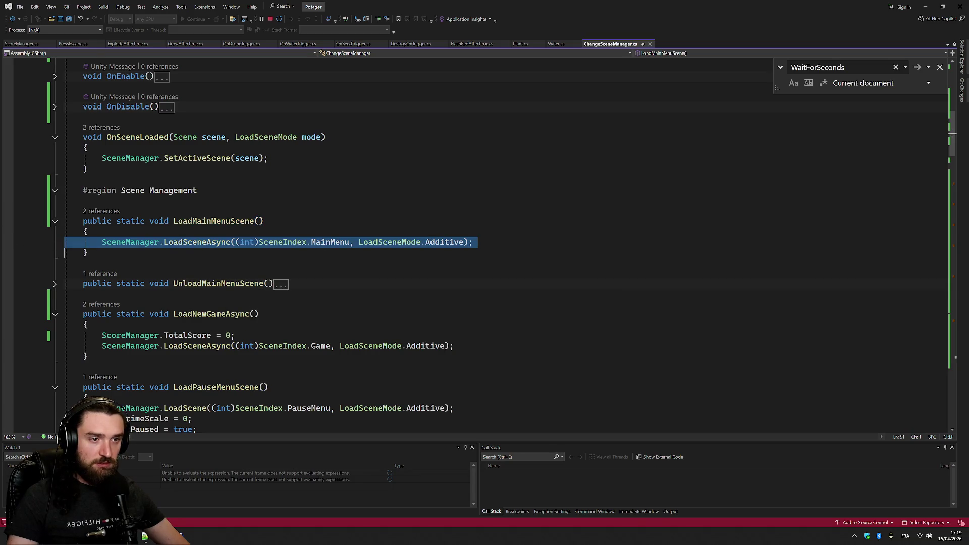
pyautogui.press('Delete')
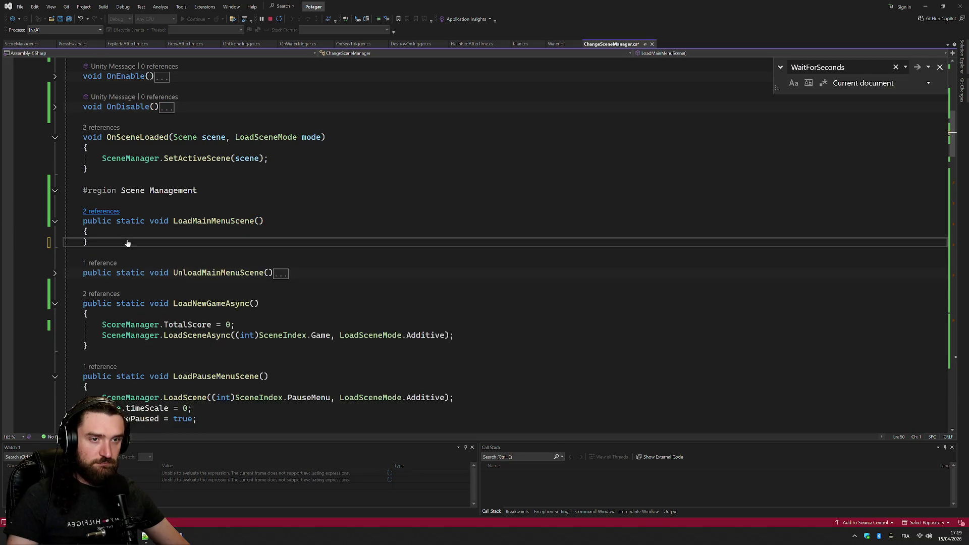
pyautogui.moveTo(127, 243); pyautogui.dragTo(83, 201)
pyautogui.press('Delete')
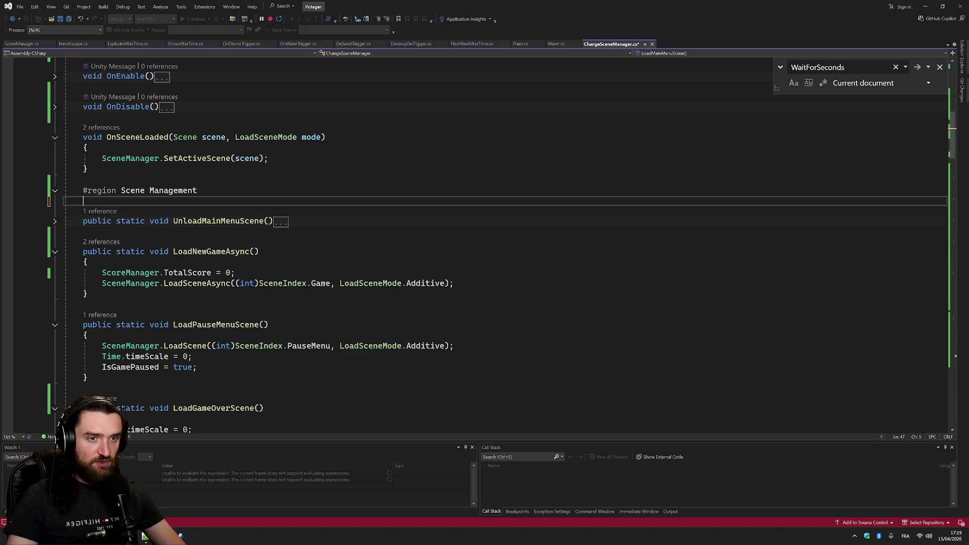
# Replace LoadMainMenuScene calls in Start and GoToMainMenuCoroutine with the direct SceneManager load line
pyautogui.scroll(7, 485, 242)
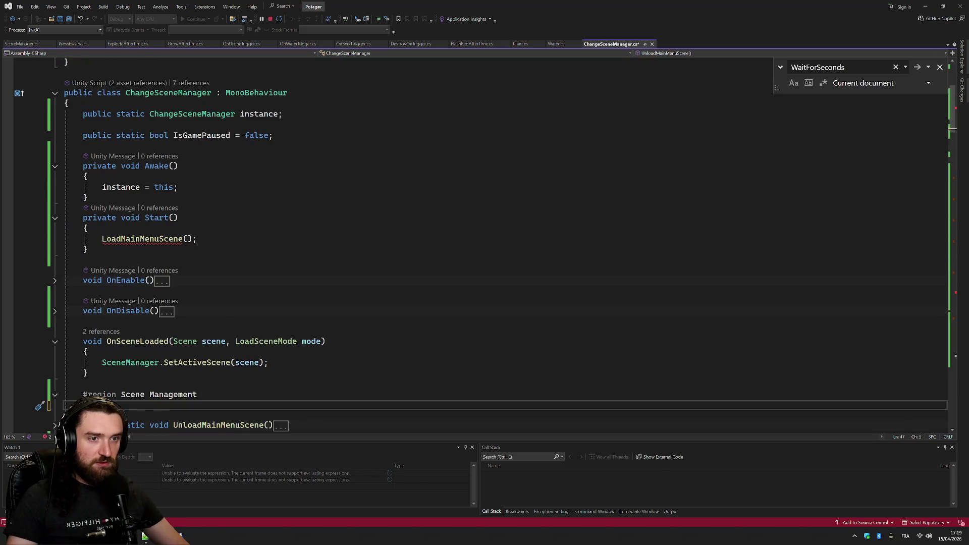
pyautogui.moveTo(102, 239); pyautogui.dragTo(196, 239)
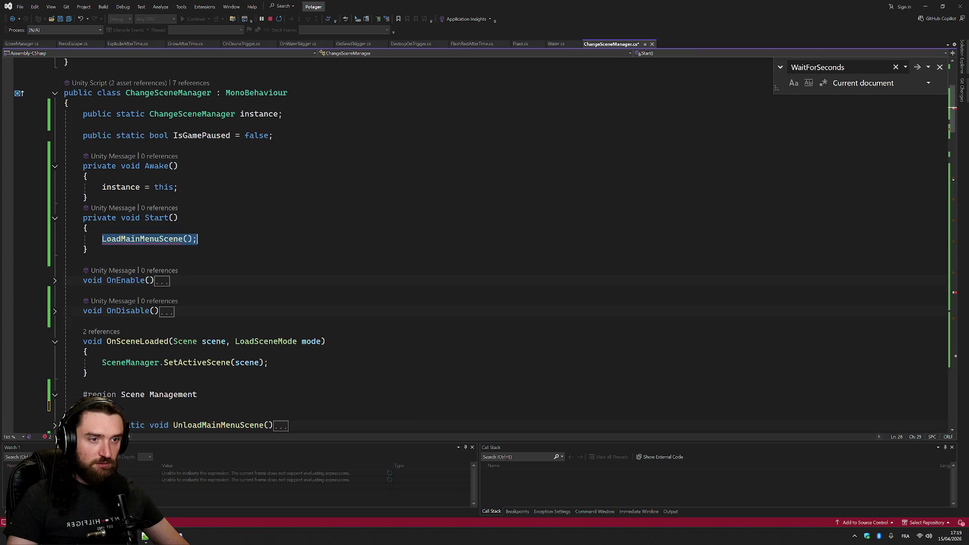
pyautogui.write('SceneManager.LoadSceneAsync((int)SceneIndex.MainMenu, LoadSceneMode.Additive);')
pyautogui.press('BackSpace')
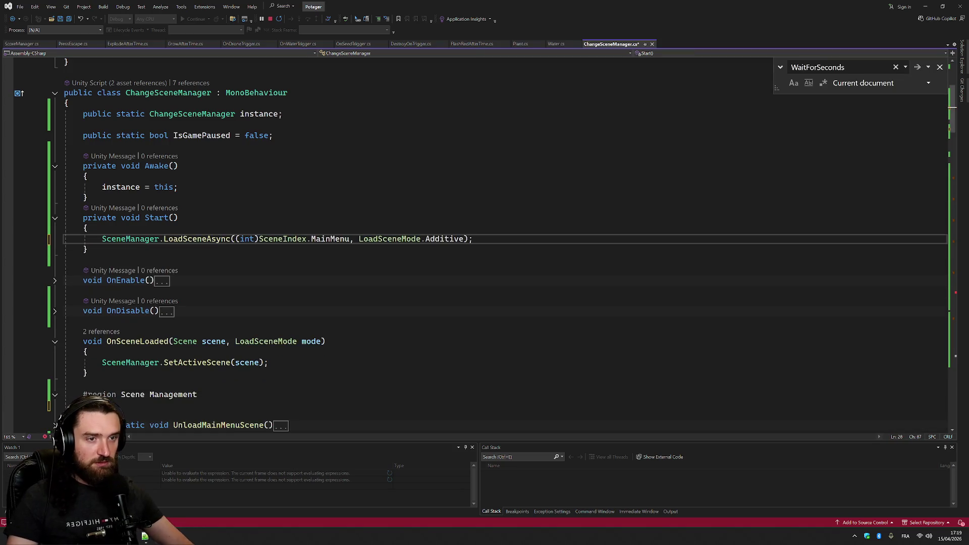
pyautogui.scroll(-7, 484, 243)
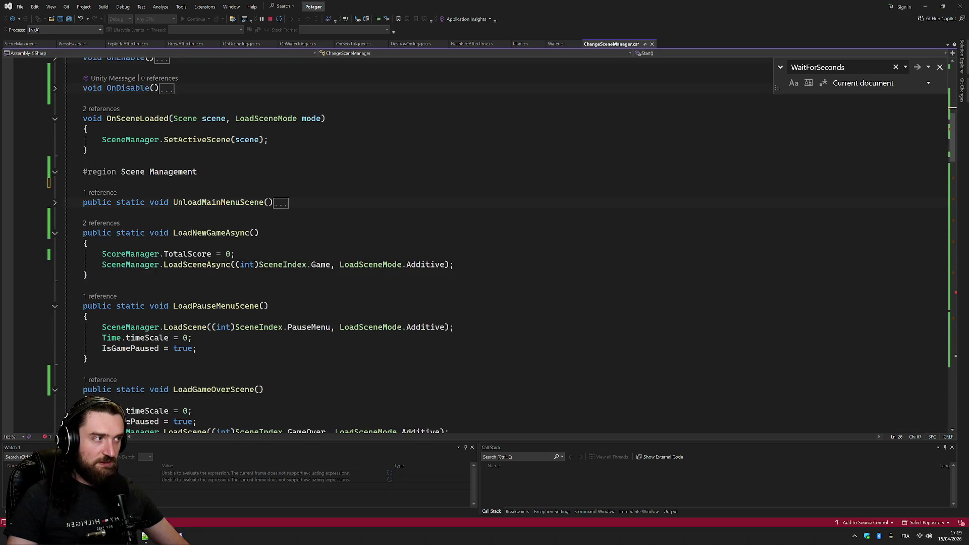
pyautogui.scroll(-10, 485, 242)
pyautogui.click(37, 298)
pyautogui.write('SceneManager.LoadSceneAsync((int)SceneIndex.MainMenu, LoadSceneMode.Additive);')
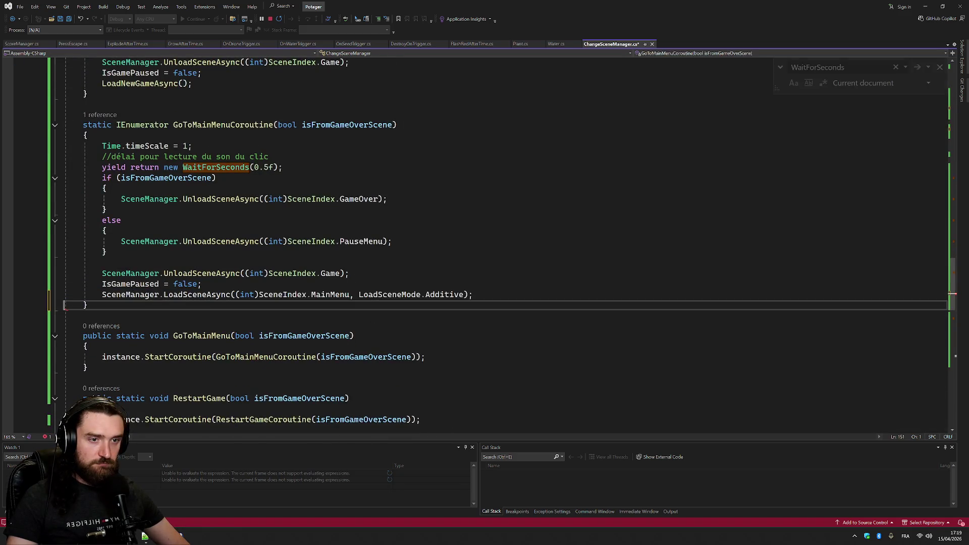
pyautogui.press('Up')
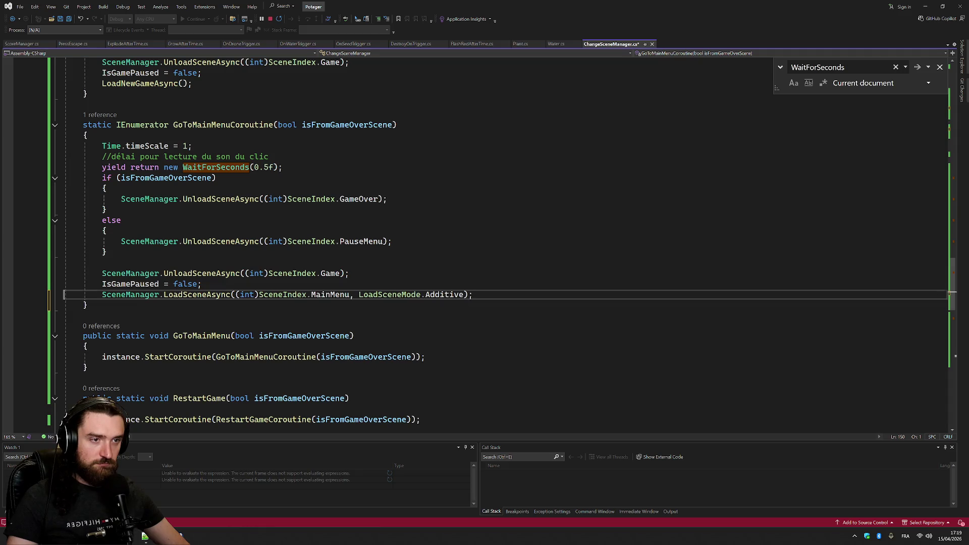
pyautogui.hotkey('ctrl', '-')
# Cut the main menu unload line from UnloadMainMenuScene and delete the helper method
pyautogui.scroll(-2, 504, 242)
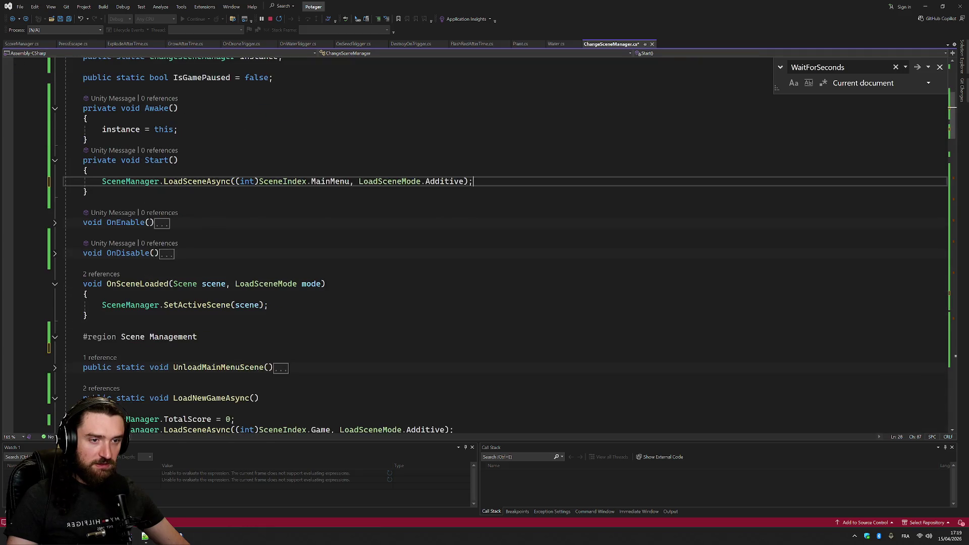
pyautogui.scroll(-2, 505, 242)
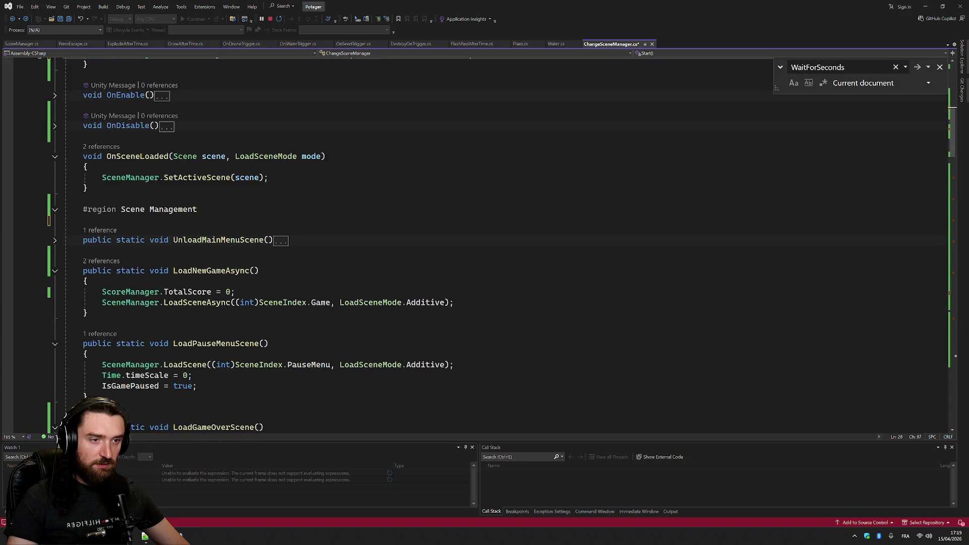
pyautogui.click(54, 240)
pyautogui.click(64, 261)
pyautogui.press('Delete')
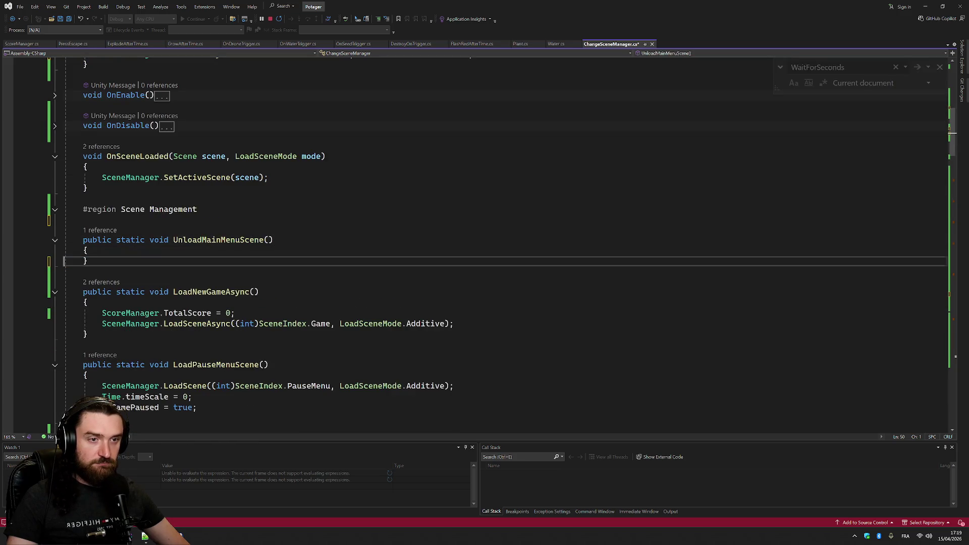
pyautogui.moveTo(83, 220); pyautogui.dragTo(89, 261)
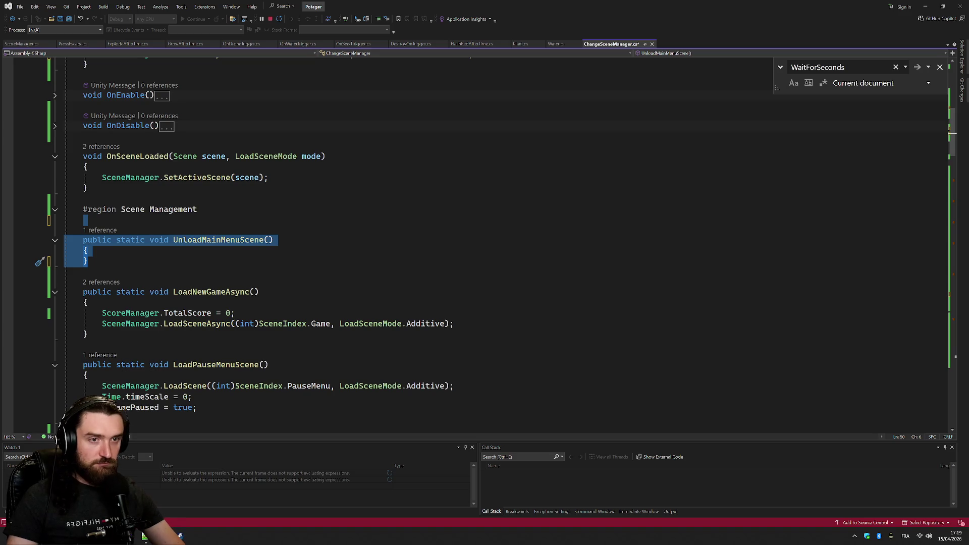
pyautogui.press('Delete')
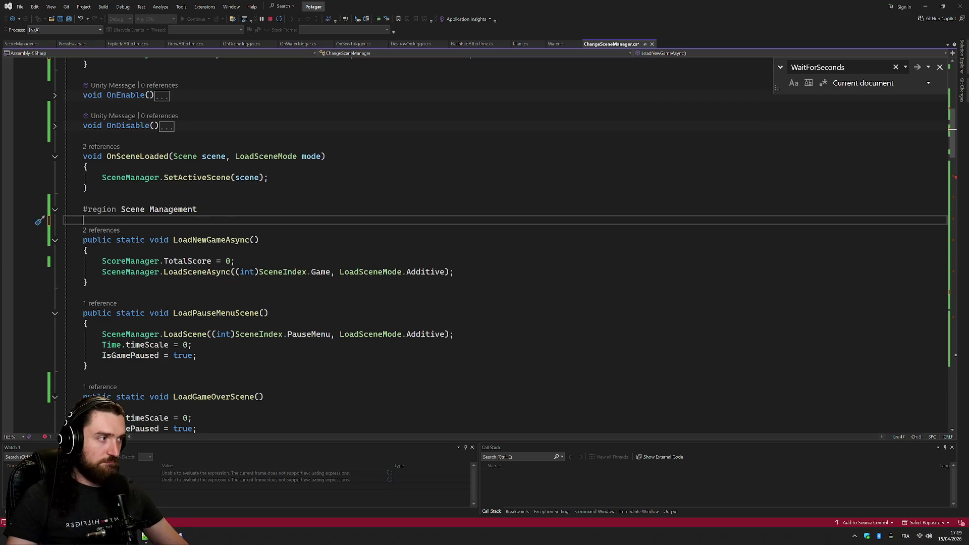
# Call SceneManager.UnloadSceneAsync((int)SceneIndex.MainMenu) directly in StartGameCoroutine, and save the script
pyautogui.scroll(-7, 485, 243)
pyautogui.scroll(-6, 485, 242)
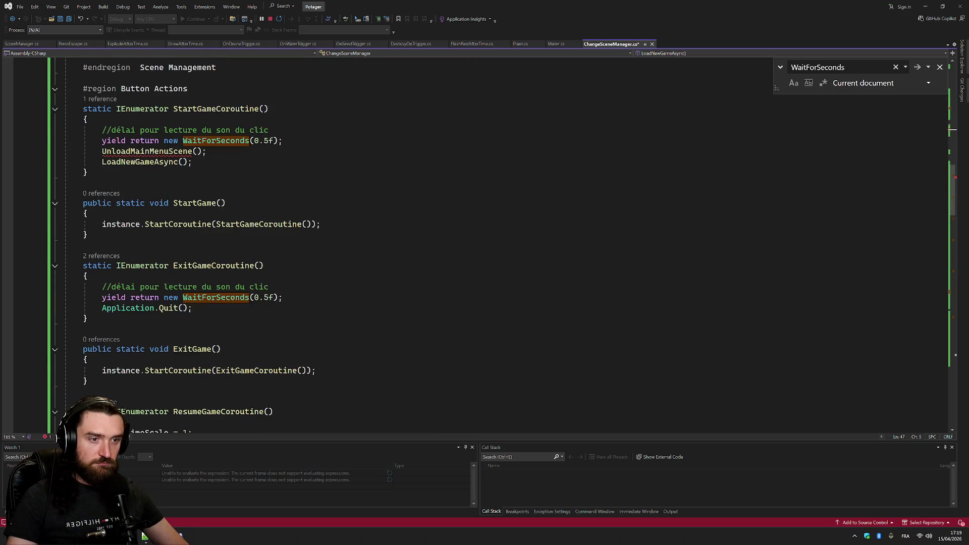
pyautogui.click(44, 156)
pyautogui.write('SceneManager.UnloadSceneAsync((int)SceneIndex.MainMenu);')
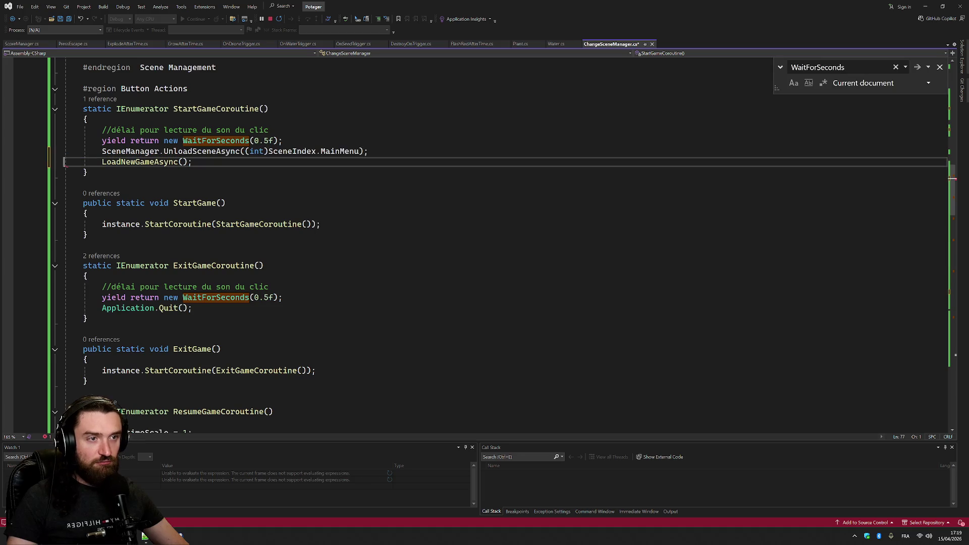
pyautogui.hotkey('ctrl', 's')
pyautogui.scroll(11, 485, 242)
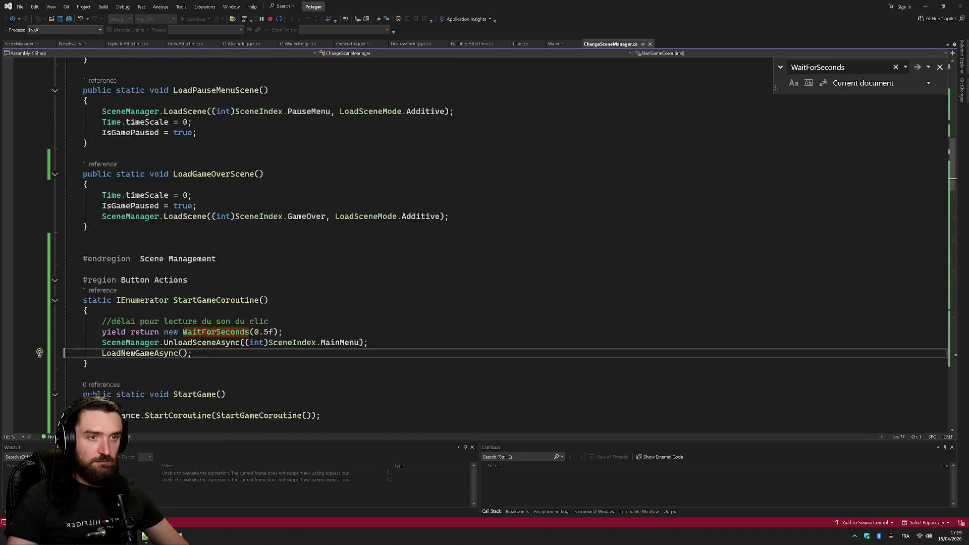
pyautogui.scroll(7, 484, 243)
pyautogui.scroll(-3, 485, 242)
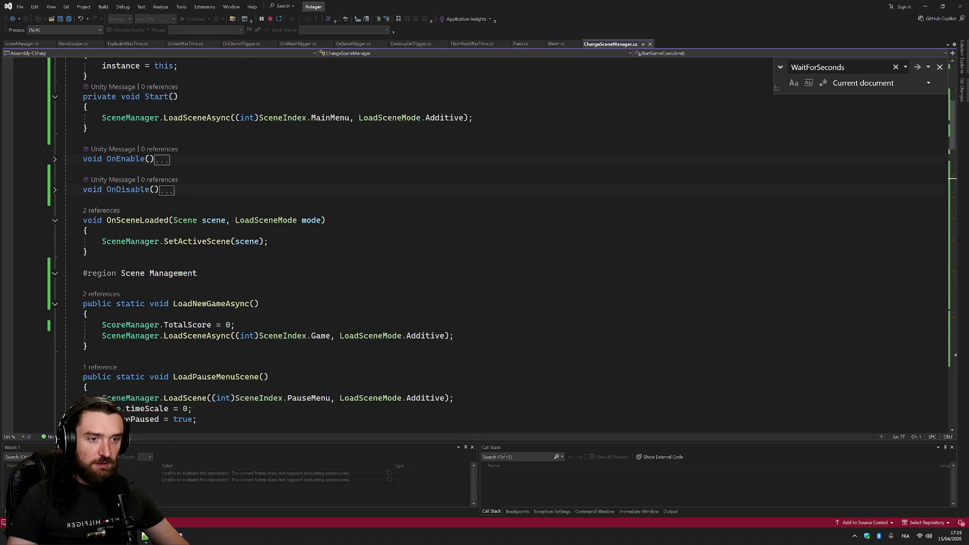
pyautogui.scroll(-3, 484, 242)
pyautogui.doubleClick(212, 208)
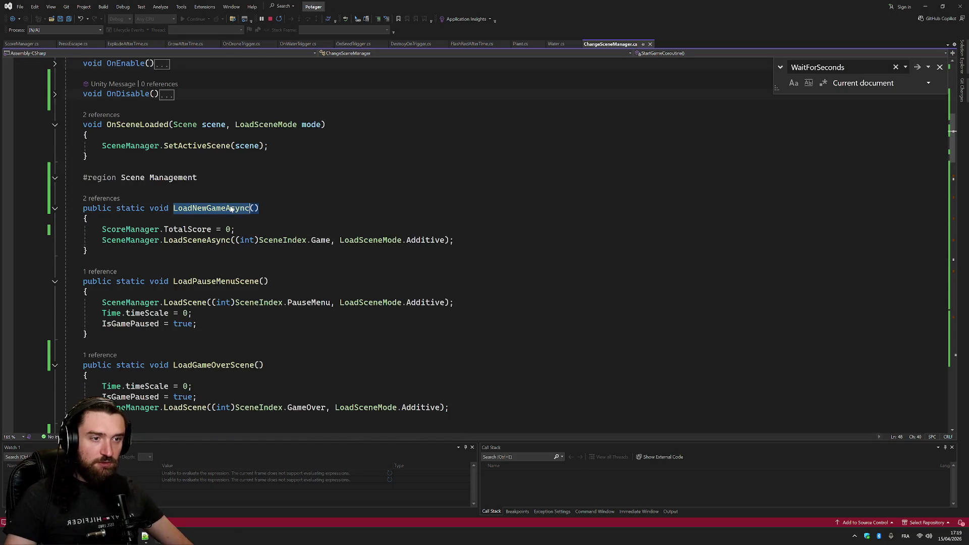
pyautogui.doubleClick(188, 230)
pyautogui.doubleClick(195, 240)
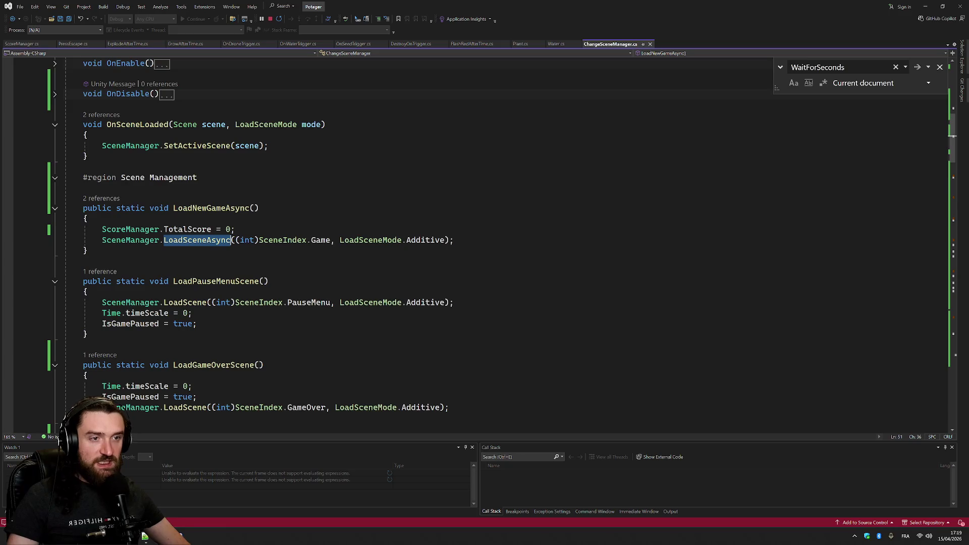
pyautogui.scroll(-3, 484, 242)
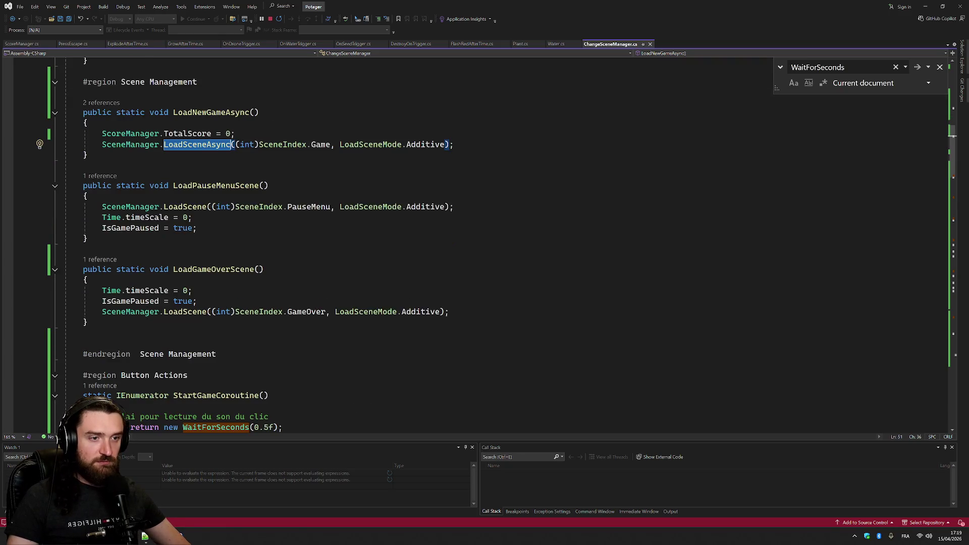
pyautogui.doubleClick(185, 207)
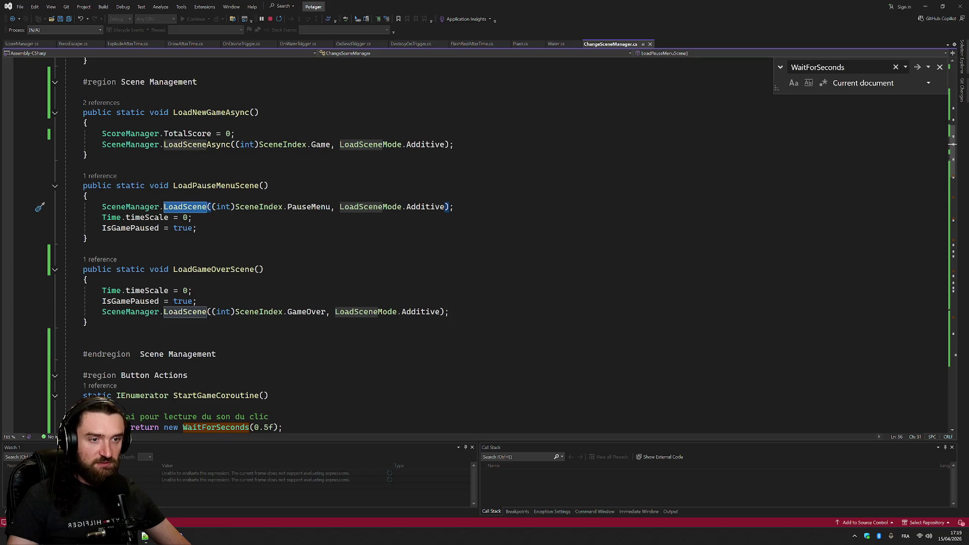
pyautogui.scroll(-2, 485, 242)
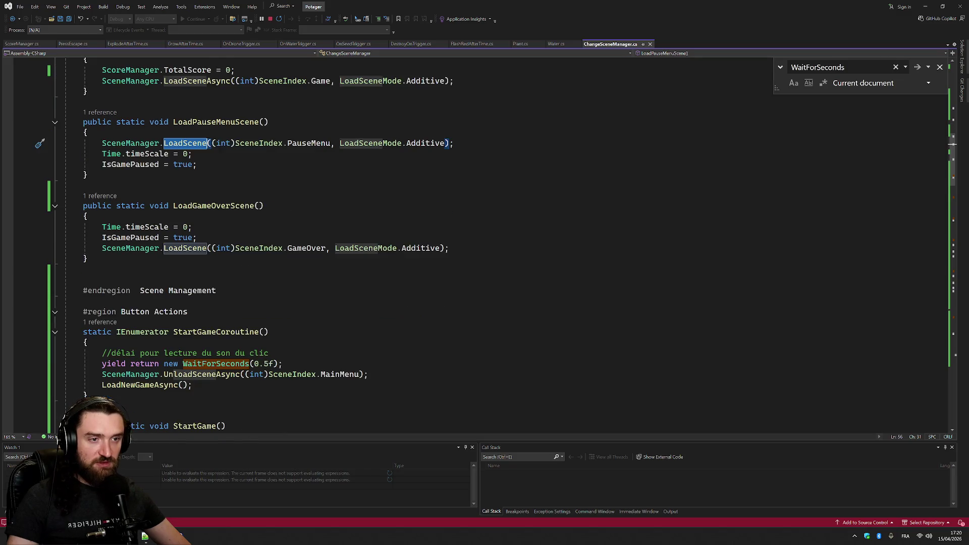
pyautogui.doubleClick(147, 226)
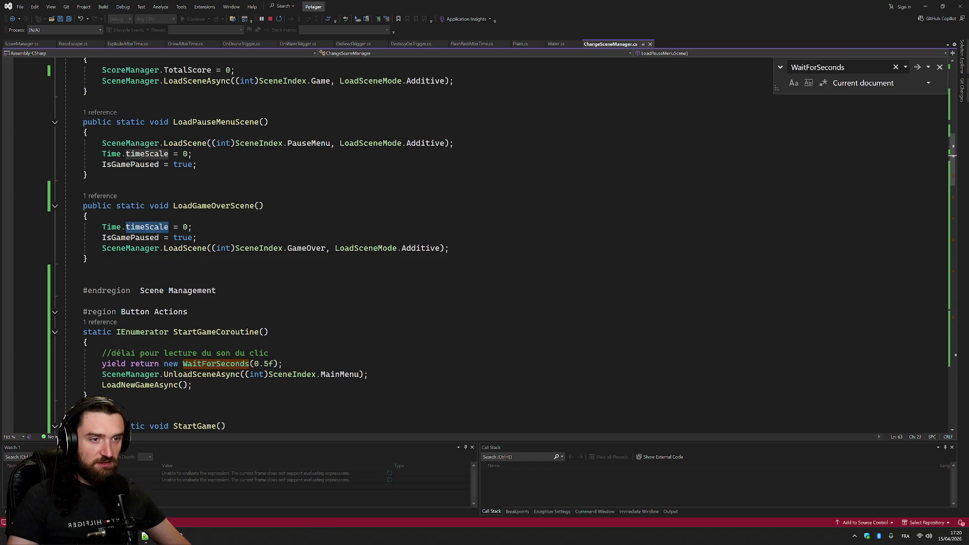
pyautogui.doubleClick(130, 237)
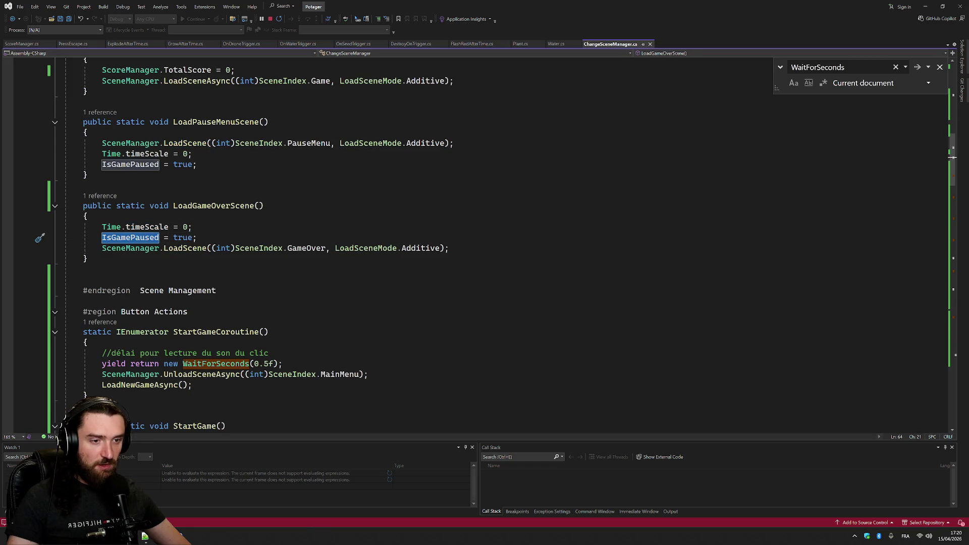
pyautogui.scroll(-15, 485, 242)
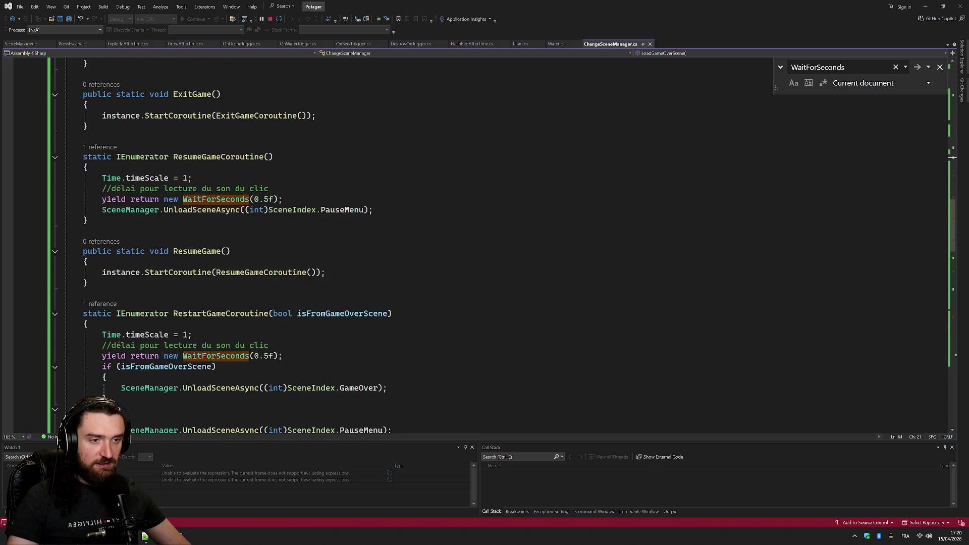
pyautogui.scroll(-3, 485, 242)
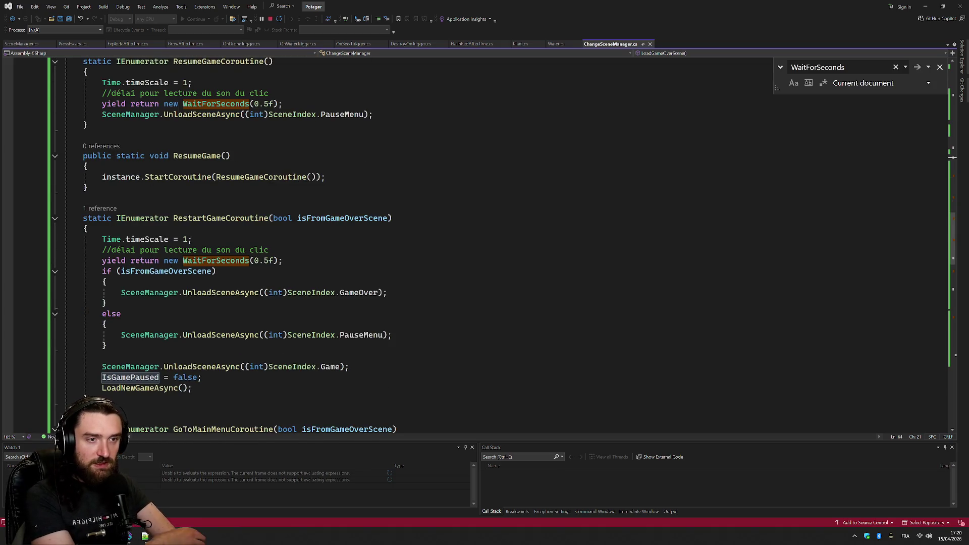
pyautogui.scroll(-1, 242, 222)
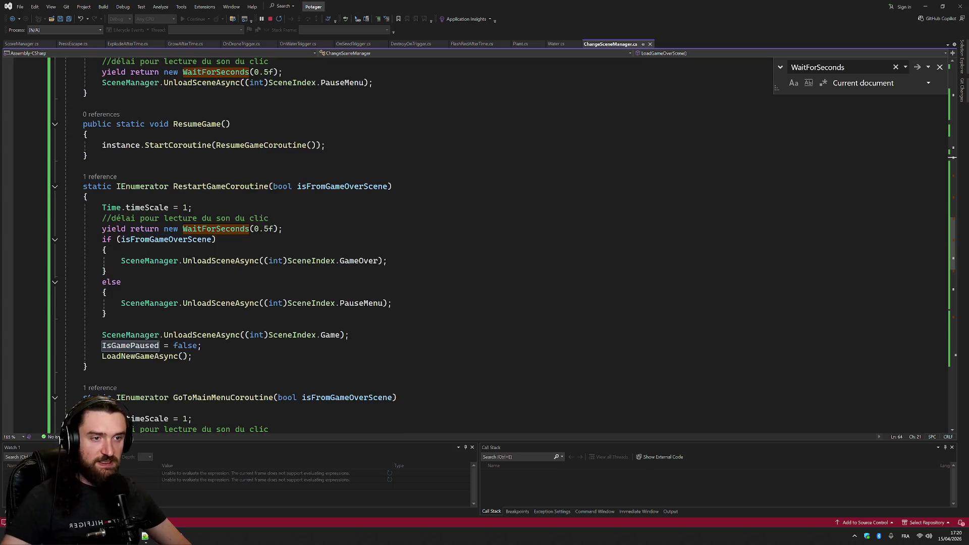
pyautogui.scroll(-13, 484, 242)
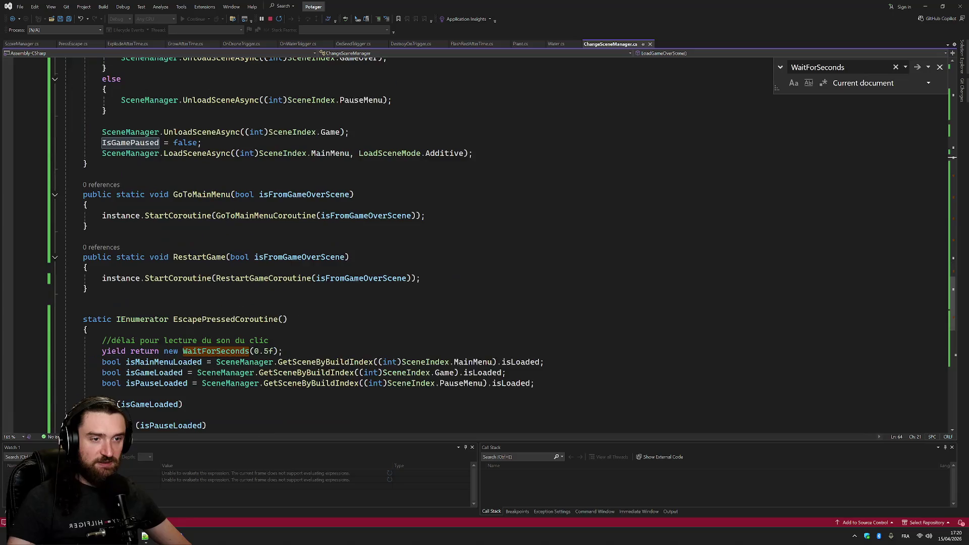
pyautogui.scroll(-2, 485, 242)
pyautogui.scroll(-2, 485, 242)
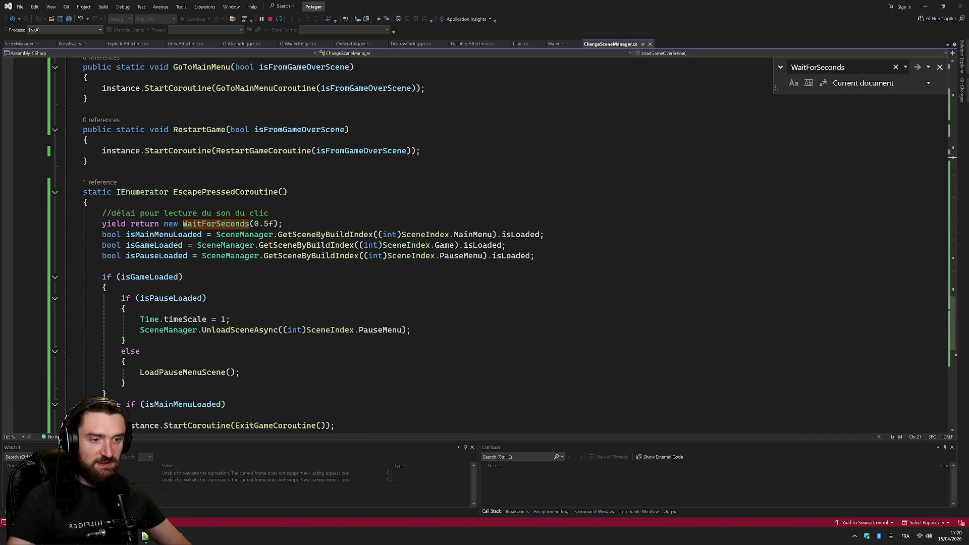
pyautogui.scroll(-1, 484, 242)
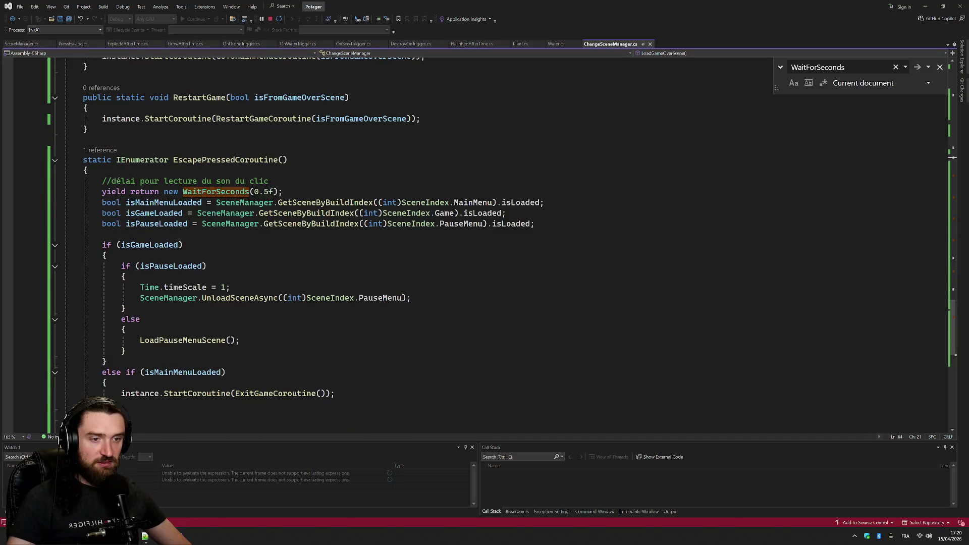
pyautogui.scroll(-2, 227, 298)
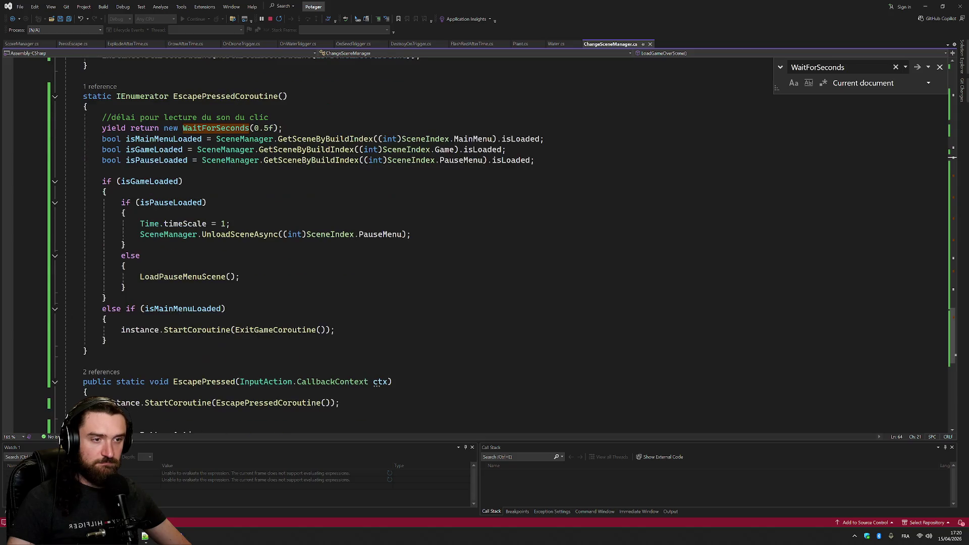
pyautogui.click(57, 226)
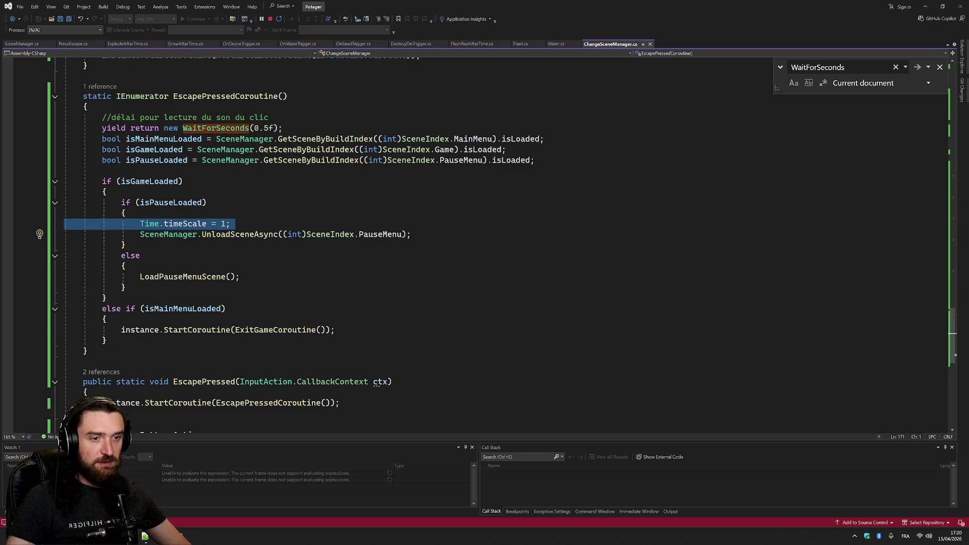
pyautogui.doubleClick(164, 139)
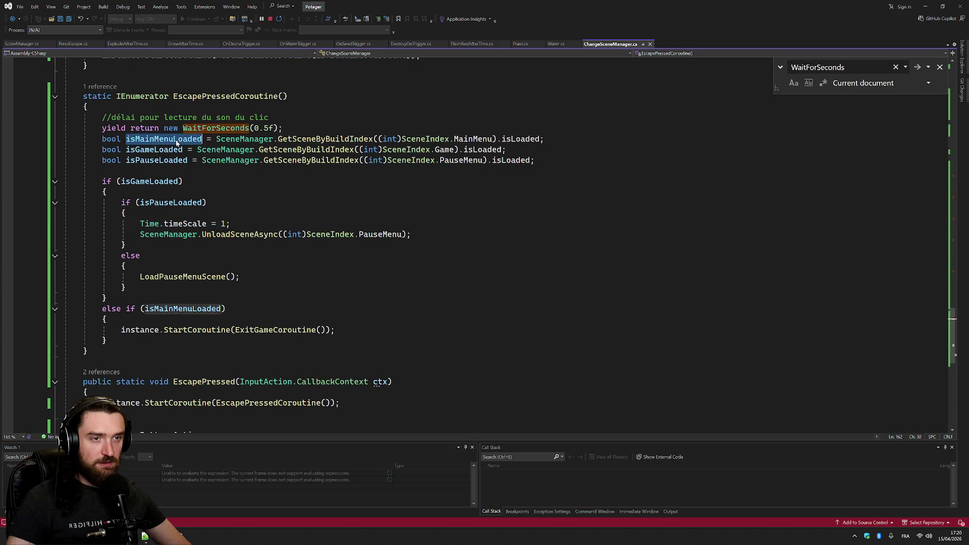
pyautogui.click(107, 192)
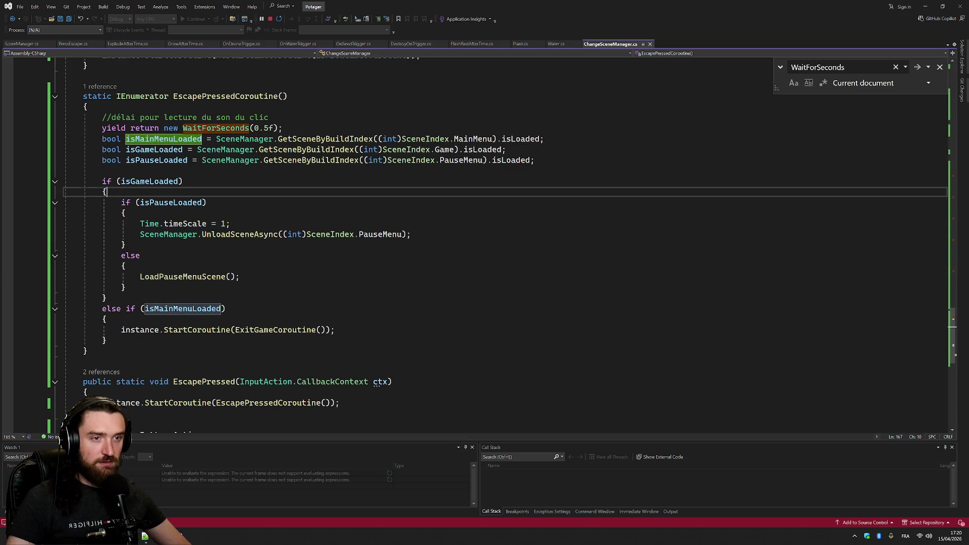
pyautogui.moveTo(65, 202); pyautogui.dragTo(126, 245)
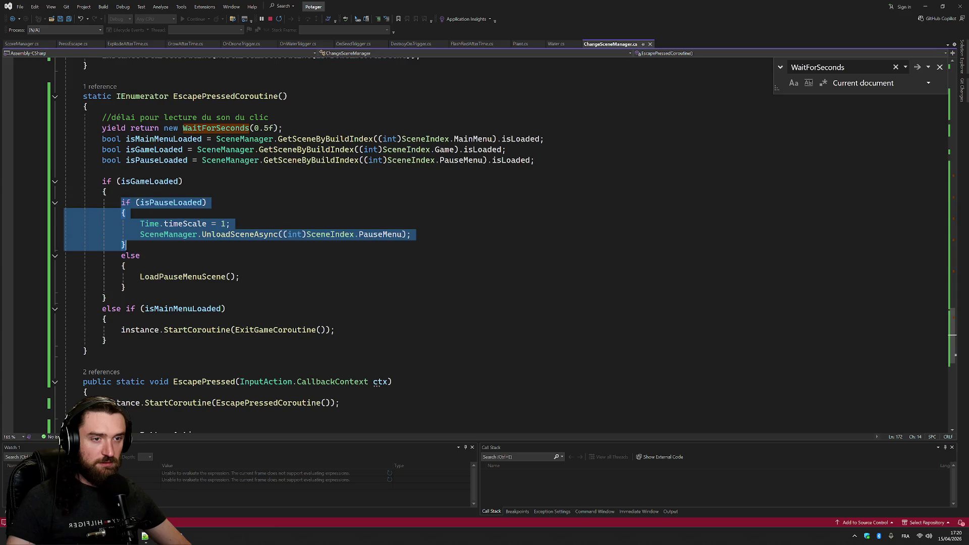
pyautogui.hotkey('shift', 'Down')
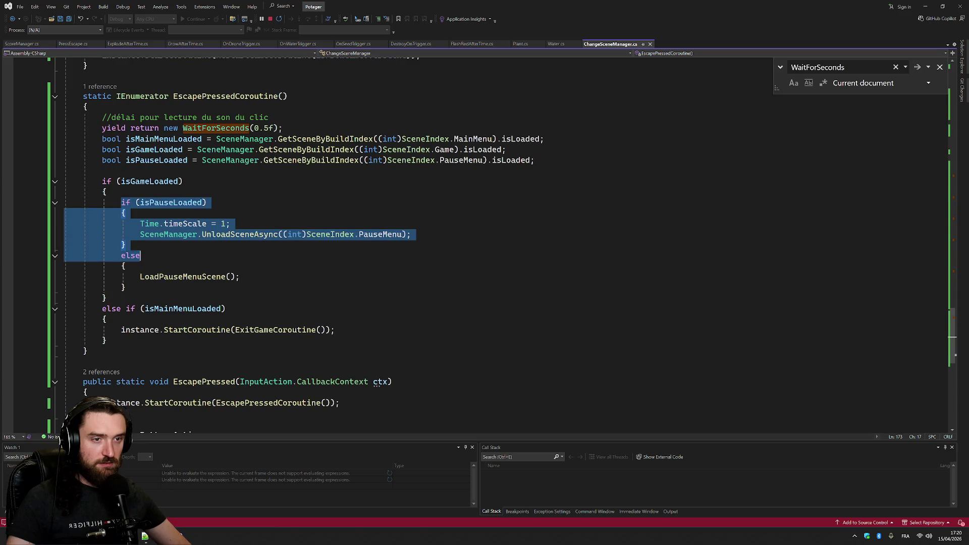
pyautogui.hotkey('shift', 'End')
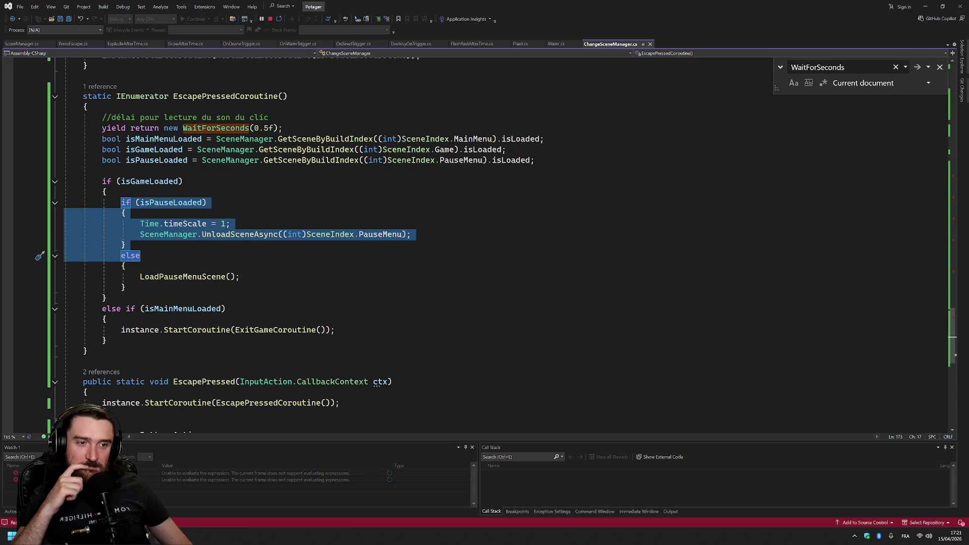
pyautogui.click(46, 224)
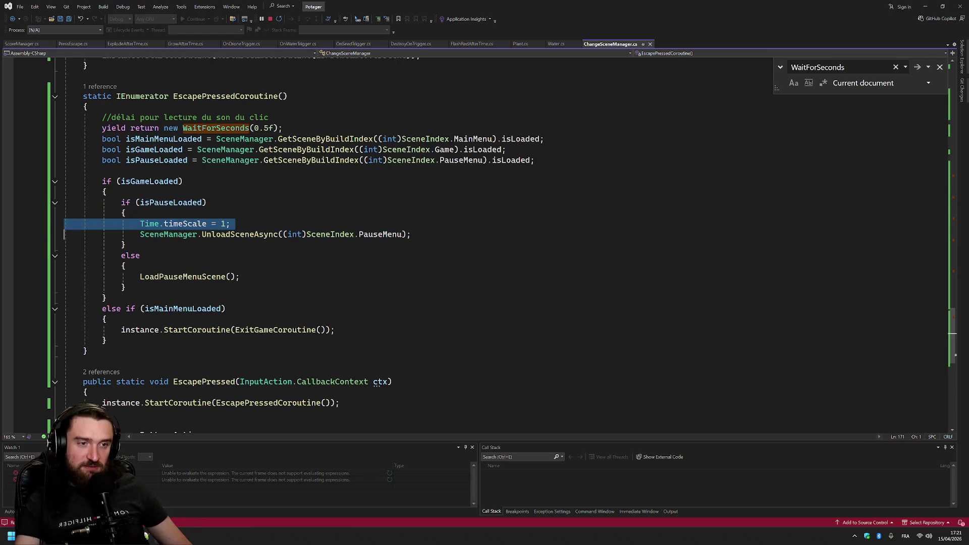
# Inspect the ExitGameCoroutine and LoadPauseMenuScene definitions, returning each time to EscapePressedCoroutine
pyautogui.press('Down')
pyautogui.press('Down')
pyautogui.press('Down')
pyautogui.hotkey('ctrl', 'Right')
pyautogui.hotkey('ctrl', 'Right')
pyautogui.hotkey('ctrl', 'Right')
pyautogui.press('F12')
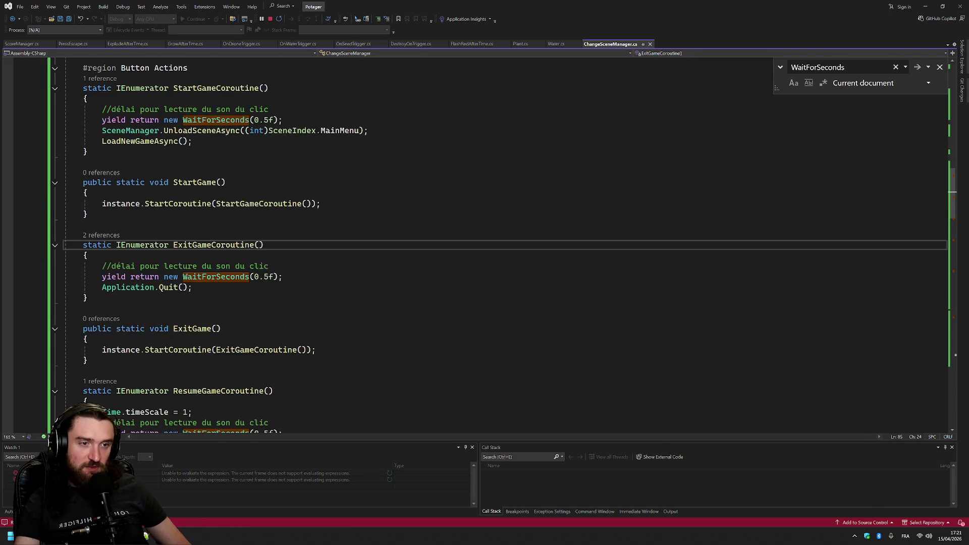
pyautogui.hotkey('ctrl', '-')
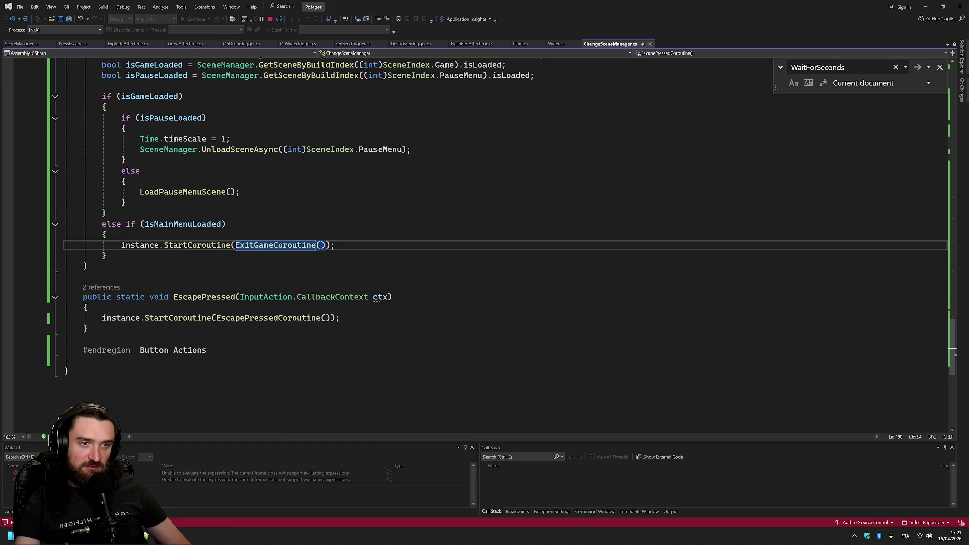
pyautogui.hotkey('ctrl', '-')
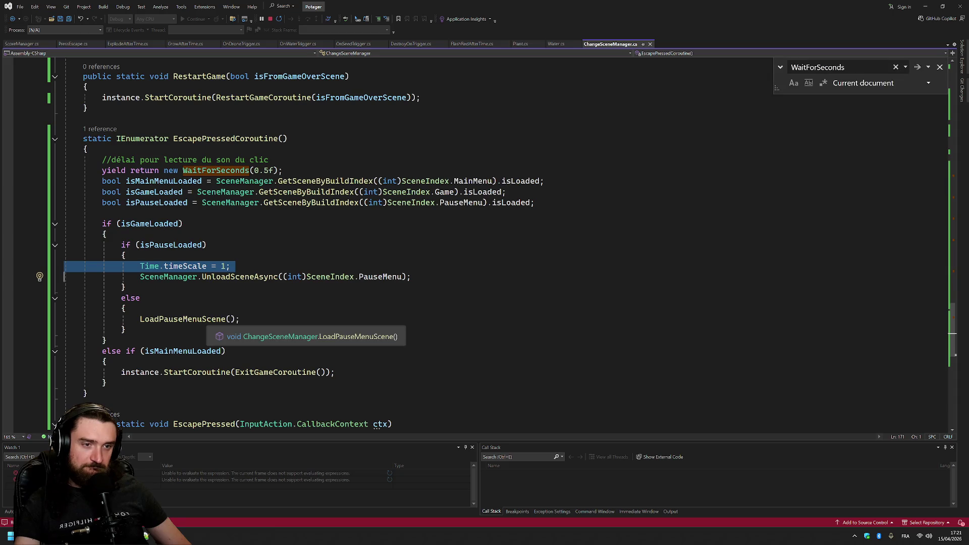
pyautogui.press('F12')
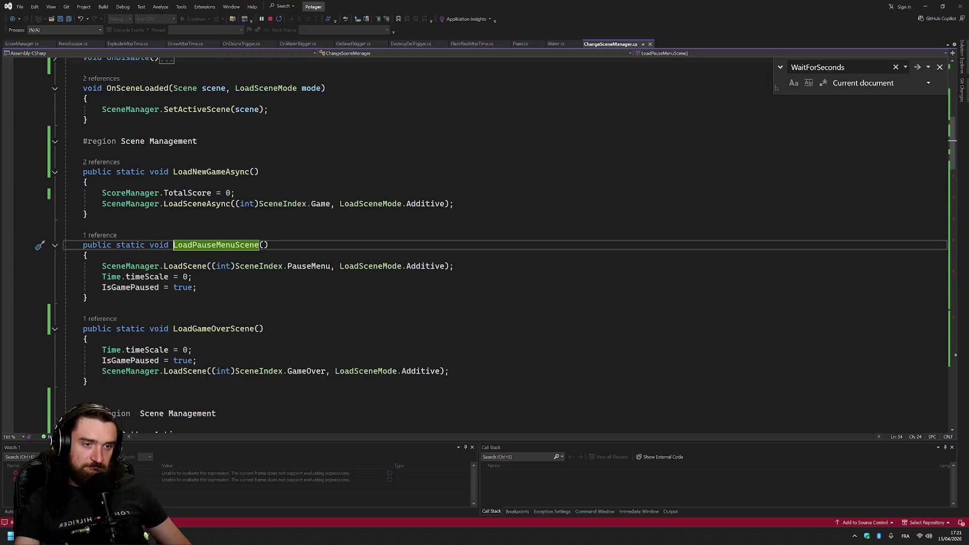
pyautogui.hotkey('ctrl', '-')
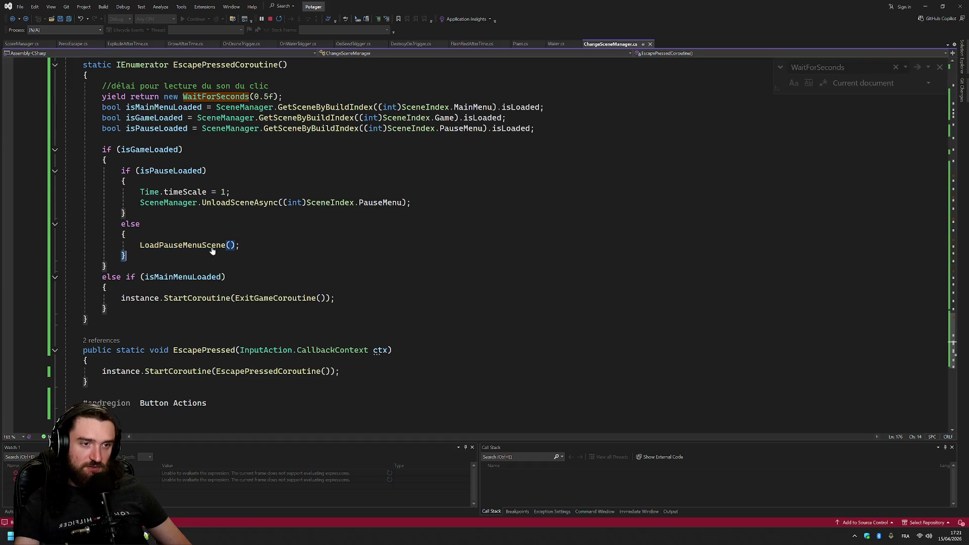
pyautogui.press('F12')
# Copy IsGamePaused = true; from LoadPauseMenuScene and paste it above the PauseMenu scene unload
pyautogui.press('Down')
pyautogui.press('Down')
pyautogui.press('Down')
pyautogui.press('Home')
pyautogui.press('Home')
pyautogui.hotkey('shift', 'Down')
pyautogui.hotkey('ctrl', 'c')
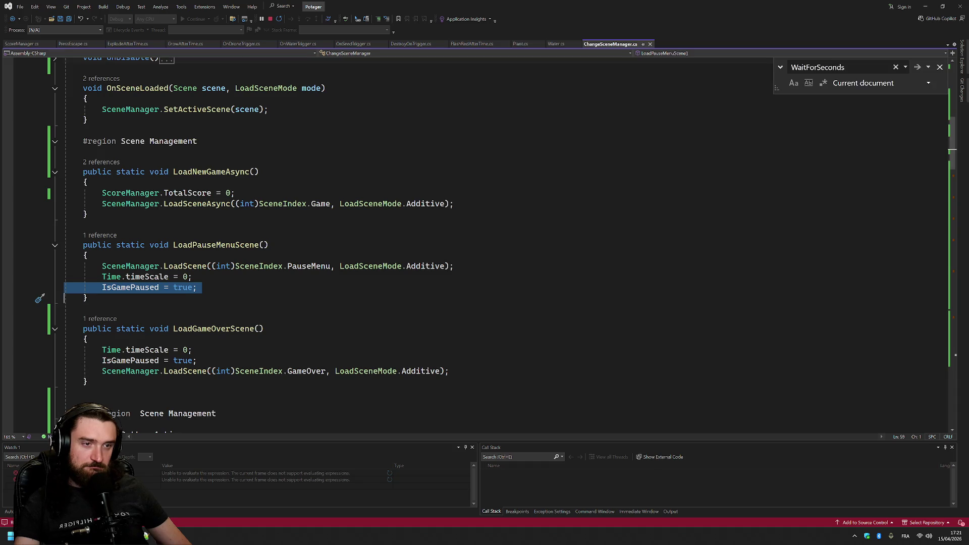
pyautogui.hotkey('ctrl', '-')
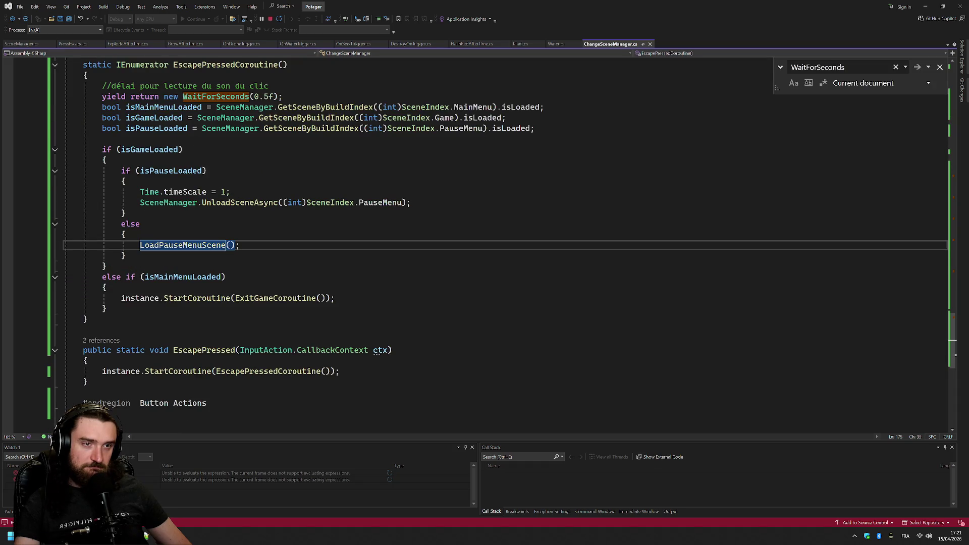
pyautogui.press('Up')
pyautogui.press('Up')
pyautogui.press('Up')
pyautogui.press('Home')
pyautogui.hotkey('ctrl', 'v')
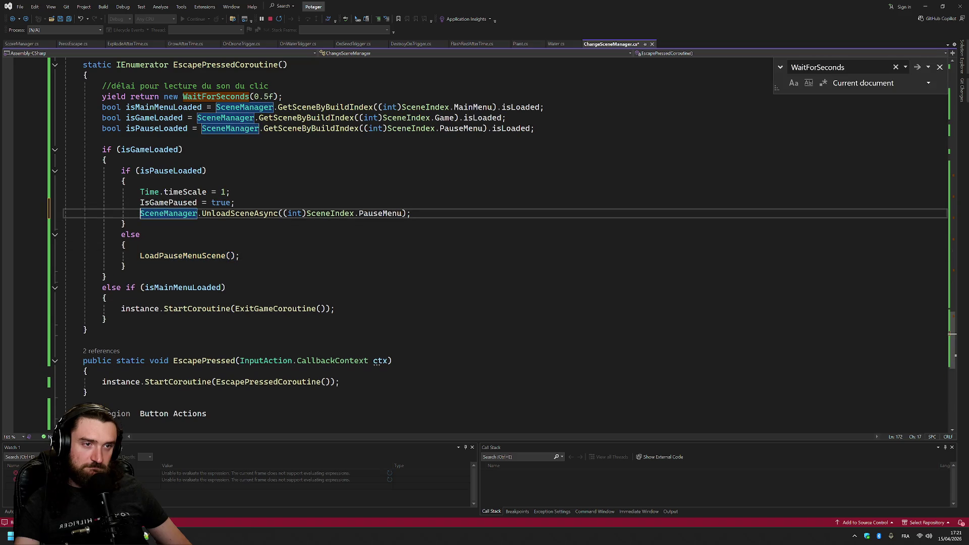
# Change the pasted IsGamePaused line to false, comparing with LoadPauseMenuScene and LoadGameOverScene
pyautogui.moveTo(44, 193); pyautogui.dragTo(46, 203)
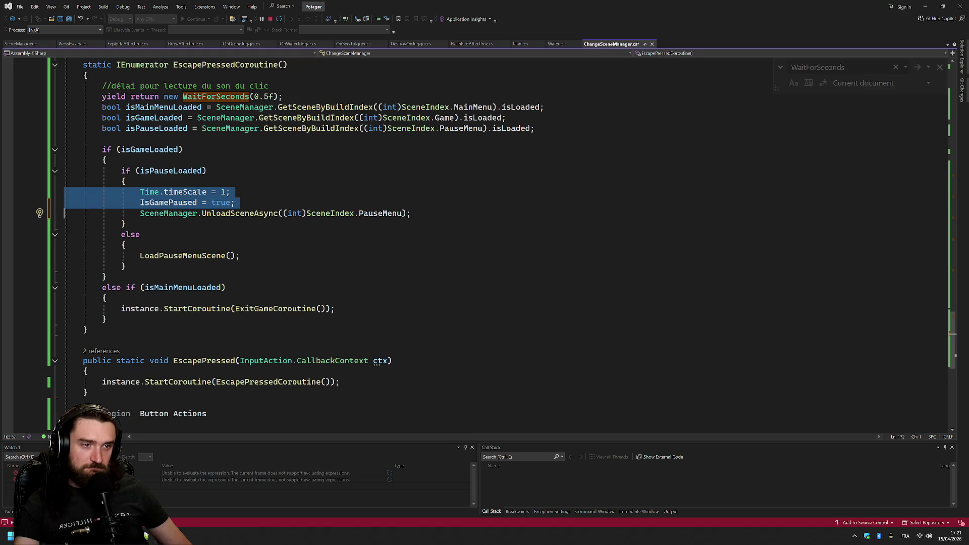
pyautogui.hotkey('ctrl', 'shift', '-')
pyautogui.hotkey('ctrl', '-')
pyautogui.doubleClick(219, 191)
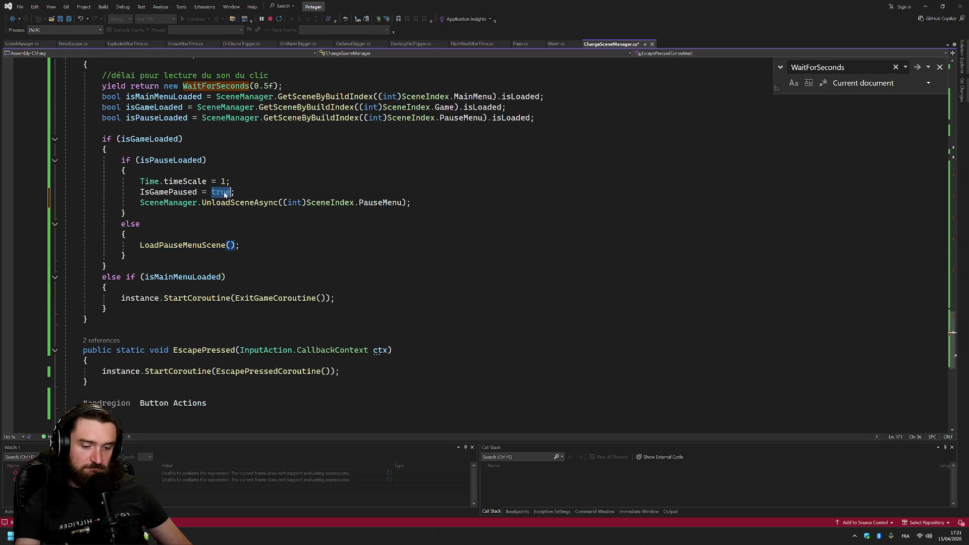
pyautogui.write('fa')
pyautogui.press('Tab')
pyautogui.keyDown('ctrl'); pyautogui.click(177, 245); pyautogui.keyUp('ctrl')
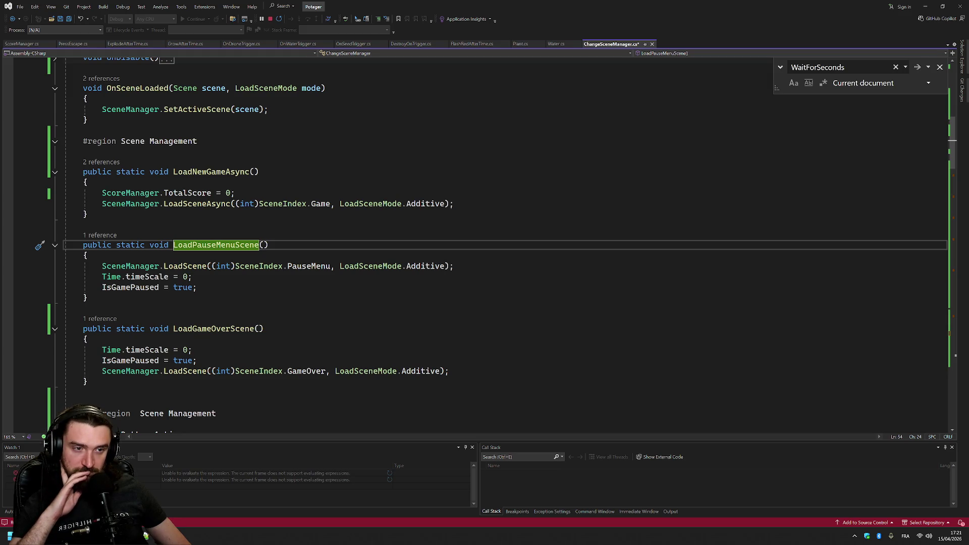
pyautogui.hotkey('ctrl', '-')
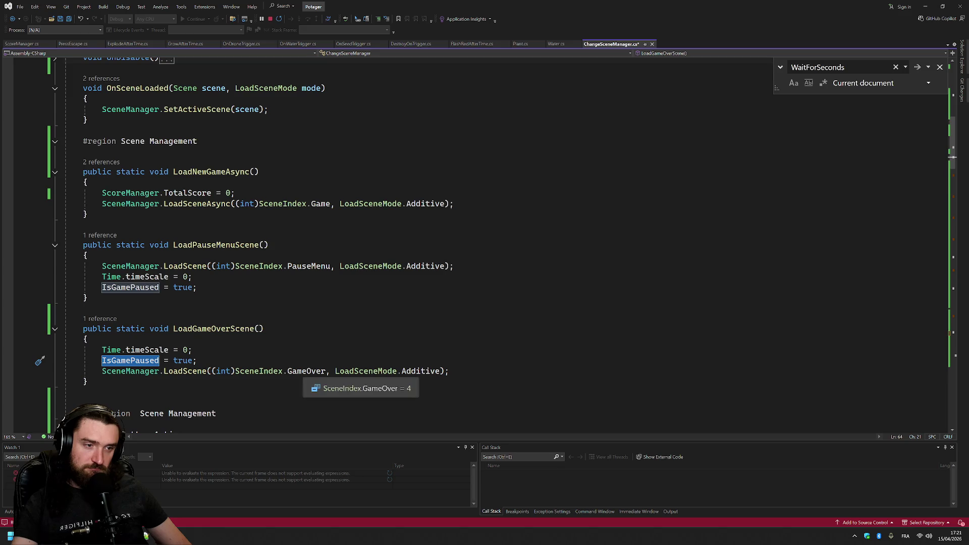
# Search ChangeSceneManager.cs for SceneIndex.GameOver and step through each occurrence
pyautogui.moveTo(326, 372); pyautogui.dragTo(238, 375)
pyautogui.hotkey('ctrl', 'f')
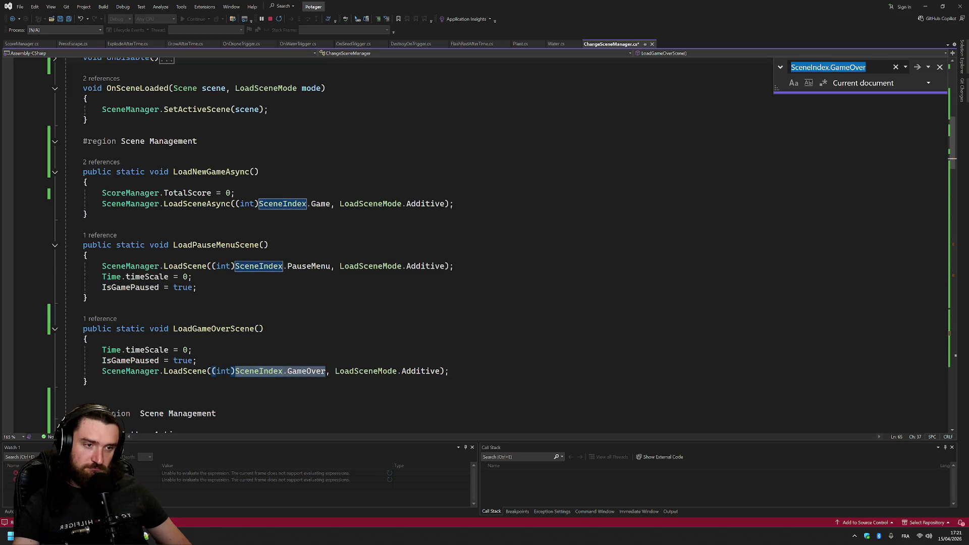
pyautogui.click(918, 68)
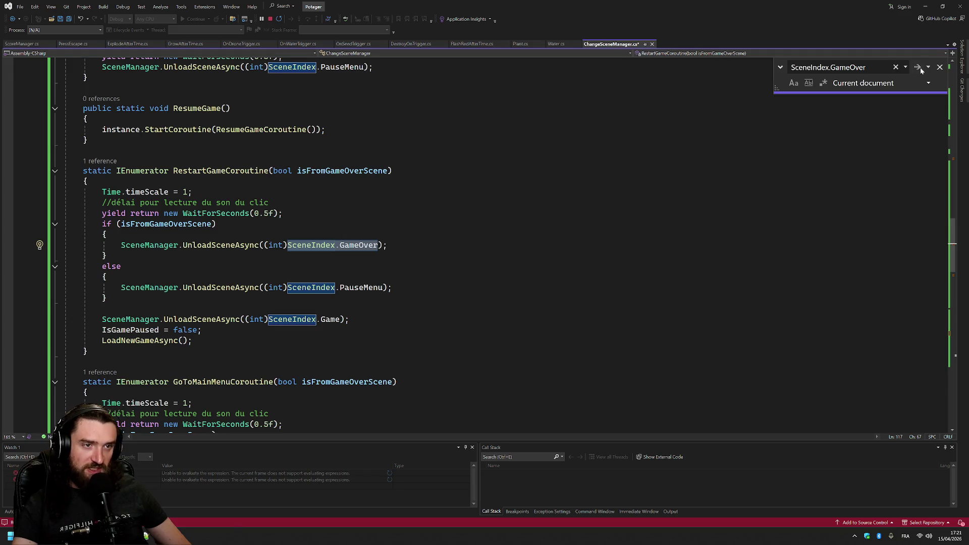
pyautogui.click(920, 68)
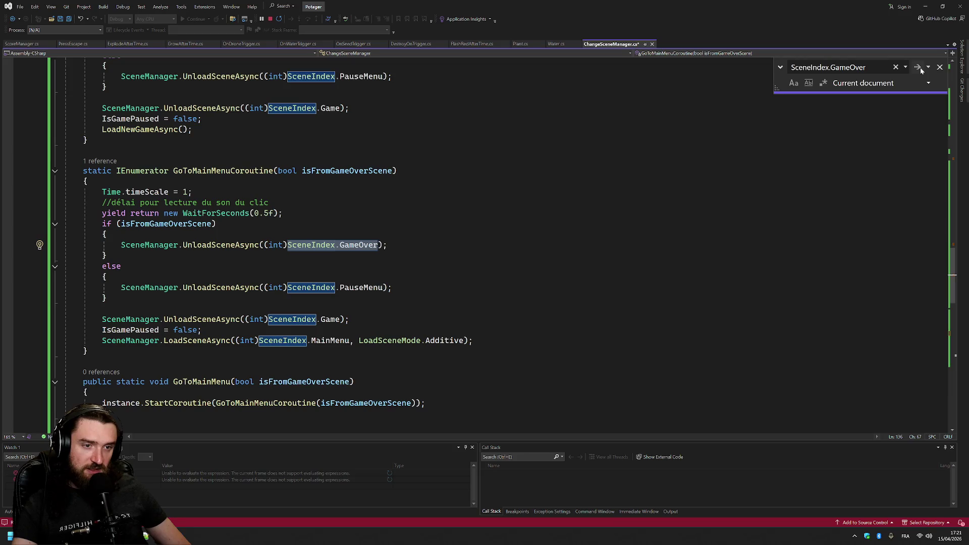
pyautogui.click(920, 66)
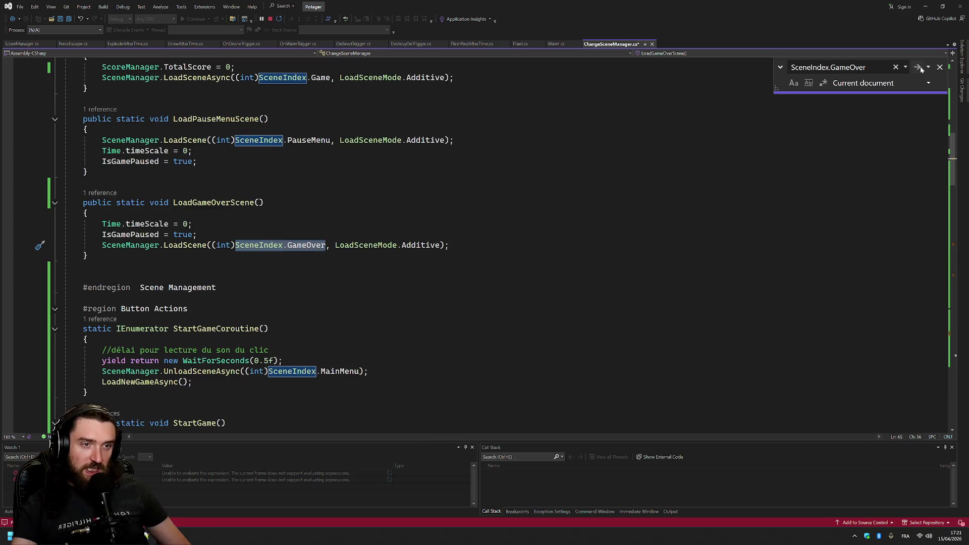
# Save ChangeSceneManager.cs and select the Time.timeScale = 1 line
pyautogui.click(269, 118)
pyautogui.hotkey('ctrl', 's')
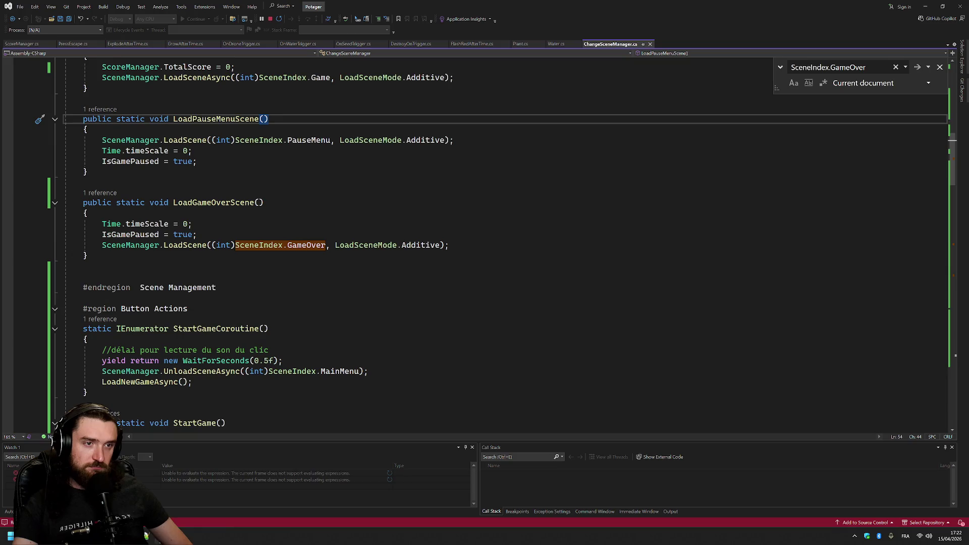
pyautogui.scroll(-7, 955, 191)
pyautogui.moveTo(955, 190)
pyautogui.mouseDown()
pyautogui.moveTo(955, 142)
pyautogui.moveTo(943, 341)
pyautogui.mouseUp()
pyautogui.click(40, 223)
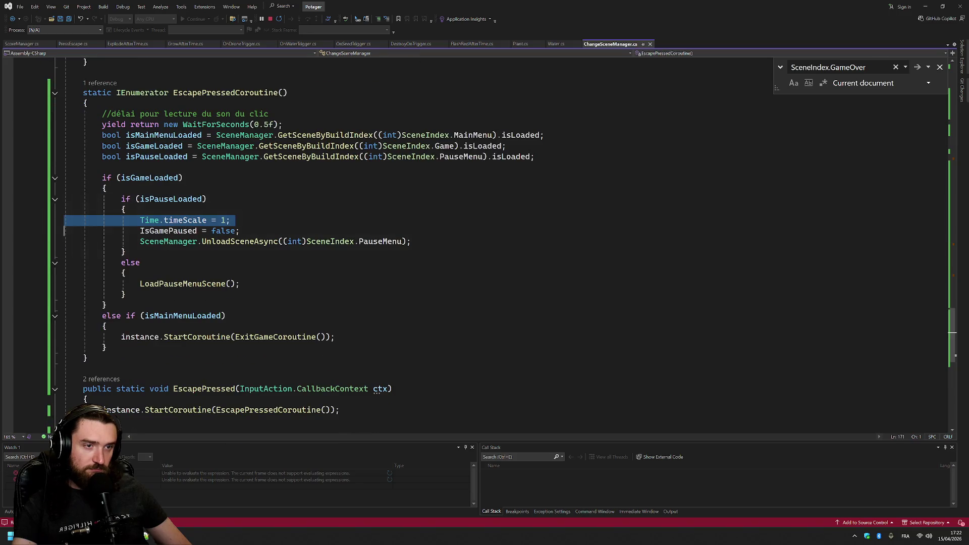
# Try pasting Time.timeScale = 1 into EscapePressed, then undo it
pyautogui.scroll(-6, 454, 242)
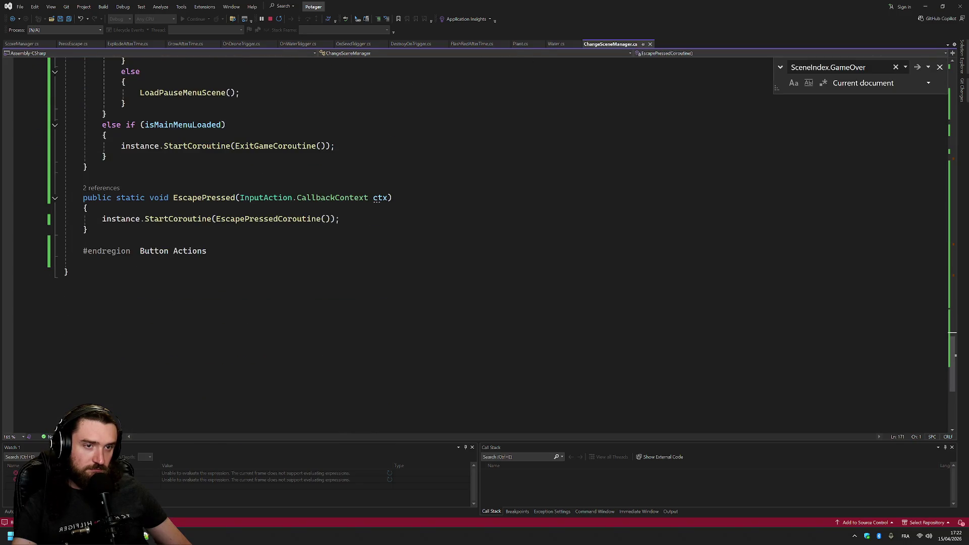
pyautogui.click(102, 218)
pyautogui.write('Time.timeScale = 1;')
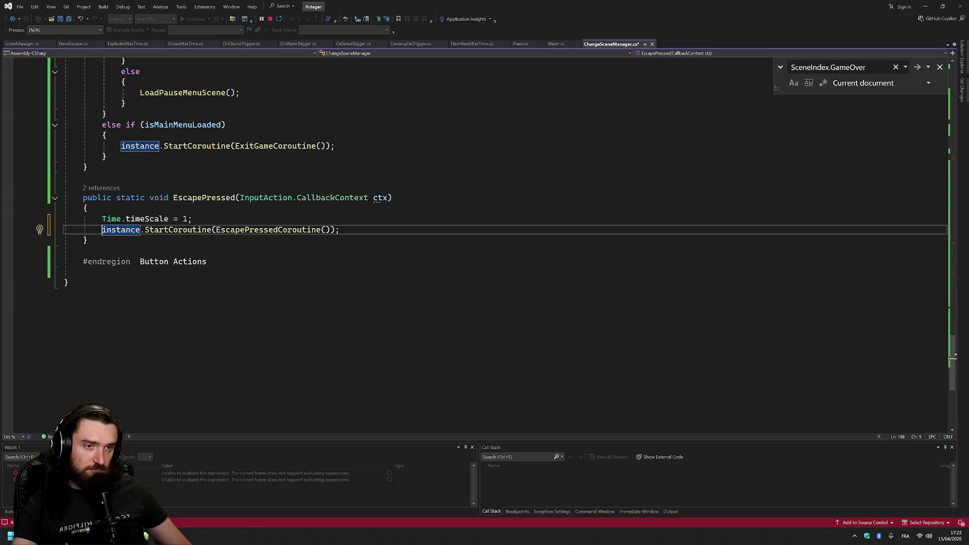
pyautogui.hotkey('ctrl', 'z')
pyautogui.hotkey('ctrl', 'z')
# Insert Time.timeScale = 1; as the first line of ExitGameCoroutine's body
pyautogui.scroll(7, 232, 225)
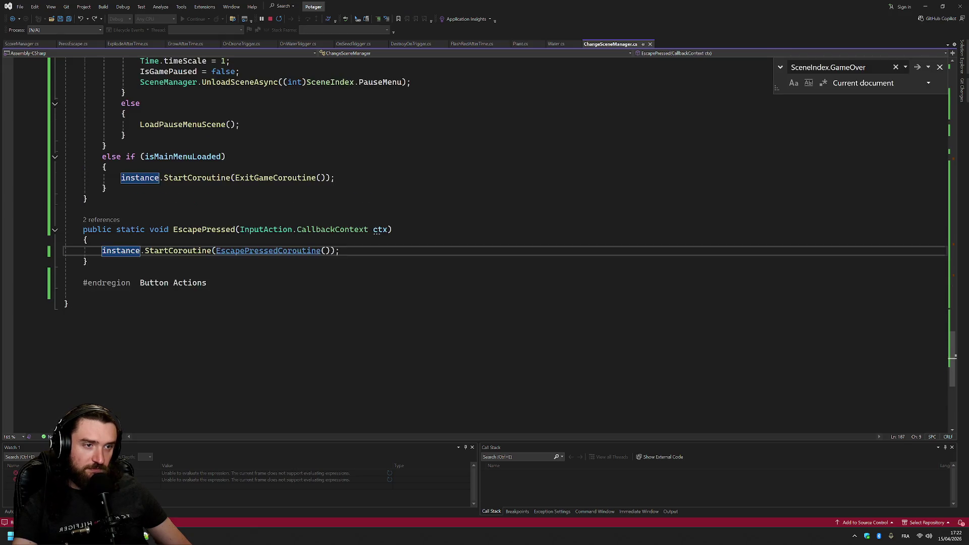
pyautogui.click(282, 370)
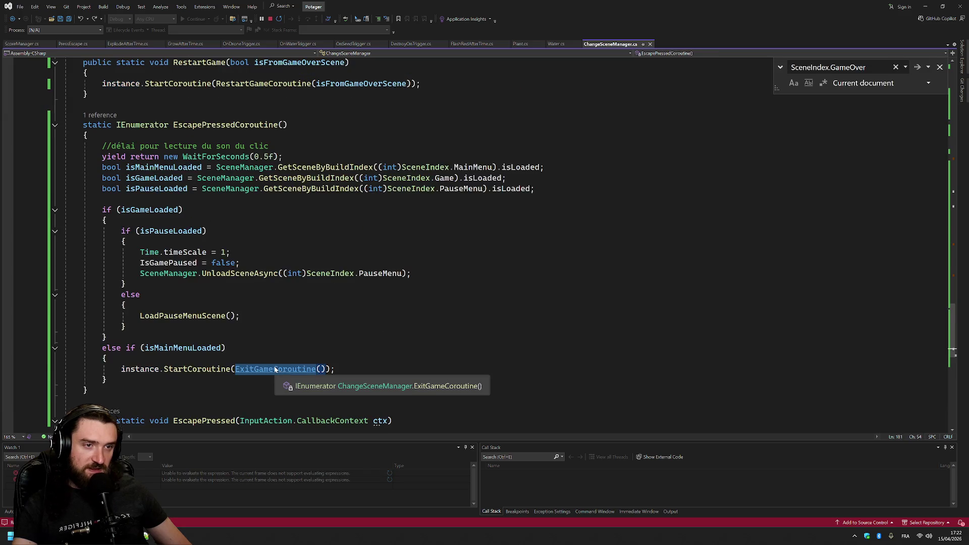
pyautogui.press('F12')
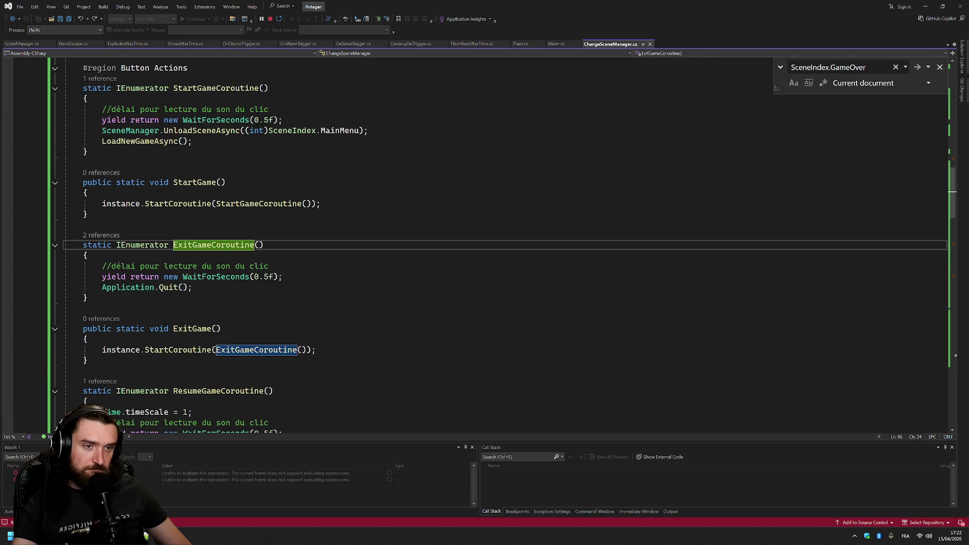
pyautogui.press('Down')
pyautogui.press('Down')
pyautogui.press('Home')
pyautogui.write('Time.timeScale = 1;')
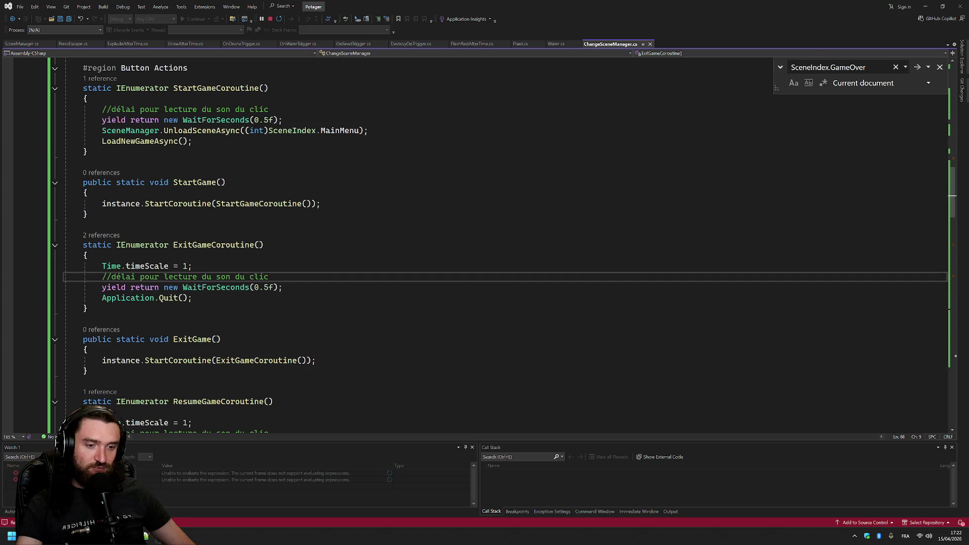
pyautogui.hotkey('alt', 'Tab')
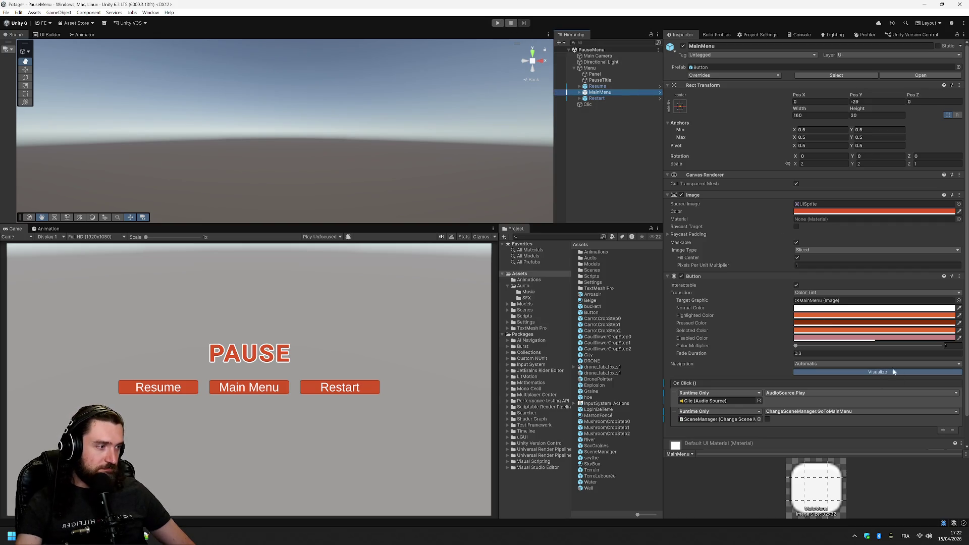
# Select the Resume button, then open the GameOver scene from Open Recent Scene
pyautogui.click(604, 88)
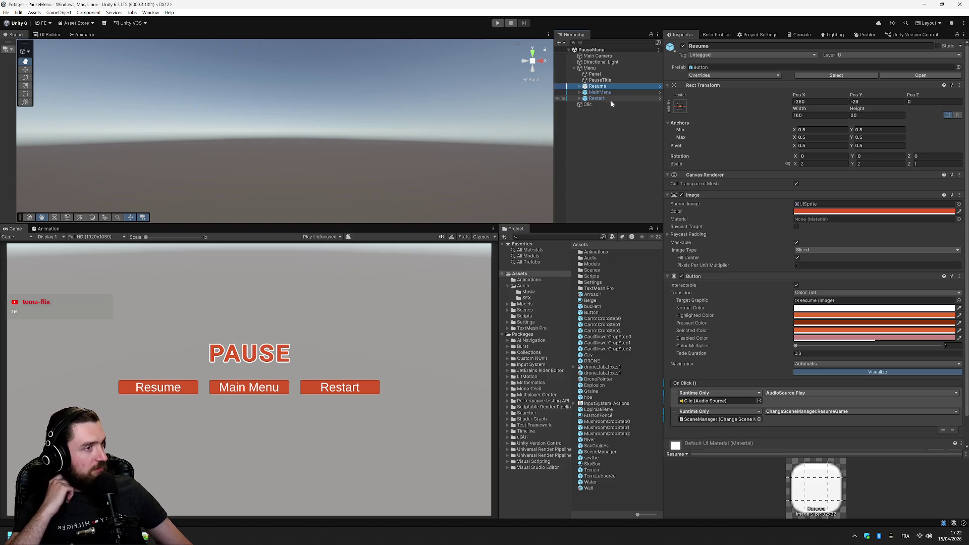
pyautogui.click(18, 12)
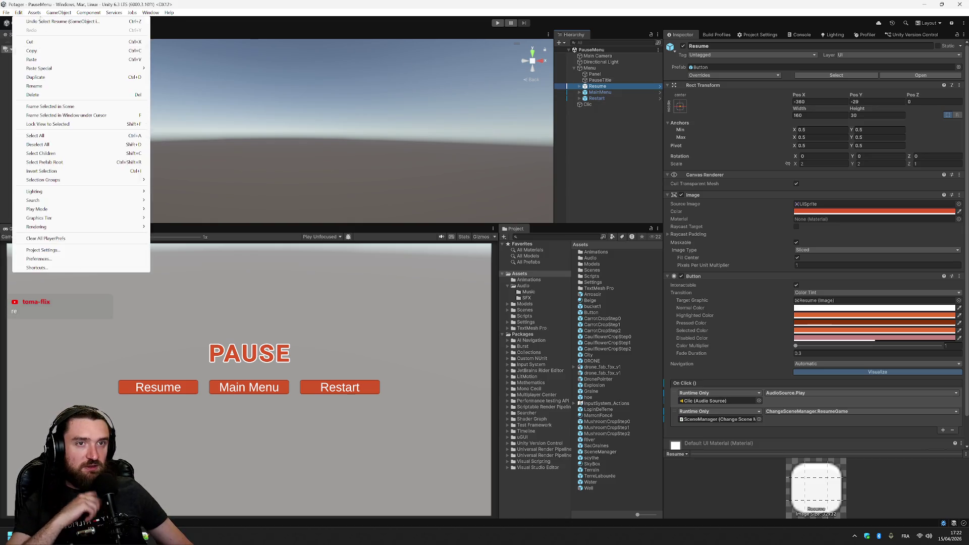
pyautogui.moveTo(38, 40)
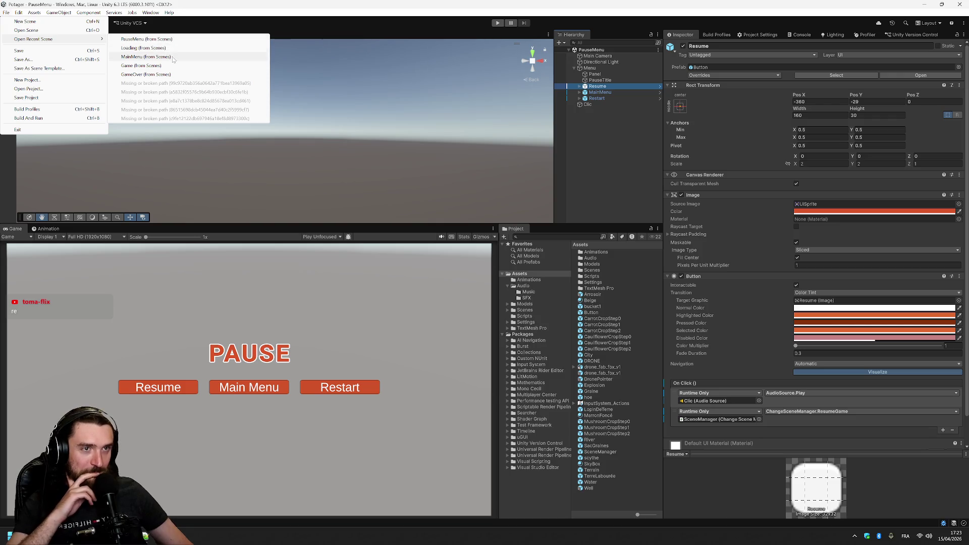
pyautogui.click(152, 74)
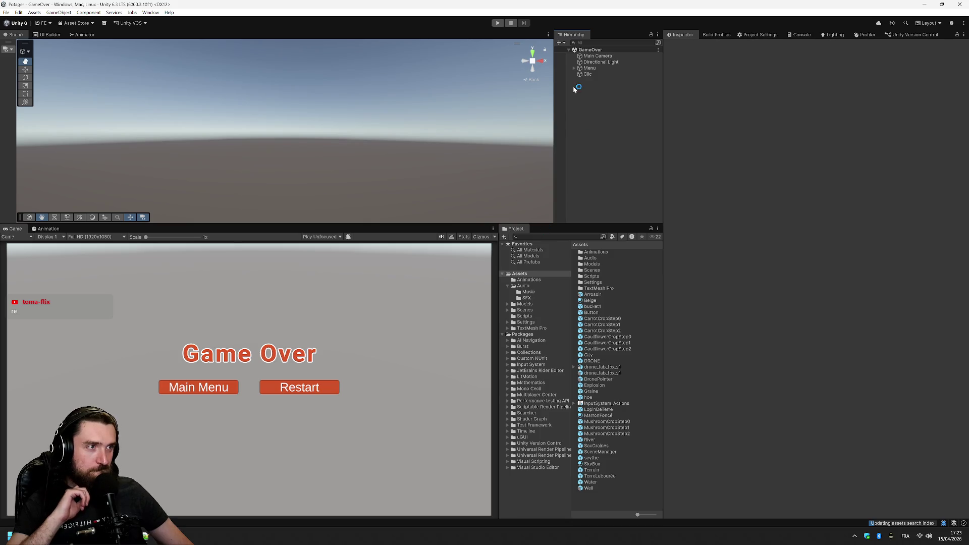
# Reopen PauseMenu and inspect the Panel, Resume, MainMenu and Restart objects' click actions
pyautogui.click(6, 12)
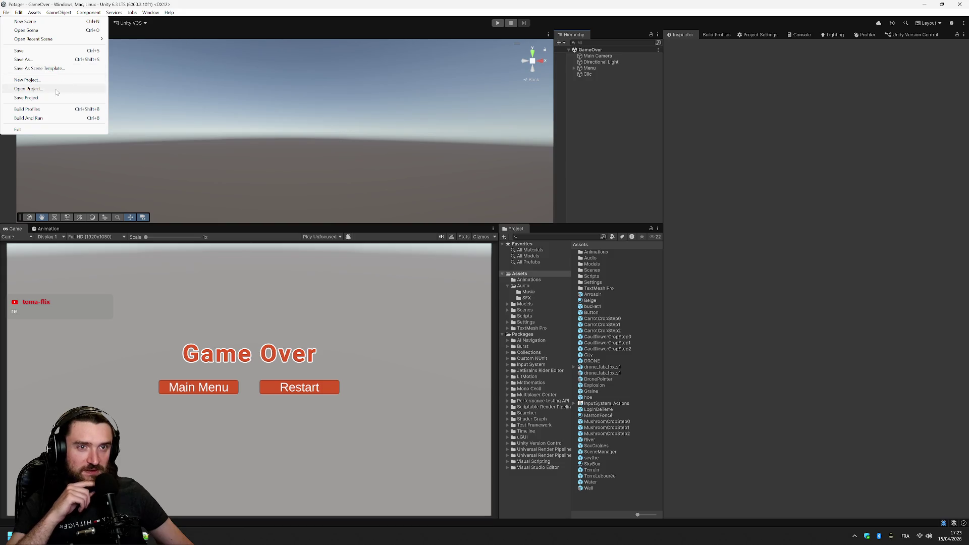
pyautogui.moveTo(70, 40)
pyautogui.click(152, 47)
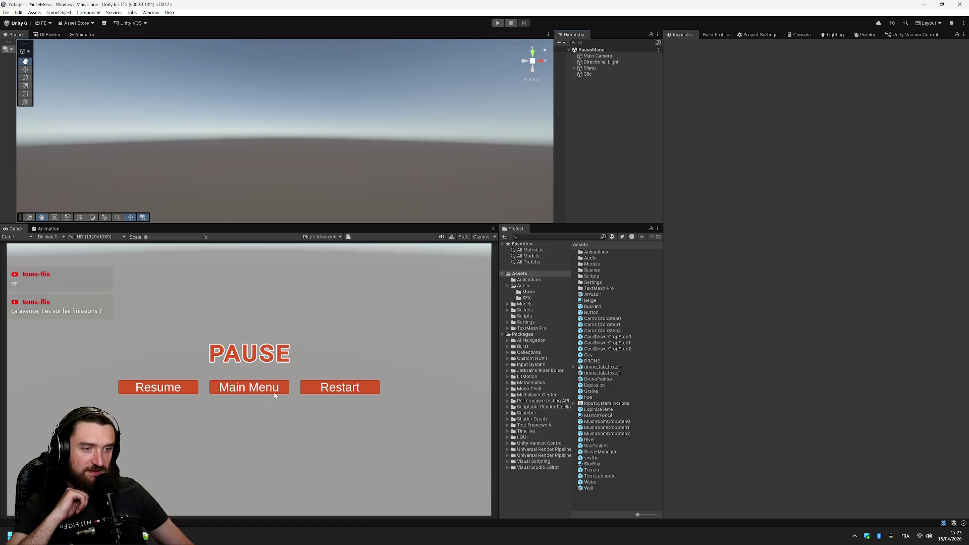
pyautogui.click(586, 68)
pyautogui.click(575, 68)
pyautogui.click(595, 74)
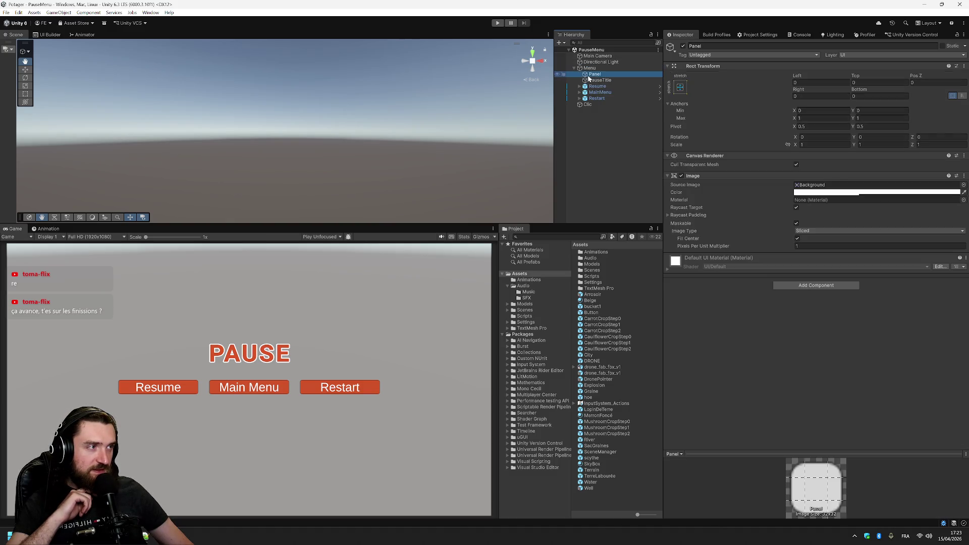
pyautogui.click(612, 86)
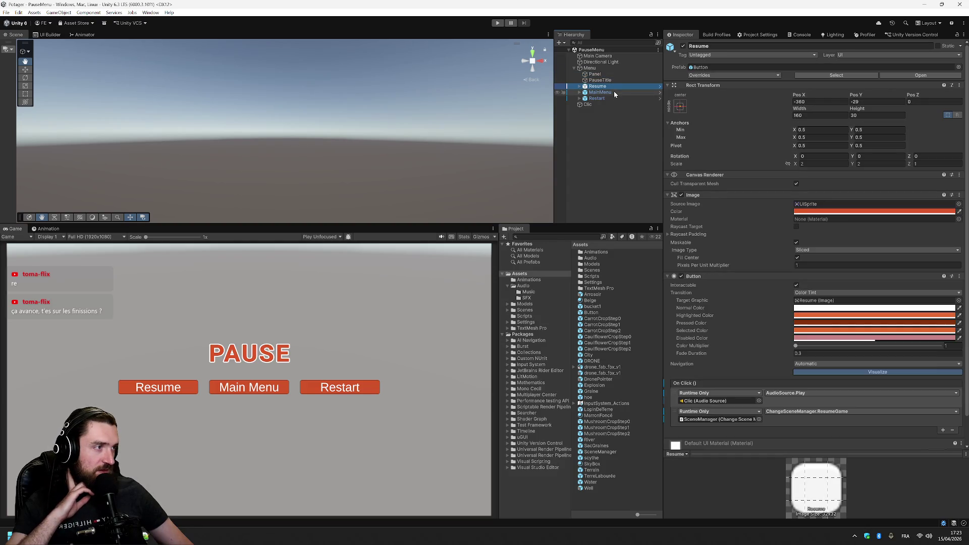
pyautogui.click(614, 92)
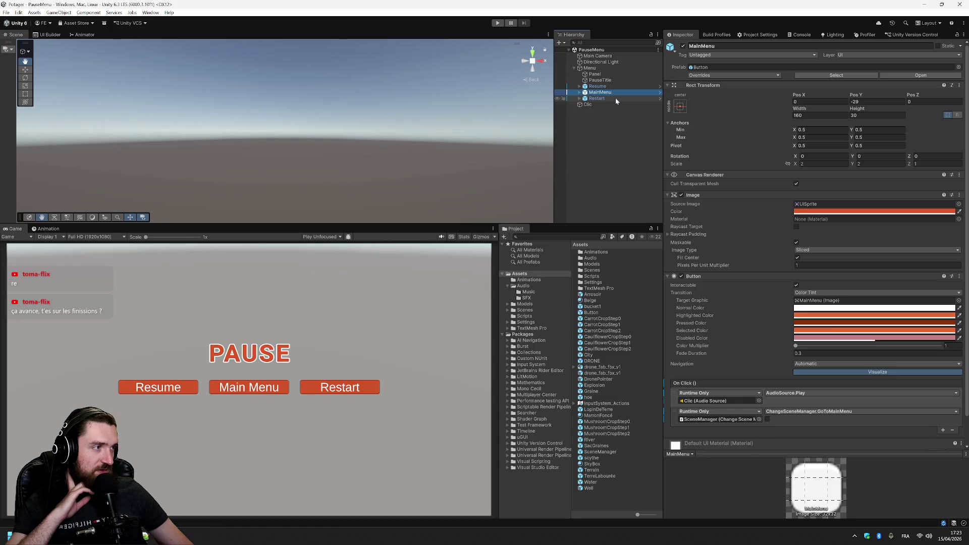
pyautogui.click(616, 98)
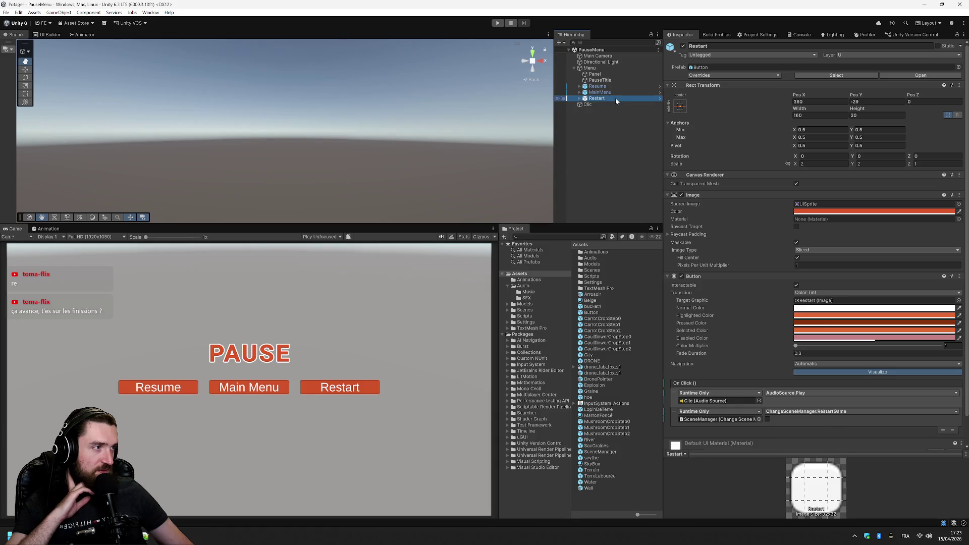
# Switch back to the GameOver scene via Open Recent Scene
pyautogui.click(6, 12)
pyautogui.moveTo(56, 39)
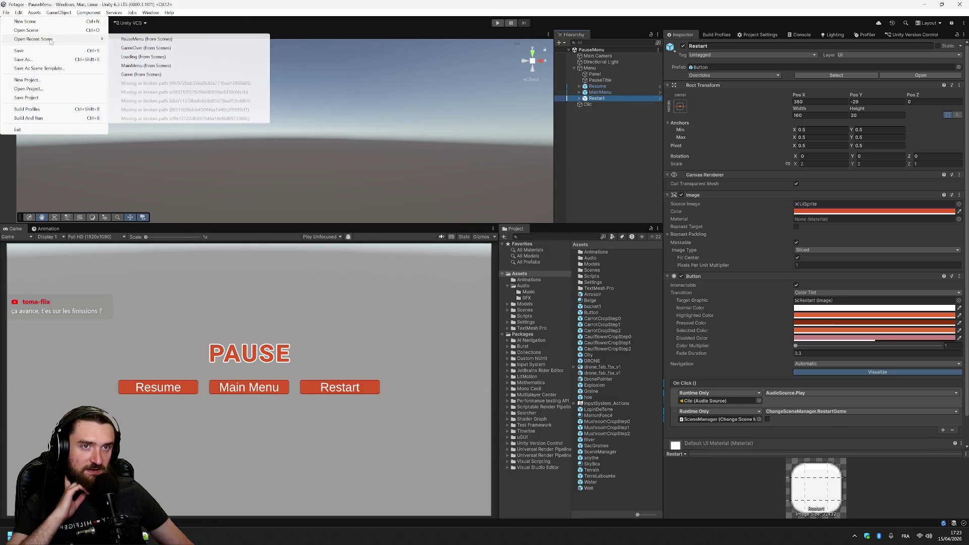
pyautogui.click(147, 48)
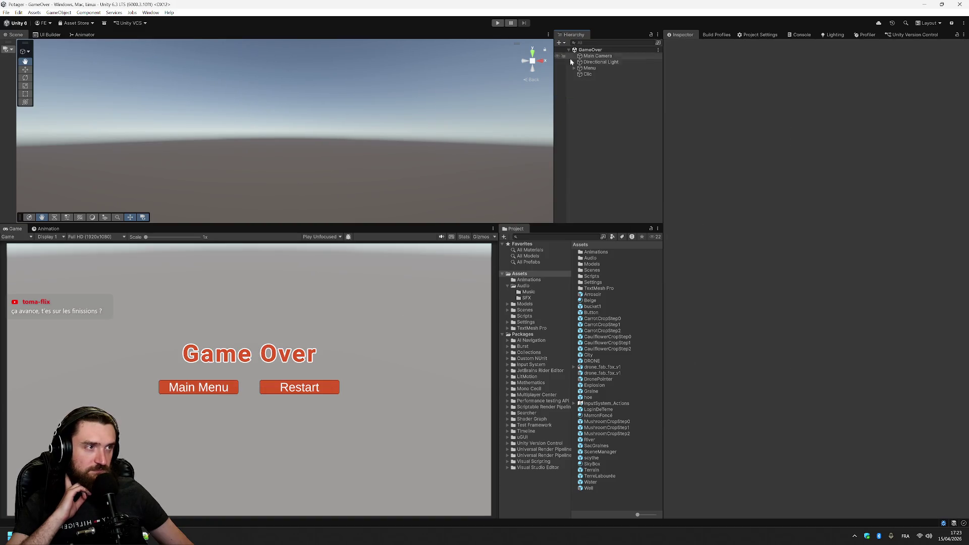
# Select MainMenu and Restart, try a width of 360, then revert it to 160
pyautogui.click(574, 68)
pyautogui.click(600, 87)
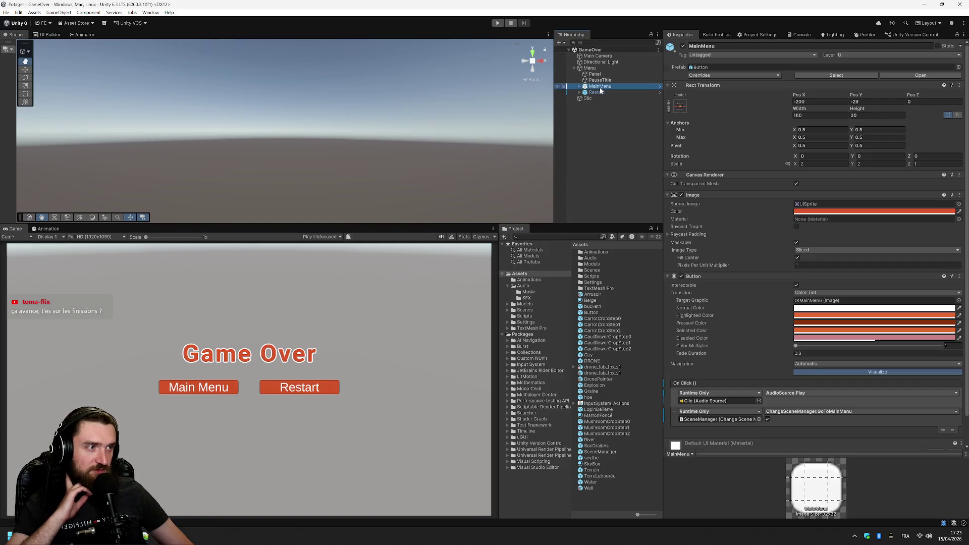
pyautogui.keyDown('ctrl'); pyautogui.click(596, 93); pyautogui.keyUp('ctrl')
pyautogui.click(820, 115)
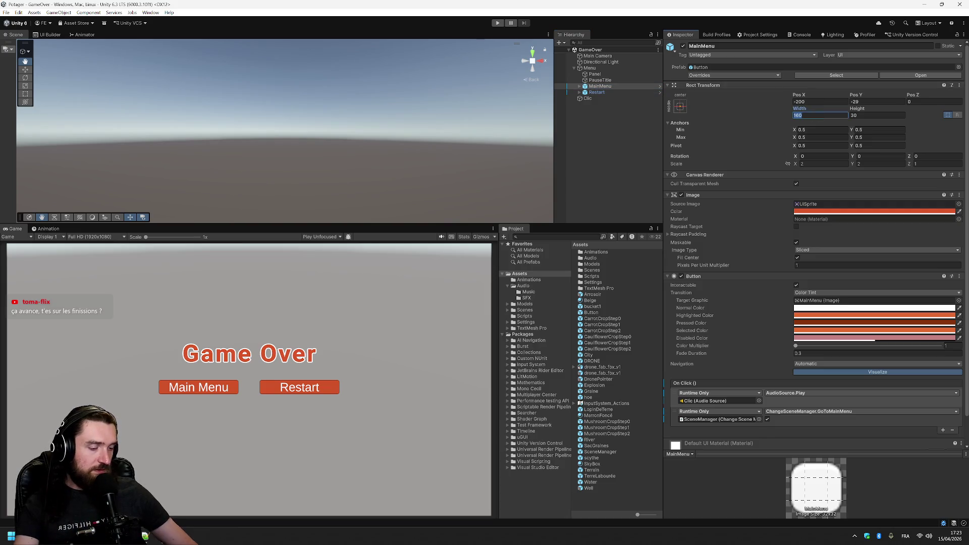
pyautogui.write('360')
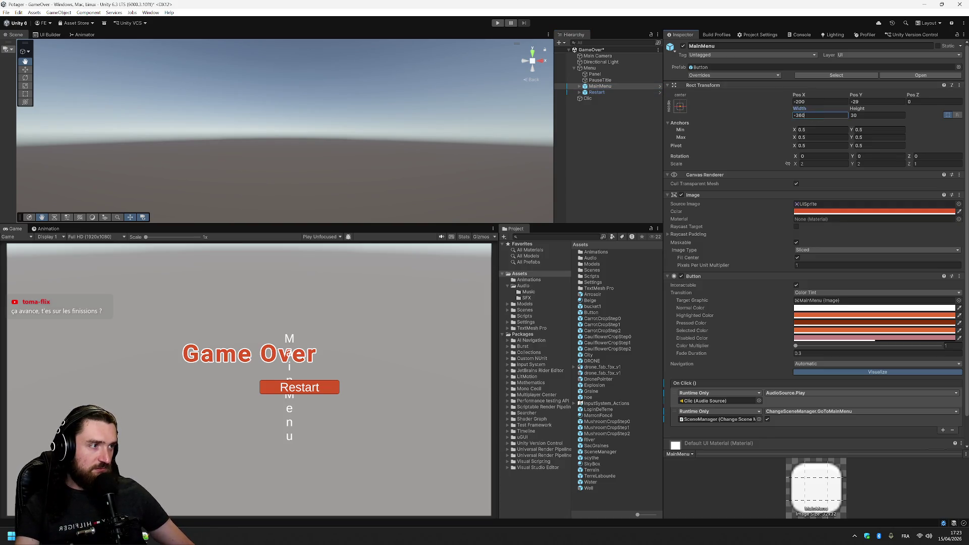
pyautogui.press('Escape')
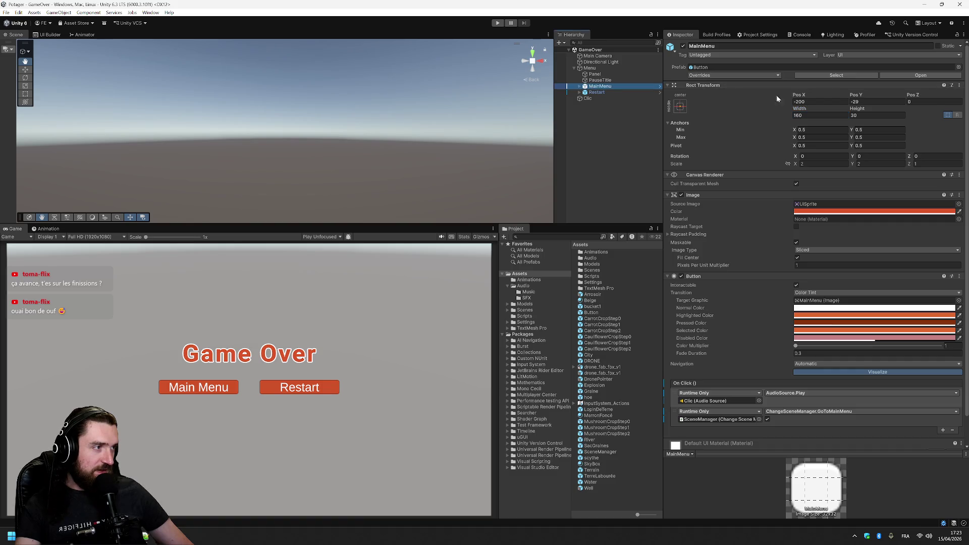
# Set MainMenu's Pos X to 360 and Restart's Pos X to 0
pyautogui.click(813, 102)
pyautogui.write('360')
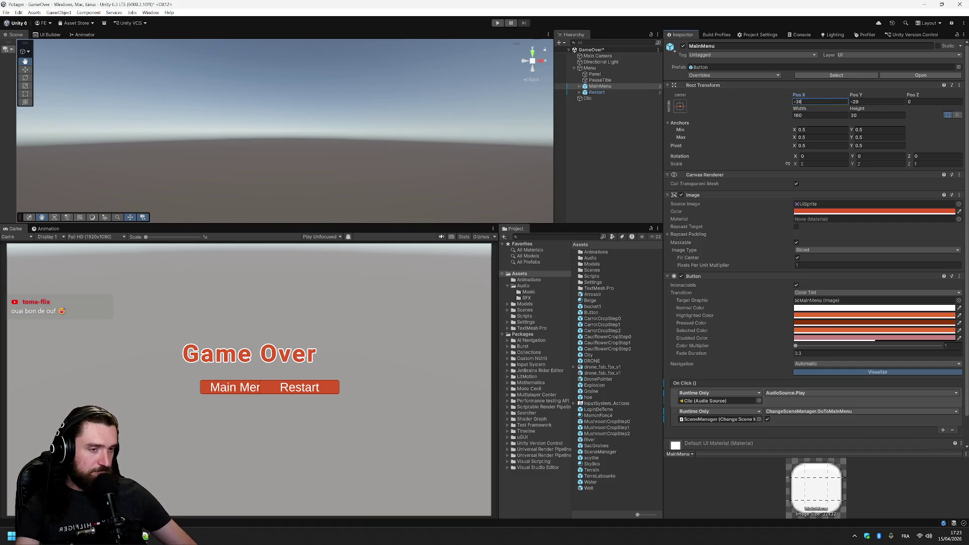
pyautogui.click(596, 92)
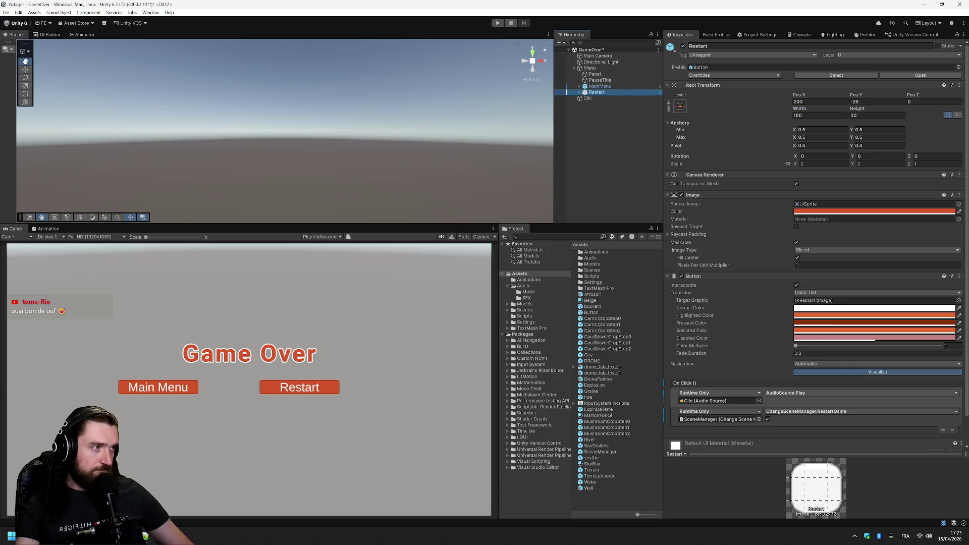
pyautogui.click(840, 103)
pyautogui.write('0')
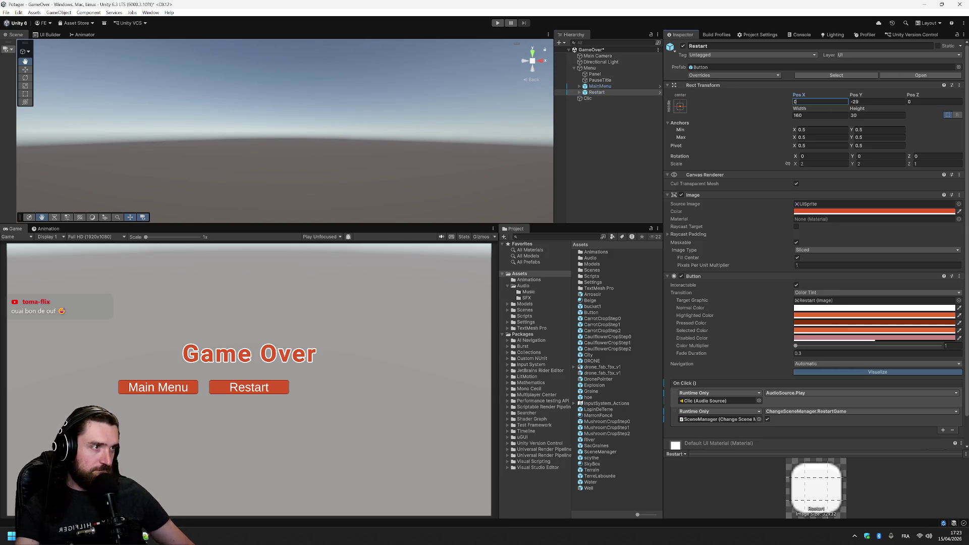
pyautogui.click(601, 94)
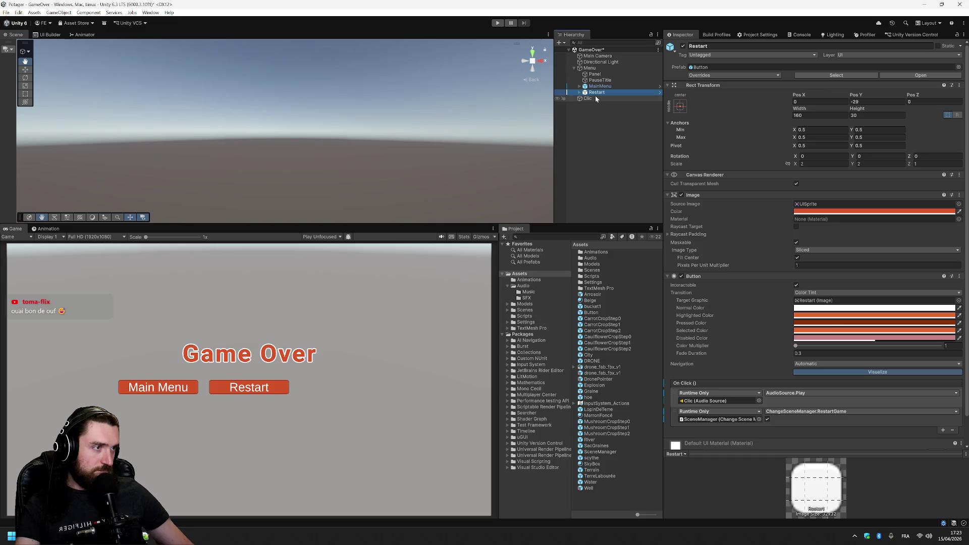
# Duplicate the Restart button and rename the copy Quit
pyautogui.rightClick(594, 95)
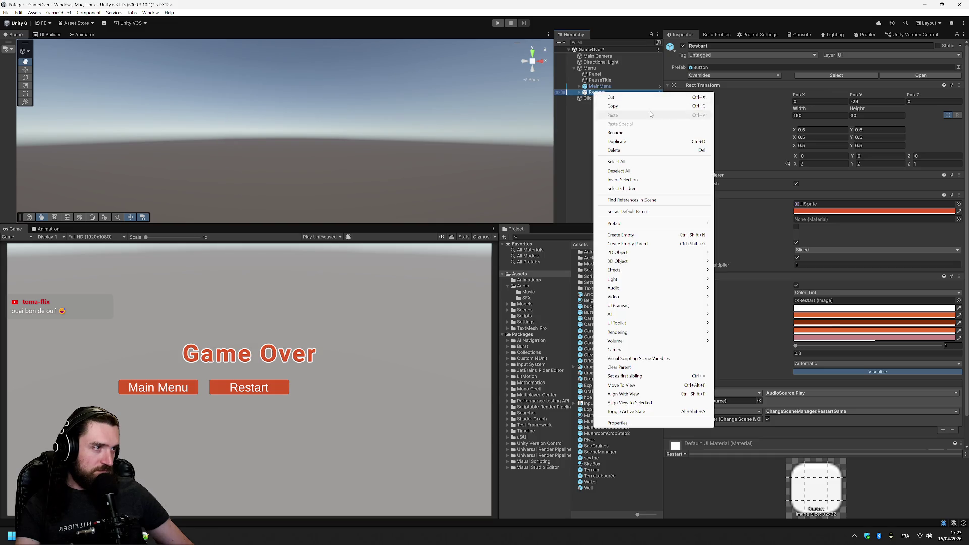
pyautogui.click(594, 97)
pyautogui.click(579, 93)
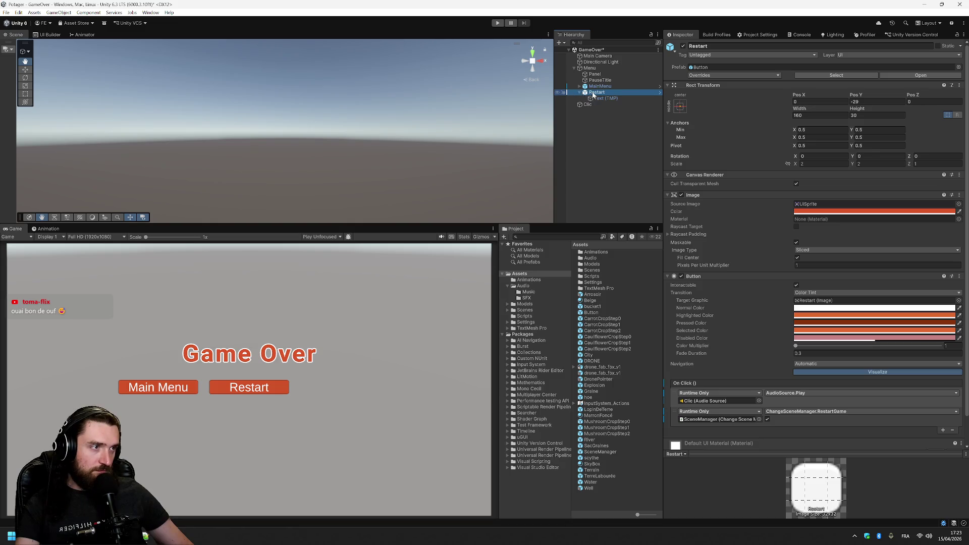
pyautogui.hotkey('ctrl', 'd')
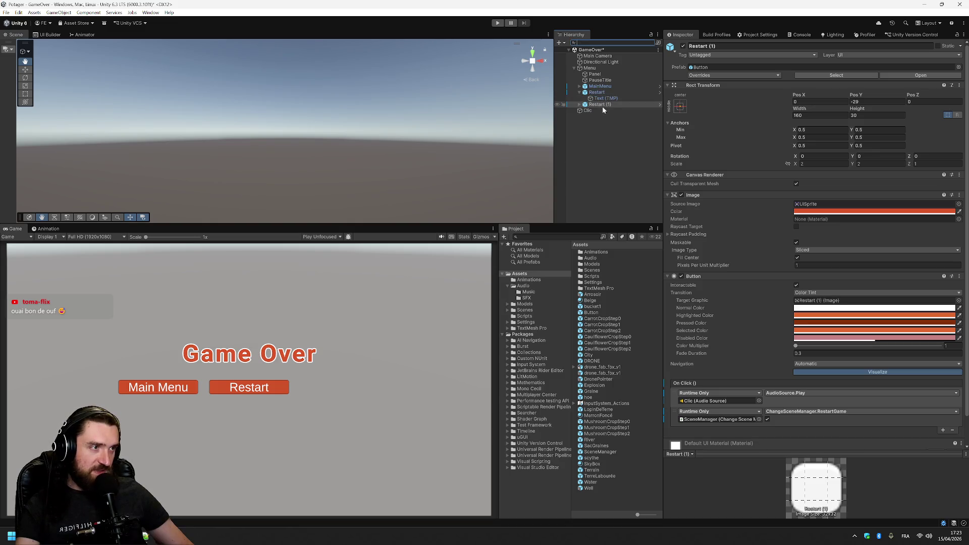
pyautogui.press('F2')
pyautogui.write('Quit')
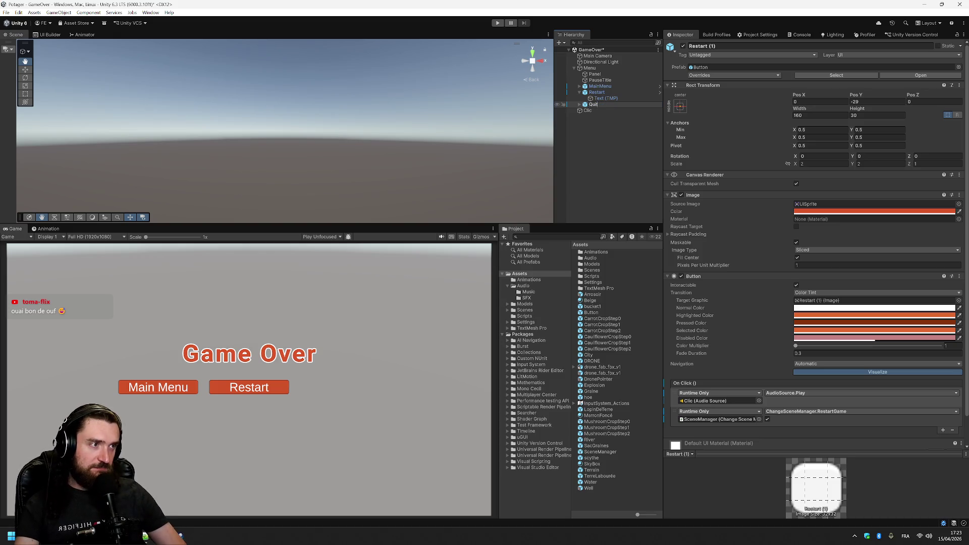
pyautogui.press('Return')
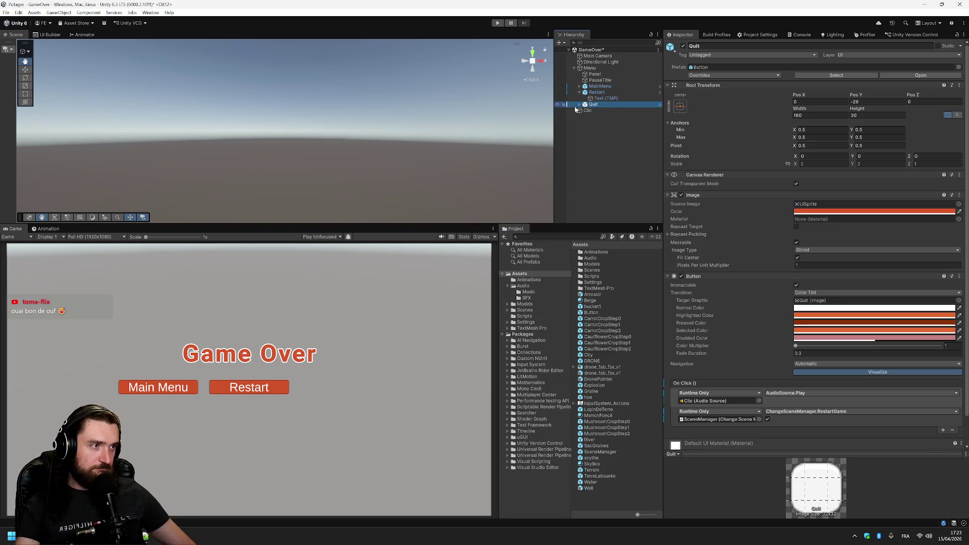
# Set the Quit button's Pos X to 360 and its label text to Quit
pyautogui.click(805, 102)
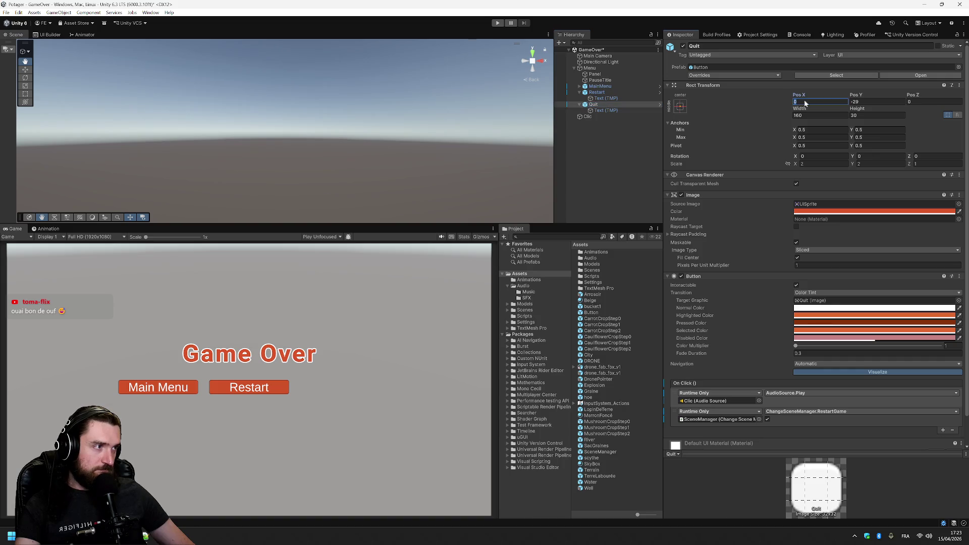
pyautogui.write('360')
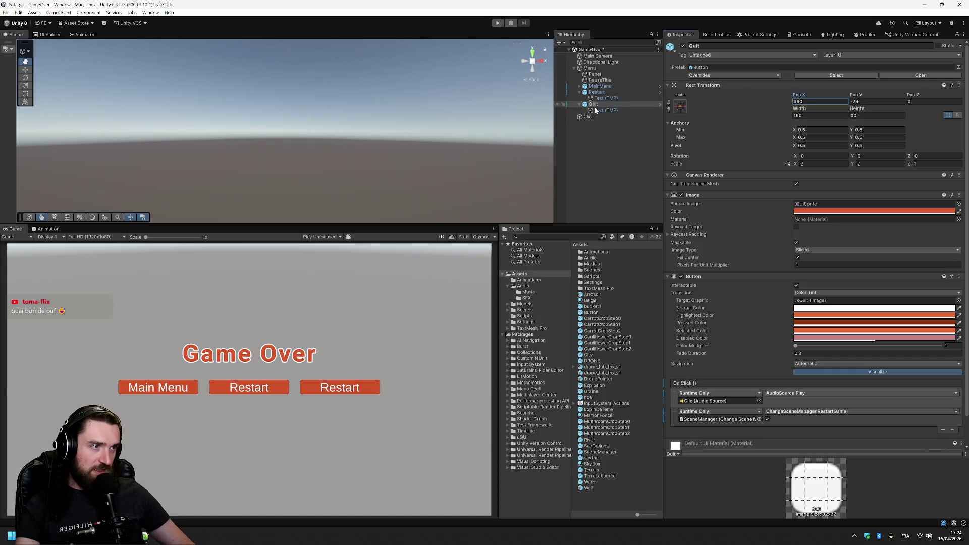
pyautogui.click(615, 111)
pyautogui.click(787, 207)
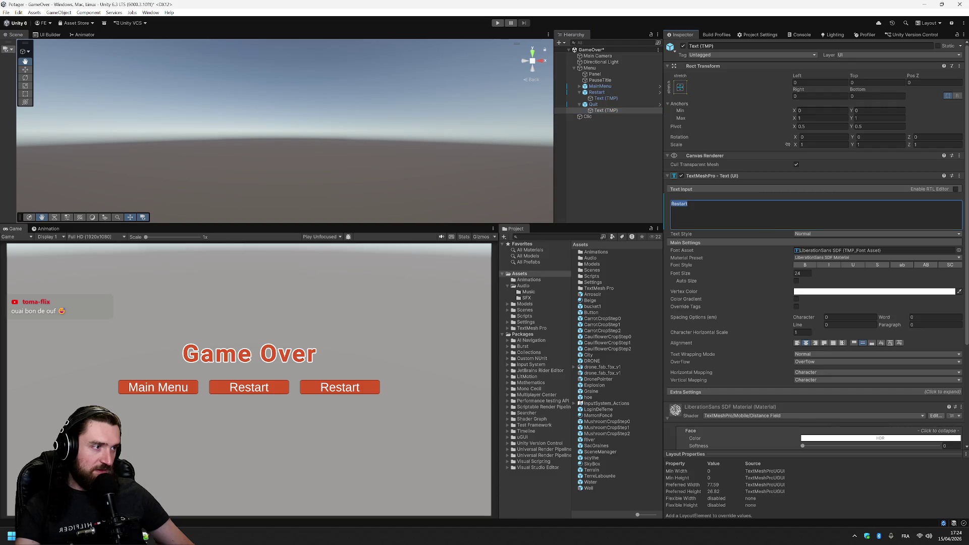
pyautogui.write('Quit')
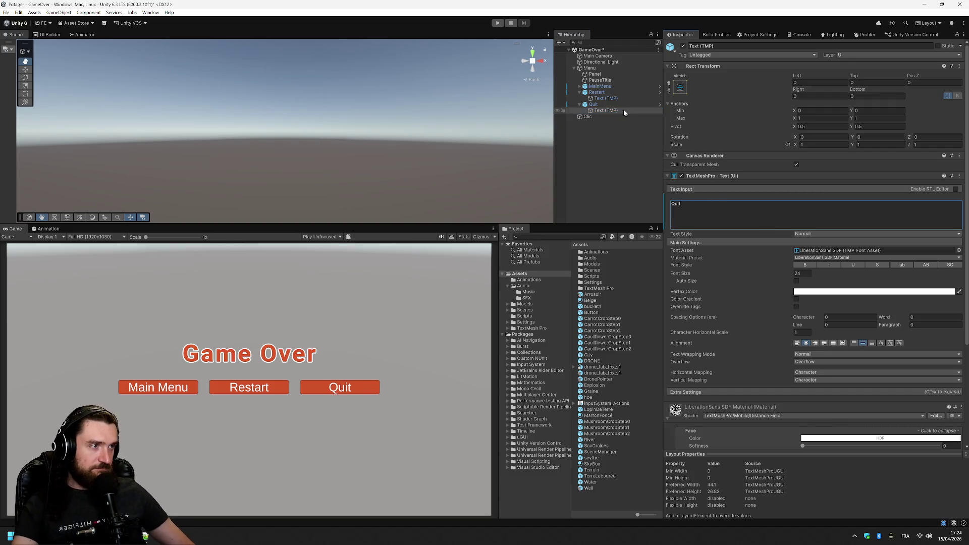
# Set the Quit button's On Click function to ChangeSceneManager.ExitGame
pyautogui.click(620, 104)
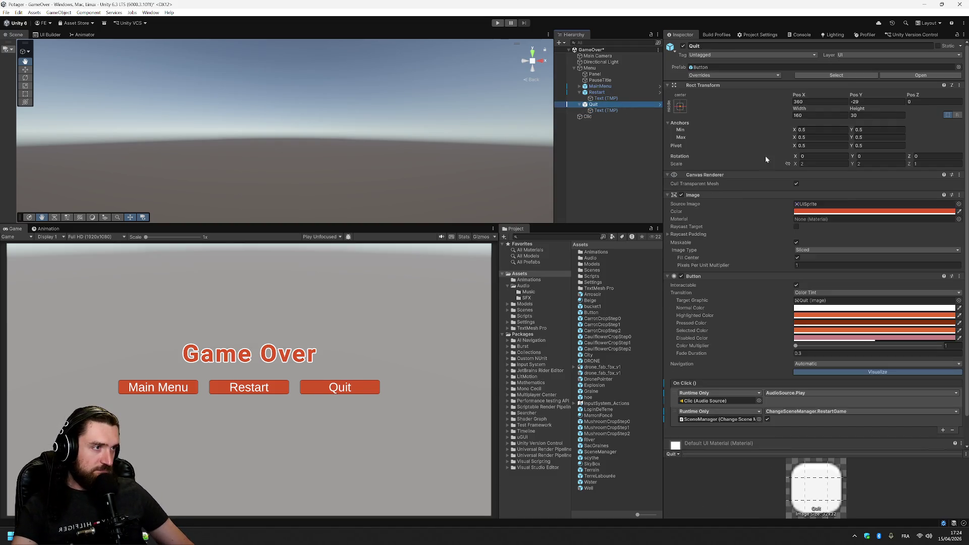
pyautogui.click(857, 412)
pyautogui.moveTo(838, 449)
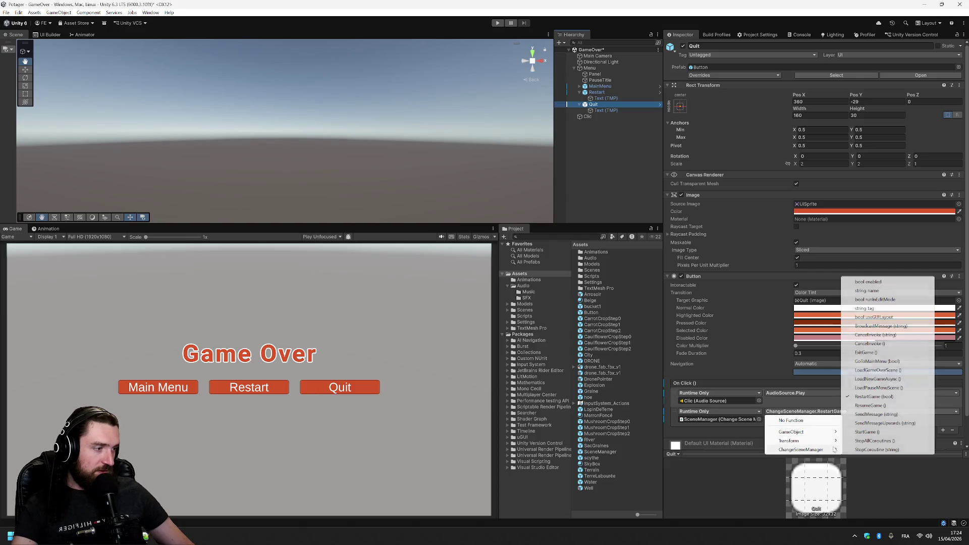
pyautogui.click(882, 352)
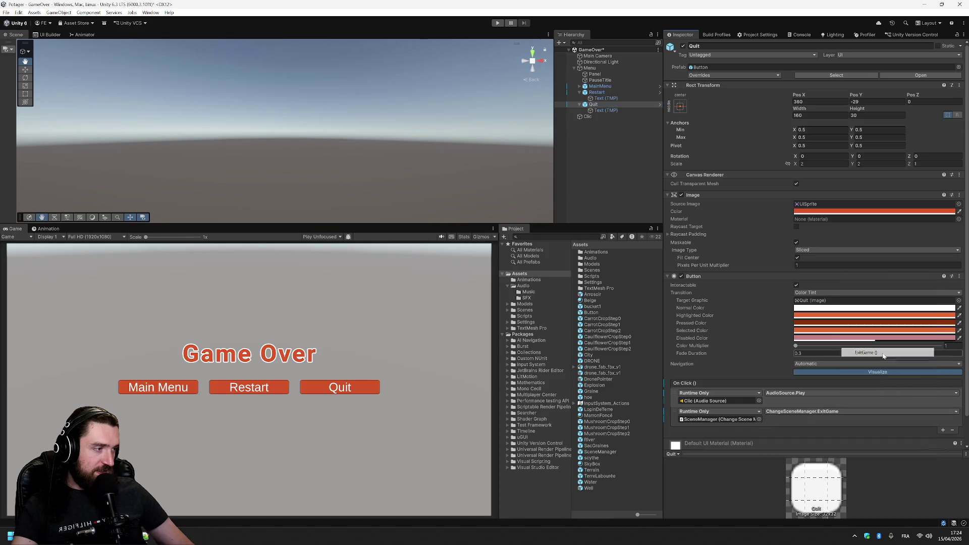
pyautogui.click(646, 157)
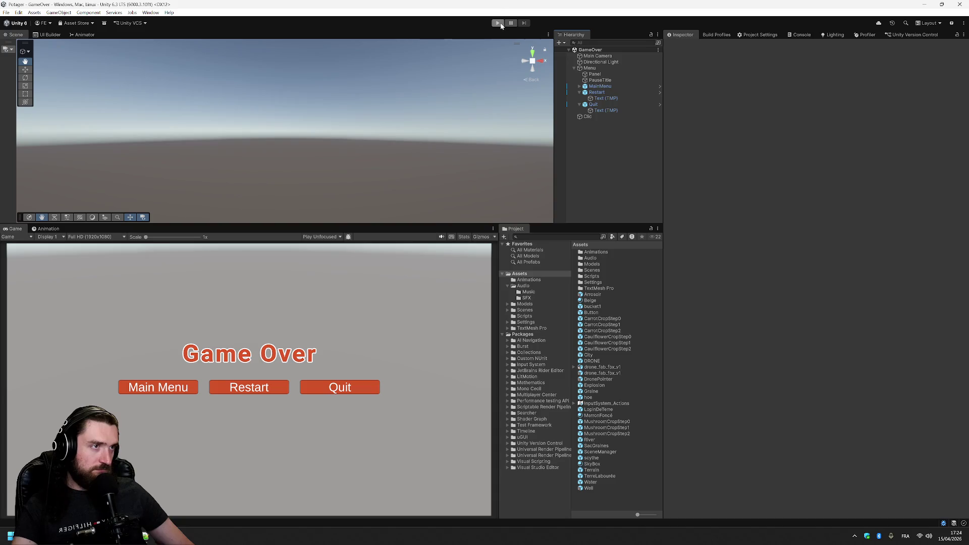
# Open the Loading scene from the recent scenes list
pyautogui.click(6, 12)
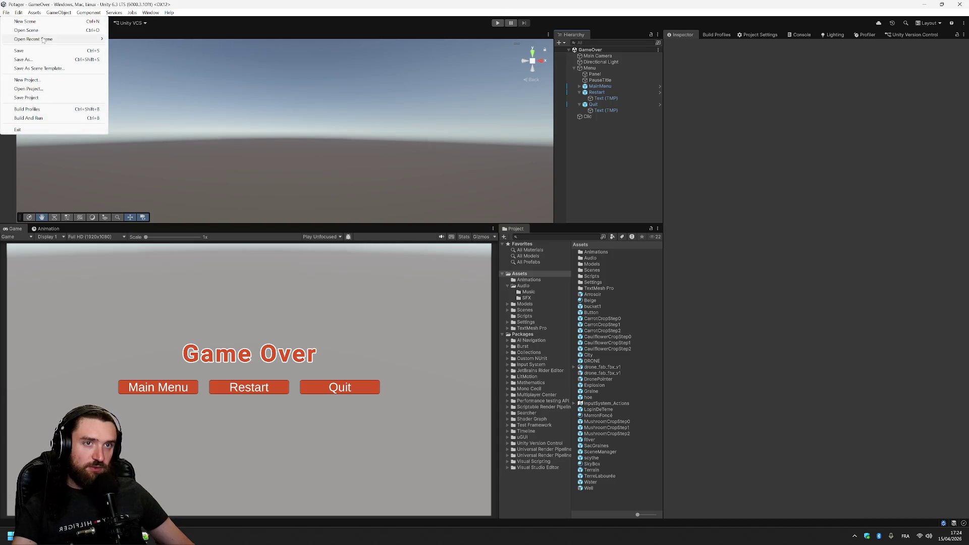
pyautogui.moveTo(76, 39)
pyautogui.click(151, 56)
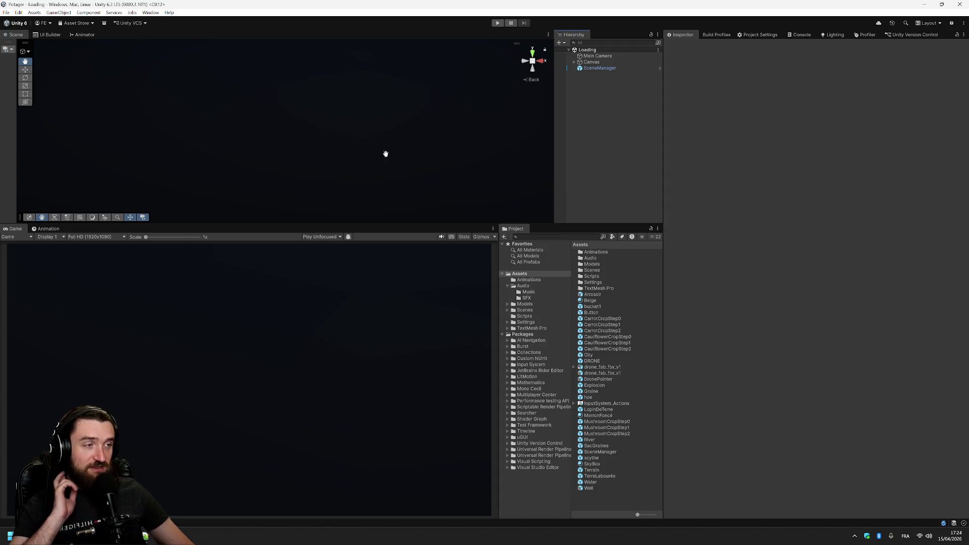
# Play-test: Start Game, harvest crops with the drone, and pause with Escape
pyautogui.click(499, 23)
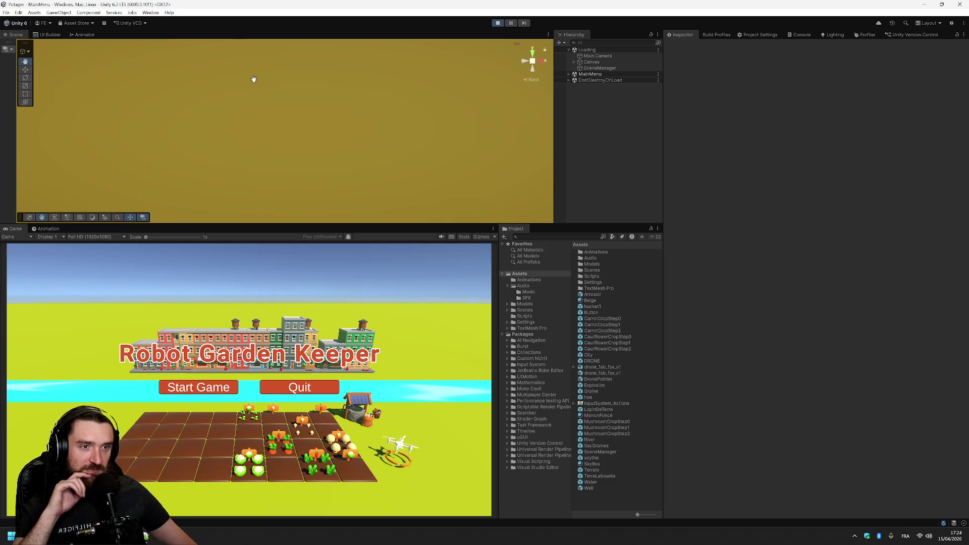
pyautogui.click(227, 386)
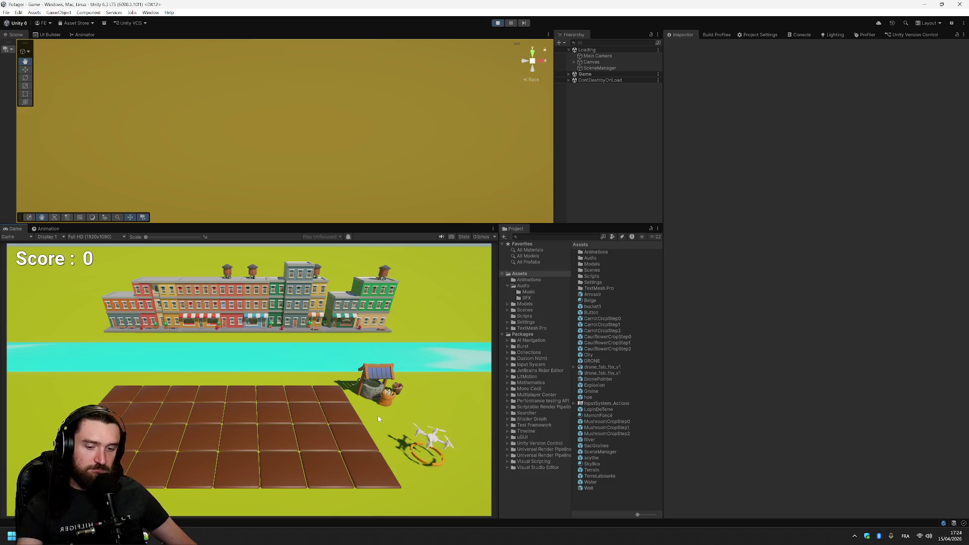
pyautogui.click(379, 419)
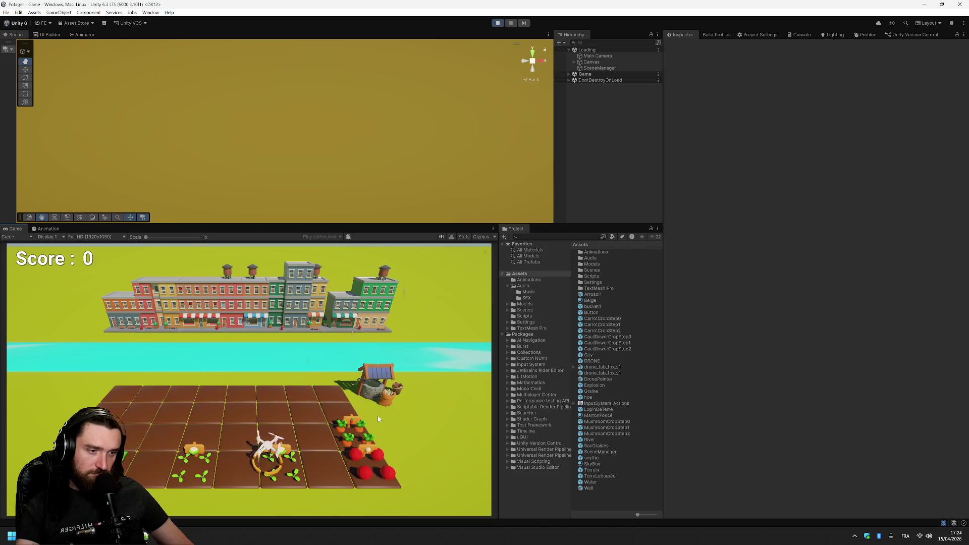
pyautogui.press('Escape')
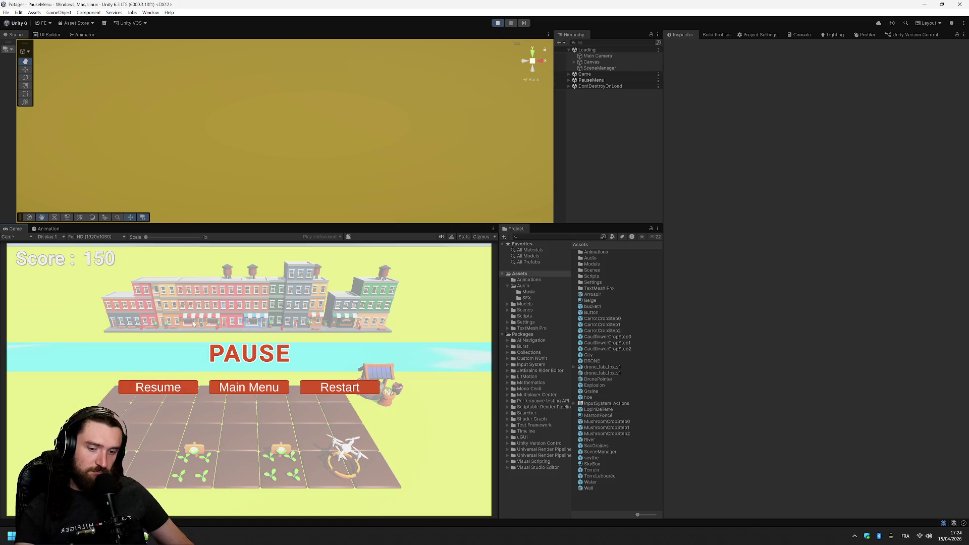
pyautogui.click(147, 537)
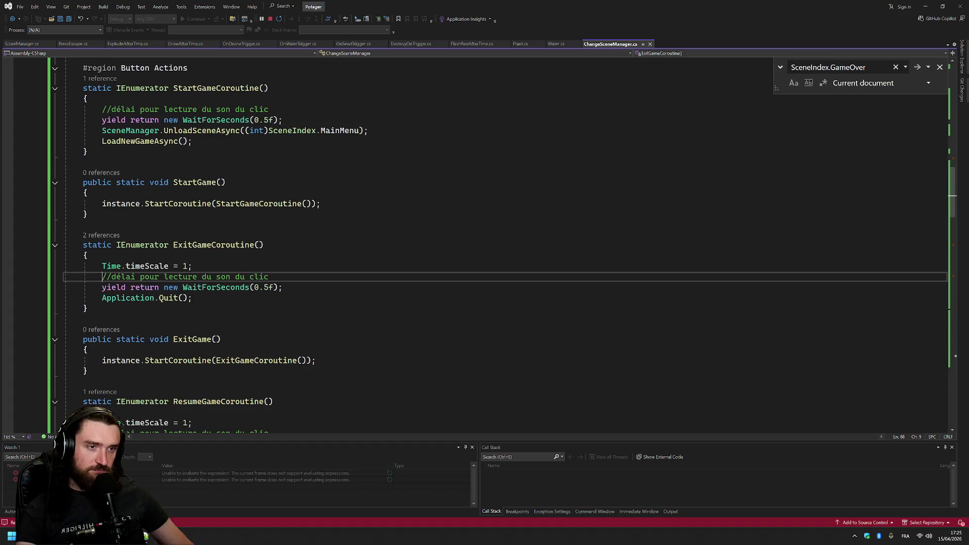
# Move the escape-handling code out of the coroutine directly into EscapePressed
pyautogui.hotkey('ctrl', 'f')
pyautogui.write('esca')
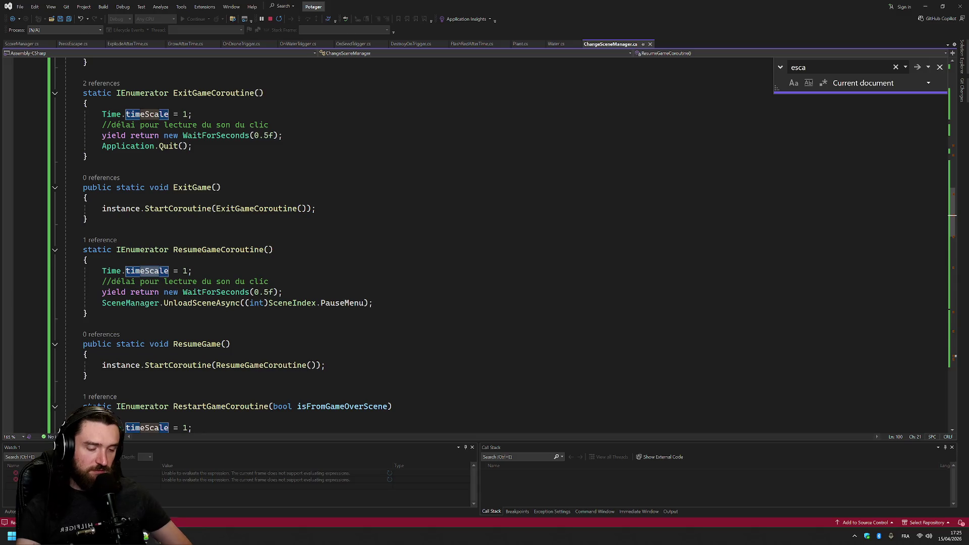
pyautogui.write('pepre')
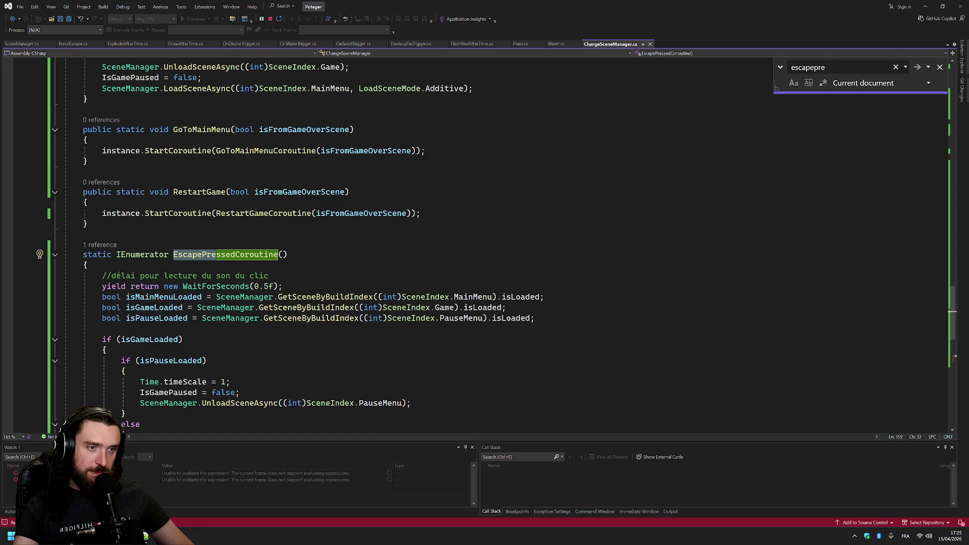
pyautogui.click(44, 302)
pyautogui.scroll(-6, 44, 302)
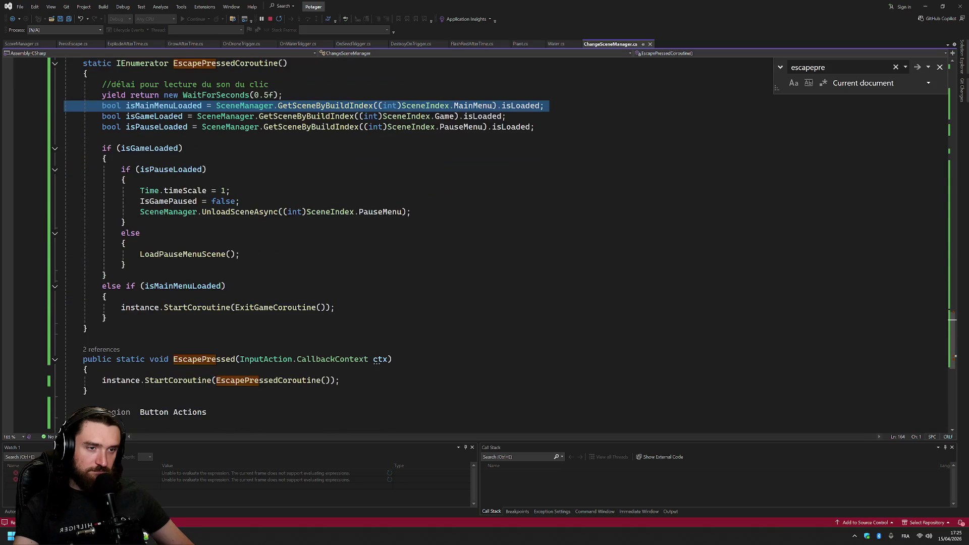
pyautogui.keyDown('shift'); pyautogui.click(107, 317); pyautogui.keyUp('shift')
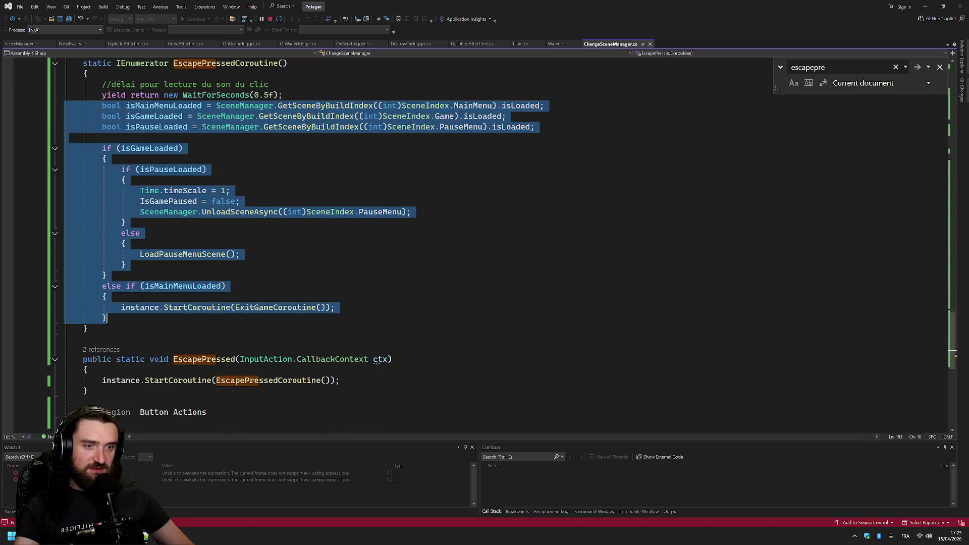
pyautogui.hotkey('ctrl', 'c')
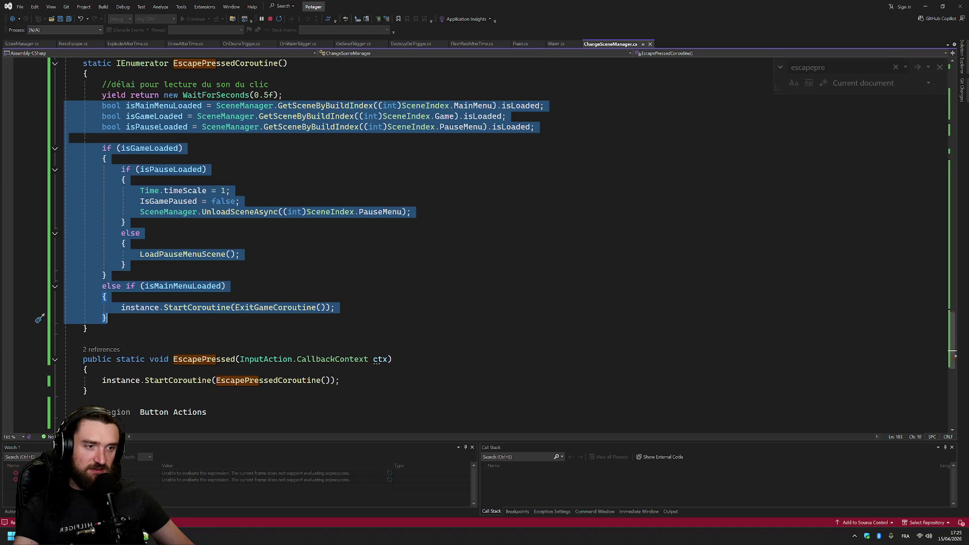
pyautogui.press('Delete')
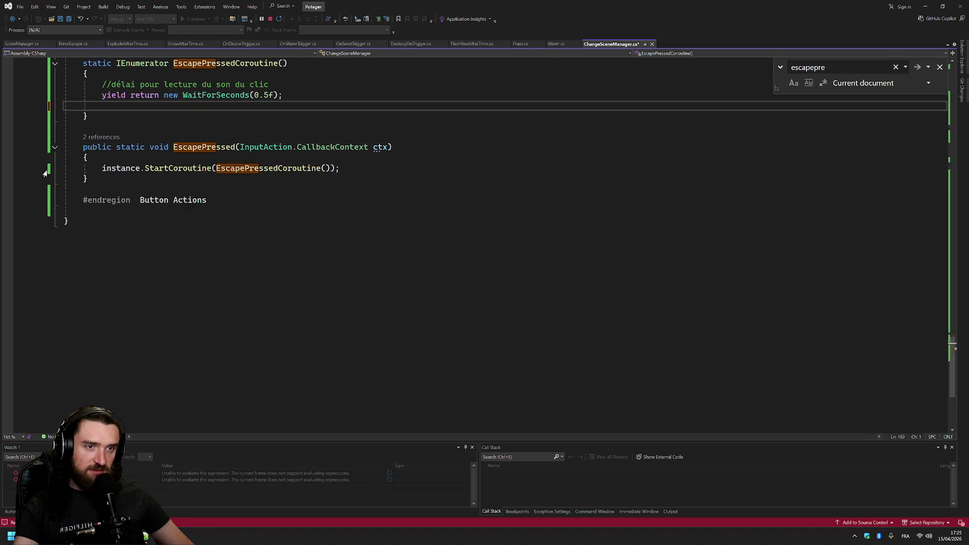
pyautogui.click(45, 168)
pyautogui.hotkey('ctrl', 'v')
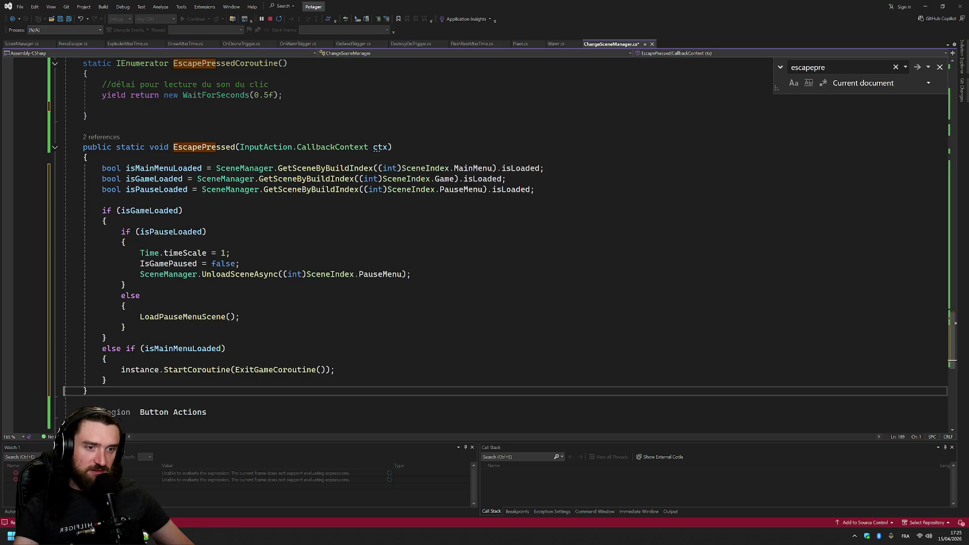
# Delete the now-unused EscapePressedCoroutine from ChangeSceneManager.cs
pyautogui.scroll(5, 484, 242)
pyautogui.moveTo(83, 203)
pyautogui.mouseDown()
pyautogui.moveTo(287, 257)
pyautogui.moveTo(88, 276)
pyautogui.mouseUp()
pyautogui.press('Delete')
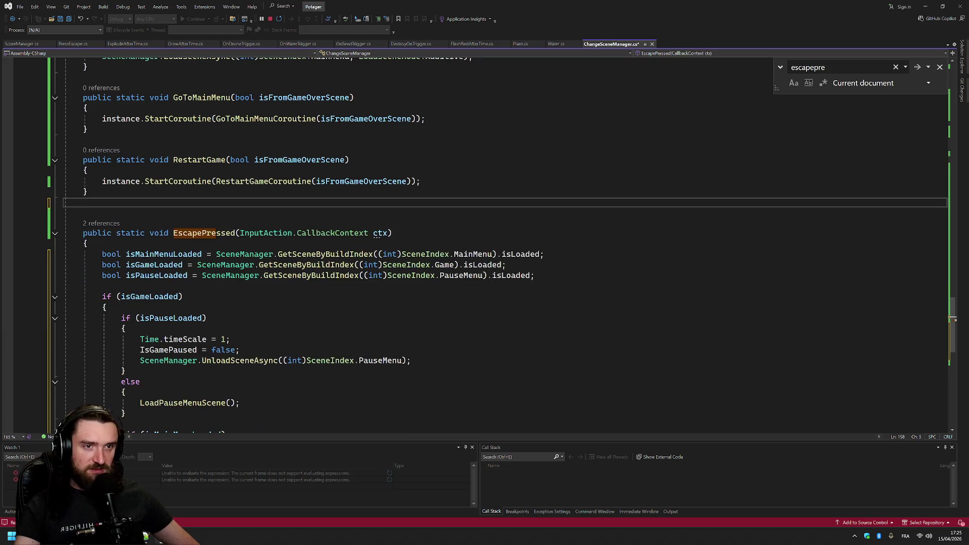
pyautogui.scroll(-8, 485, 242)
pyautogui.scroll(3, 485, 242)
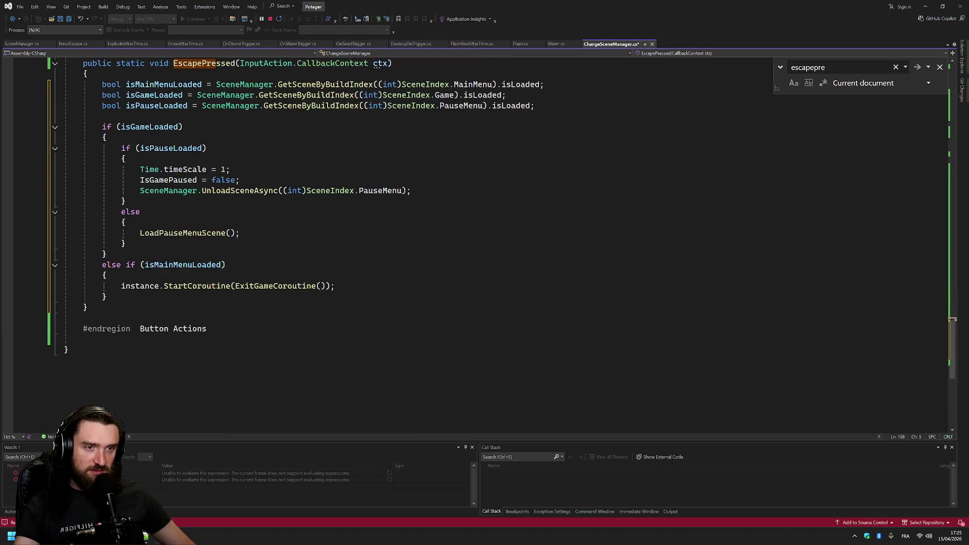
pyautogui.scroll(4, 485, 243)
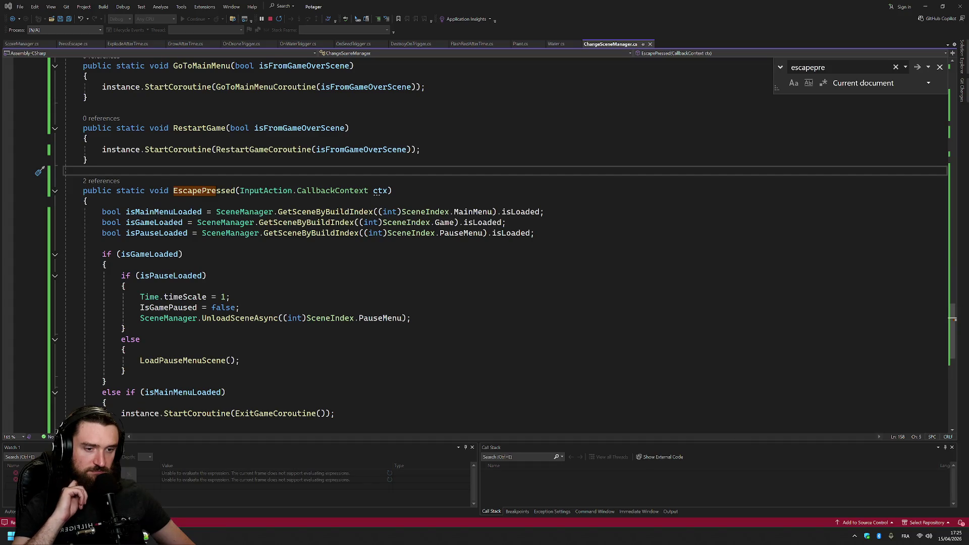
pyautogui.hotkey('alt', 'Tab')
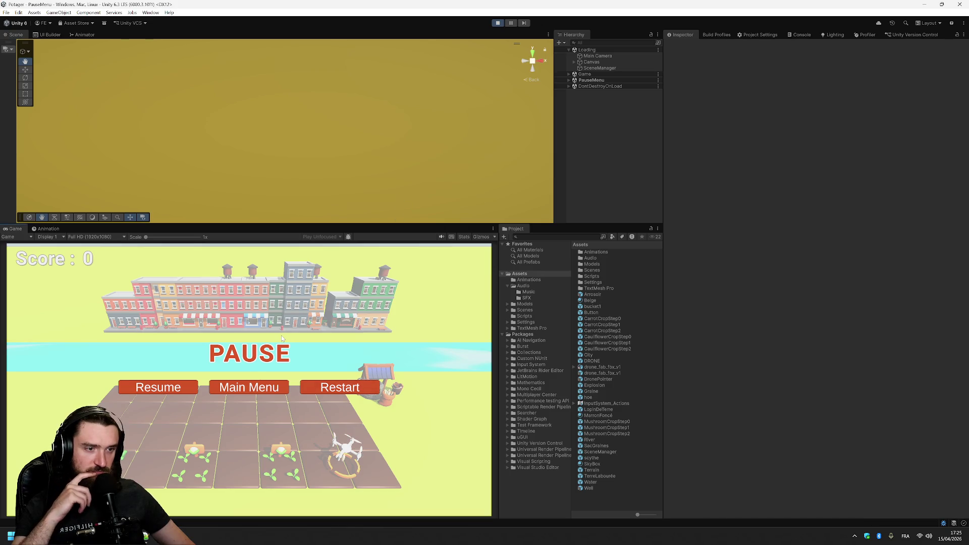
# Resume from the pause menu, play to Game Over at score 1000, then return to ChangeSceneManager
pyautogui.press('Escape')
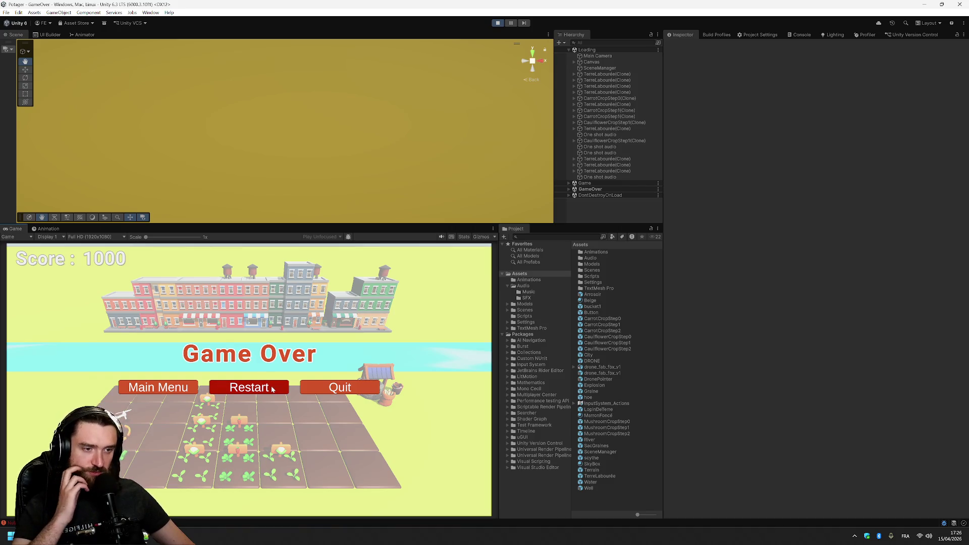
pyautogui.click(145, 536)
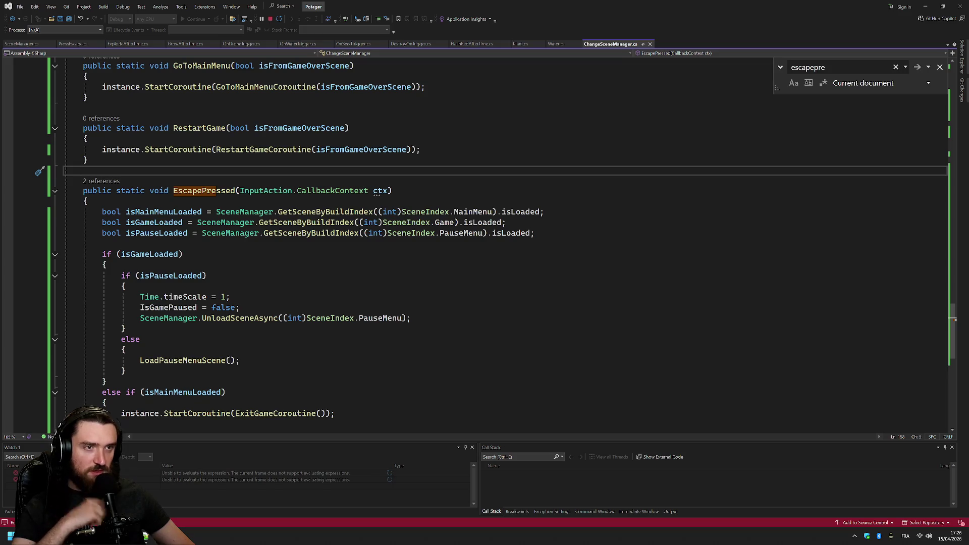
# Put a breakpoint on RestartGameCoroutine's Time.timeScale = 1 line and go back to the Game Over screen
pyautogui.hotkey('ctrl', '-')
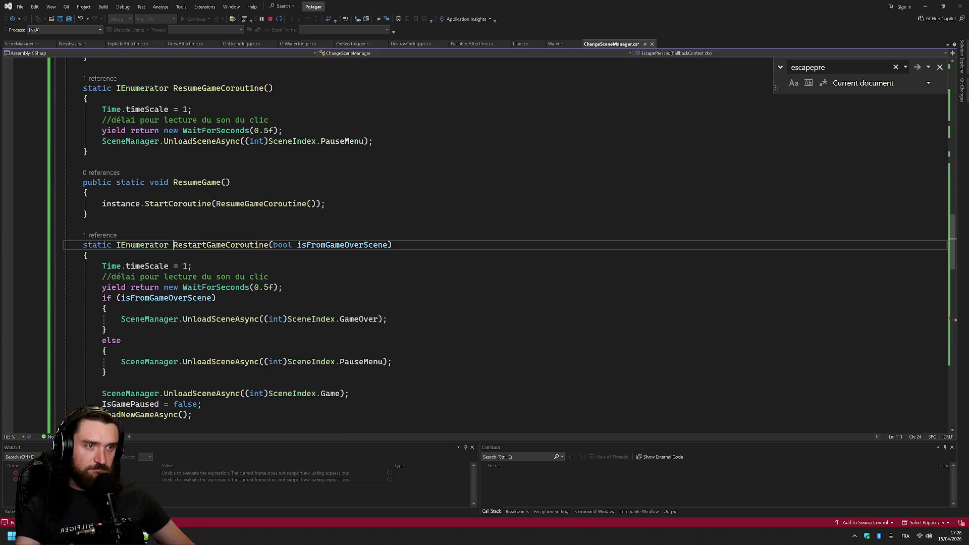
pyautogui.click(9, 267)
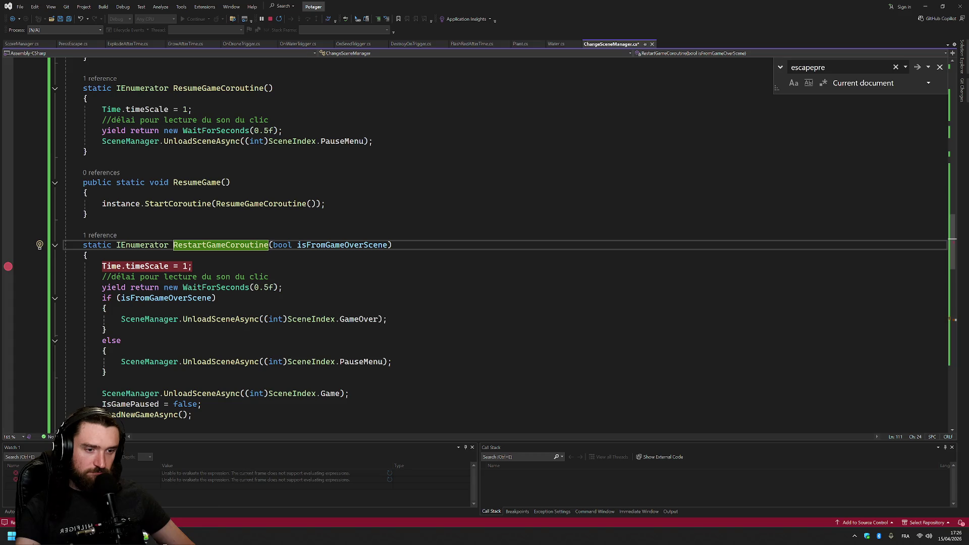
pyautogui.hotkey('alt', 'Tab')
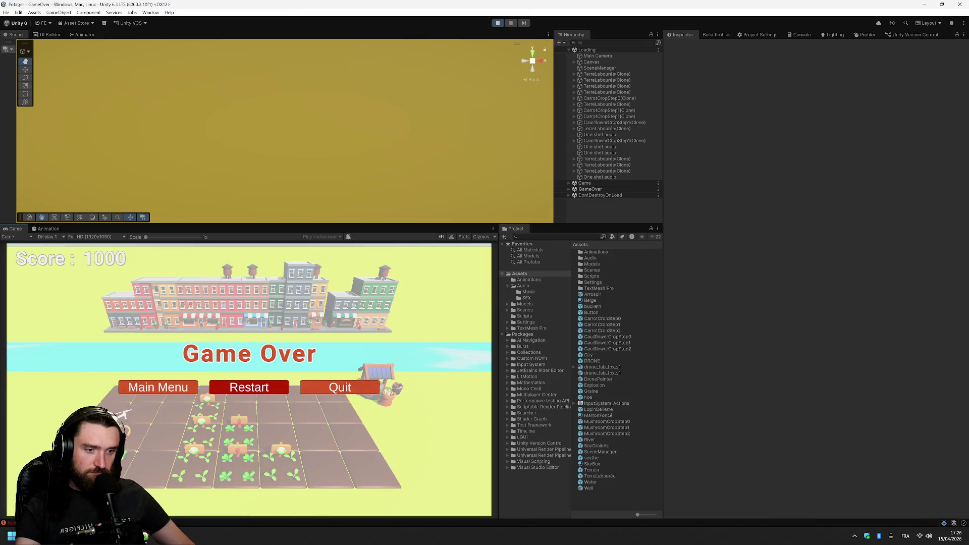
# Test Restart in the game and inspect the Restart button's click events under GameOver > Menu
pyautogui.click(249, 387)
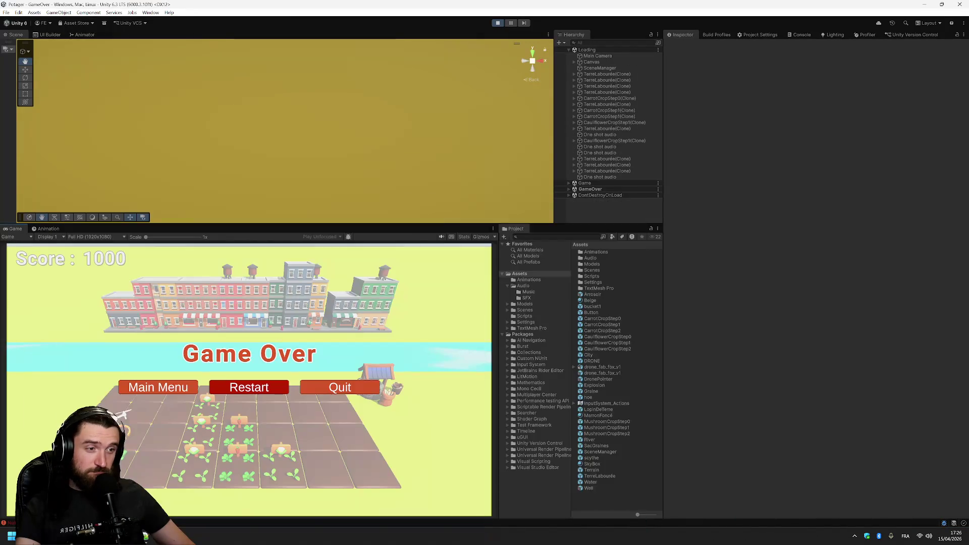
pyautogui.scroll(-13, 485, 243)
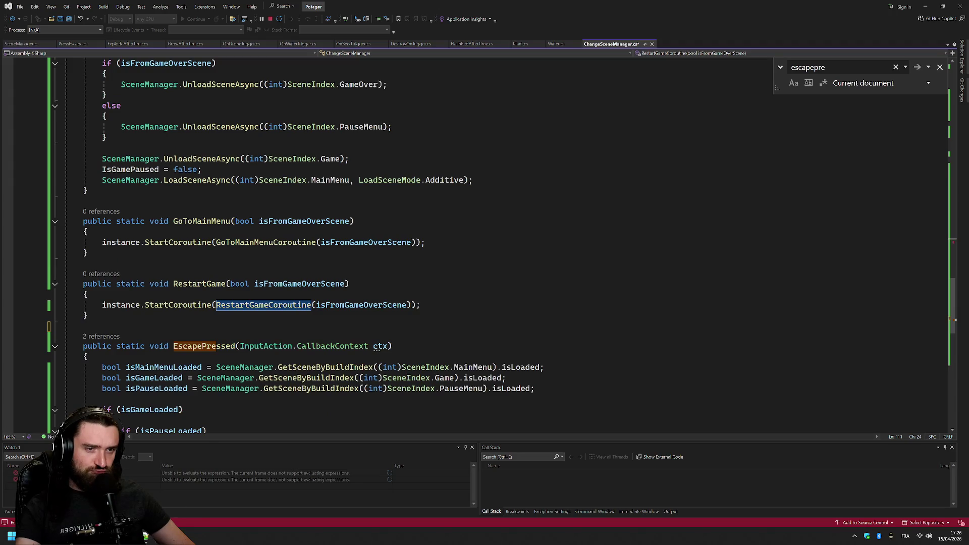
pyautogui.hotkey('alt', 'Tab')
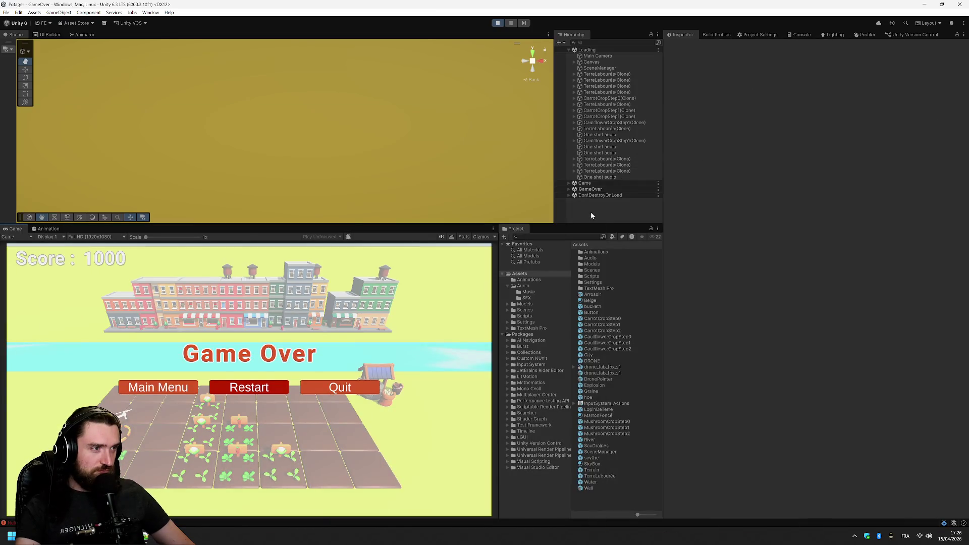
pyautogui.click(568, 190)
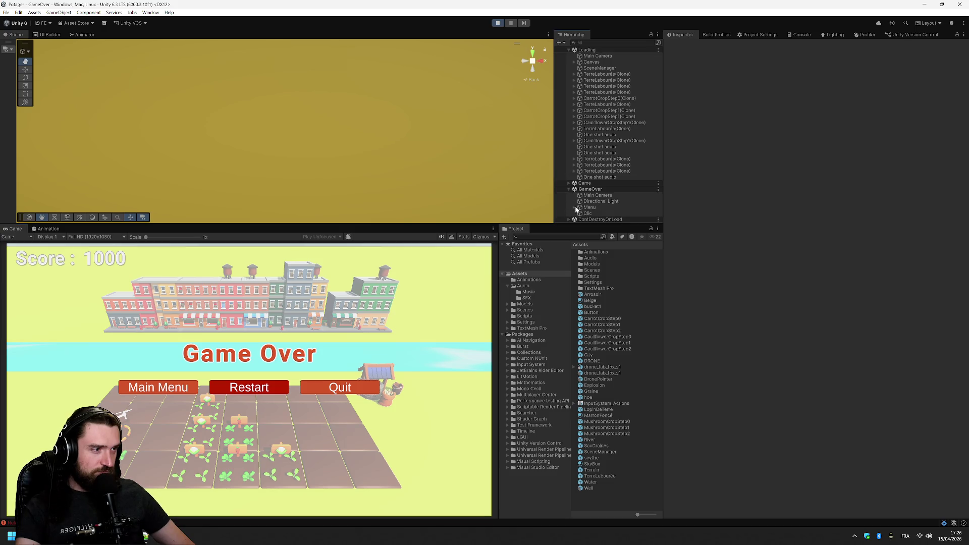
pyautogui.click(575, 208)
pyautogui.scroll(-2, 605, 207)
pyautogui.click(604, 202)
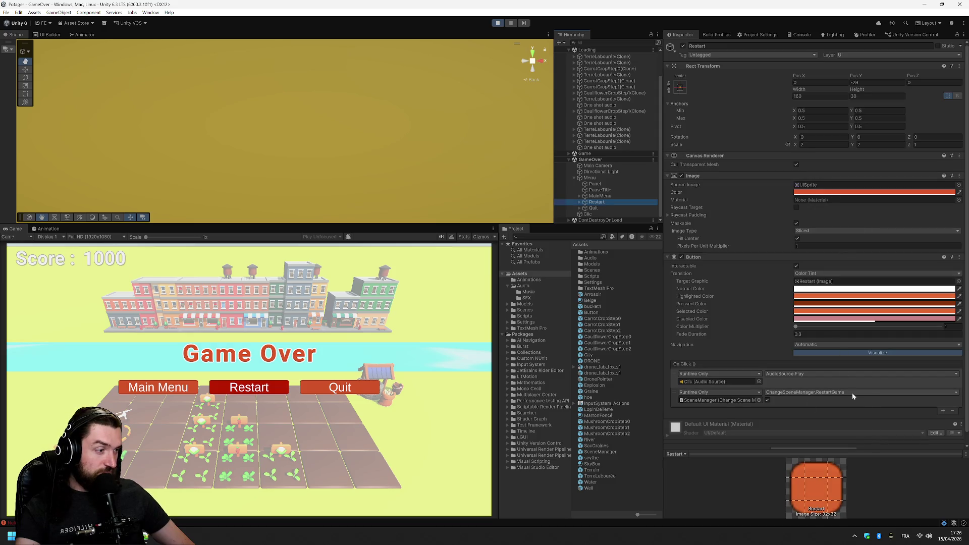
# Press Main Menu, then trace the latest NullReferenceException in the Console to GoToMainMenu's line 151
pyautogui.click(276, 324)
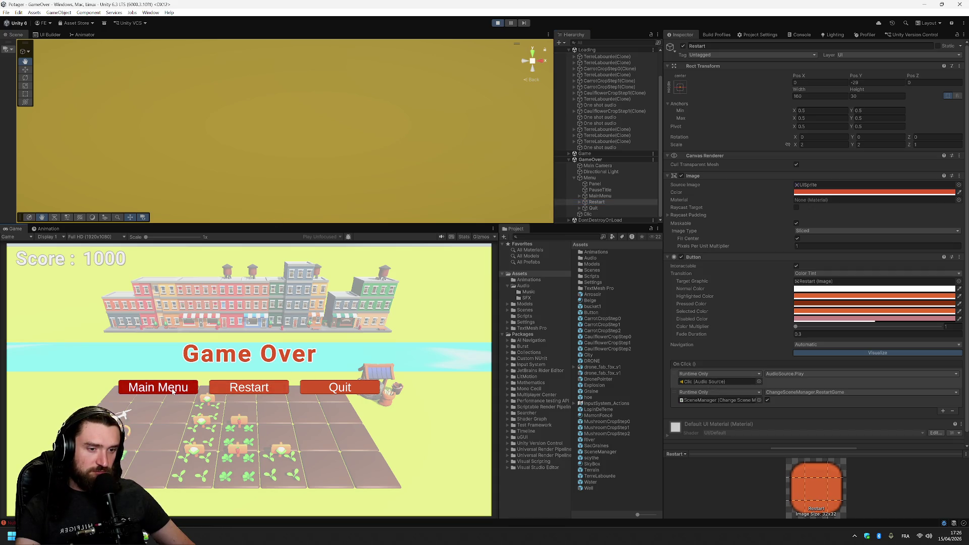
pyautogui.click(803, 35)
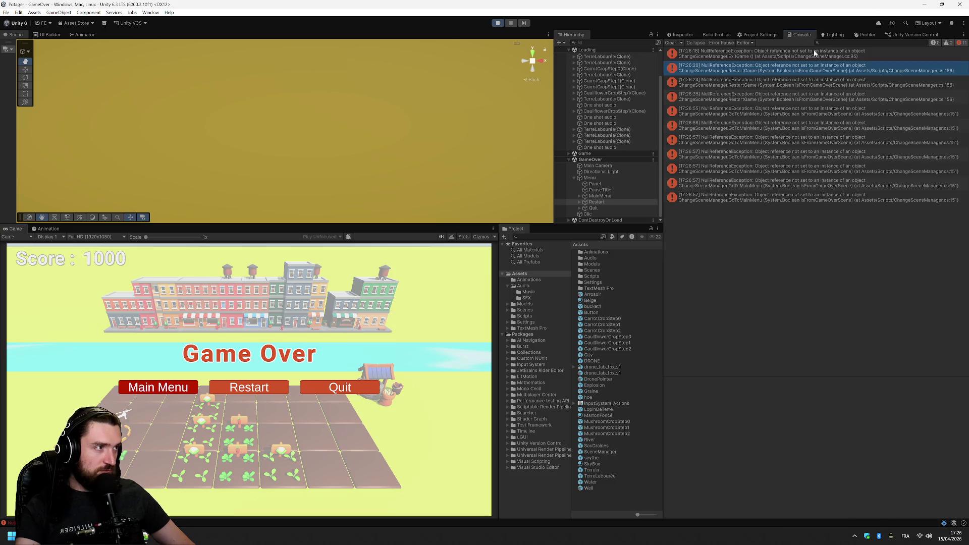
pyautogui.click(913, 198)
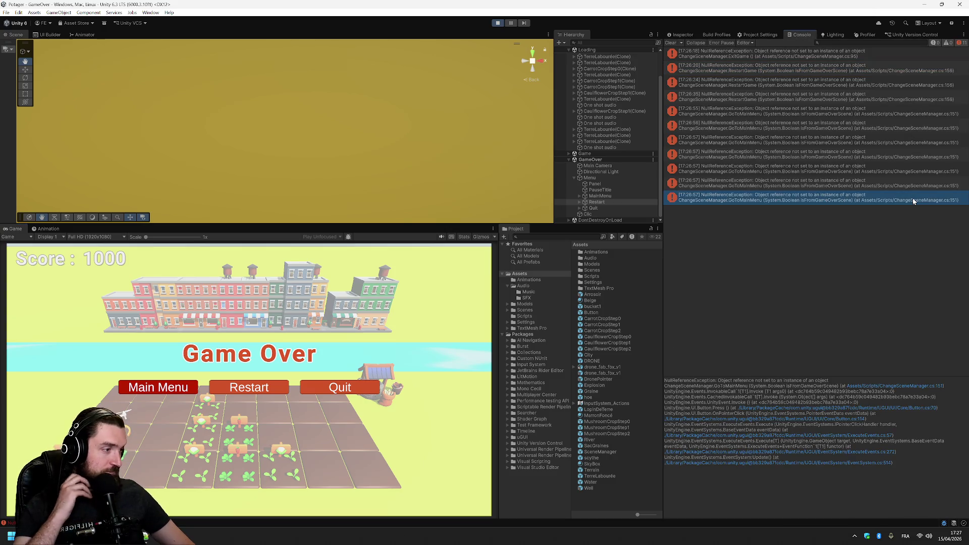
pyautogui.doubleClick(912, 198)
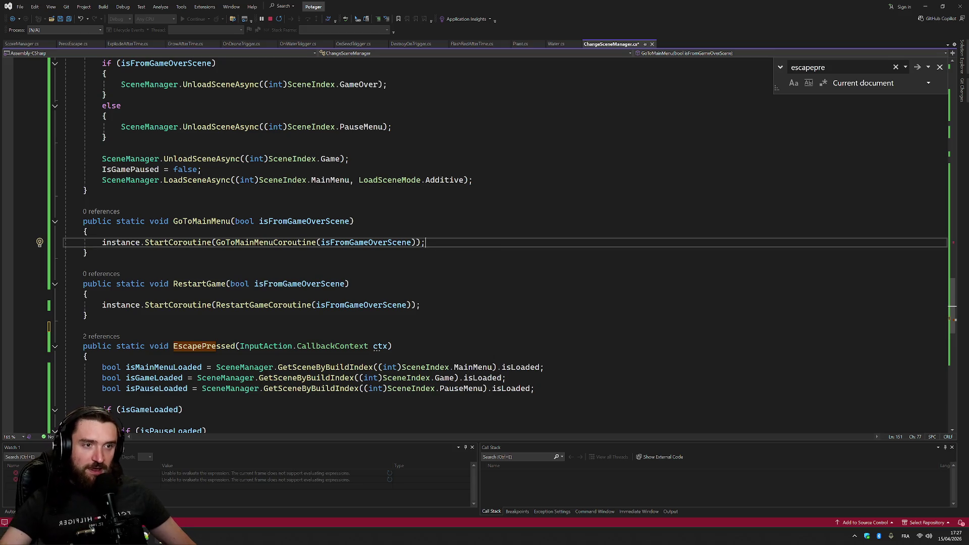
# Trigger Main Menu in the game and see that instance is null in GoToMainMenu
pyautogui.hotkey('alt', 'Tab')
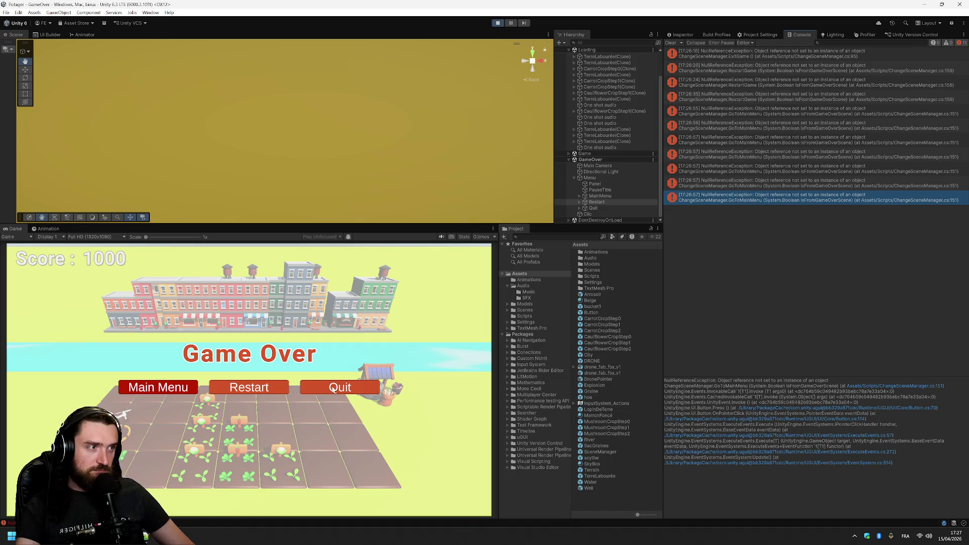
pyautogui.click(157, 388)
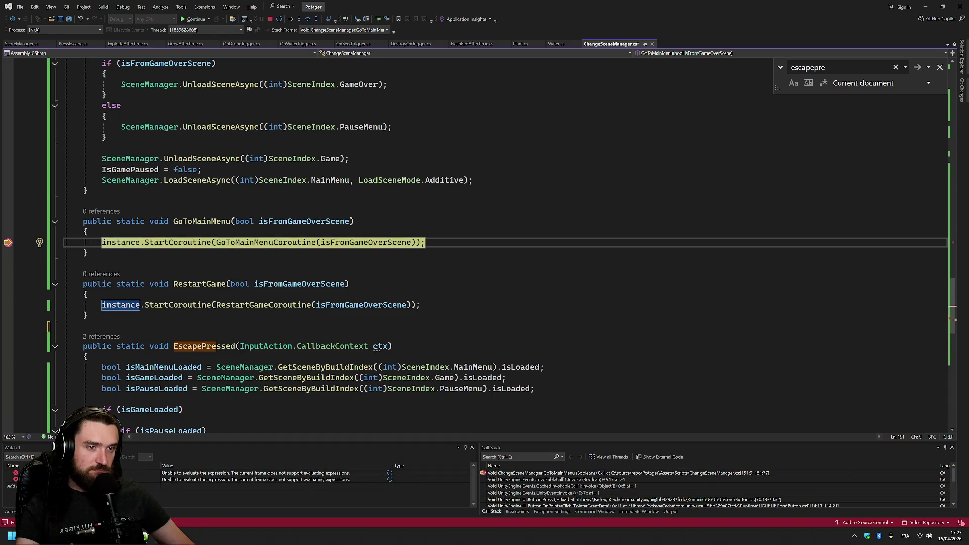
pyautogui.moveTo(294, 222)
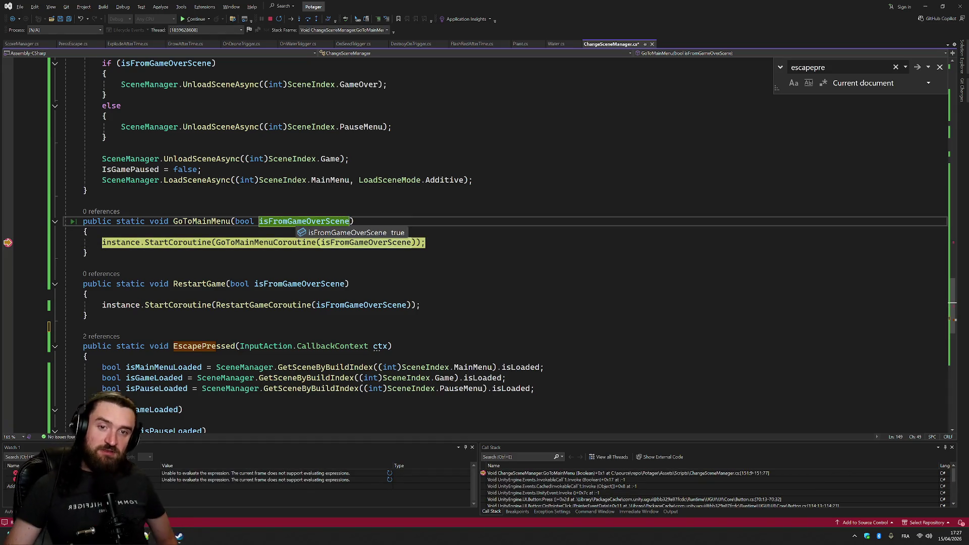
pyautogui.scroll(5, 18, 289)
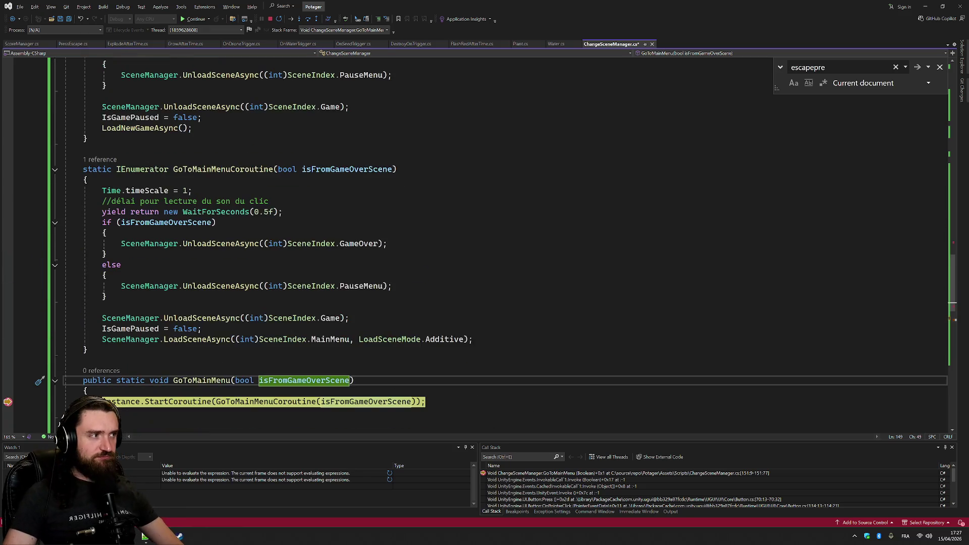
pyautogui.scroll(-4, 19, 290)
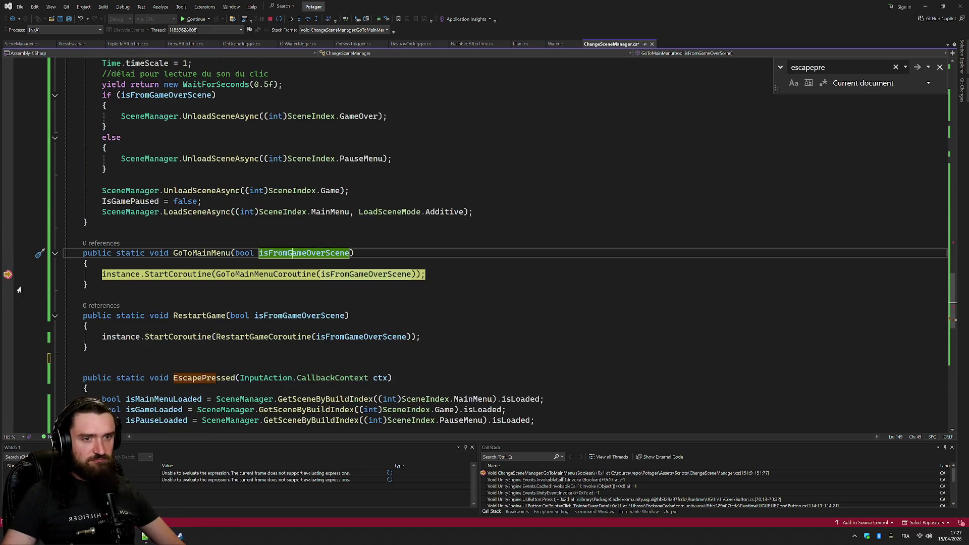
pyautogui.click(127, 274)
# Set a breakpoint on Awake's instance = this; line and continue execution
pyautogui.press('F12')
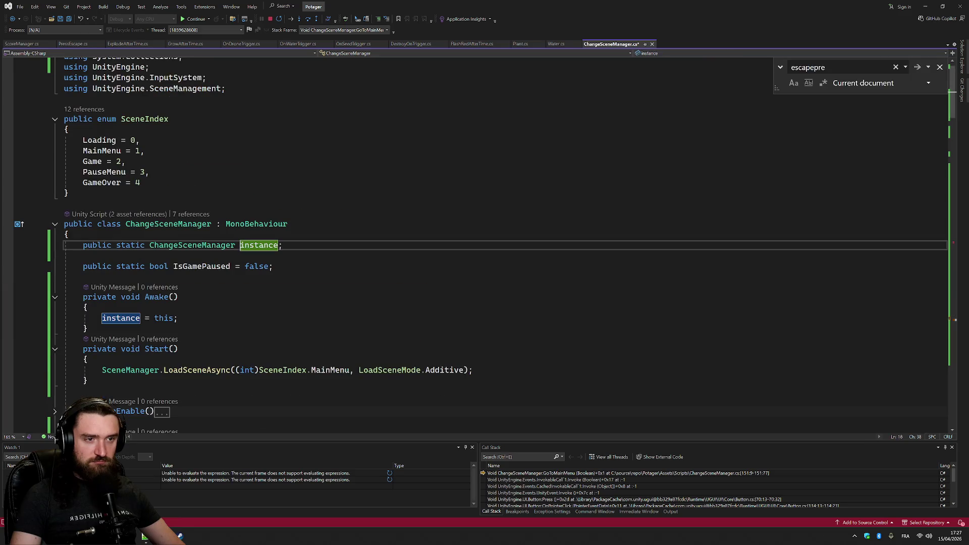
pyautogui.click(8, 319)
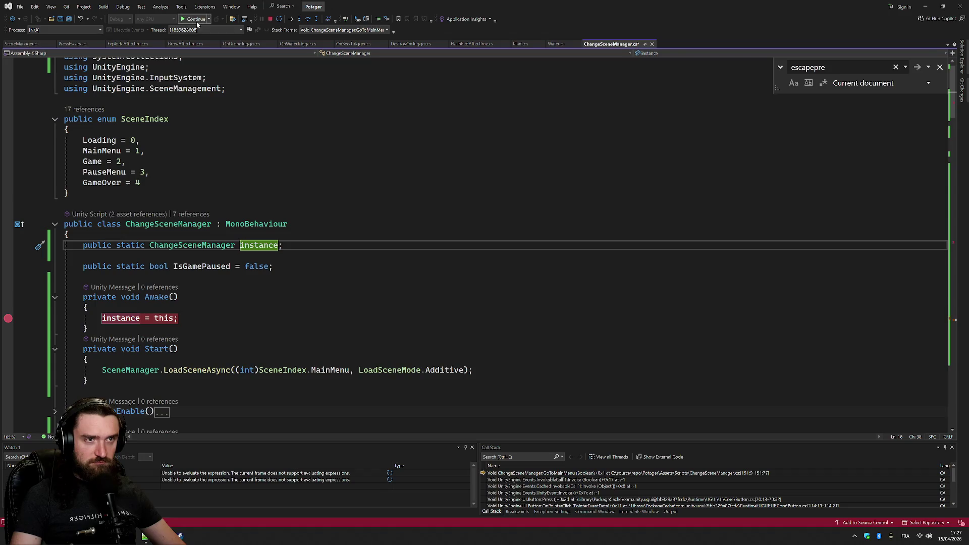
pyautogui.click(192, 19)
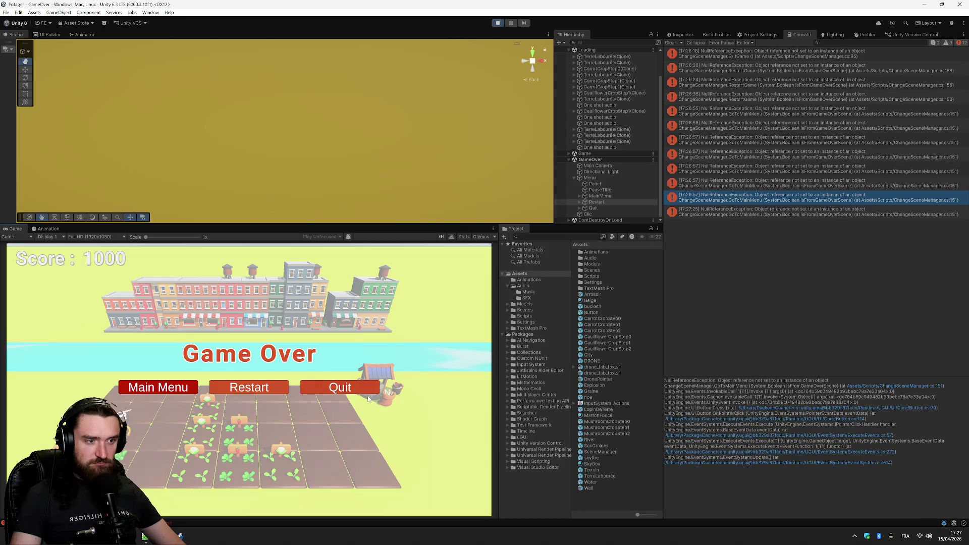
# Press Quit three times, hitting ExitGame null-reference errors, then stop Play mode
pyautogui.click(367, 392)
pyautogui.click(364, 391)
pyautogui.click(364, 390)
pyautogui.click(364, 390)
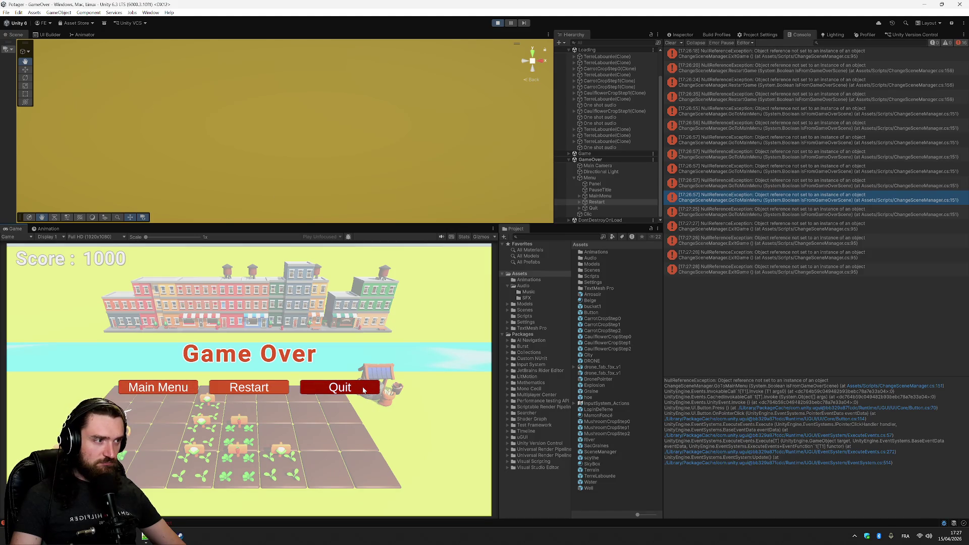
pyautogui.click(364, 387)
pyautogui.click(499, 23)
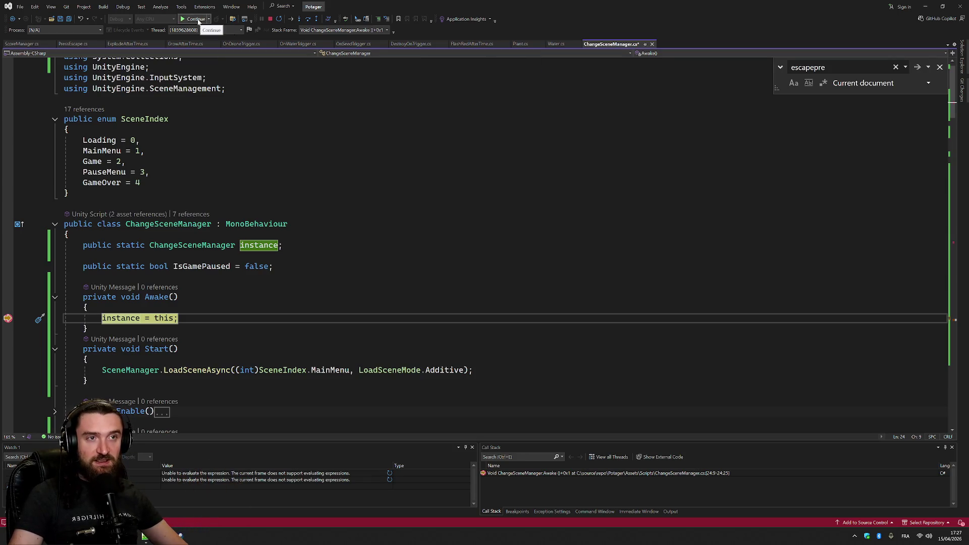
# Continue execution past the Awake instance = this; breakpoint from the Continue dropdown
pyautogui.moveTo(164, 319)
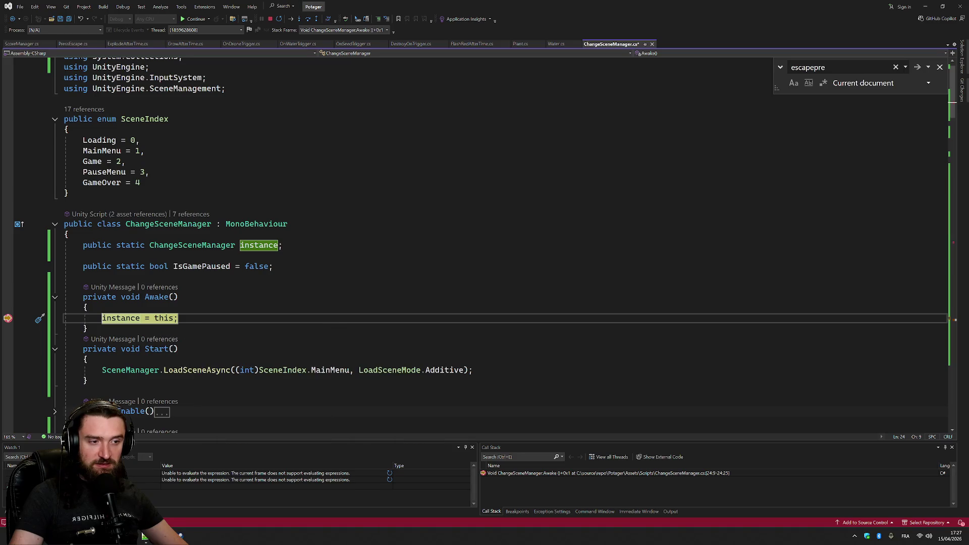
pyautogui.click(185, 22)
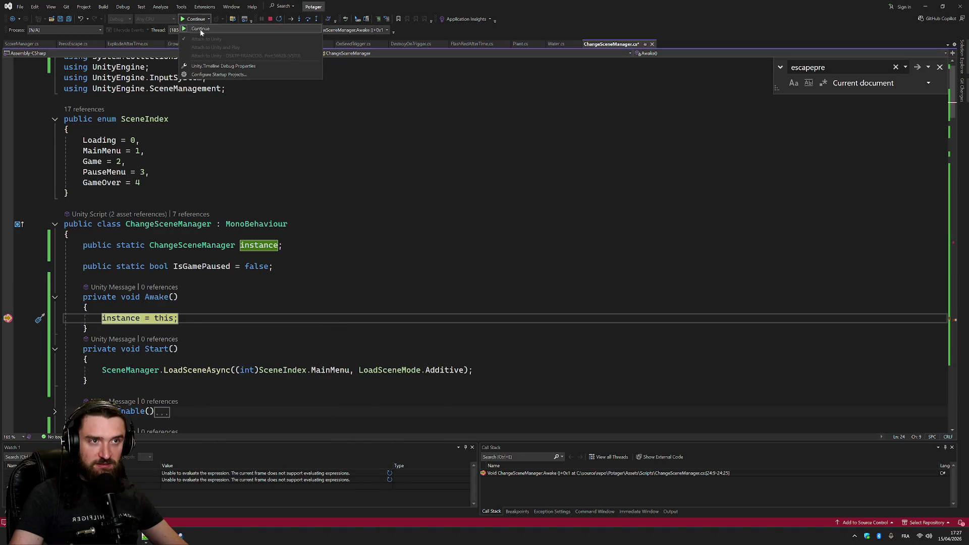
pyautogui.click(202, 29)
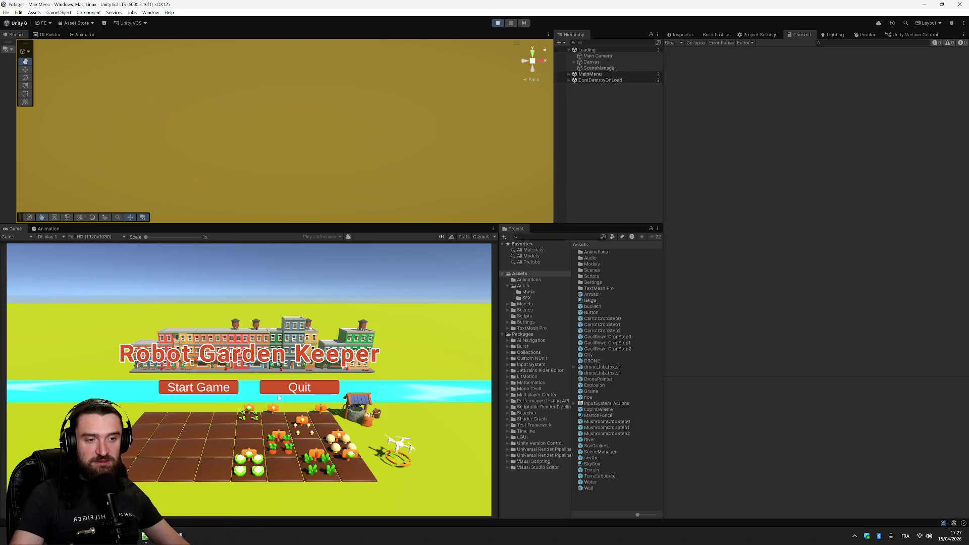
# Start a new game, play to Game Over at 1050, and press Restart to hit the breakpoint
pyautogui.click(208, 389)
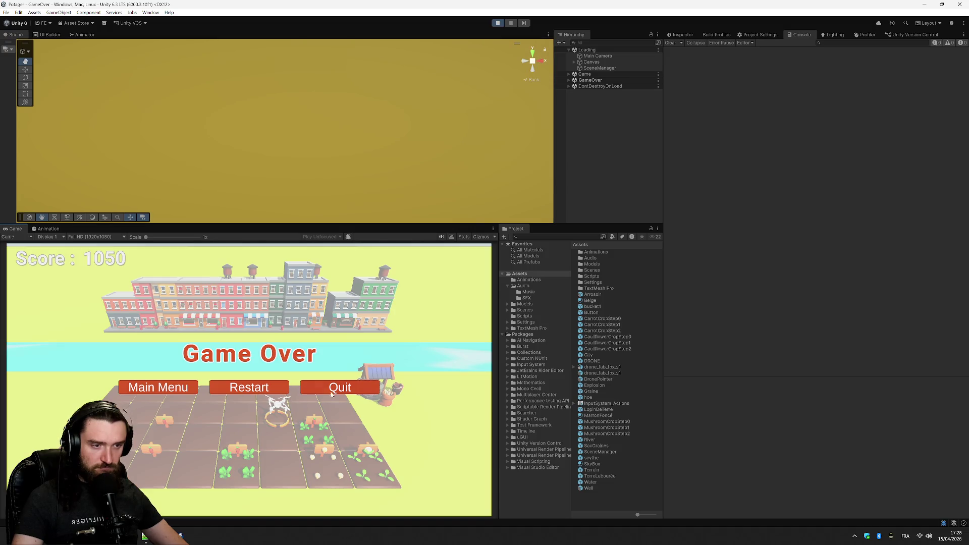
pyautogui.click(268, 388)
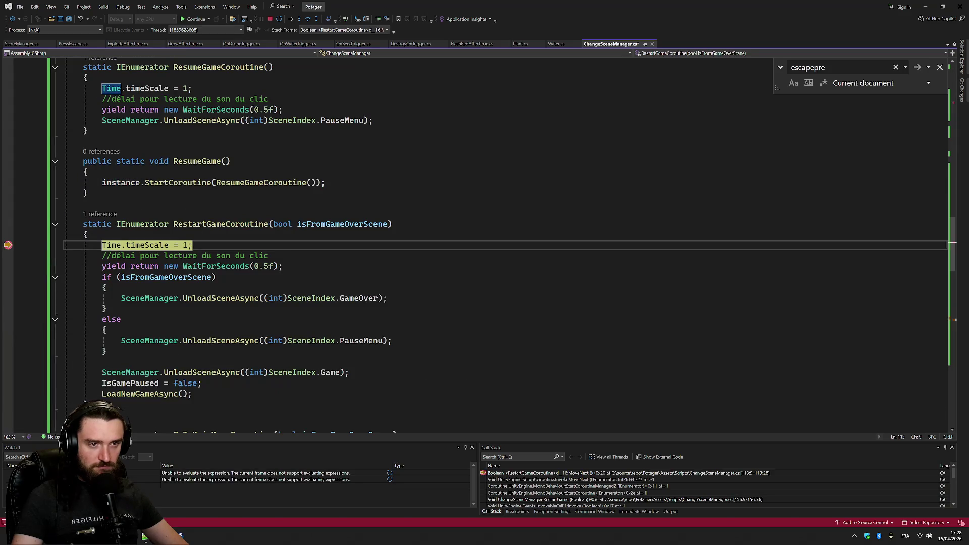
# Continue past the RestartGameCoroutine breakpoint and bring the restarted game back to the front
pyautogui.click(8, 245)
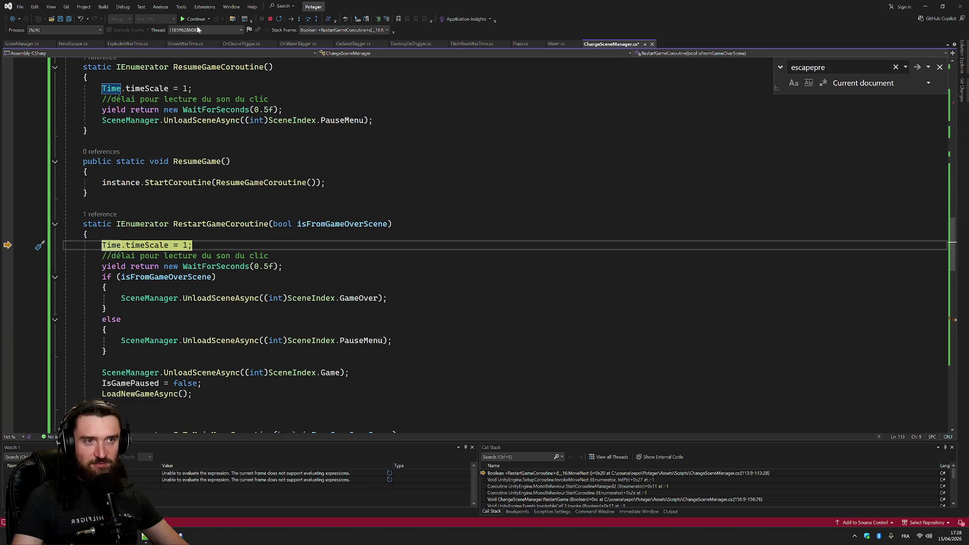
pyautogui.click(196, 18)
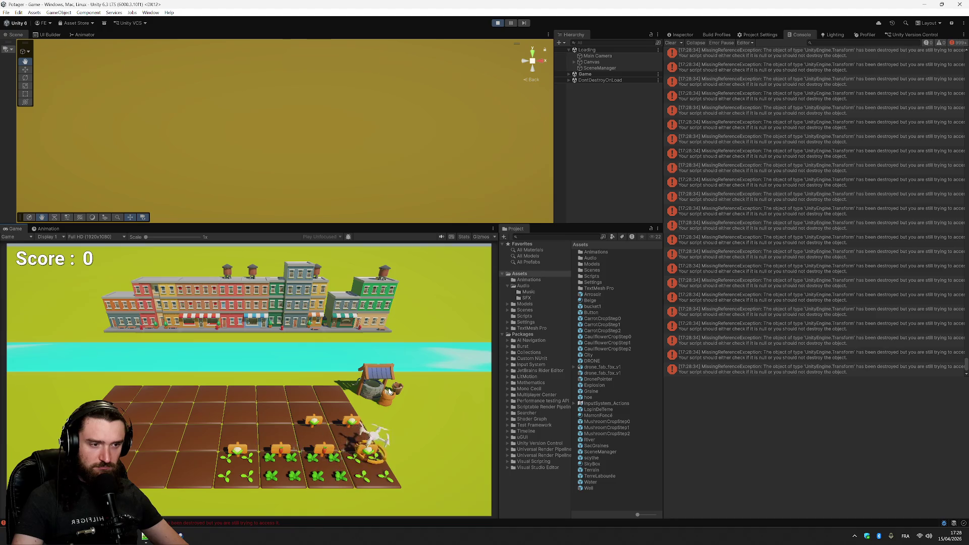
# Pause, go to Main Menu, start a new game, pause again, and select RestartGameCoroutine's 0.5f delay
pyautogui.press('Escape')
pyautogui.click(267, 388)
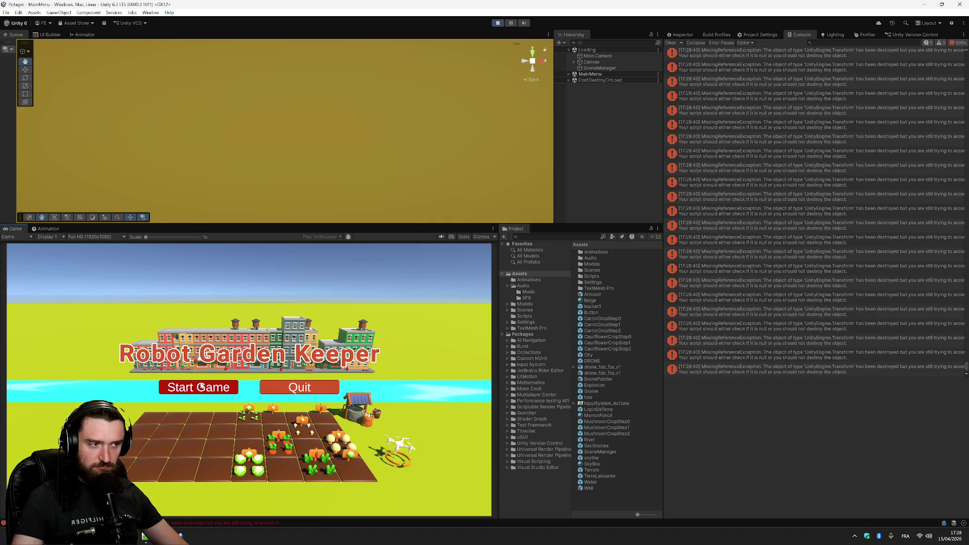
pyautogui.click(202, 387)
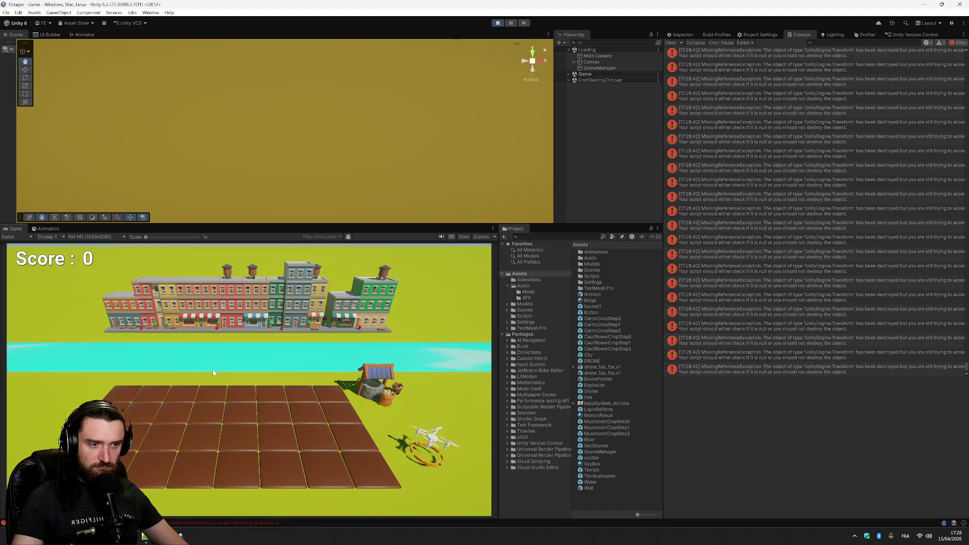
pyautogui.press('Escape')
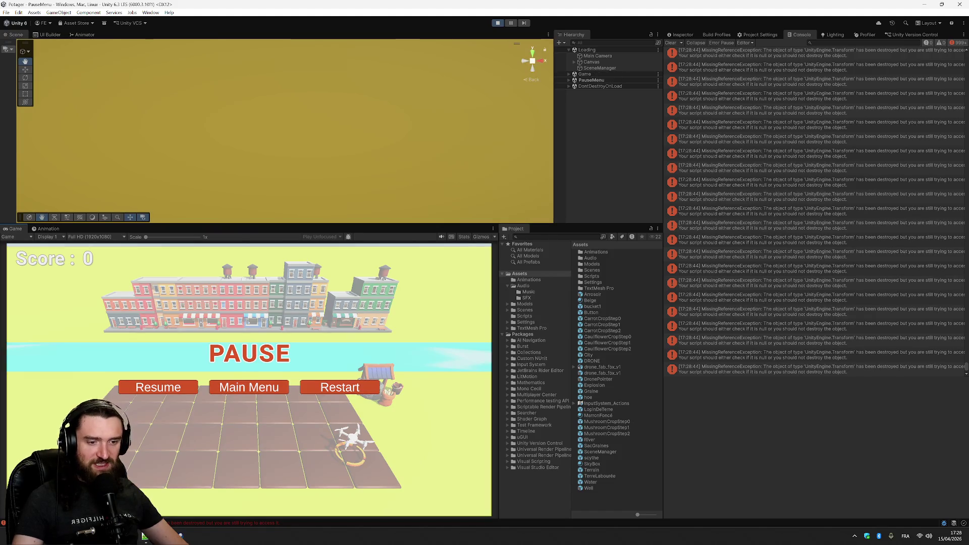
pyautogui.click(144, 535)
pyautogui.click(265, 267)
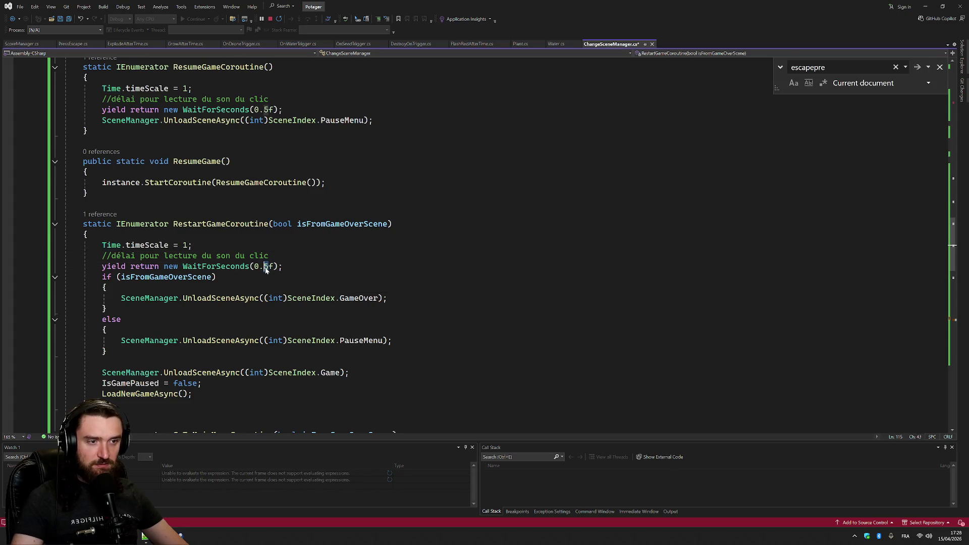
# Change RestartGameCoroutine's click delay from 0.5f to 0.3f and save
pyautogui.write('3')
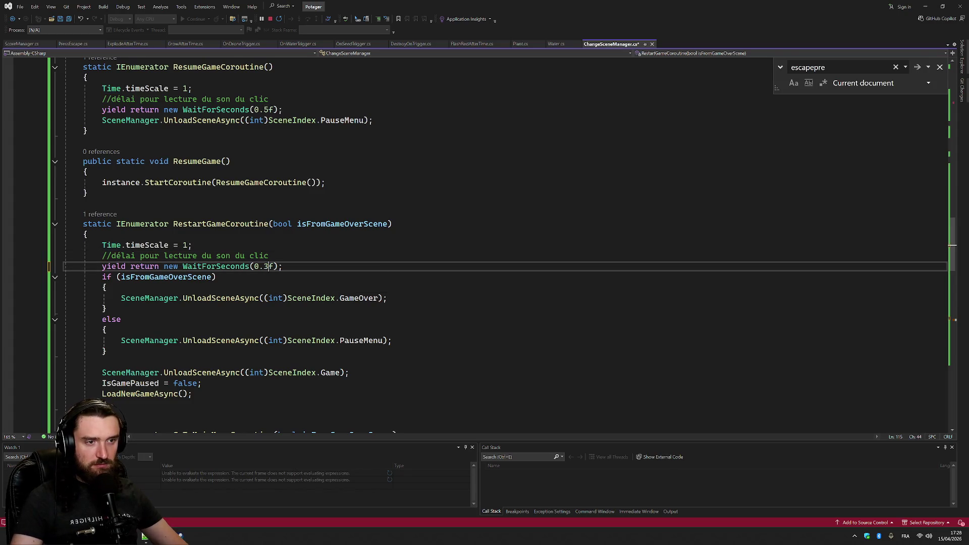
pyautogui.press('Right')
pyautogui.press('ctrl')
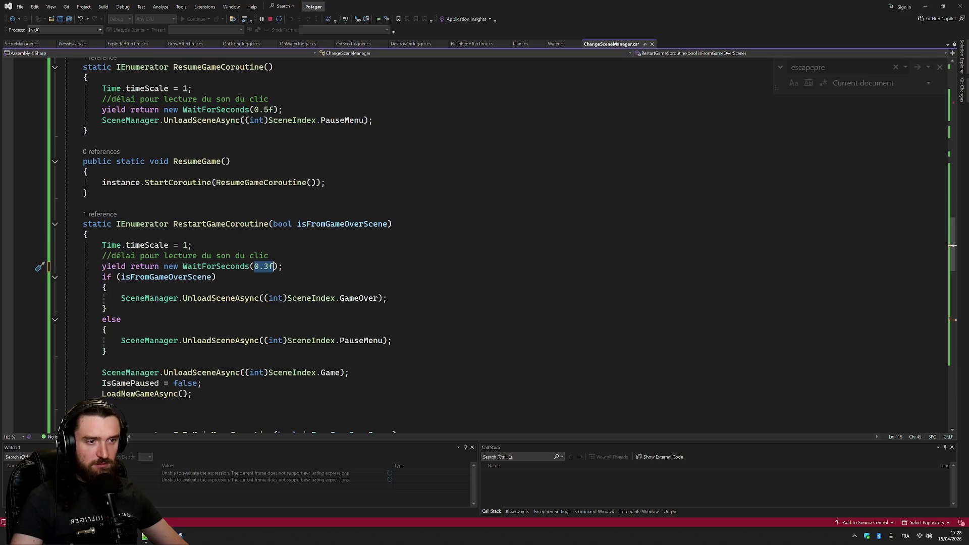
pyautogui.hotkey('ctrl', 's')
# Replace all remaining 0.5f WaitForSeconds delays with 0.3f, save, and return to Unity
pyautogui.doubleClick(225, 267)
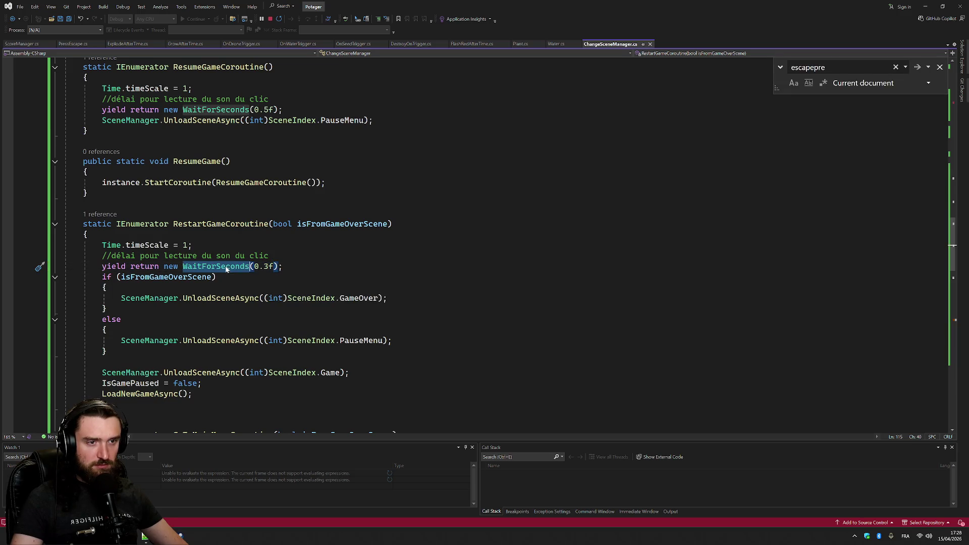
pyautogui.hotkey('ctrl', 'f')
pyautogui.click(916, 67)
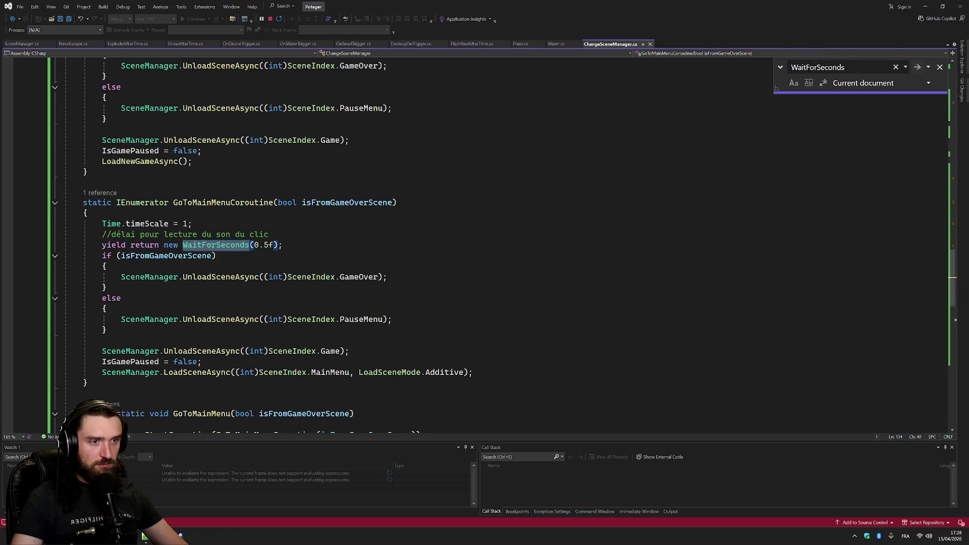
pyautogui.moveTo(255, 245); pyautogui.dragTo(273, 245)
pyautogui.hotkey('ctrl', 'f')
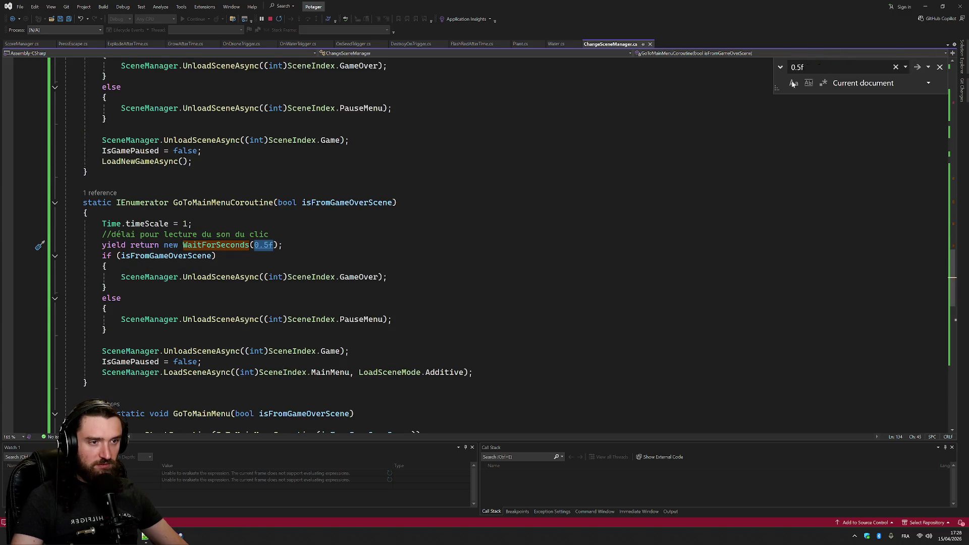
pyautogui.click(781, 68)
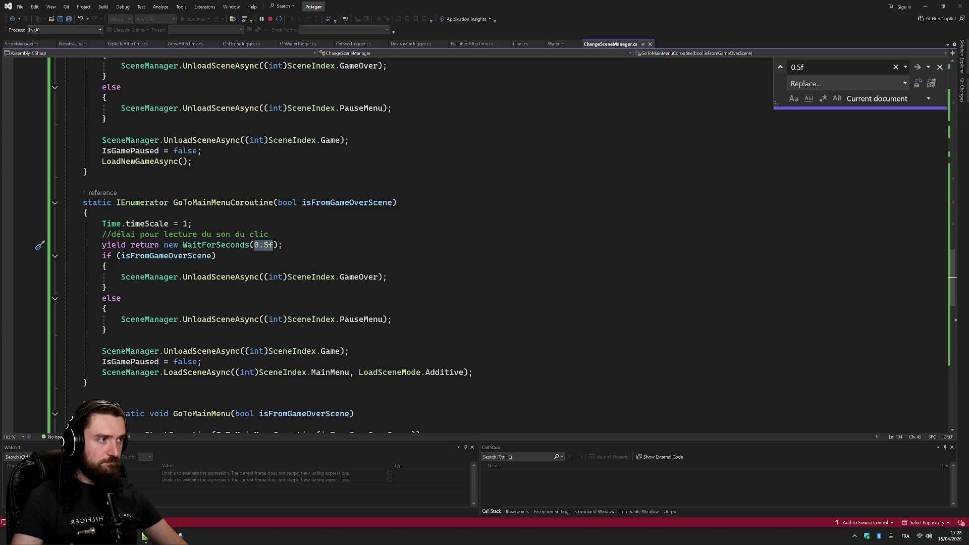
pyautogui.click(935, 81)
pyautogui.click(538, 293)
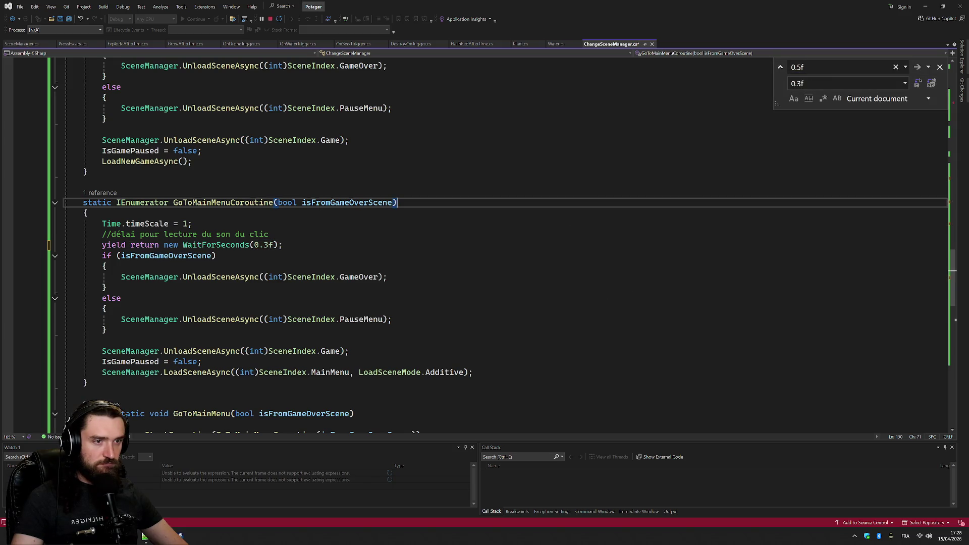
pyautogui.hotkey('ctrl', 's')
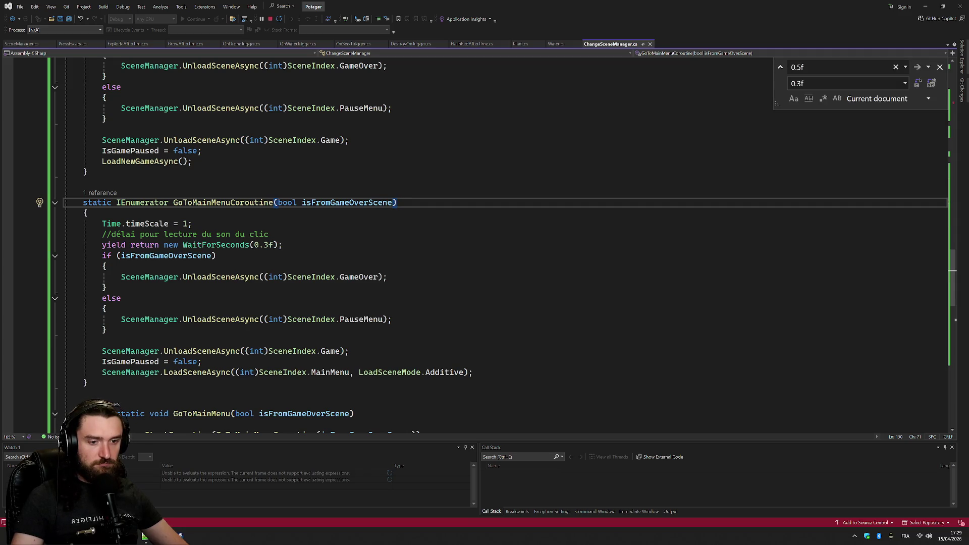
pyautogui.click(144, 535)
pyautogui.click(144, 535)
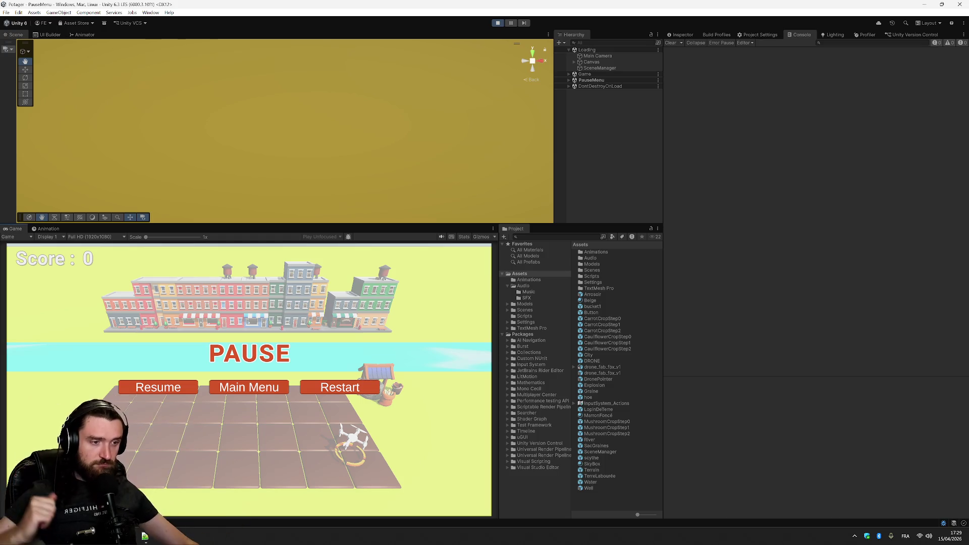
# Resume the paused game, inspect the NullReferenceException stack trace, and retry the Main Menu button
pyautogui.click(156, 388)
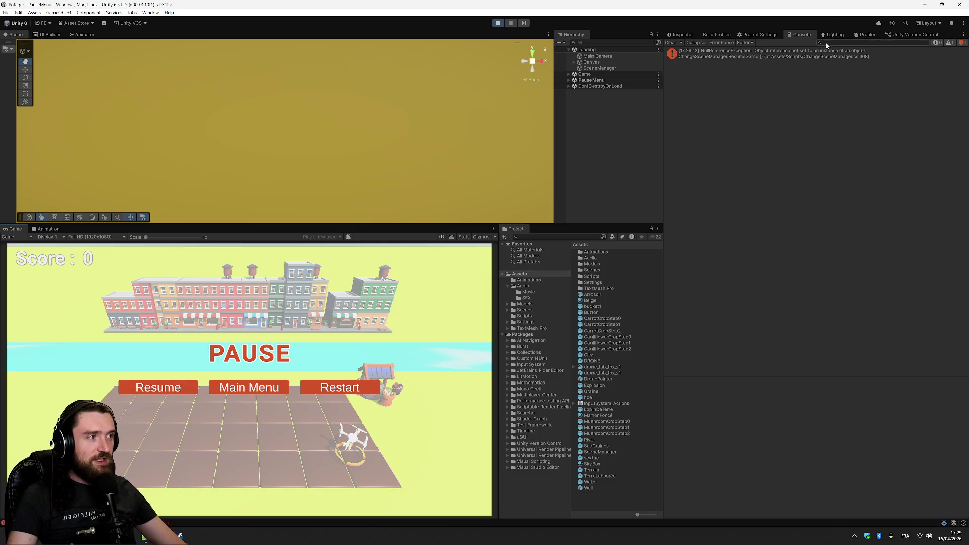
pyautogui.click(826, 56)
pyautogui.click(273, 393)
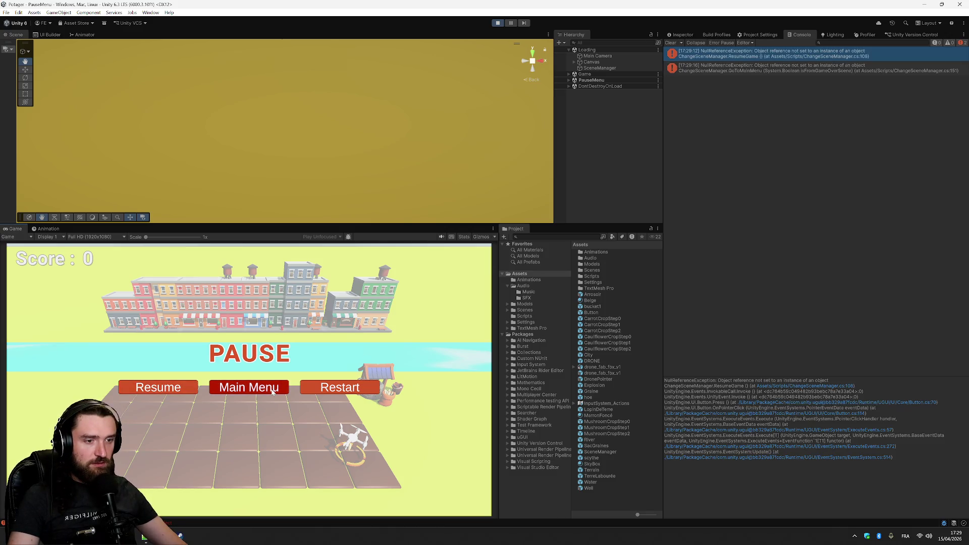
pyautogui.click(273, 394)
pyautogui.click(273, 393)
pyautogui.click(272, 393)
# Stop and restart play mode, continuing past the Awake breakpoint in Visual Studio
pyautogui.click(497, 24)
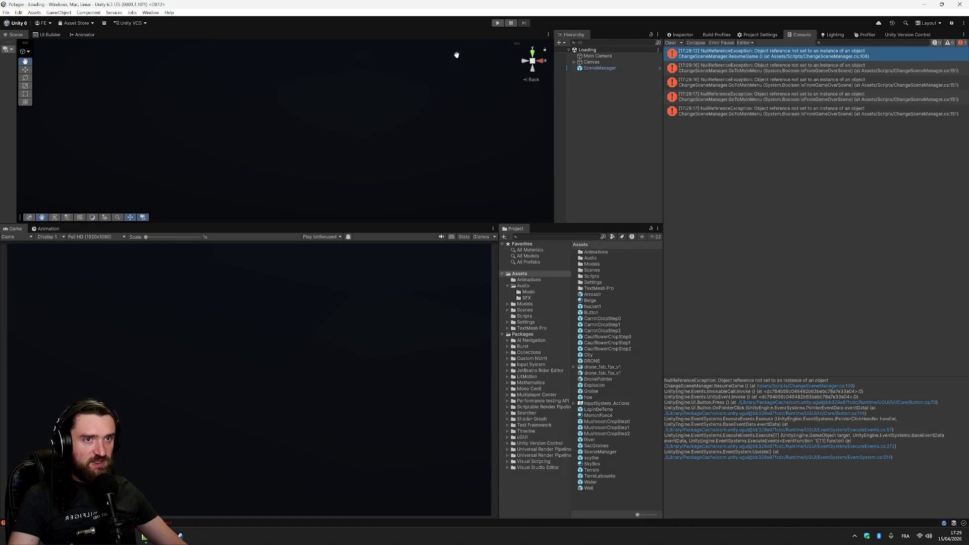
pyautogui.click(497, 23)
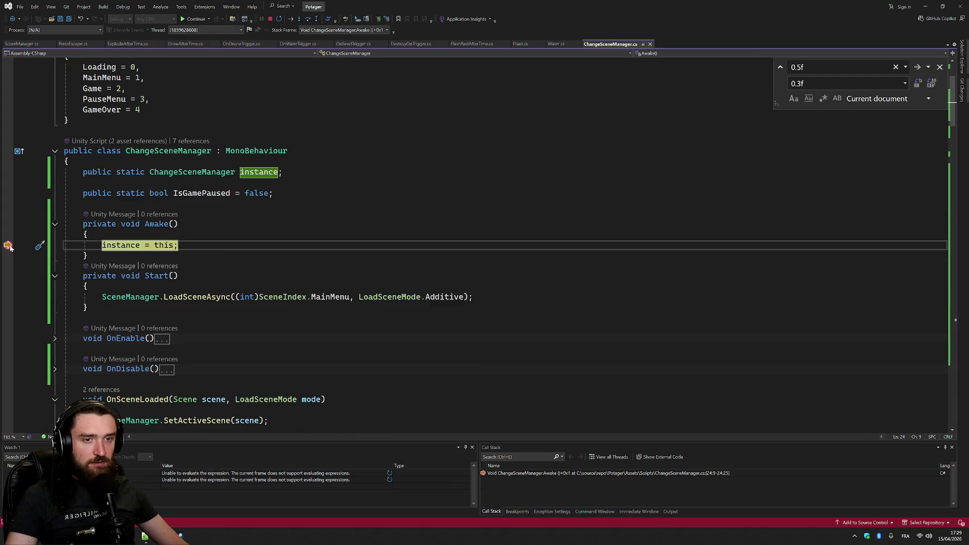
pyautogui.click(203, 19)
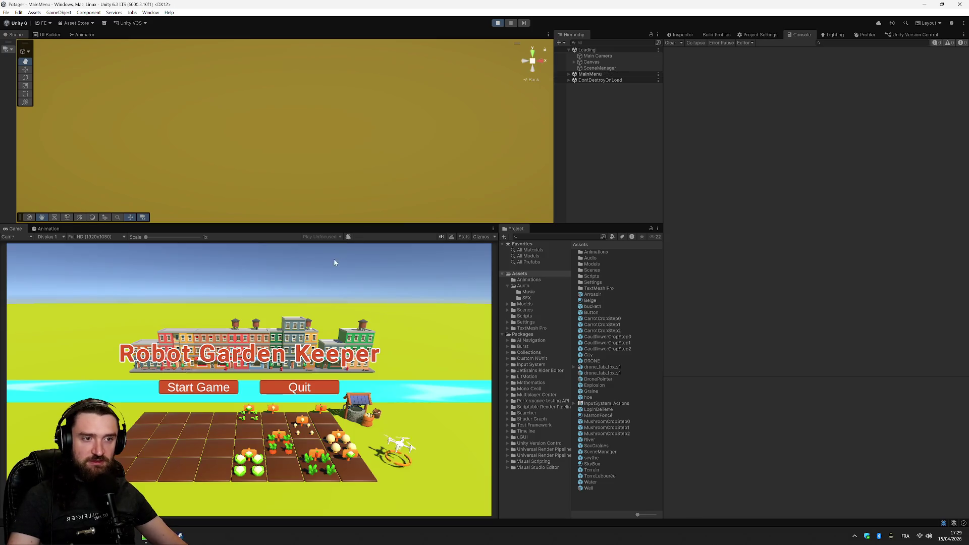
# Start a game, pause and return to Main Menu, then start again and resume from pause
pyautogui.click(226, 383)
pyautogui.press('Escape')
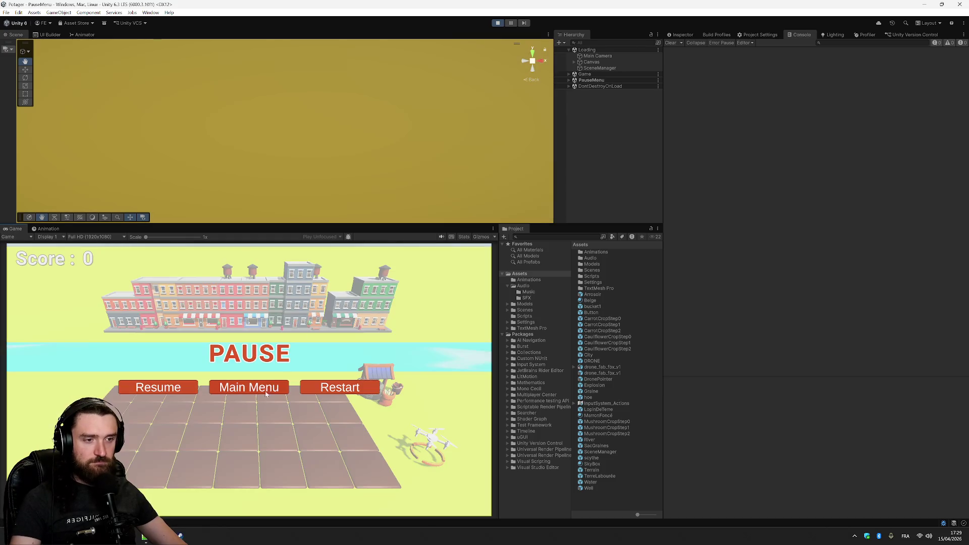
pyautogui.click(263, 392)
pyautogui.click(202, 387)
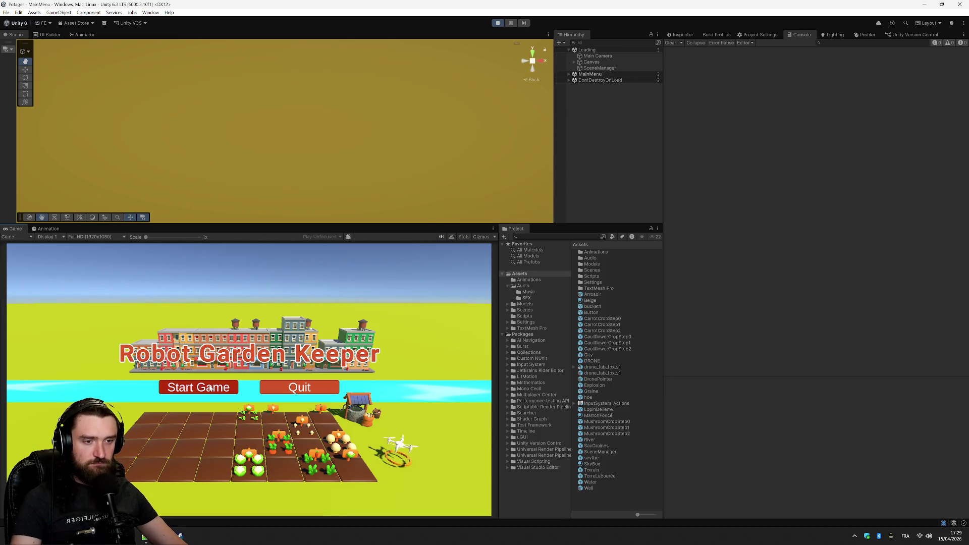
pyautogui.press('Escape')
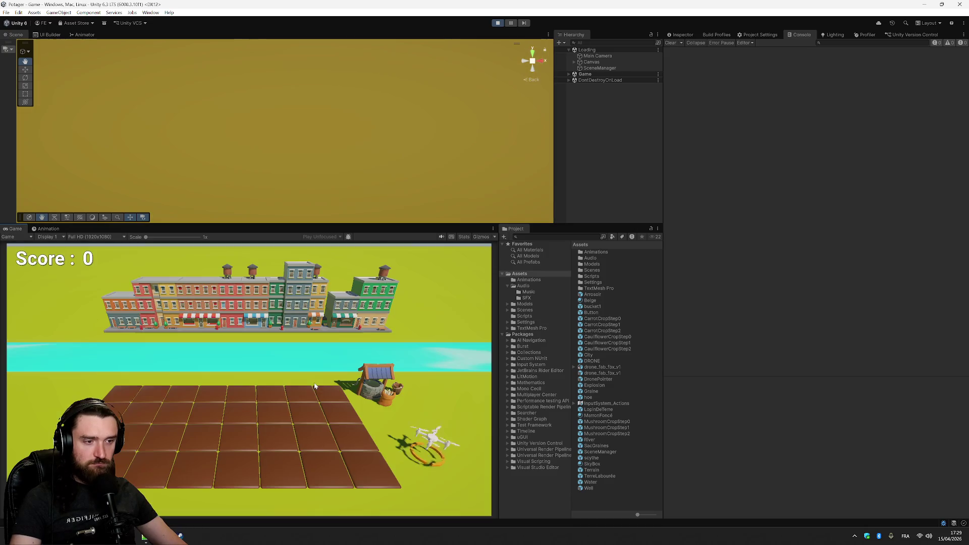
pyautogui.click(299, 381)
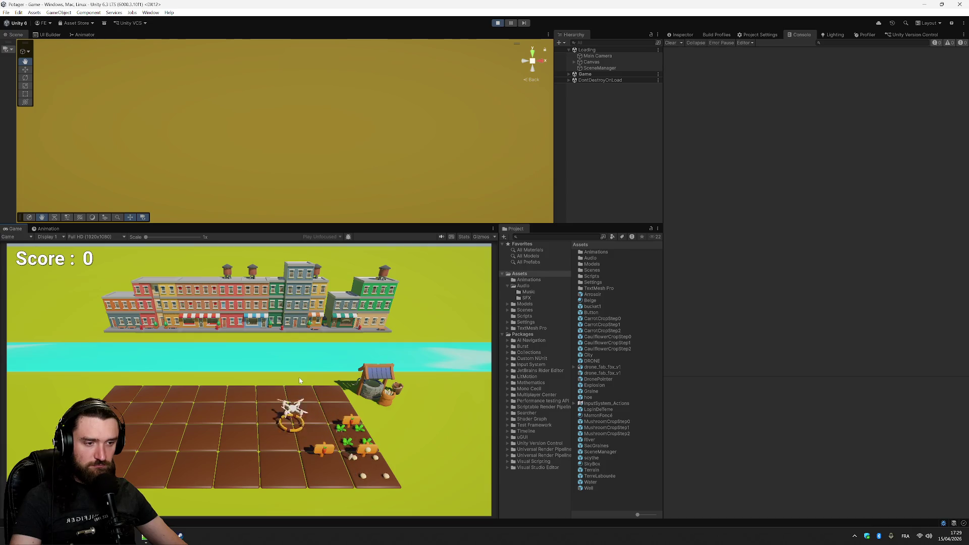
# Test the pause menu's Restart and then Main Menu options, then go back to Visual Studio's search field
pyautogui.press('Escape')
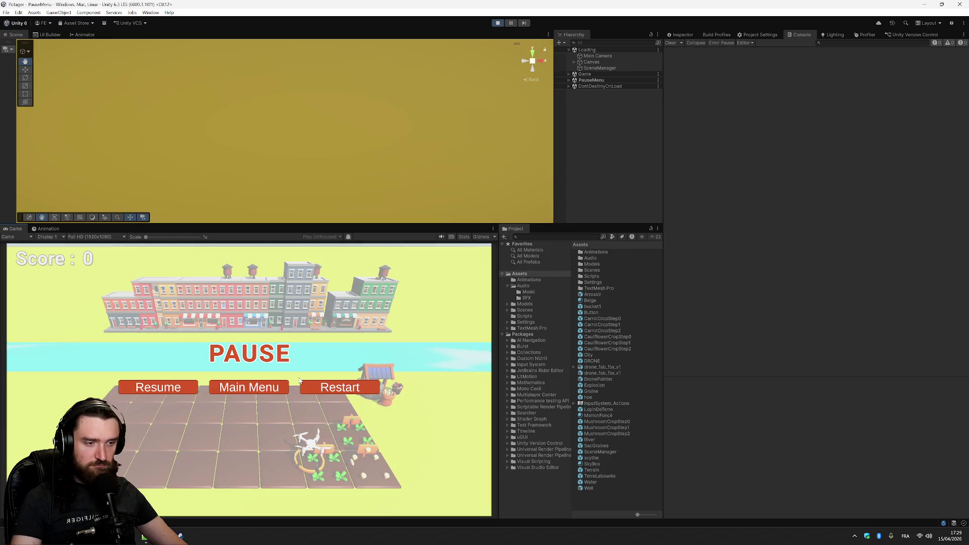
pyautogui.click(326, 392)
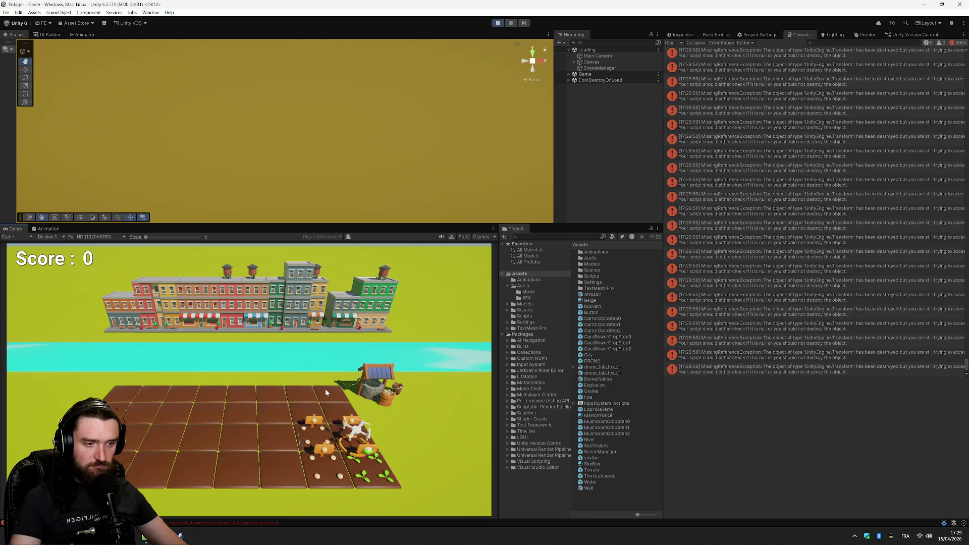
pyautogui.press('Escape')
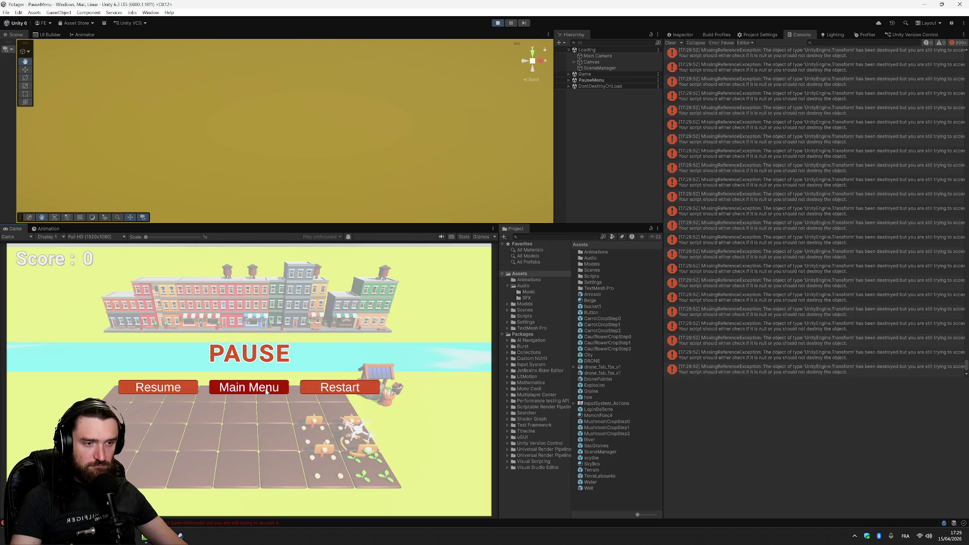
pyautogui.click(266, 392)
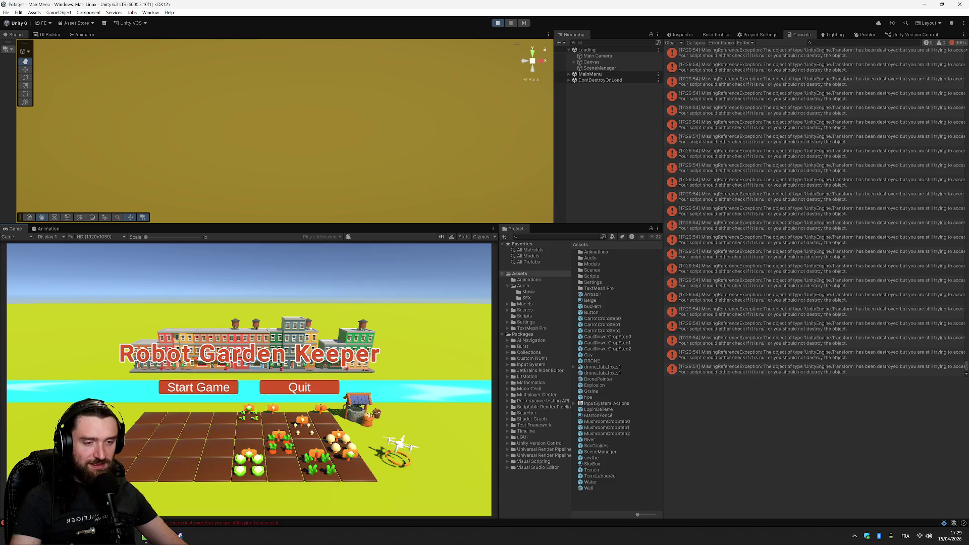
pyautogui.hotkey('alt', 'Tab')
pyautogui.click(818, 65)
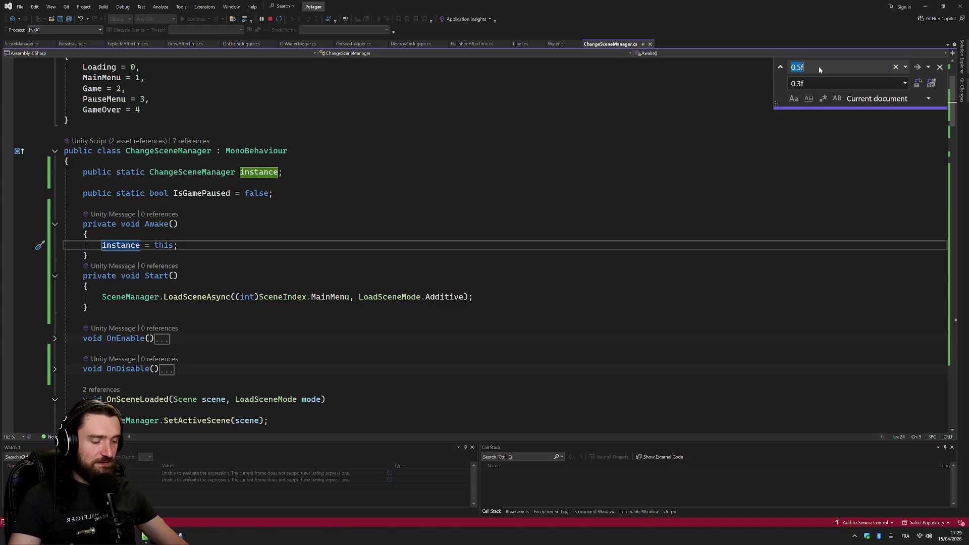
# Replace all 0.3f delays with 0.4f in ChangeSceneManager.cs, save, and switch to Unity
pyautogui.write('0.3f')
pyautogui.press('Tab')
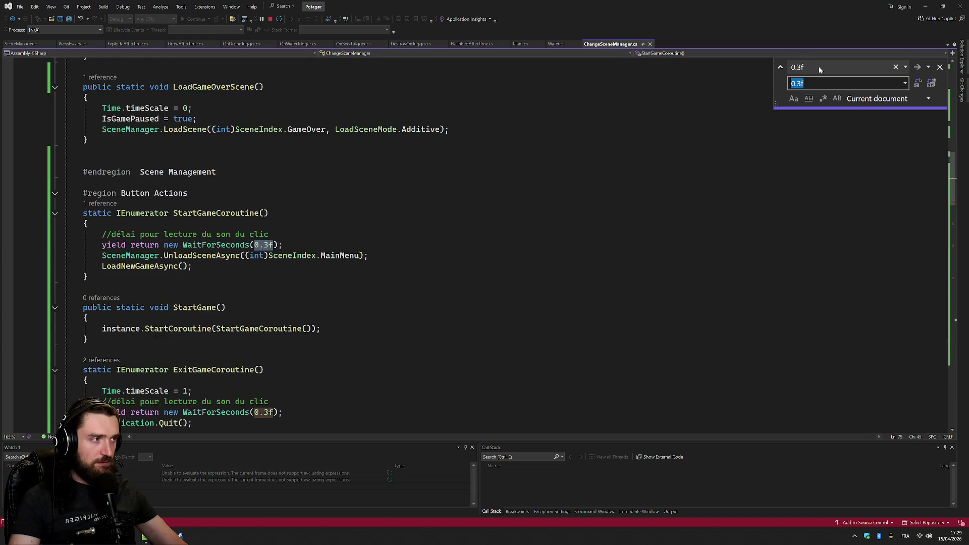
pyautogui.write('0')
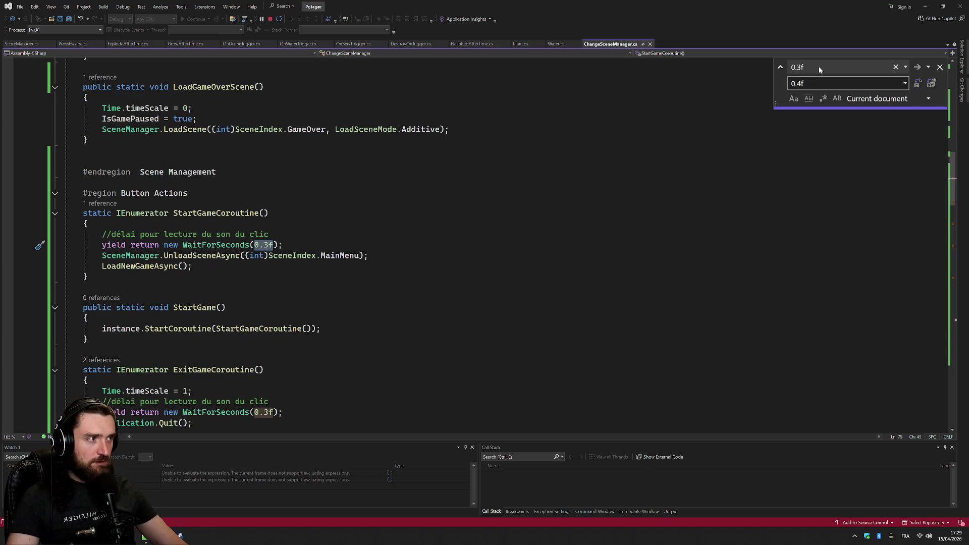
pyautogui.click(932, 83)
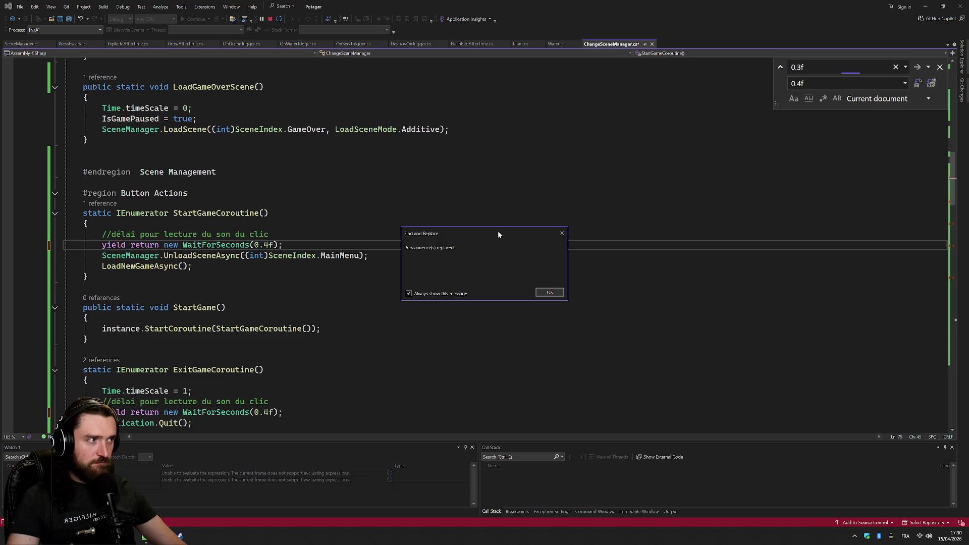
pyautogui.click(549, 293)
pyautogui.hotkey('ctrl', 's')
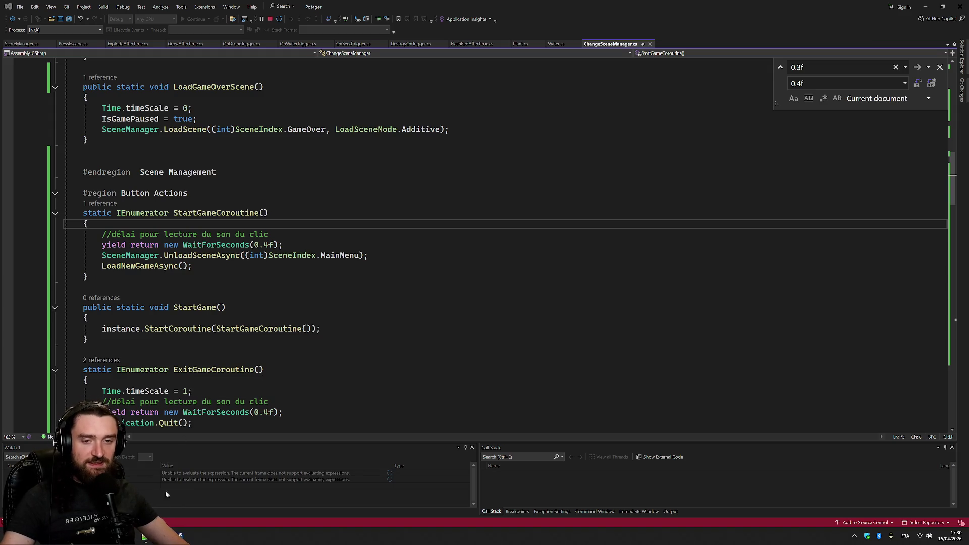
pyautogui.click(144, 537)
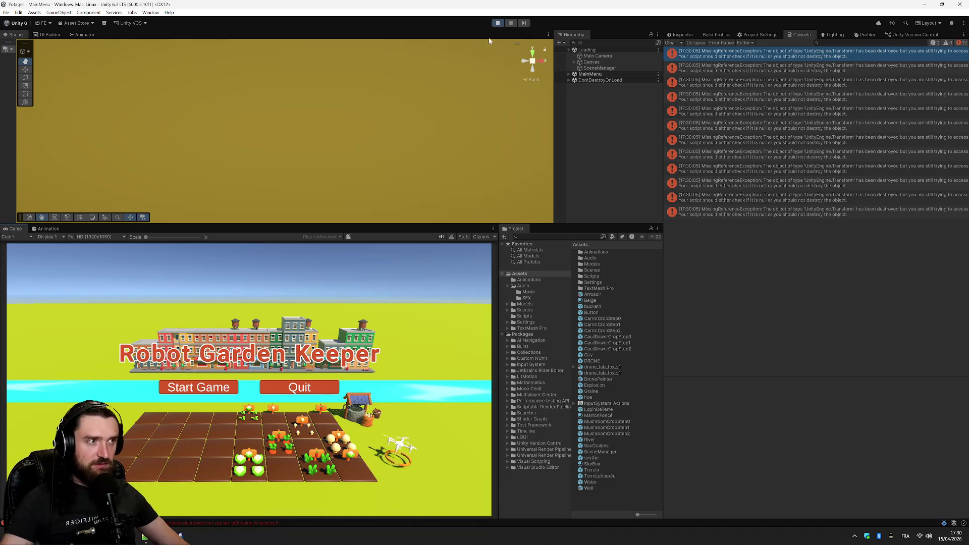
# Restart play mode, start a game, then test the pause menu's Resume and Restart
pyautogui.click(497, 23)
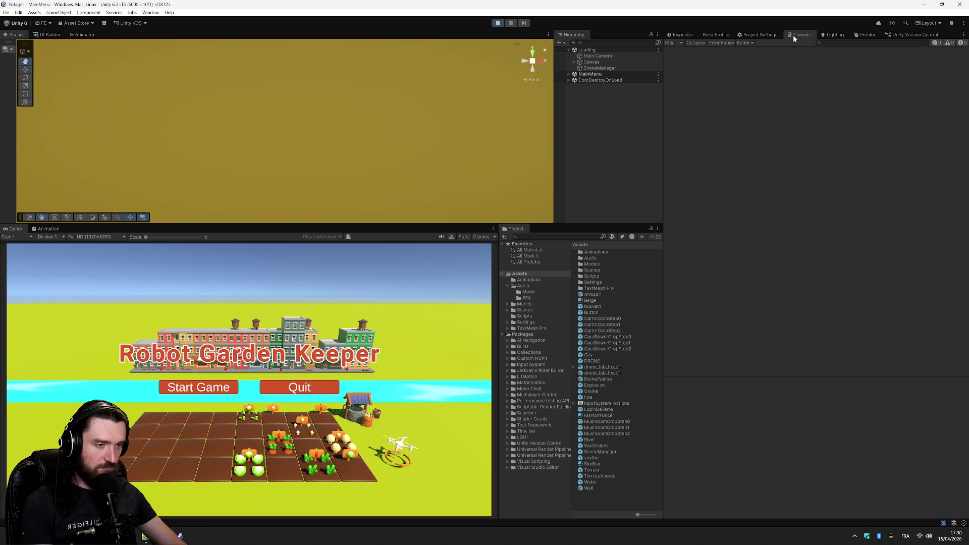
pyautogui.click(209, 387)
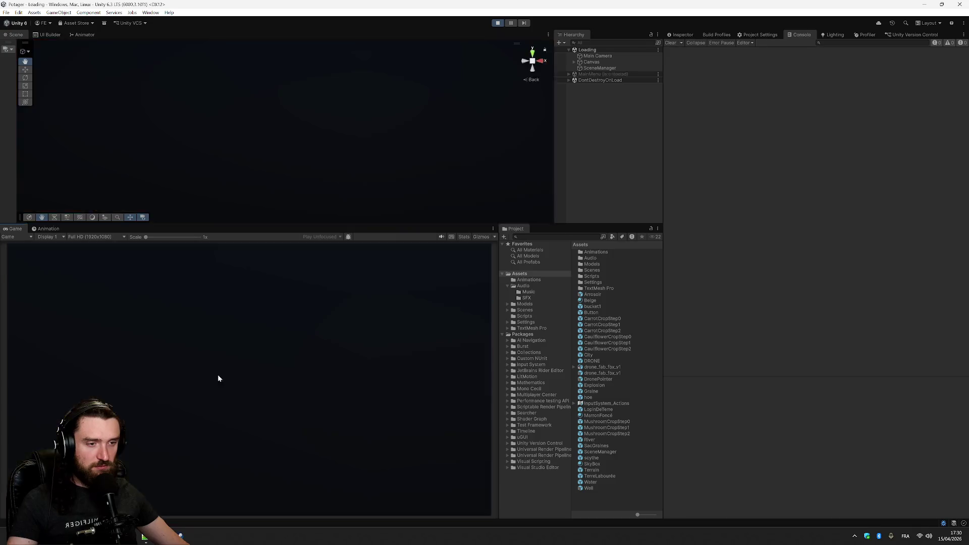
pyautogui.press('Escape')
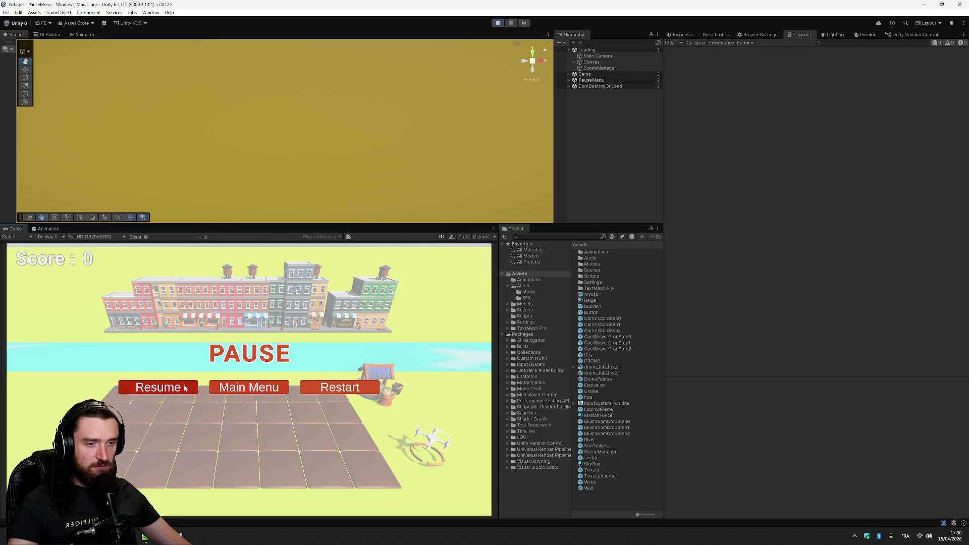
pyautogui.click(158, 387)
pyautogui.press('Escape')
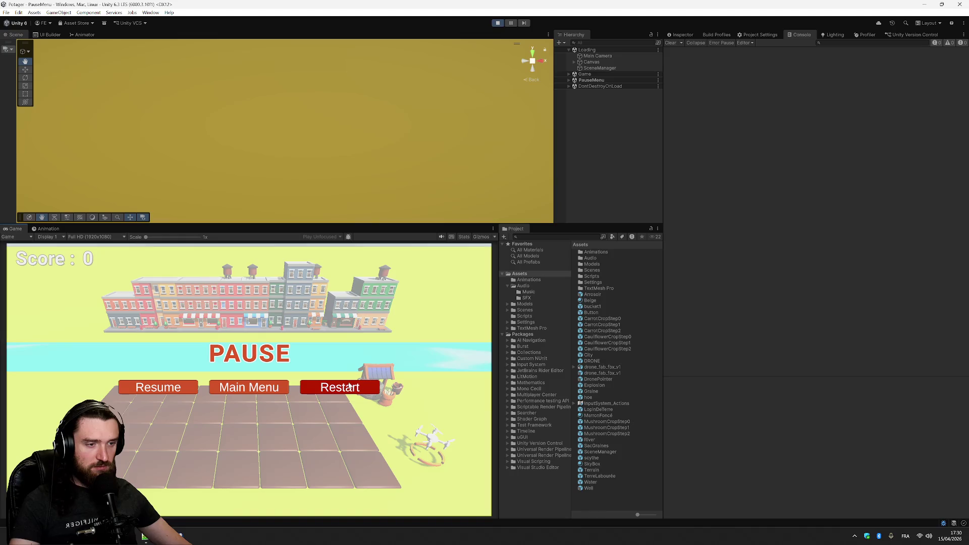
pyautogui.click(337, 388)
# Return to the Main Menu from pause, start a new game, and pause at score 150
pyautogui.press('Escape')
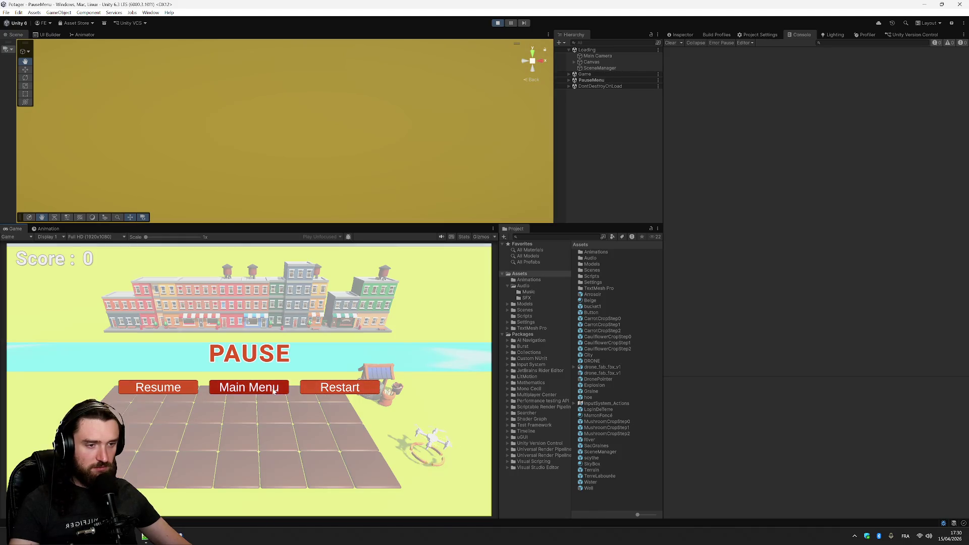
pyautogui.click(273, 389)
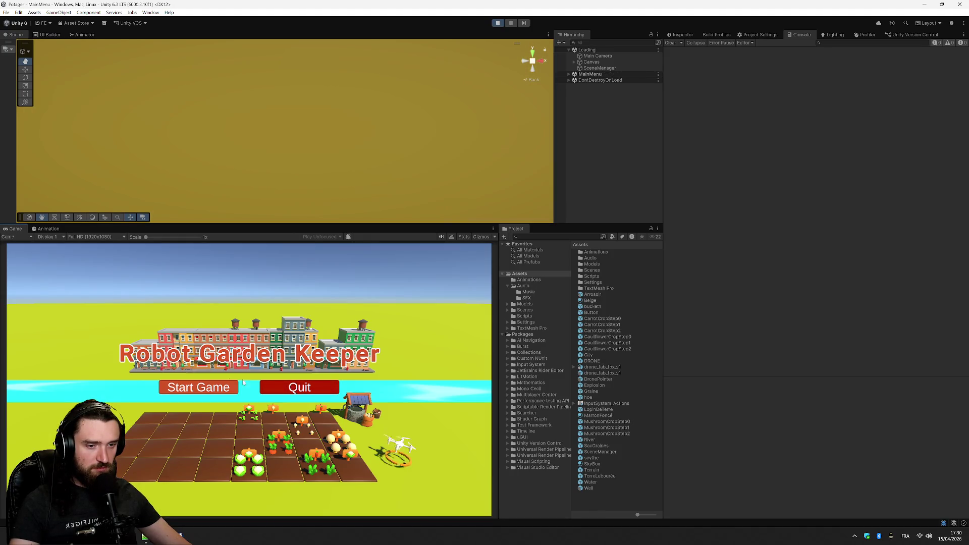
pyautogui.click(227, 387)
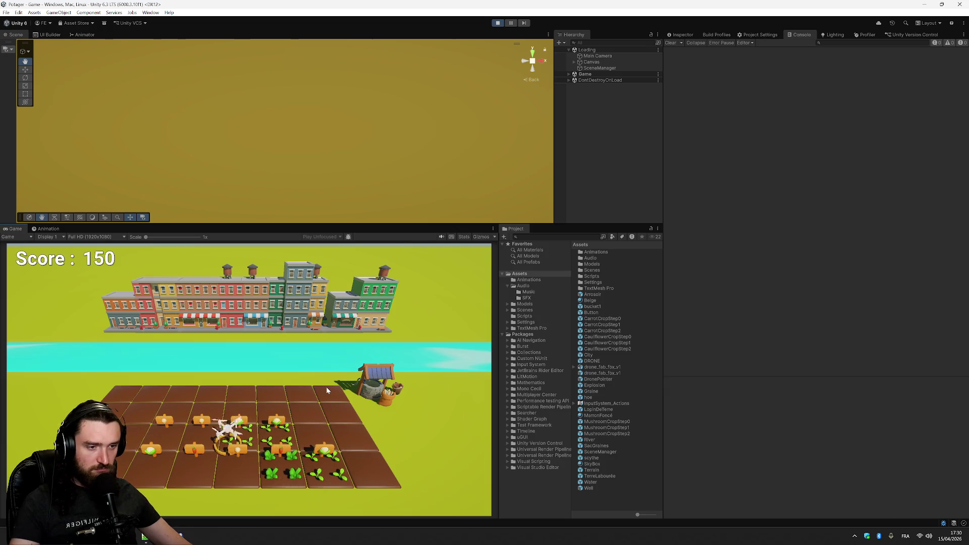
pyautogui.press('Escape')
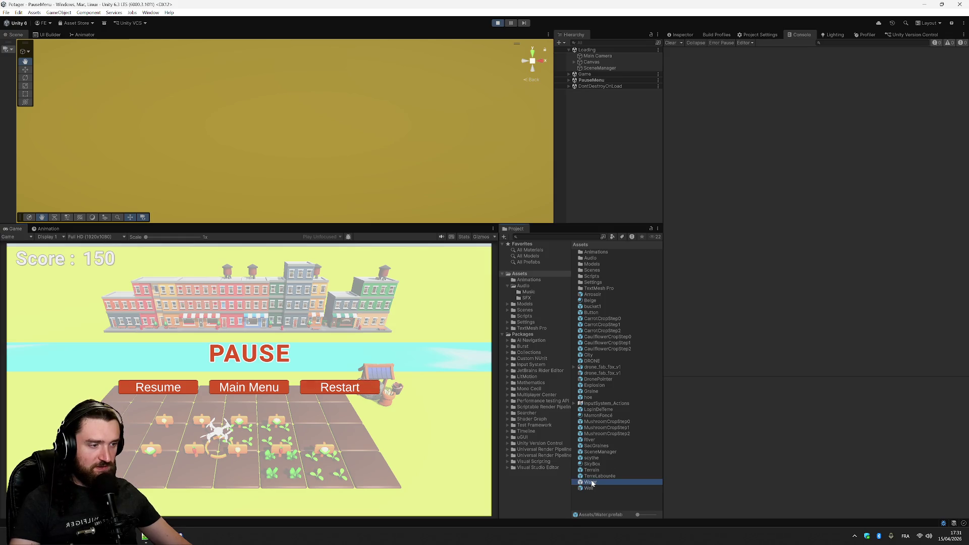
# Tick Is Kinematic on the Water prefab's Rigidbody, then resume and play to Game Over at 1050
pyautogui.click(681, 34)
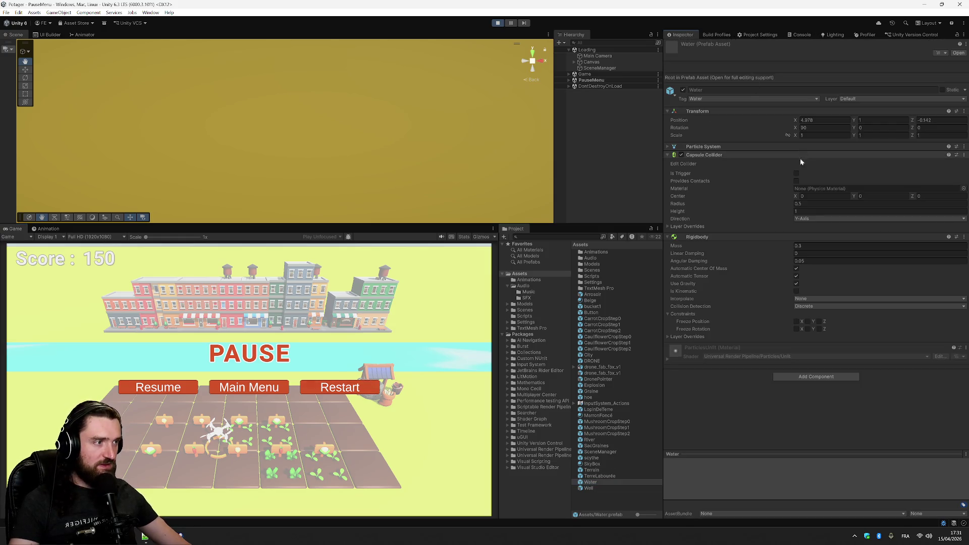
pyautogui.click(797, 291)
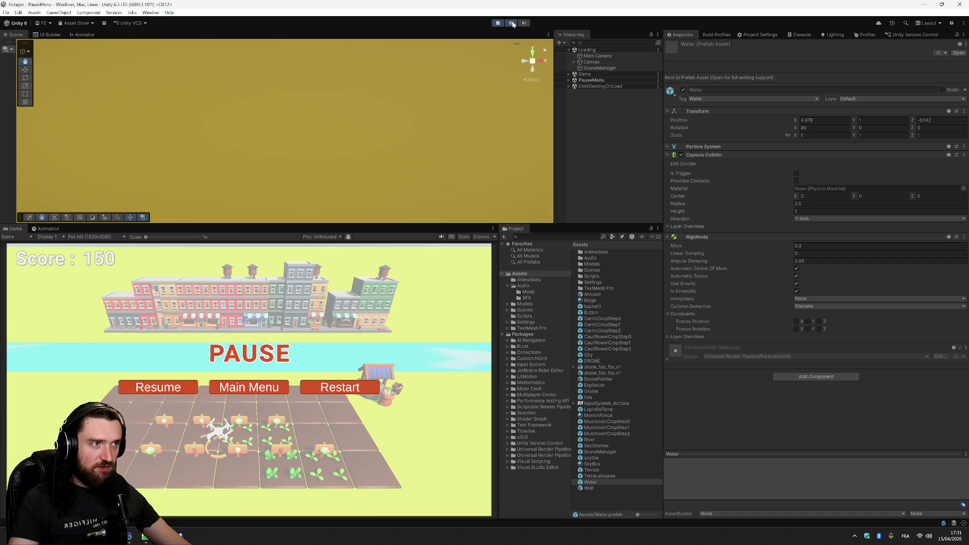
pyautogui.click(158, 387)
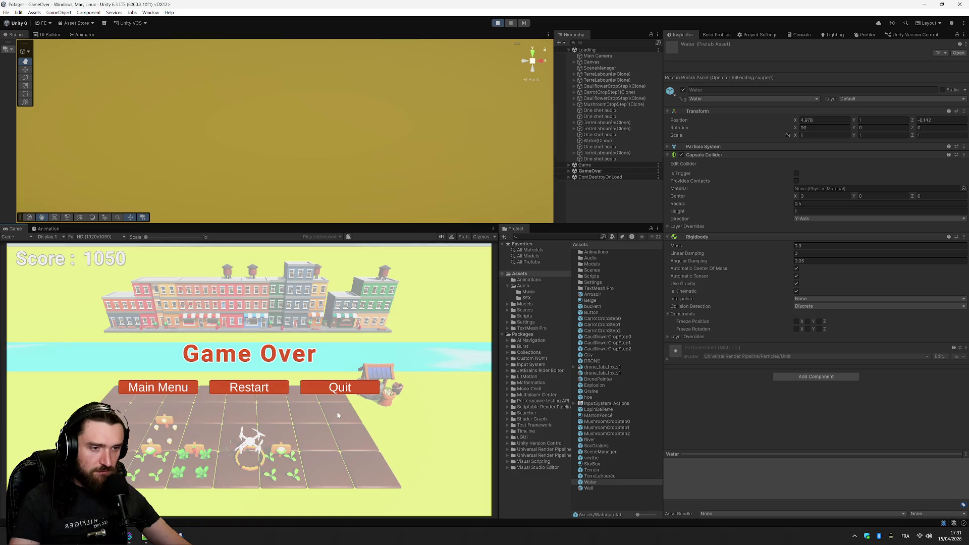
# Restart from Game Over, then pause and restart twice, checking the Game scene's Hierarchy
pyautogui.click(277, 389)
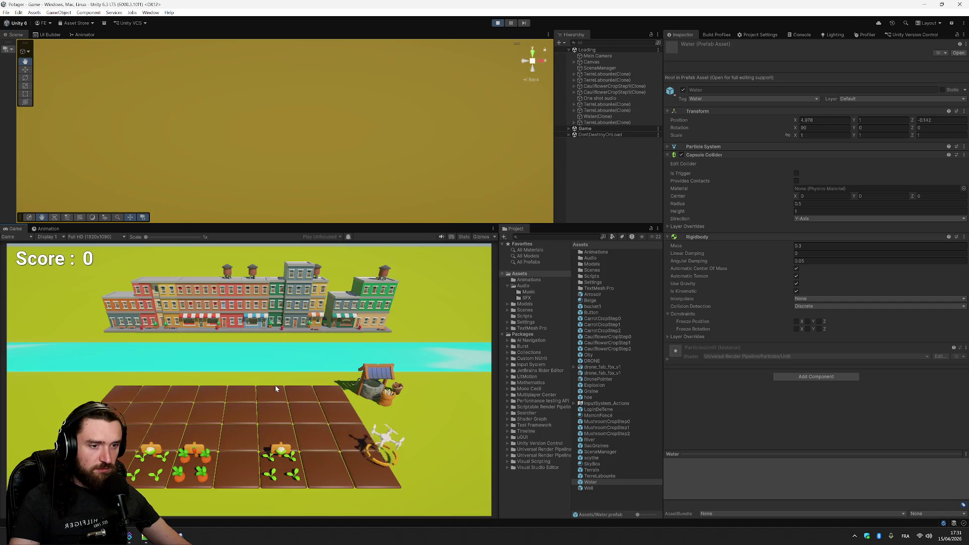
pyautogui.press('Escape')
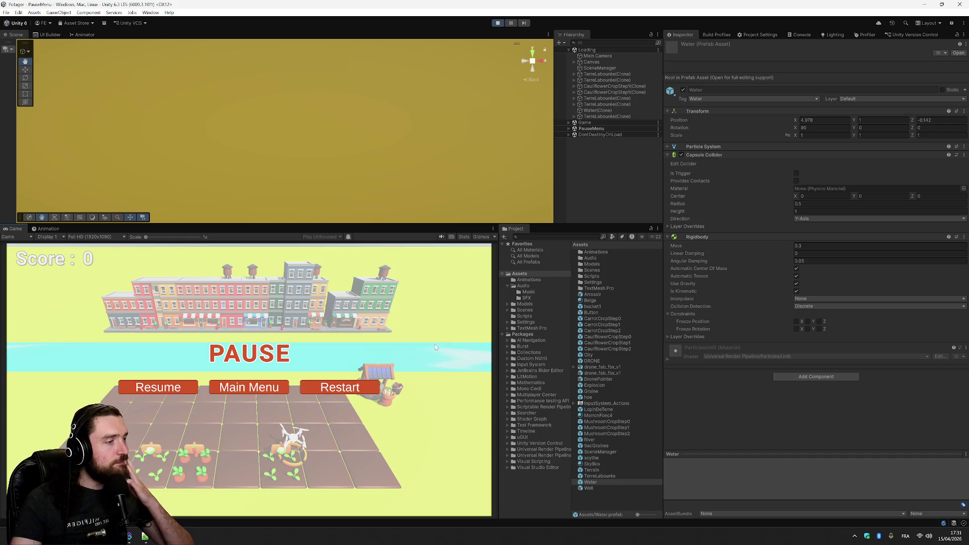
pyautogui.click(352, 389)
pyautogui.press('Escape')
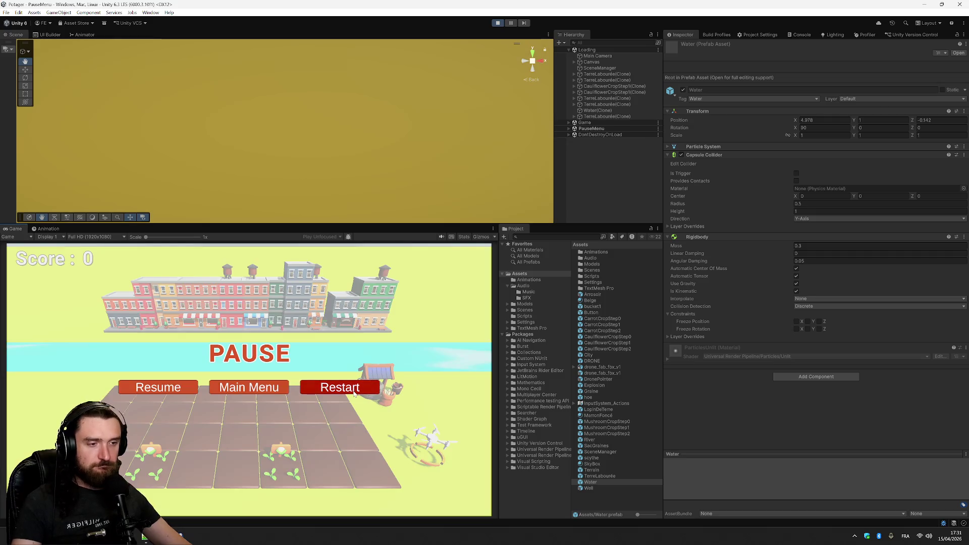
pyautogui.click(353, 393)
pyautogui.press('Escape')
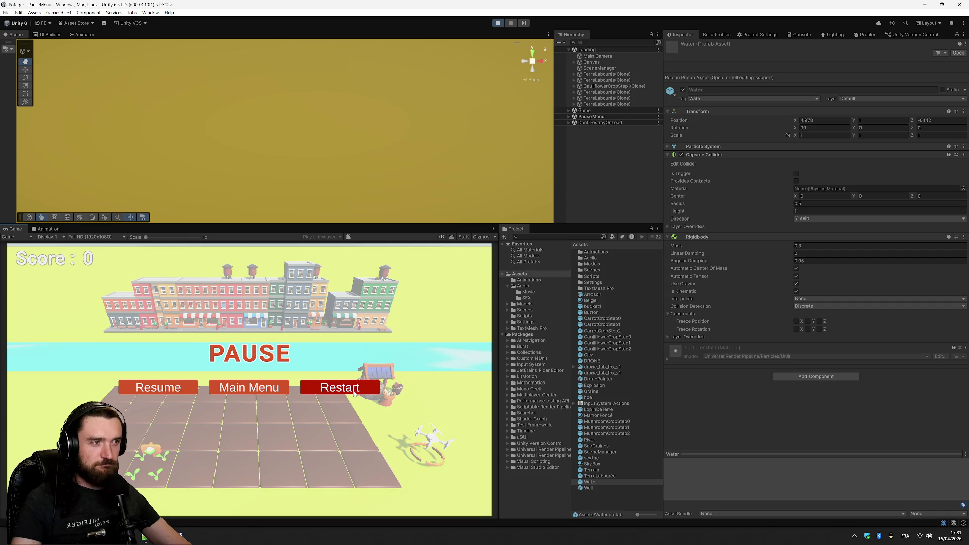
pyautogui.click(569, 111)
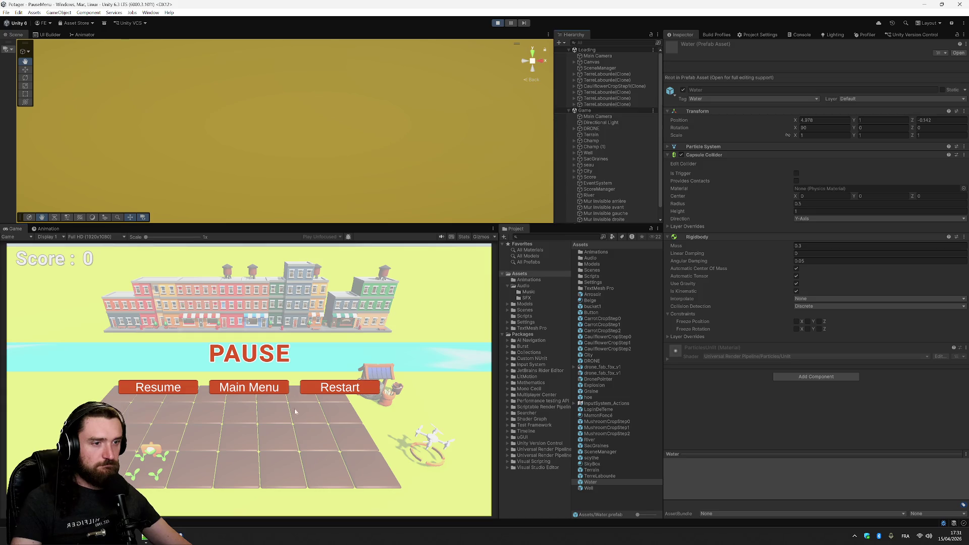
# Keep pausing and restarting while toggling the Game scene's object list, confirming the score resets to 0
pyautogui.click(325, 389)
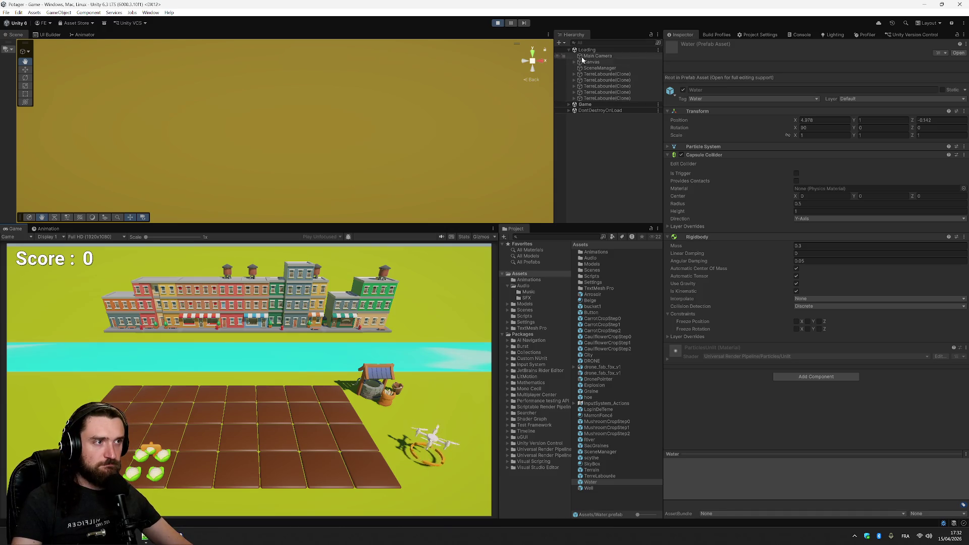
pyautogui.press('Escape')
pyautogui.click(350, 390)
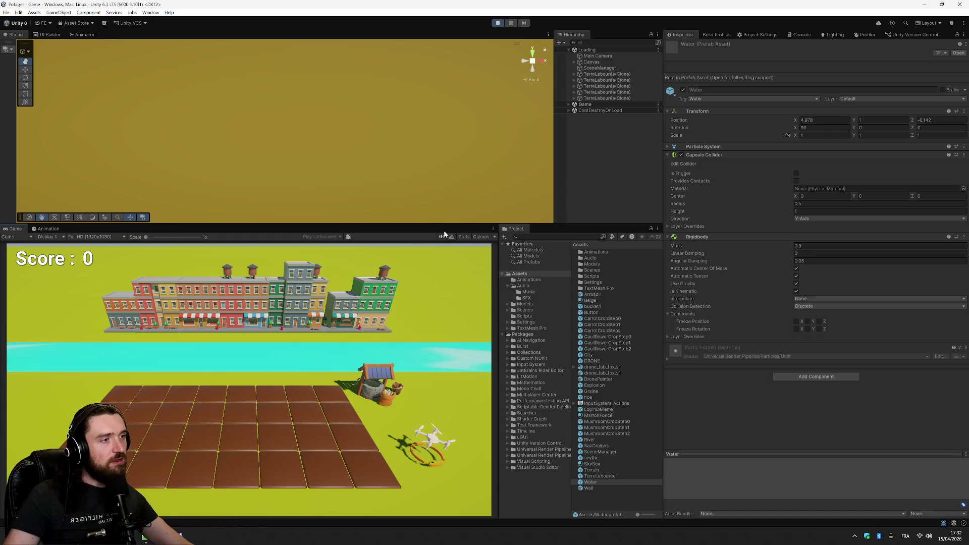
pyautogui.click(569, 104)
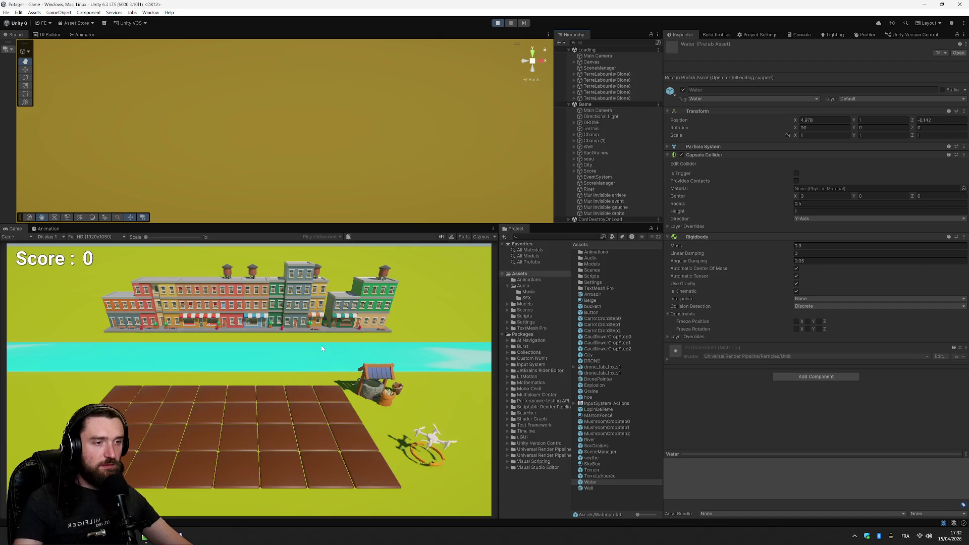
pyautogui.press('Escape')
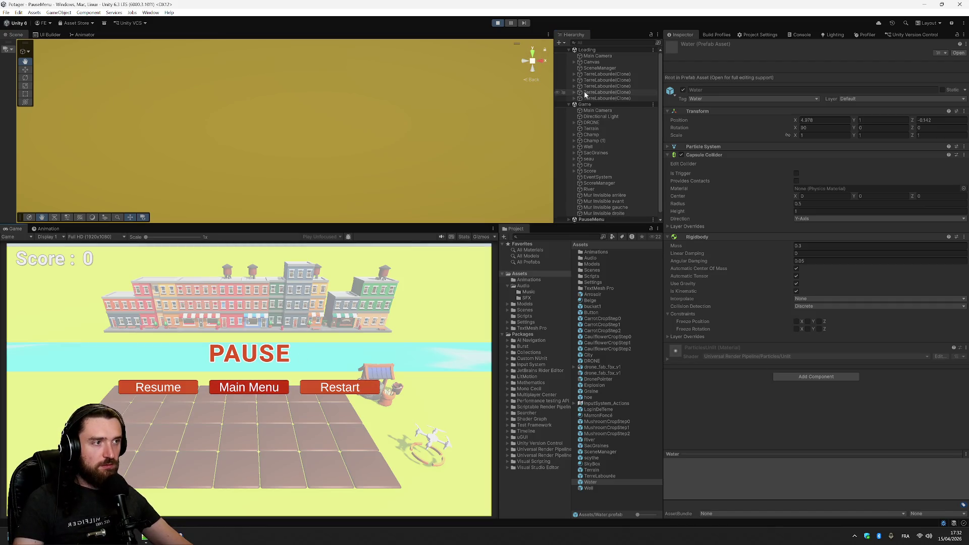
pyautogui.click(568, 104)
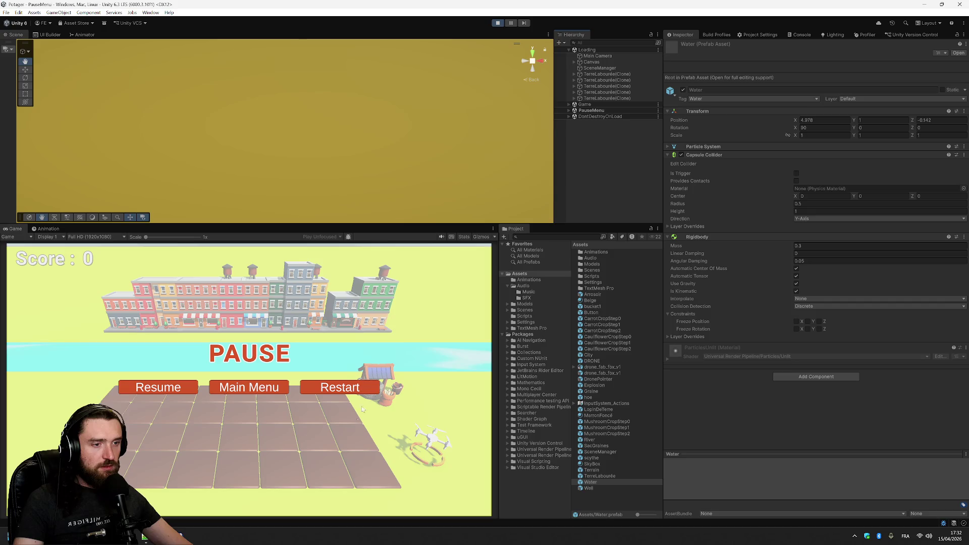
pyautogui.click(356, 386)
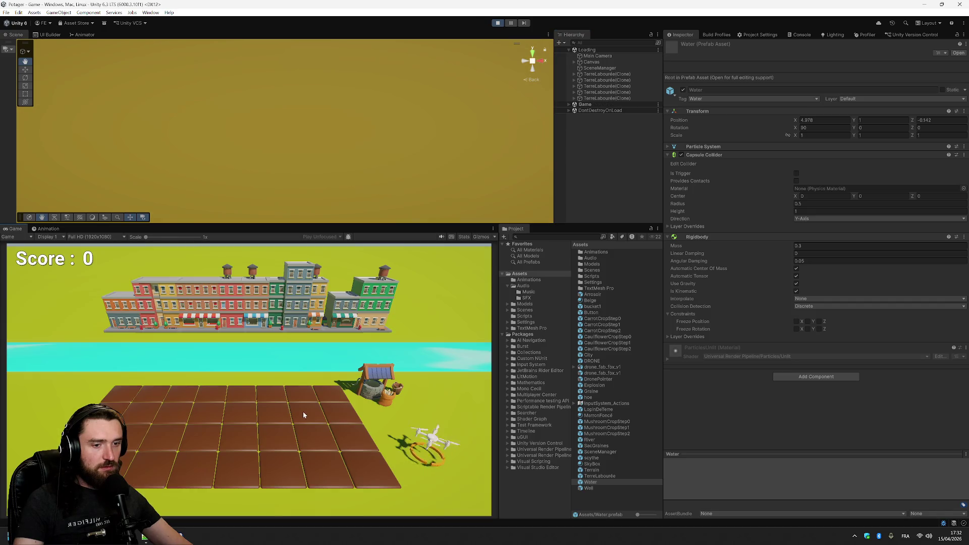
pyautogui.hotkey('alt', 'Tab')
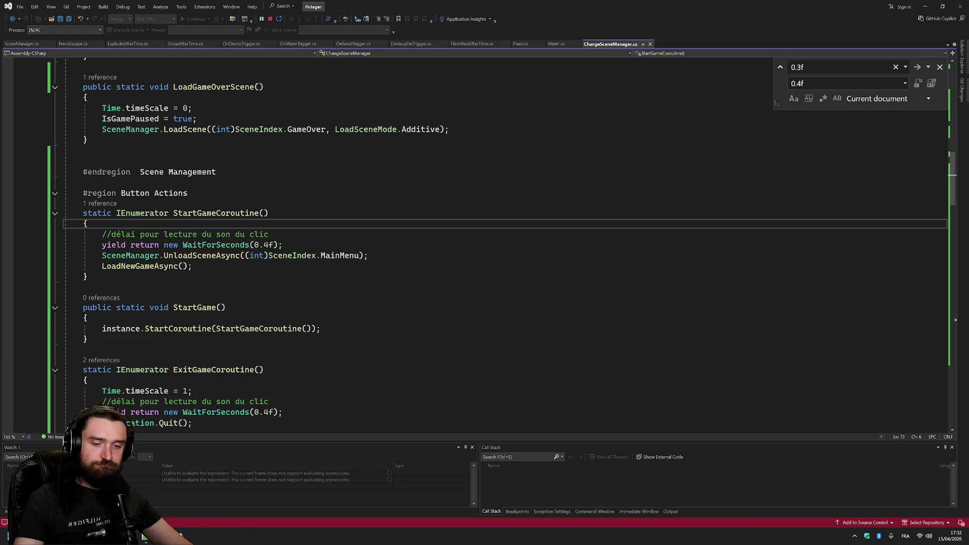
pyautogui.hotkey('alt', 'Tab')
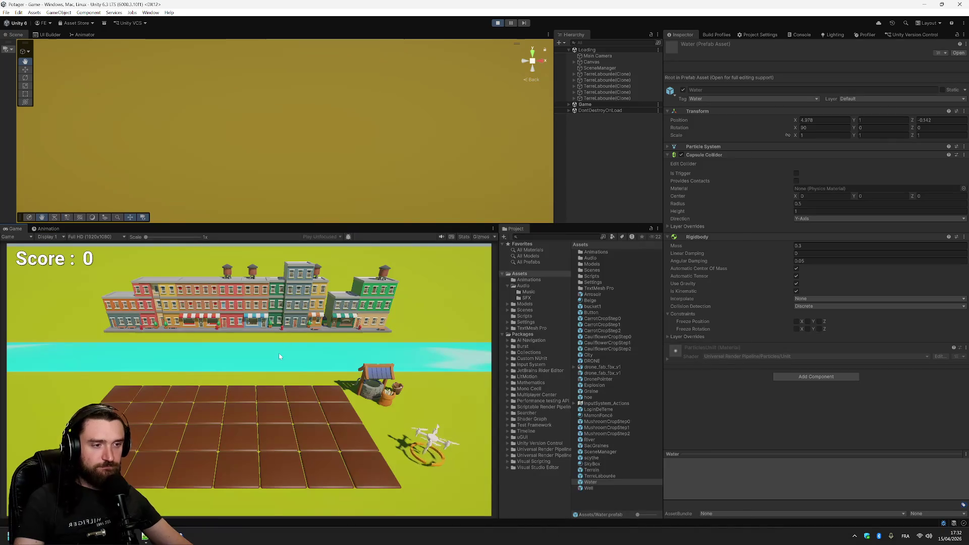
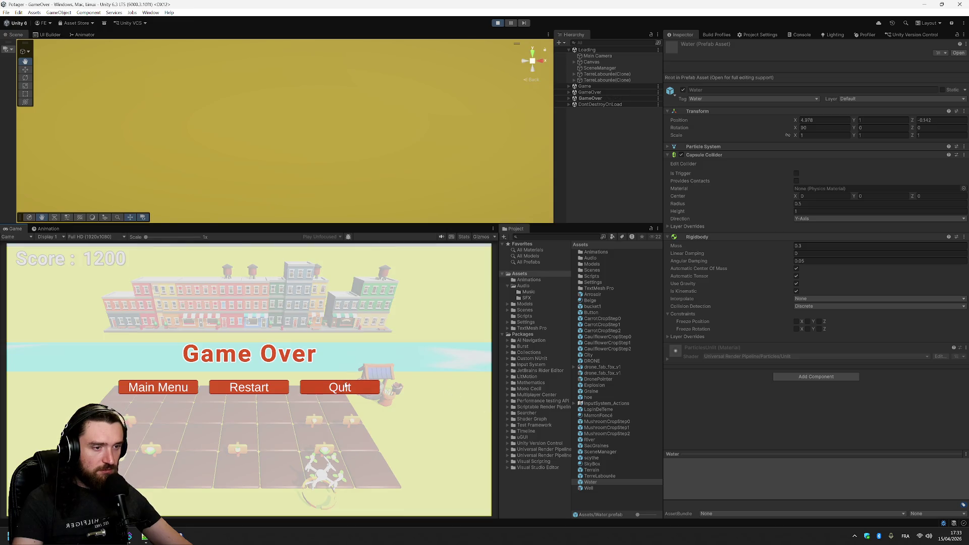
# Go from Game Over to the main menu and trace the MissingReferenceException to MotionDispatcher.cs
pyautogui.click(195, 388)
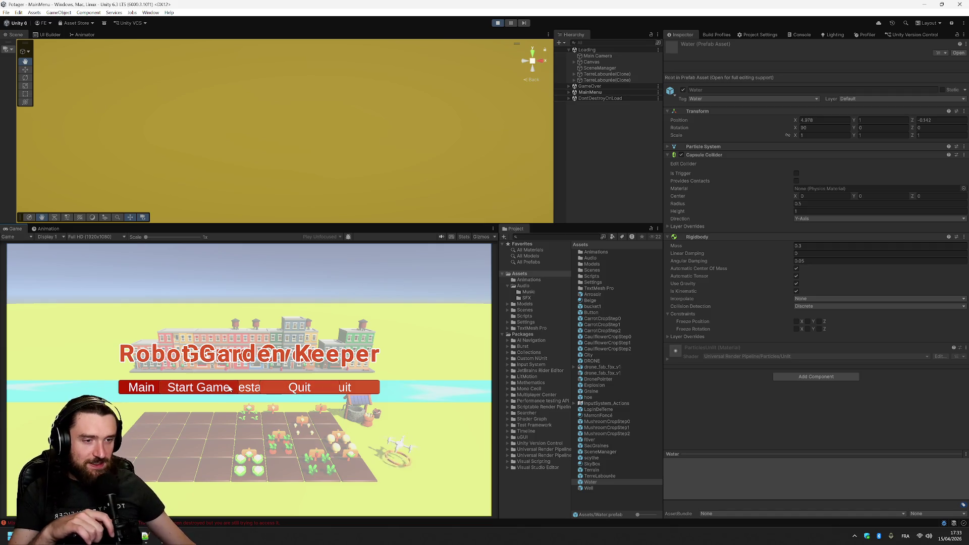
pyautogui.click(290, 524)
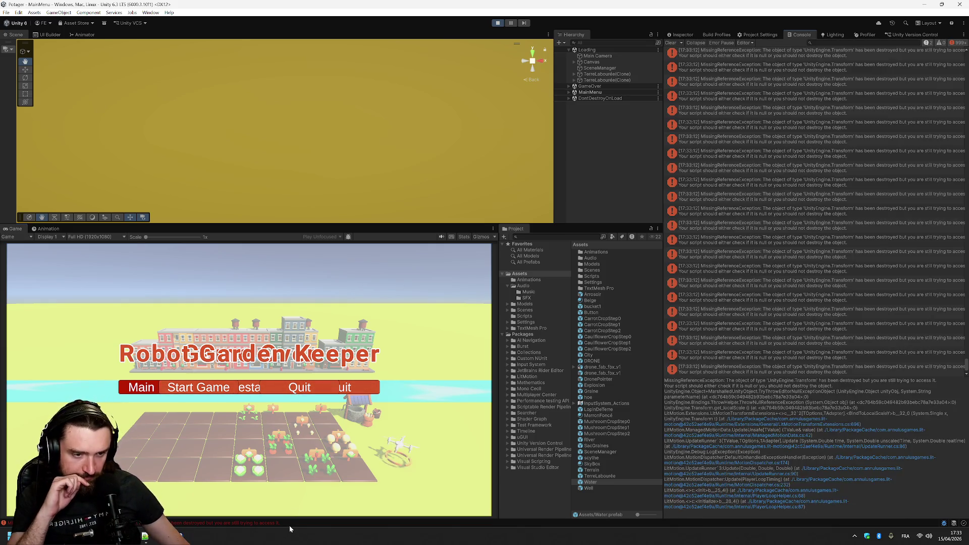
pyautogui.doubleClick(289, 525)
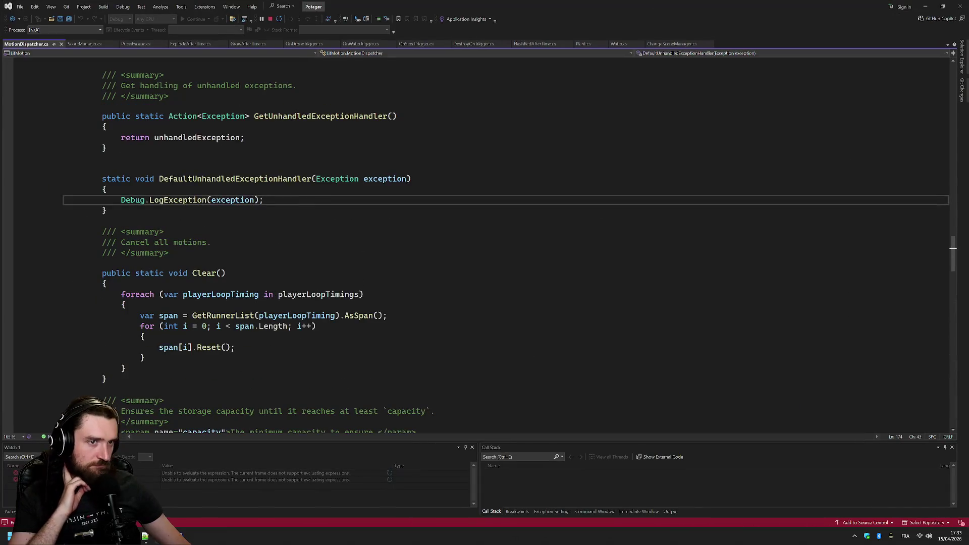
pyautogui.hotkey('ctrl', 'F4')
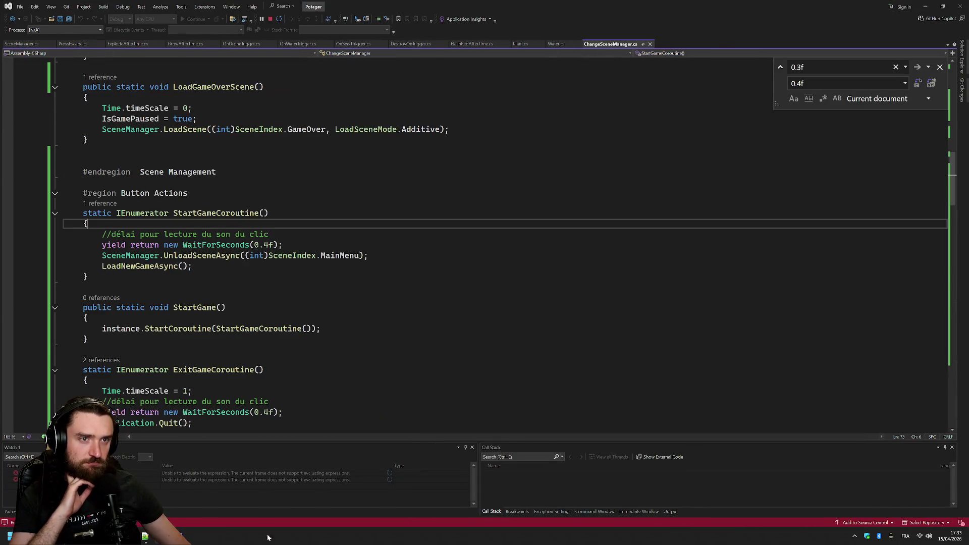
pyautogui.click(145, 537)
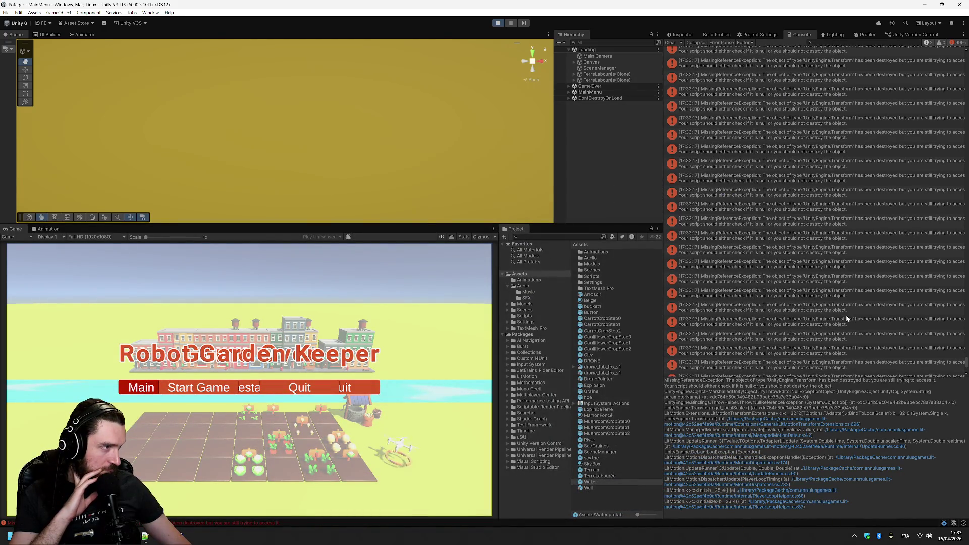
# Scroll through the Console errors, clear the Water prefab selection and stop play mode
pyautogui.scroll(2, 846, 315)
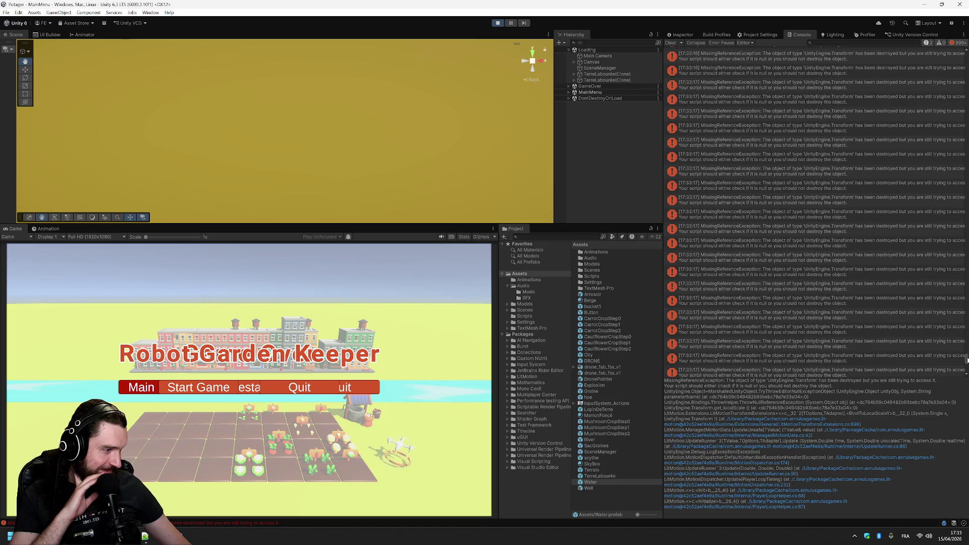
pyautogui.moveTo(967, 359); pyautogui.dragTo(962, 18)
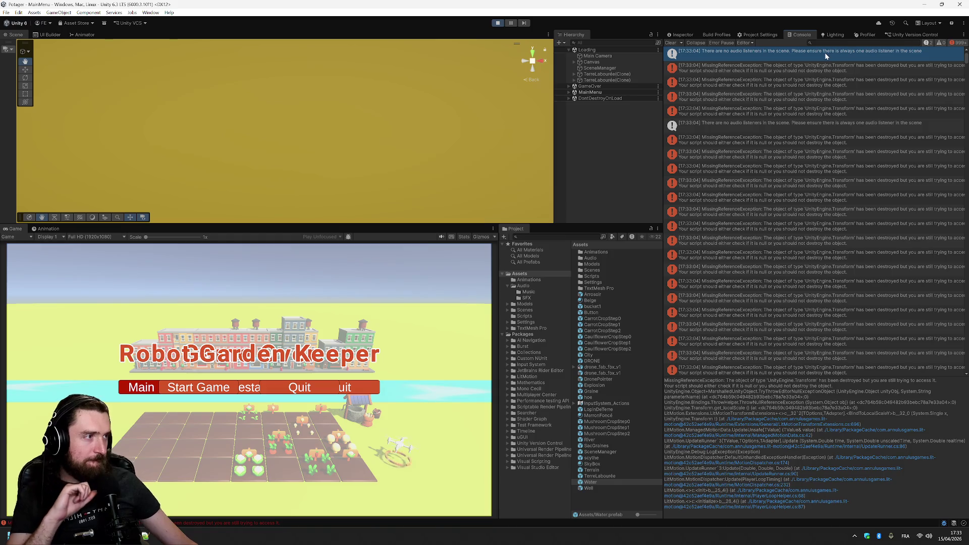
pyautogui.click(594, 160)
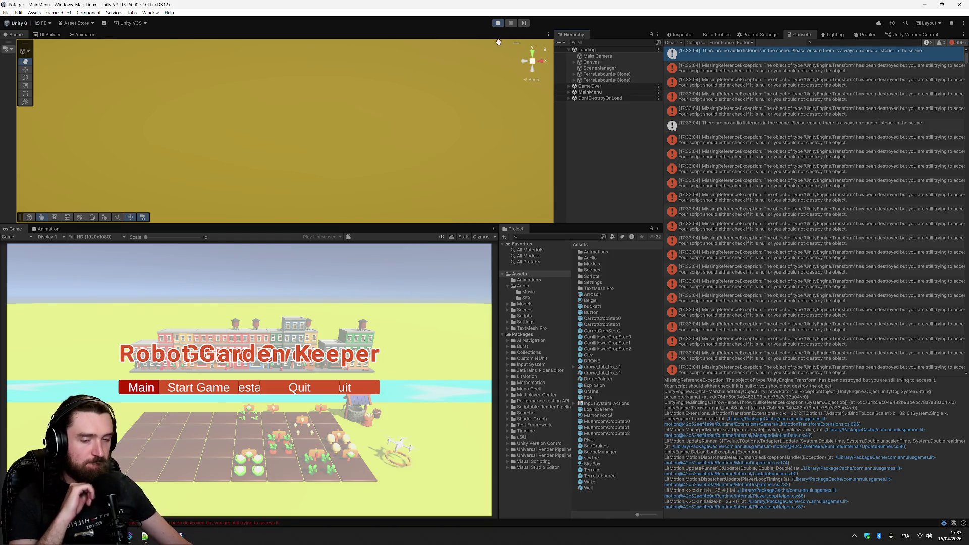
pyautogui.click(495, 24)
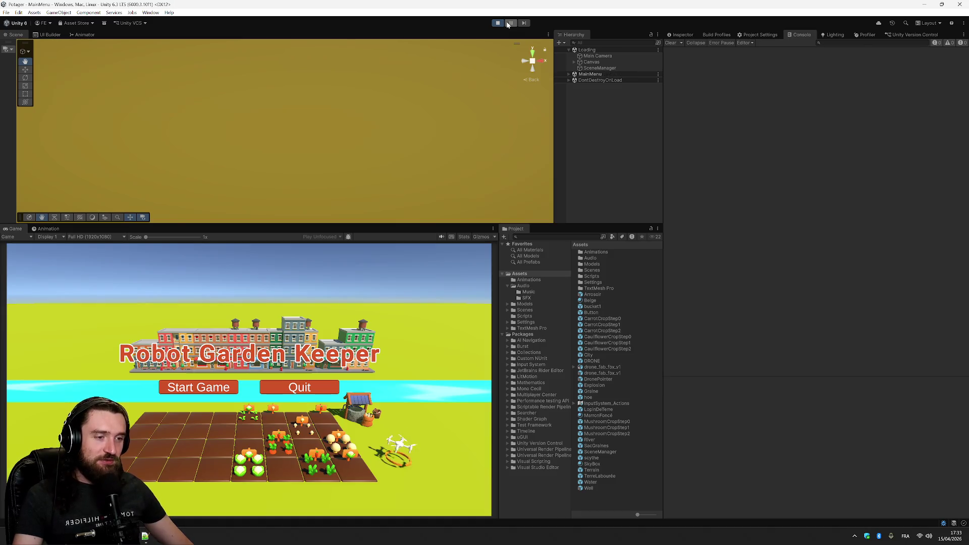
# Start a game, pause back to the title screen, then start again and restart from pause
pyautogui.click(201, 389)
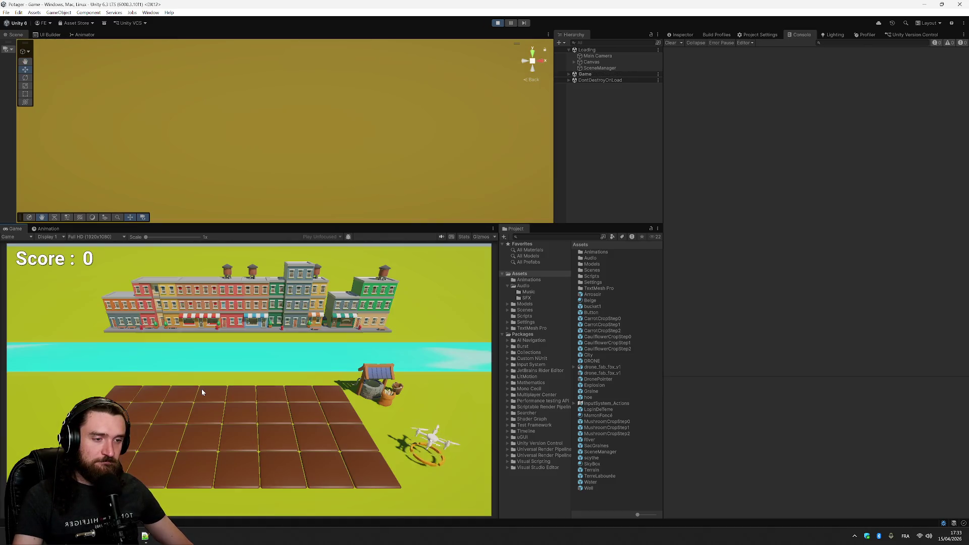
pyautogui.press('Escape')
pyautogui.click(240, 386)
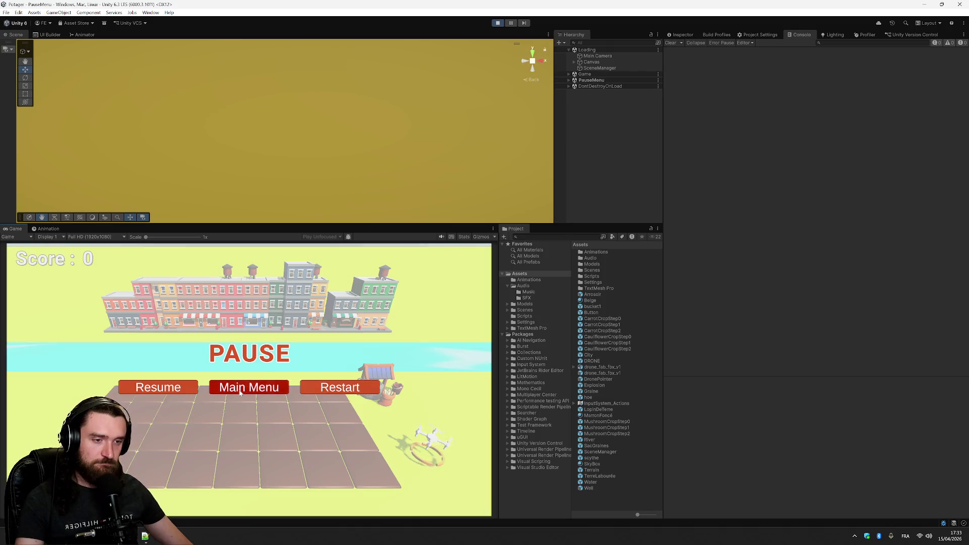
pyautogui.click(214, 390)
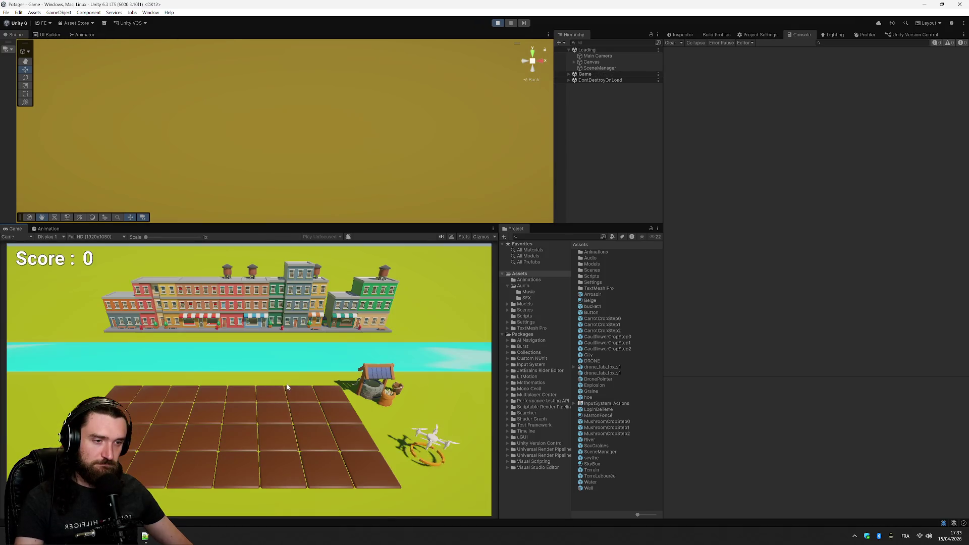
pyautogui.press('Escape')
pyautogui.click(323, 388)
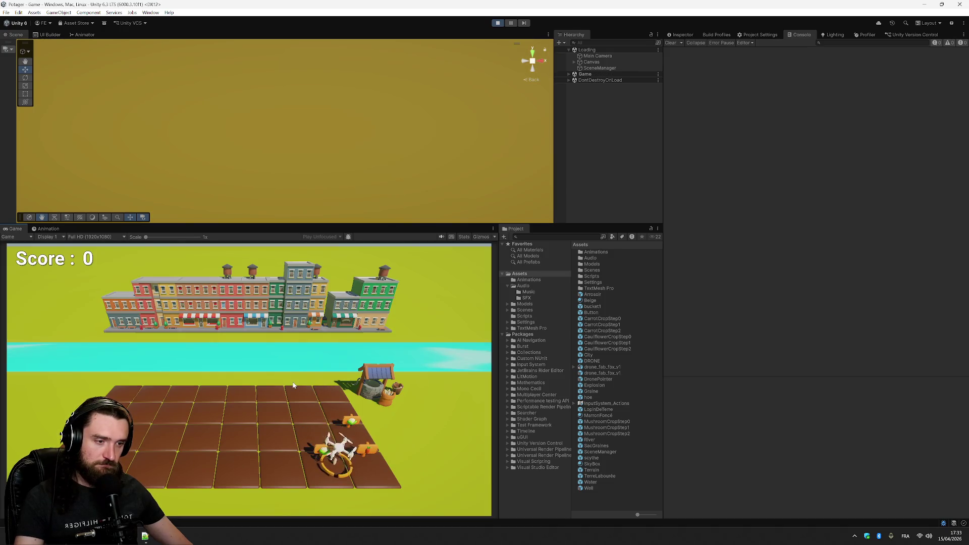
# Restart repeatedly, including after Game Over, then open the MissingReferenceException's code line
pyautogui.press('Escape')
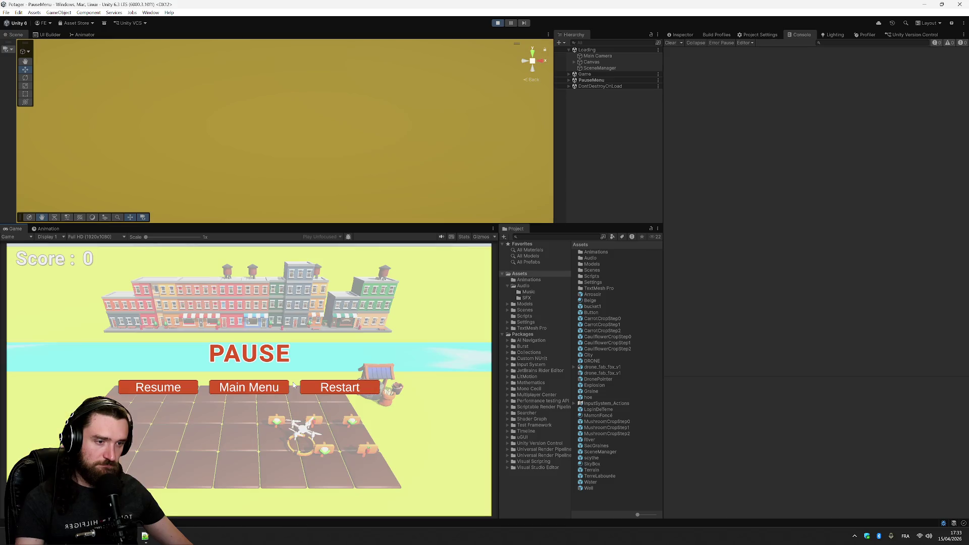
pyautogui.click(331, 387)
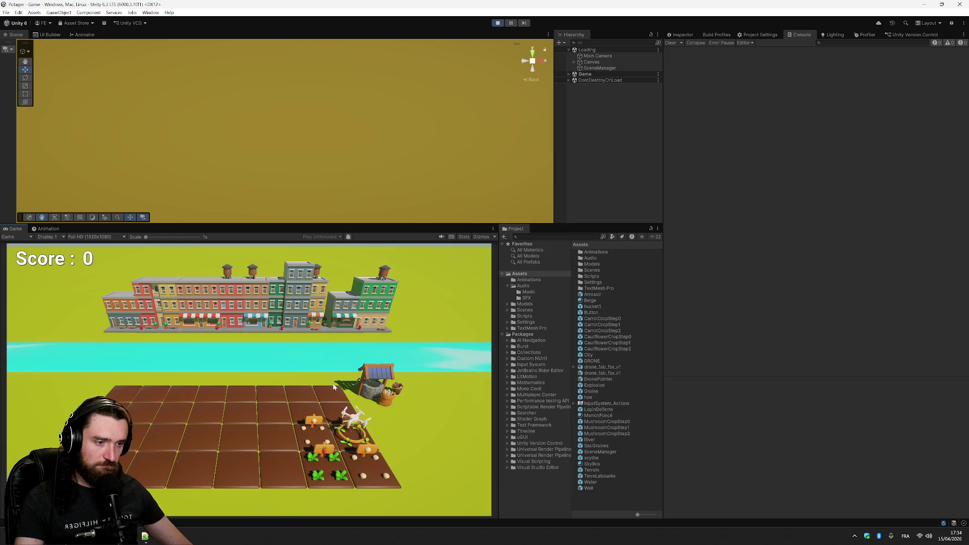
pyautogui.press('Escape')
pyautogui.click(335, 388)
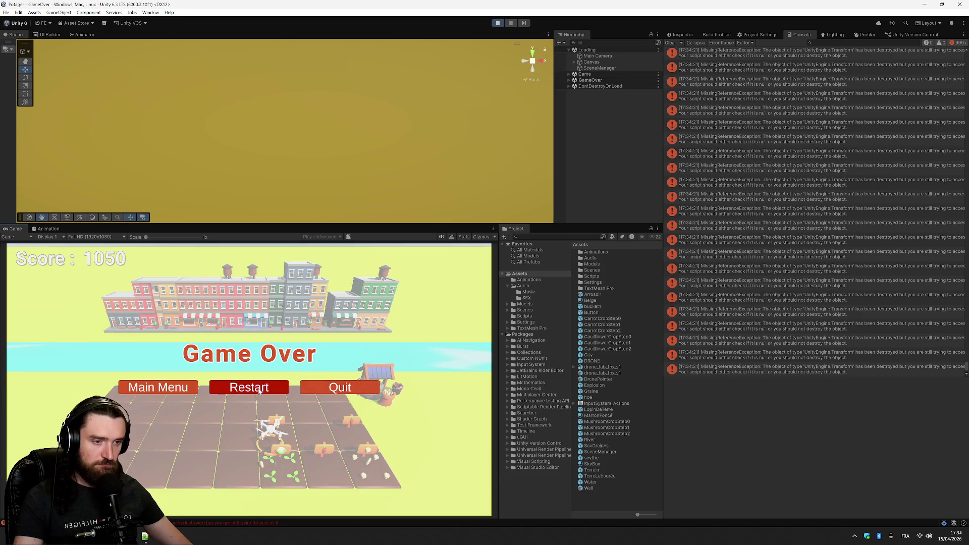
pyautogui.click(257, 386)
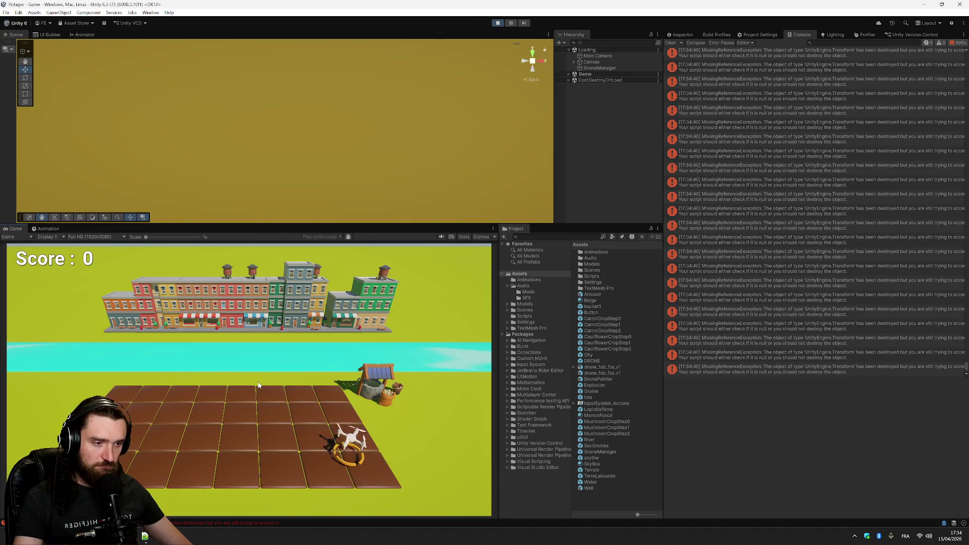
pyautogui.press('Escape')
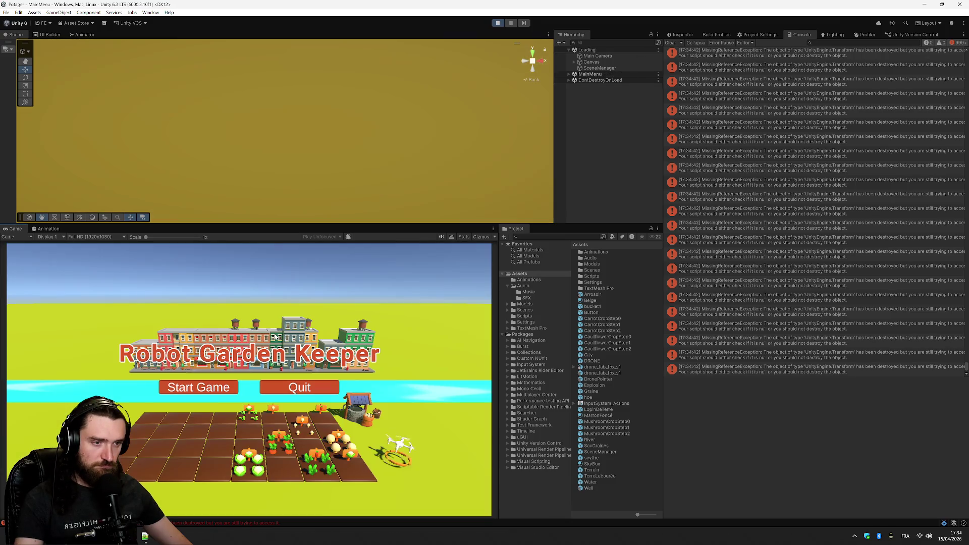
pyautogui.click(221, 385)
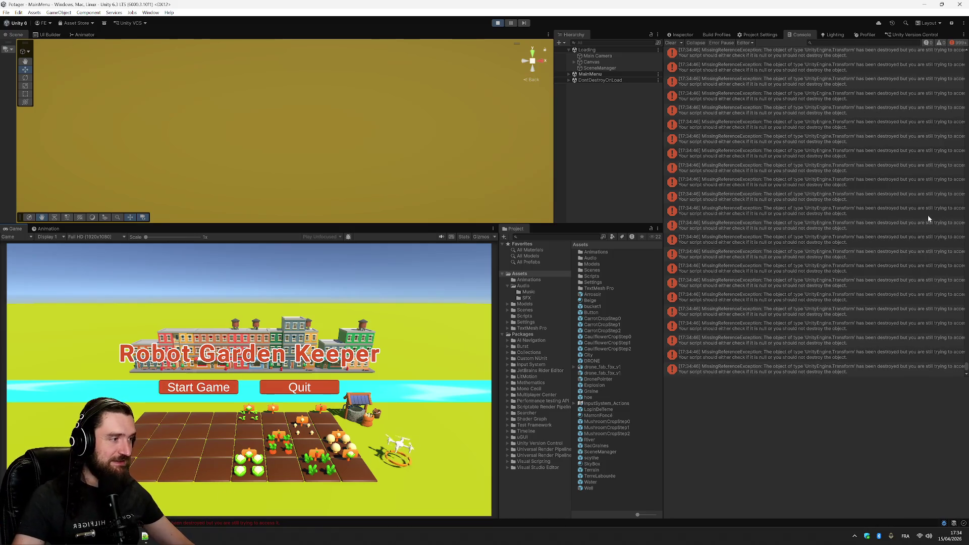
pyautogui.click(842, 257)
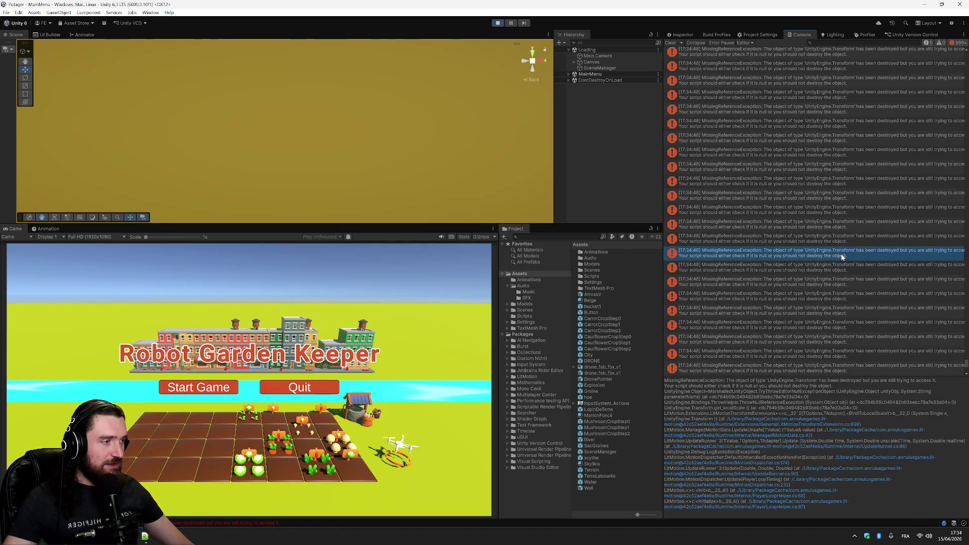
pyautogui.doubleClick(837, 304)
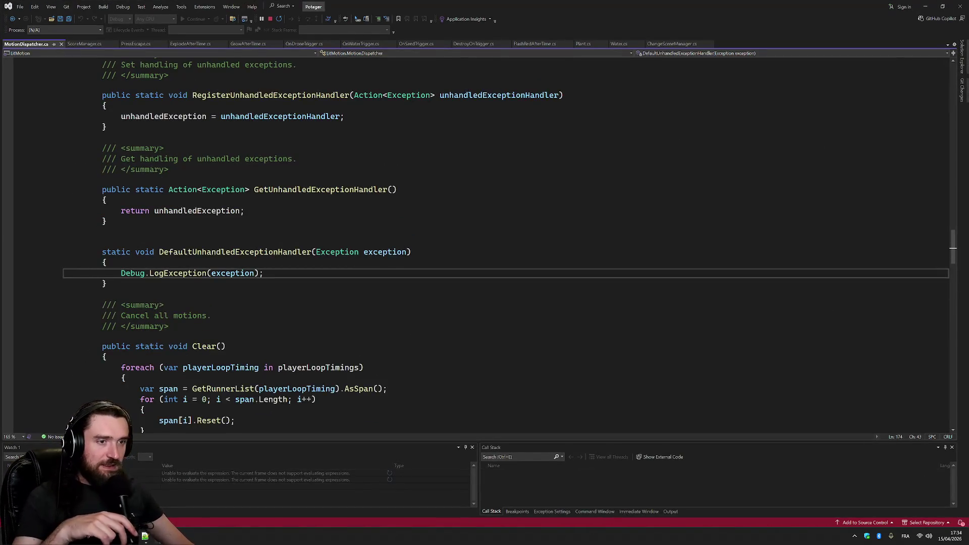
# In GrowAfterTime.cs, change the cropPlantChild lookup from Single to SingleOrDefault
pyautogui.click(243, 45)
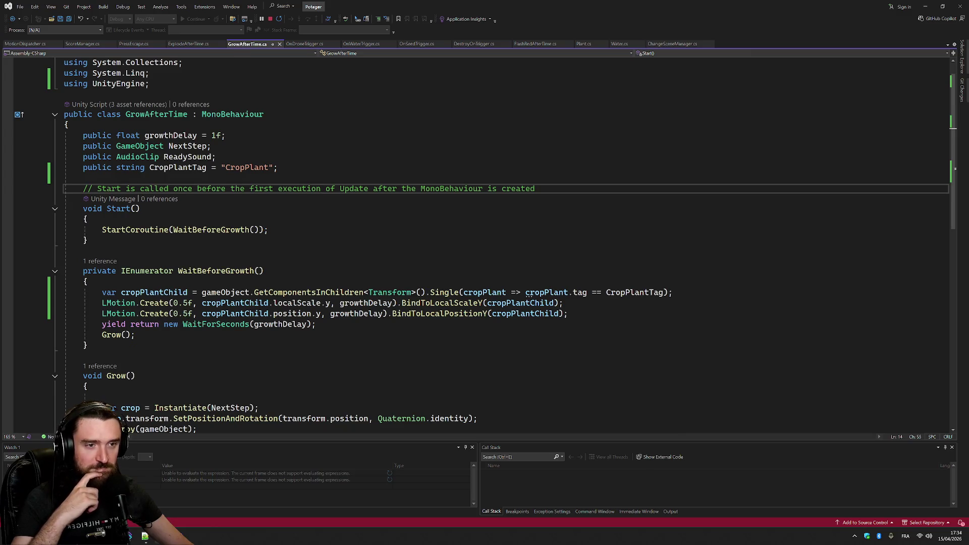
pyautogui.click(460, 292)
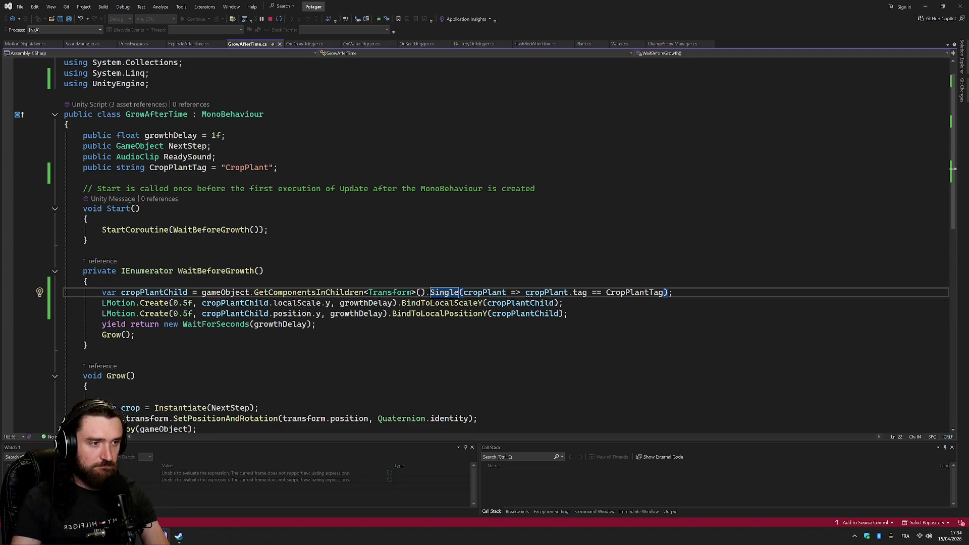
pyautogui.write('orDe')
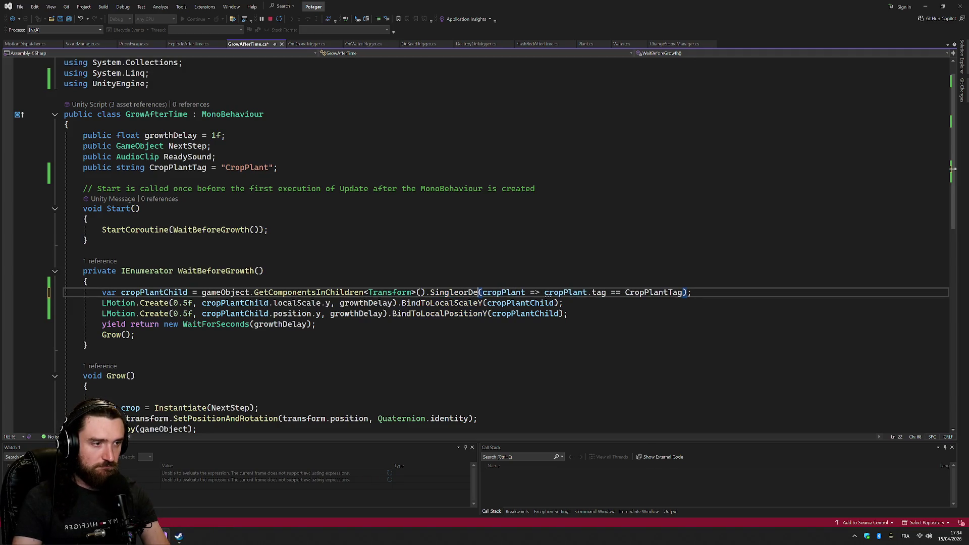
pyautogui.press('BackSpace')
pyautogui.press('BackSpace')
pyautogui.press('BackSpace')
pyautogui.write('Or')
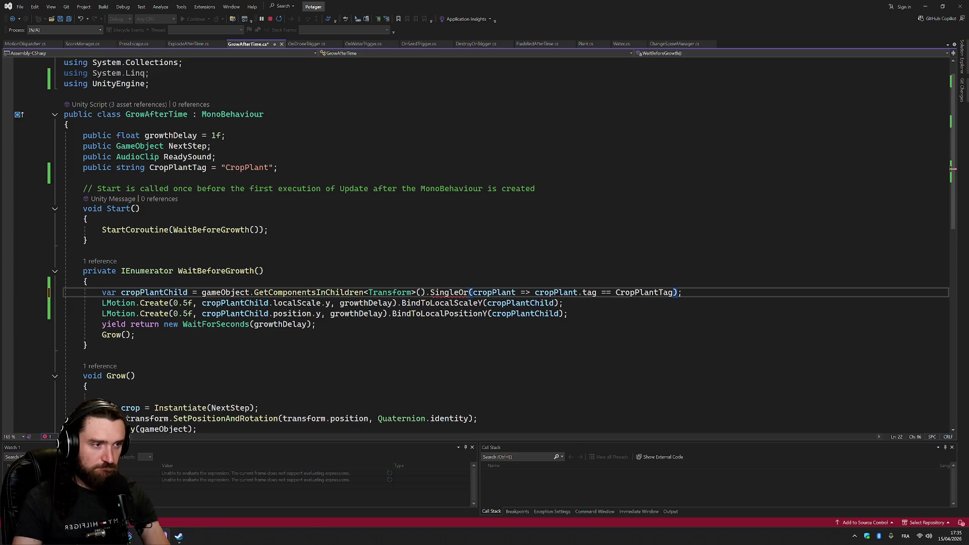
pyautogui.write('Defa')
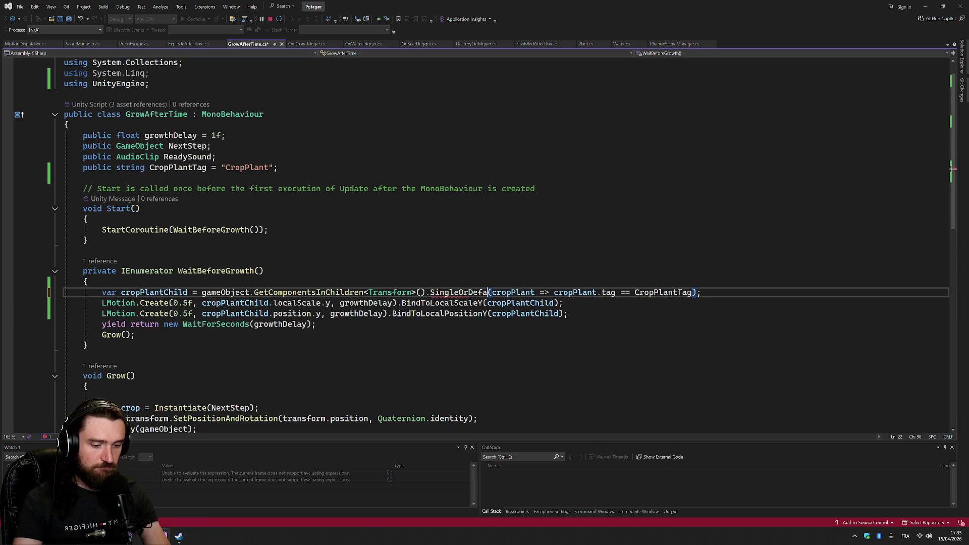
pyautogui.write('ult')
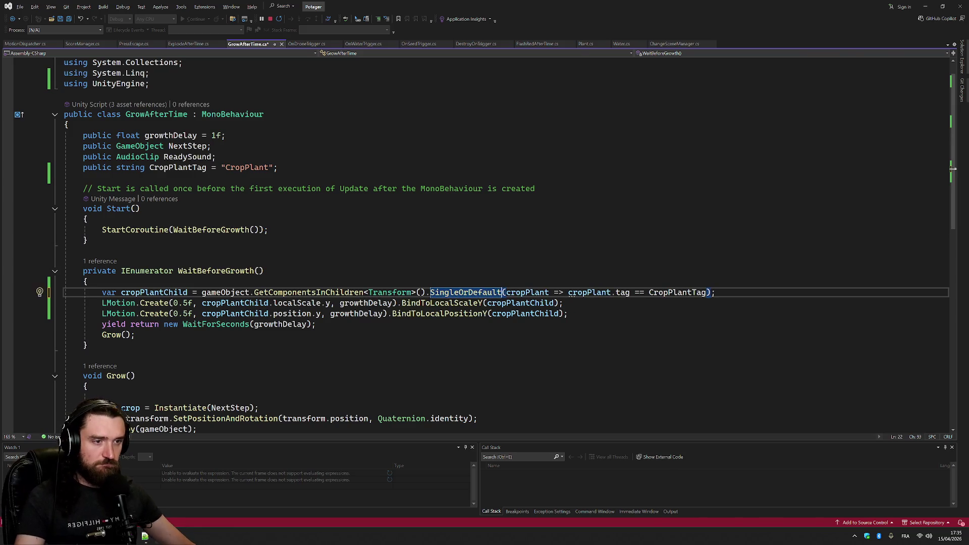
pyautogui.hotkey('alt', 'Tab')
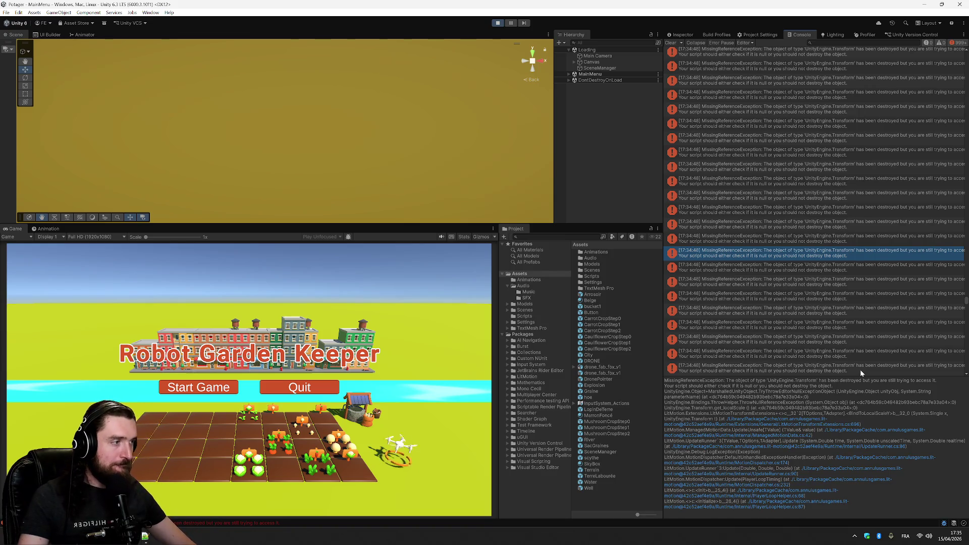
pyautogui.hotkey('alt', 'Tab')
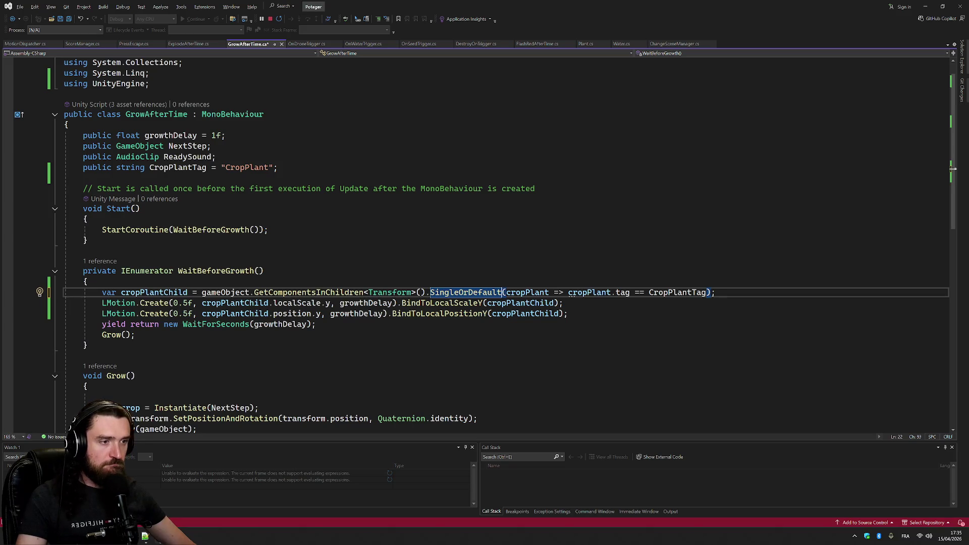
# Add an 'if (cropPlantChild != null)' check below the cropPlantChild declaration
pyautogui.doubleClick(154, 292)
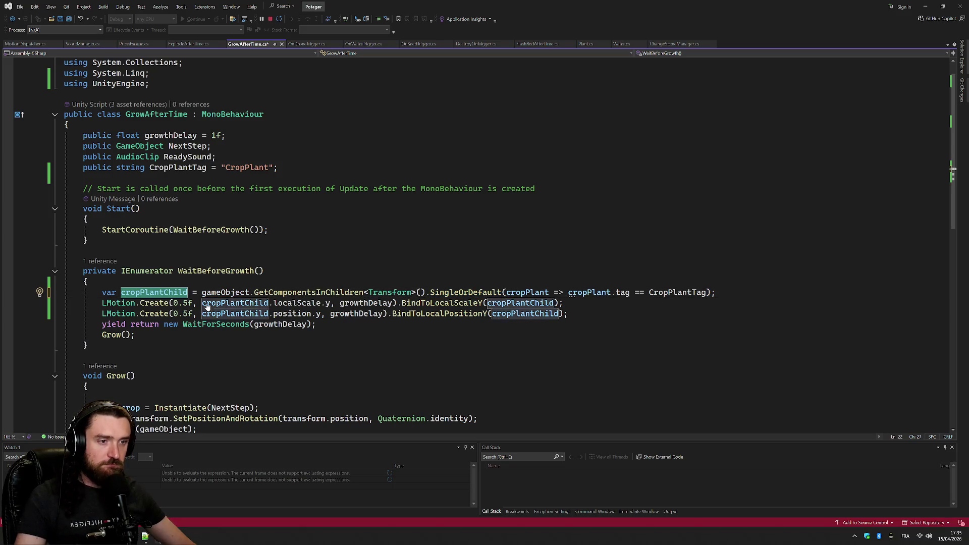
pyautogui.click(565, 293)
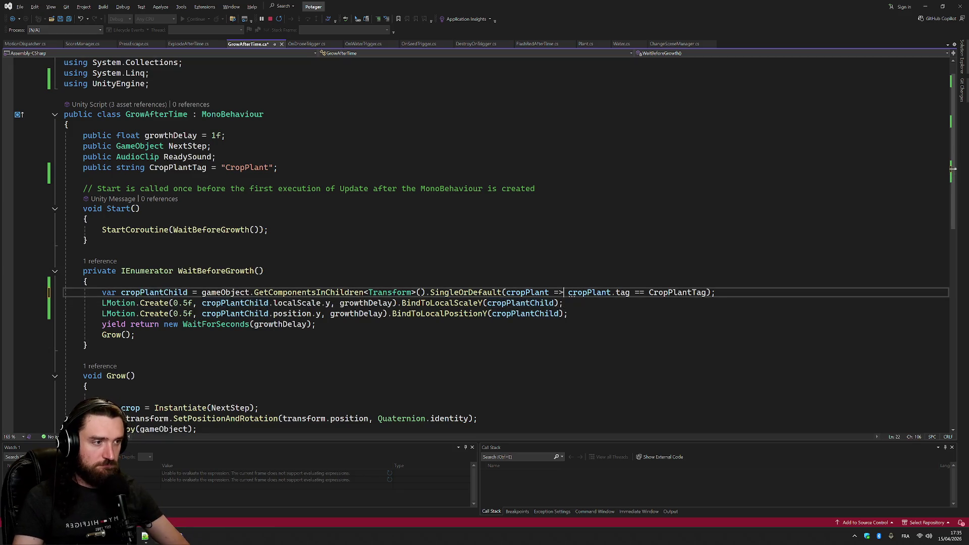
pyautogui.press('Return')
pyautogui.write('if (cropPlantChild')
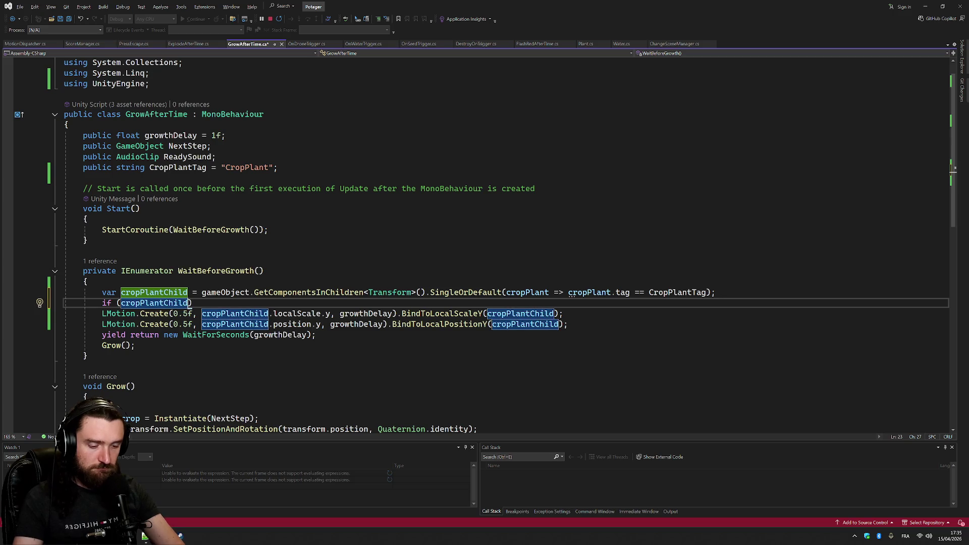
pyautogui.write(' != null)')
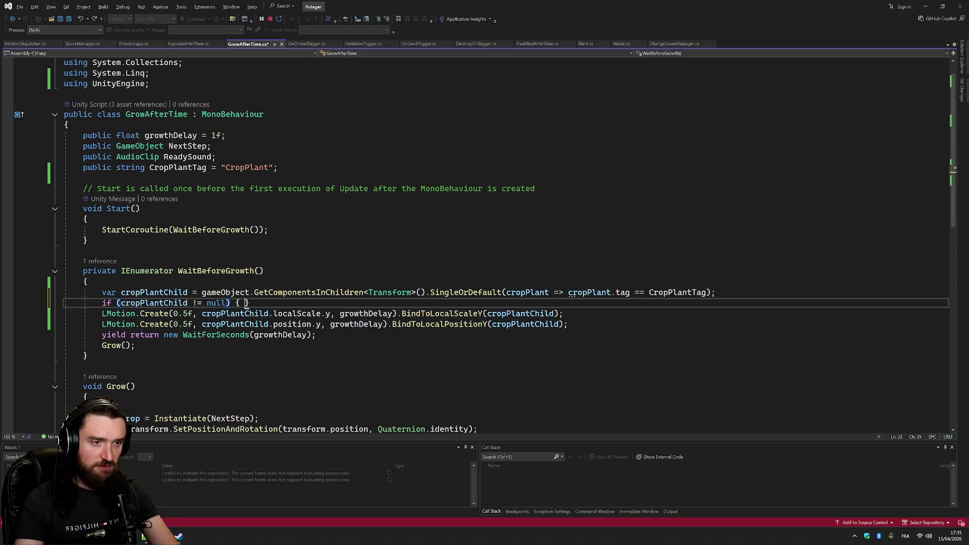
pyautogui.press('Return')
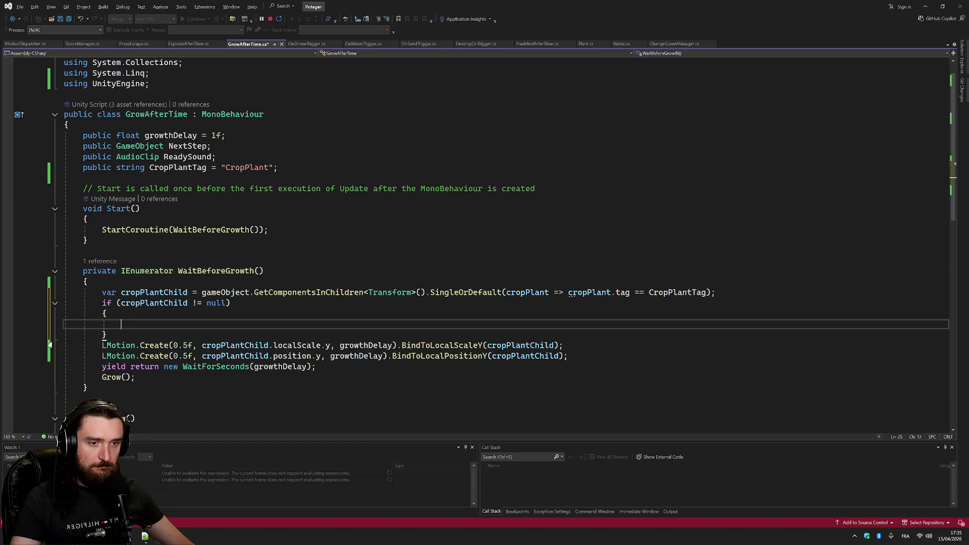
# Move the two LMotion.Create lines inside the null-check block
pyautogui.moveTo(49, 345); pyautogui.dragTo(43, 359)
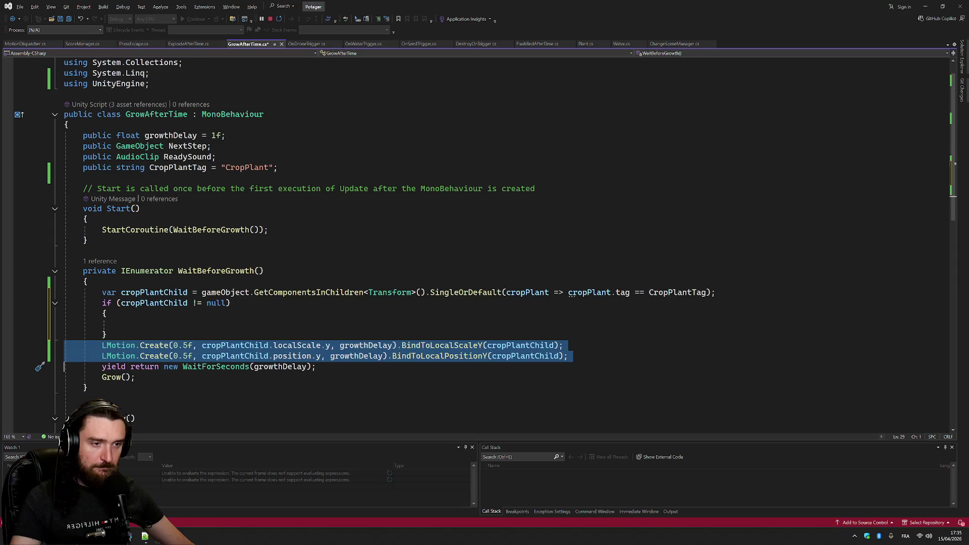
pyautogui.hotkey('ctrl', 'x')
pyautogui.press('Up')
pyautogui.press('Up')
pyautogui.hotkey('ctrl', 'v')
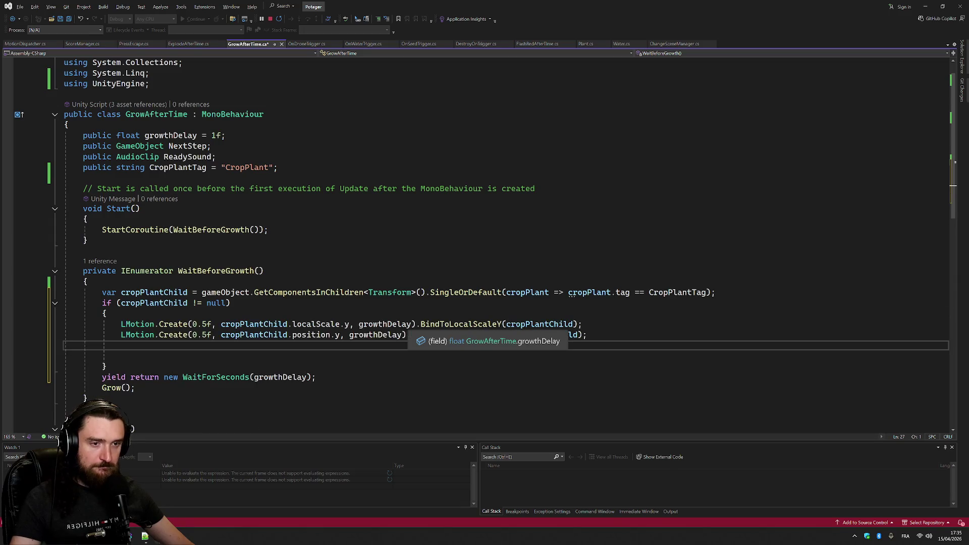
pyautogui.press('Delete')
pyautogui.press('Delete')
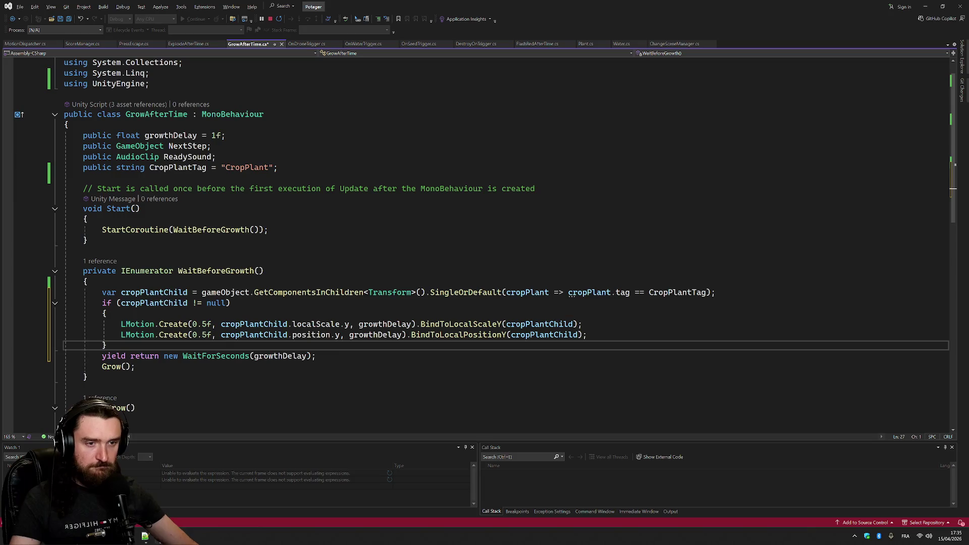
pyautogui.scroll(-6, 328, 260)
pyautogui.scroll(2, 328, 260)
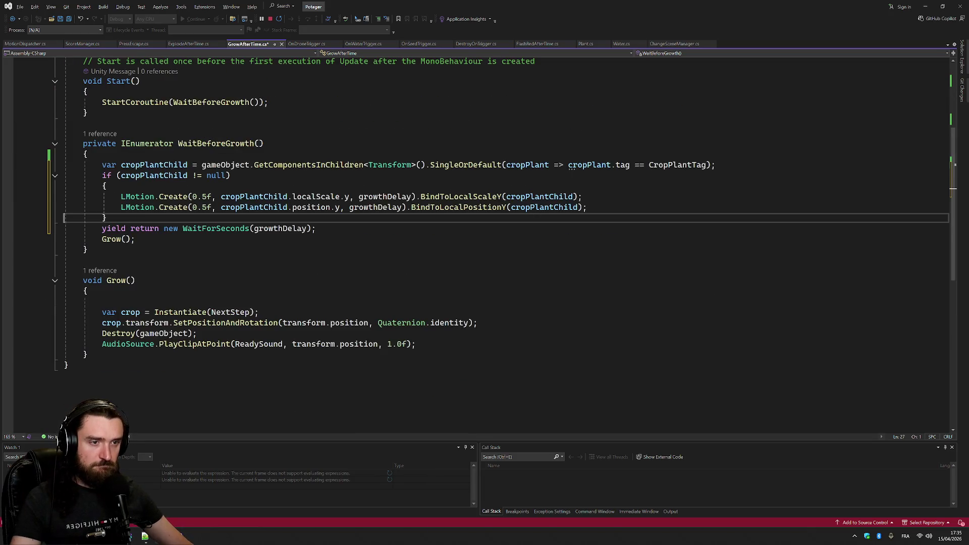
pyautogui.scroll(4, 371, 285)
pyautogui.scroll(-6, 371, 285)
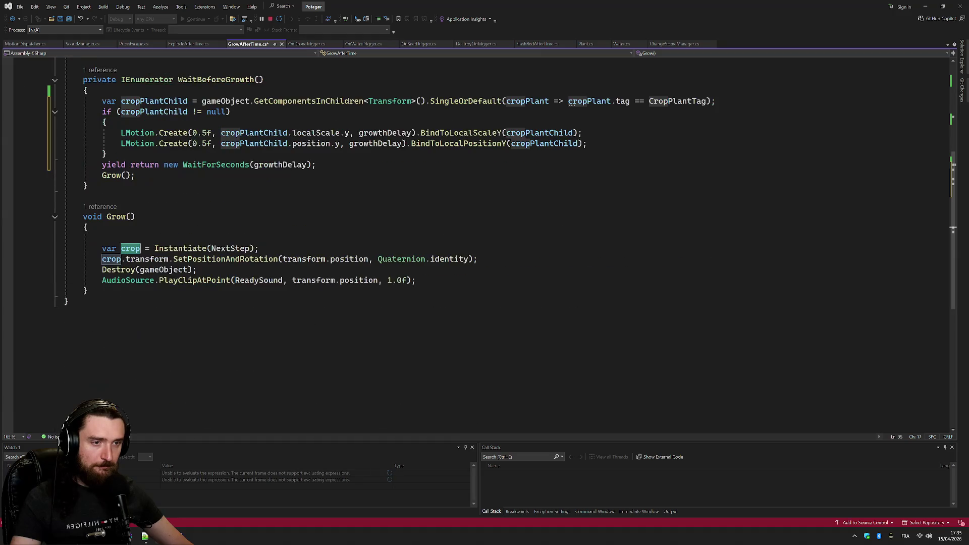
pyautogui.scroll(7, 371, 285)
pyautogui.scroll(-6, 371, 292)
# Save GrowAfterTime.cs and stop play mode in Unity
pyautogui.click(136, 217)
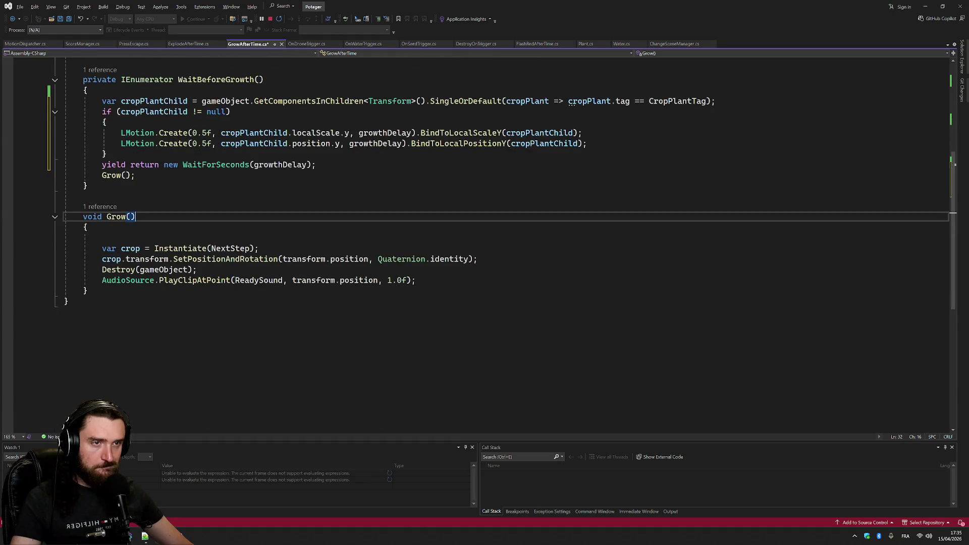
pyautogui.hotkey('ctrl', 's')
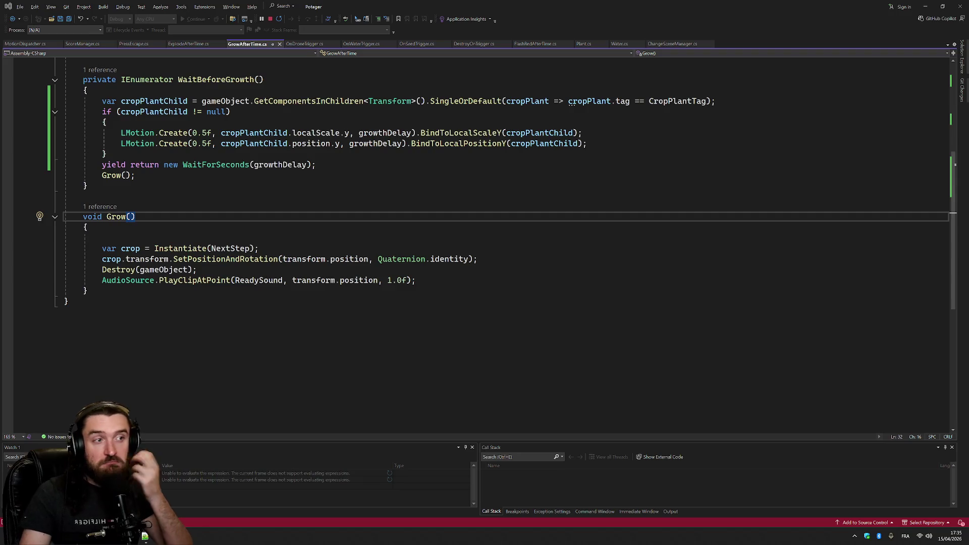
pyautogui.hotkey('alt', 'Tab')
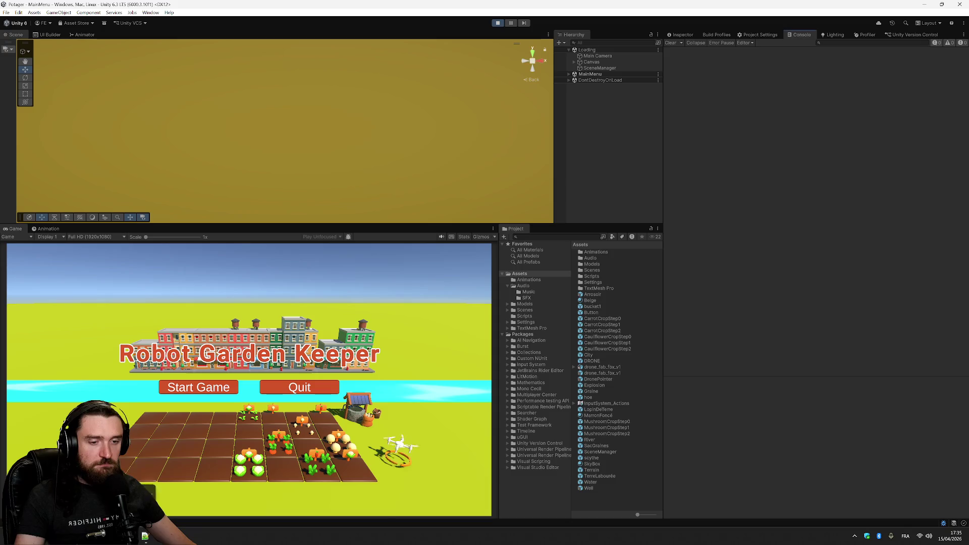
pyautogui.click(499, 23)
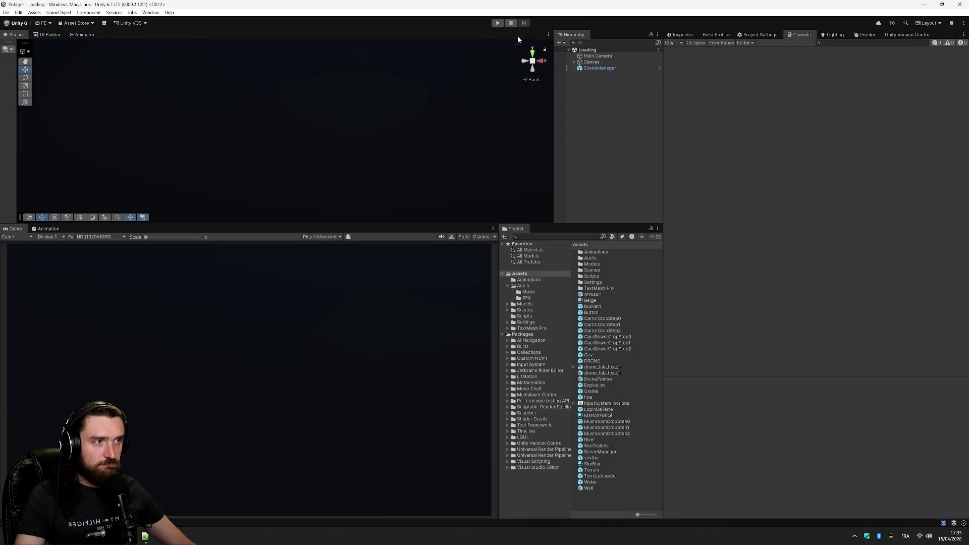
# Enter play mode, start a new game, pause it and select the Water prefab
pyautogui.click(496, 23)
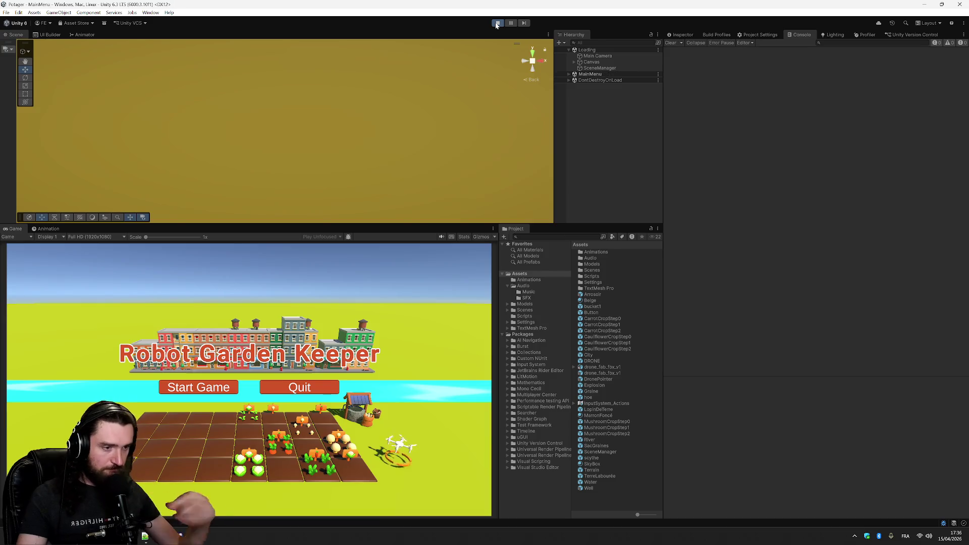
pyautogui.click(222, 387)
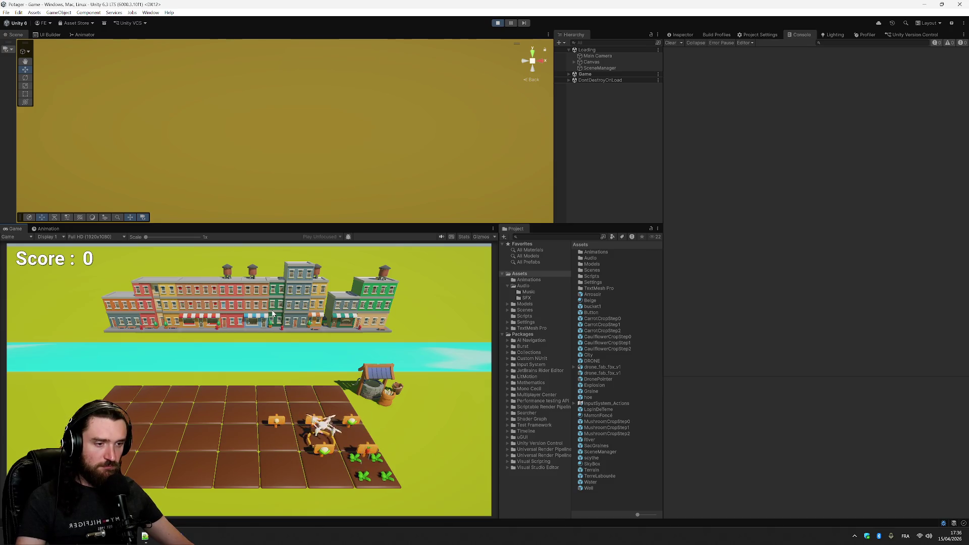
pyautogui.press('Escape')
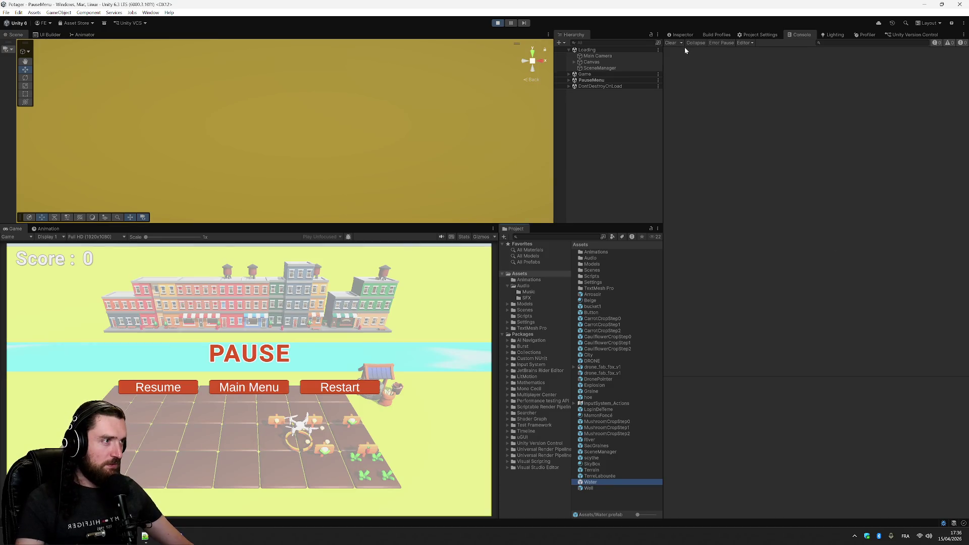
pyautogui.click(684, 34)
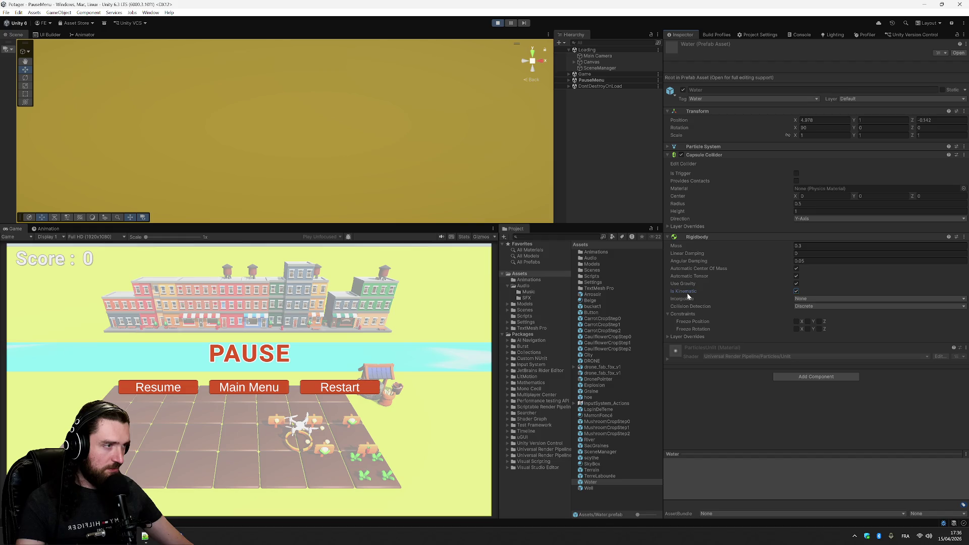
# Untick Is Kinematic on the Water prefab's Rigidbody, resume to water a crop, then pause
pyautogui.click(796, 291)
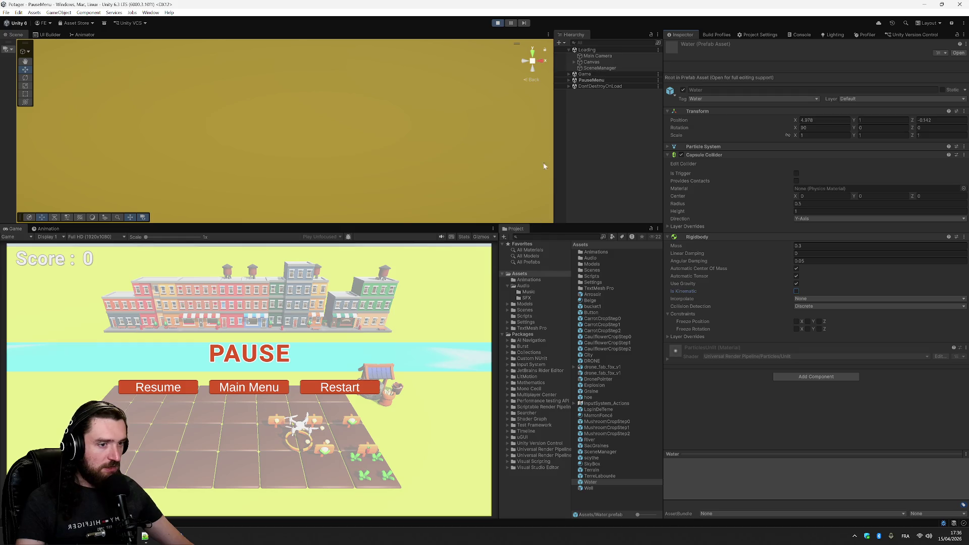
pyautogui.click(188, 388)
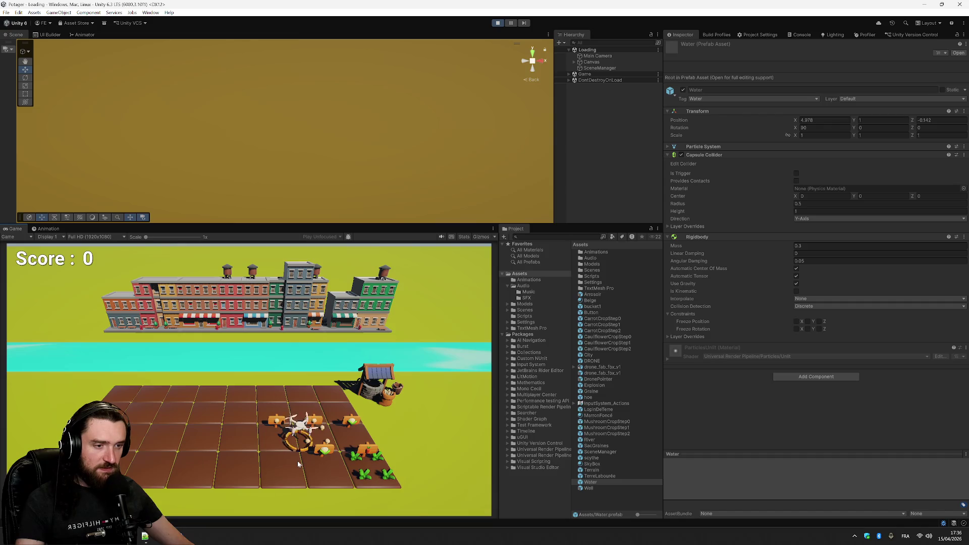
pyautogui.press('Escape')
pyautogui.press('Escape')
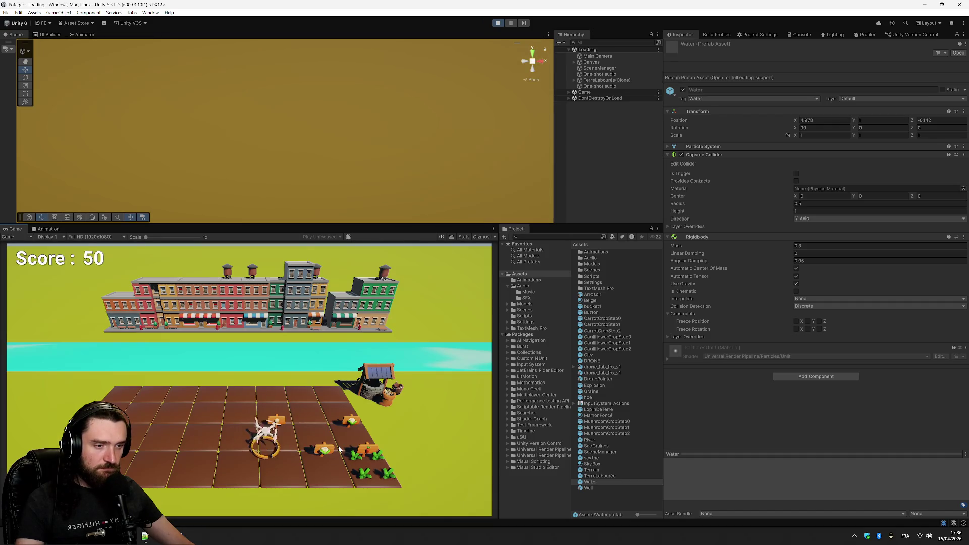
pyautogui.press('Escape')
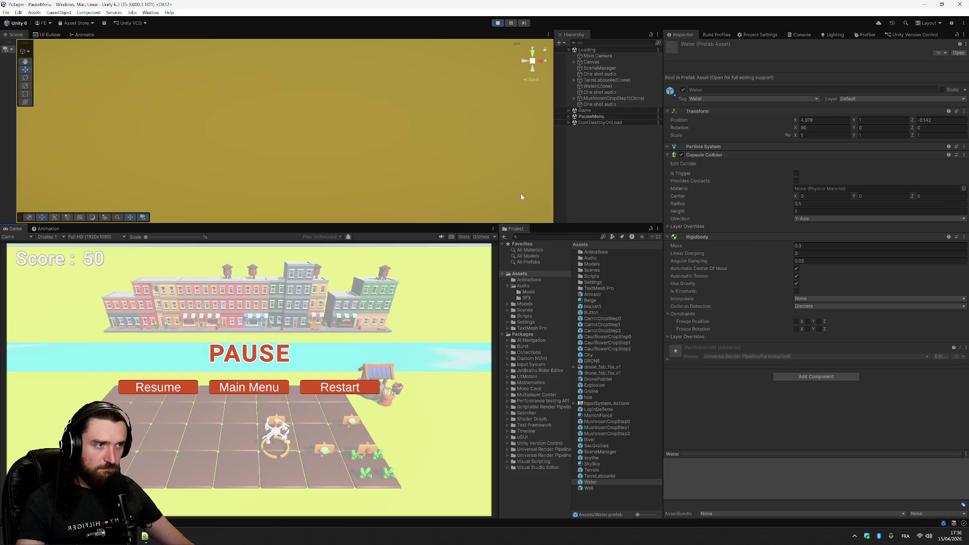
# Frame the Water(Clone), remove its Rigidbody component and resume the game
pyautogui.click(621, 86)
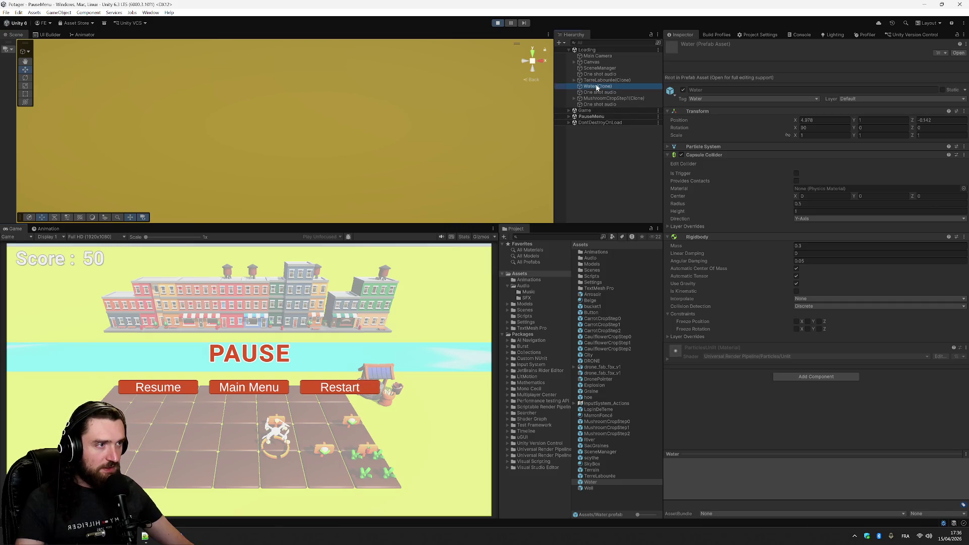
pyautogui.click(802, 120)
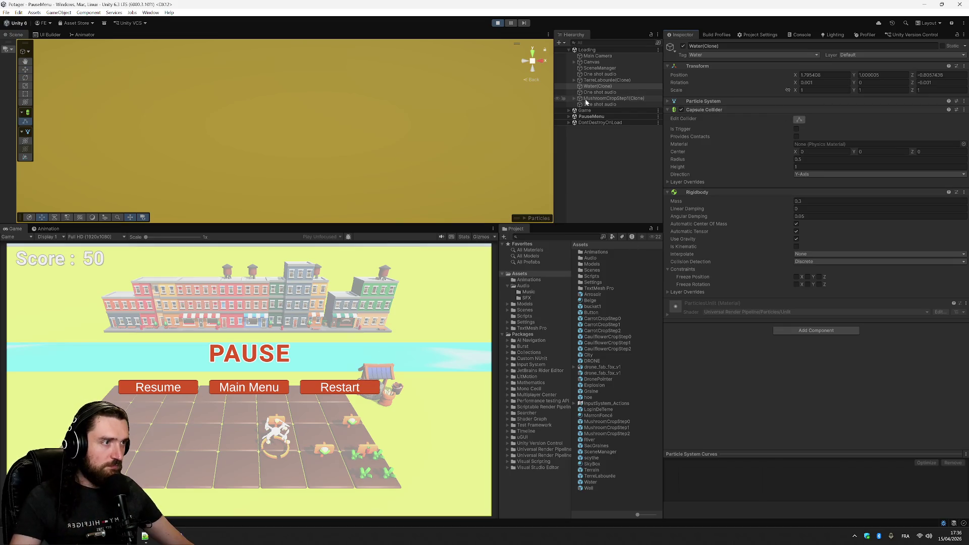
pyautogui.doubleClick(598, 86)
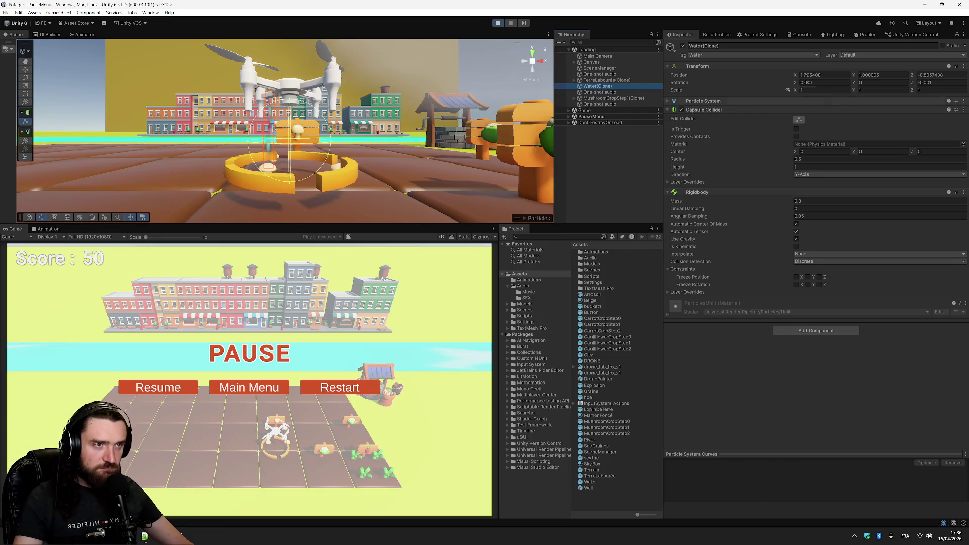
pyautogui.click(800, 121)
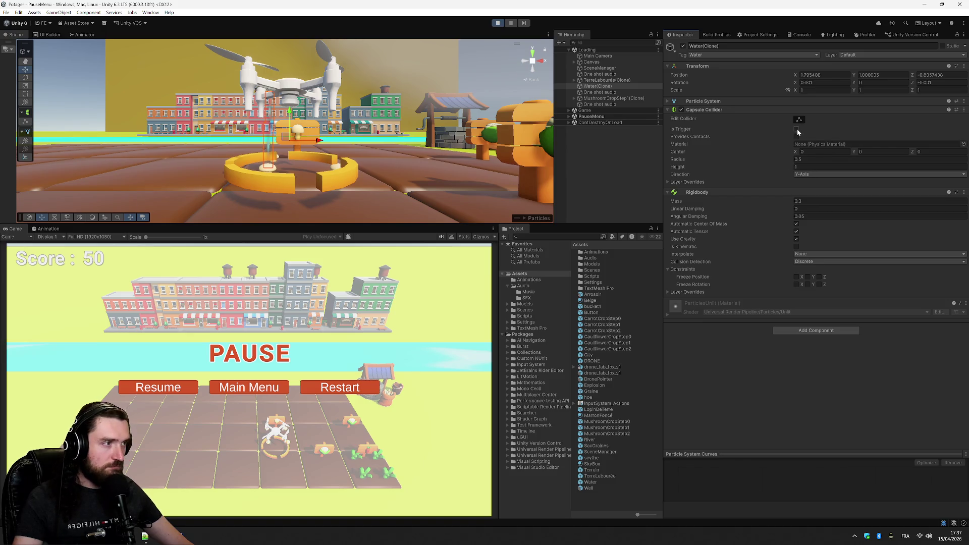
pyautogui.click(964, 193)
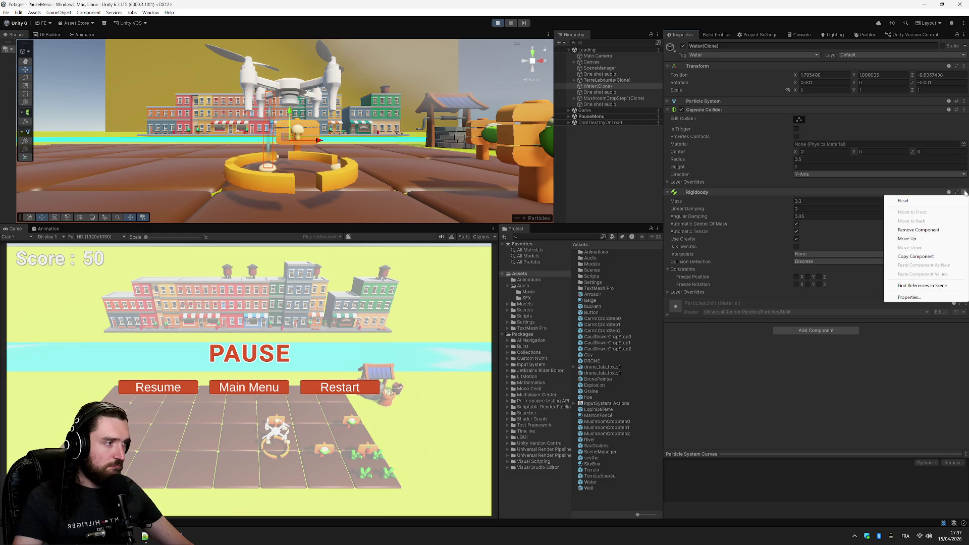
pyautogui.click(939, 230)
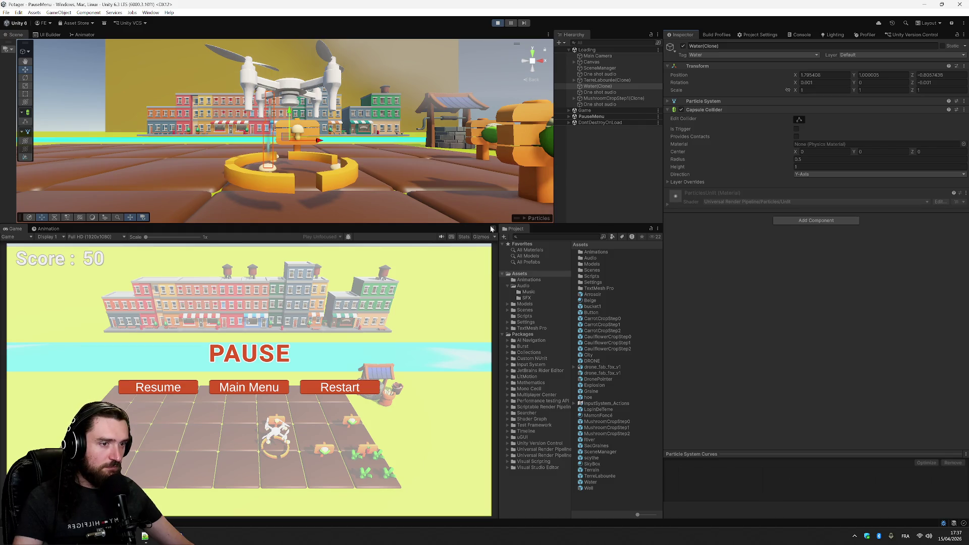
pyautogui.click(161, 387)
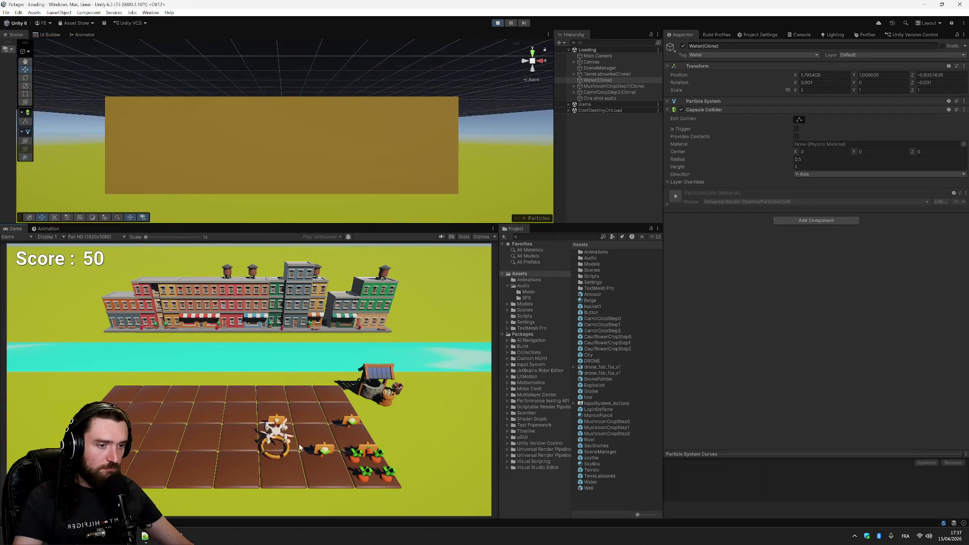
# Harvest a mushroom crop, restart the game at Score 0, then pause and show the errors
pyautogui.click(305, 432)
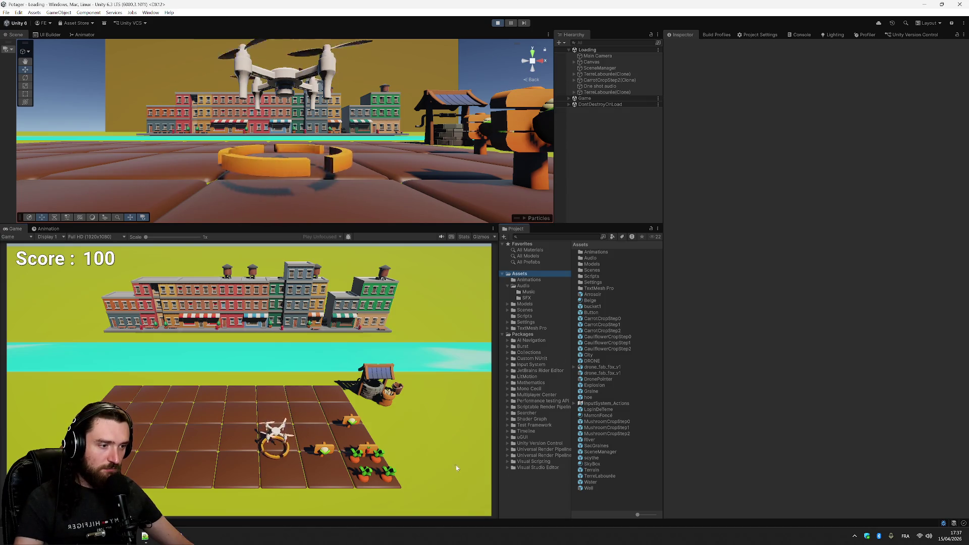
pyautogui.press('Escape')
pyautogui.press('Escape')
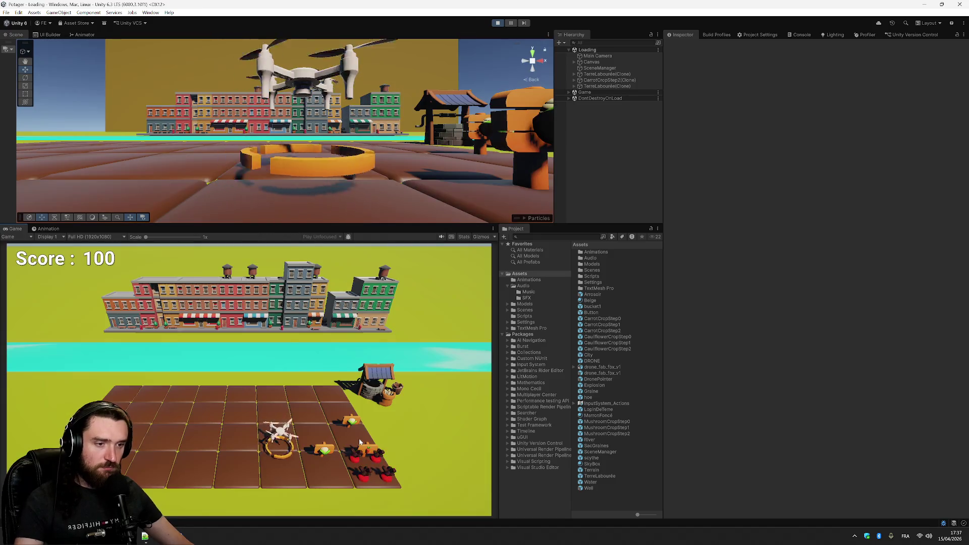
pyautogui.click(360, 442)
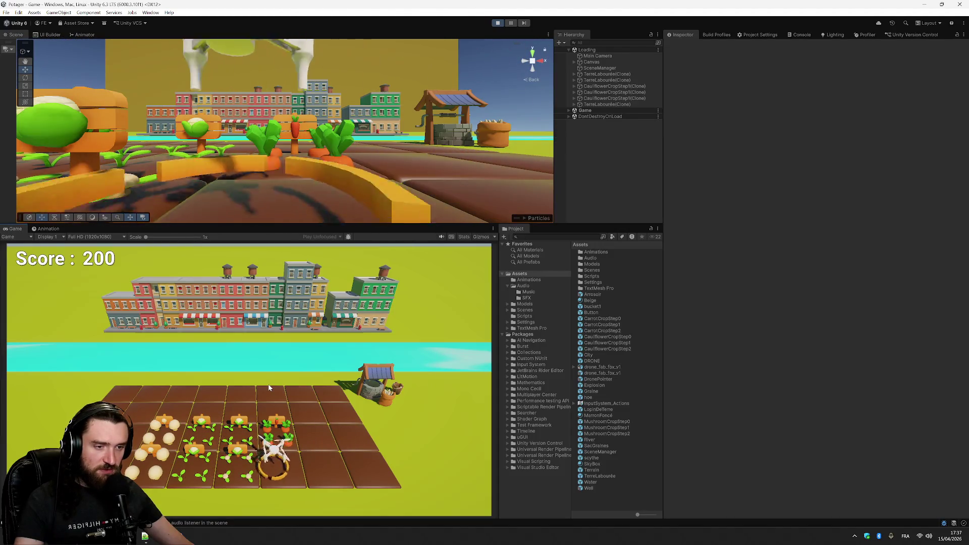
pyautogui.press('Escape')
pyautogui.click(329, 387)
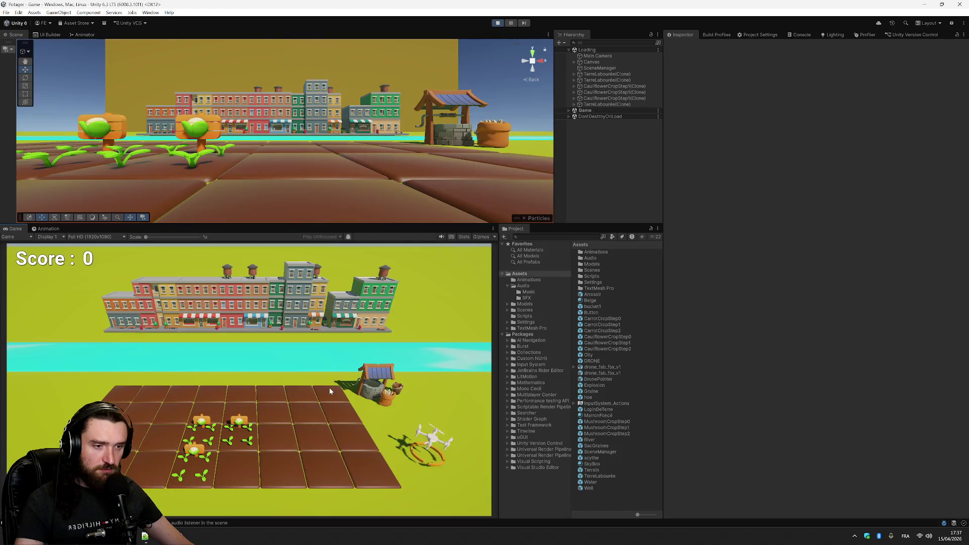
pyautogui.press('Escape')
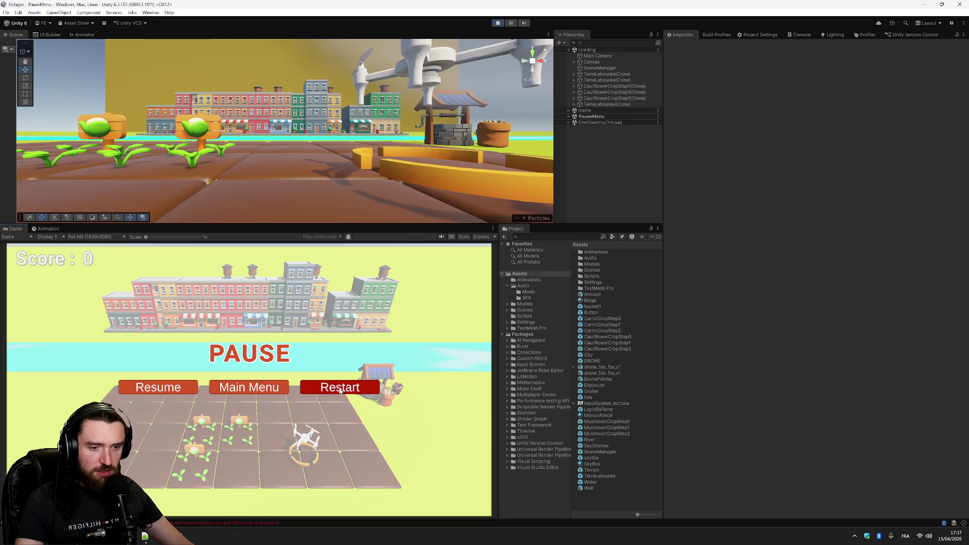
pyautogui.click(241, 523)
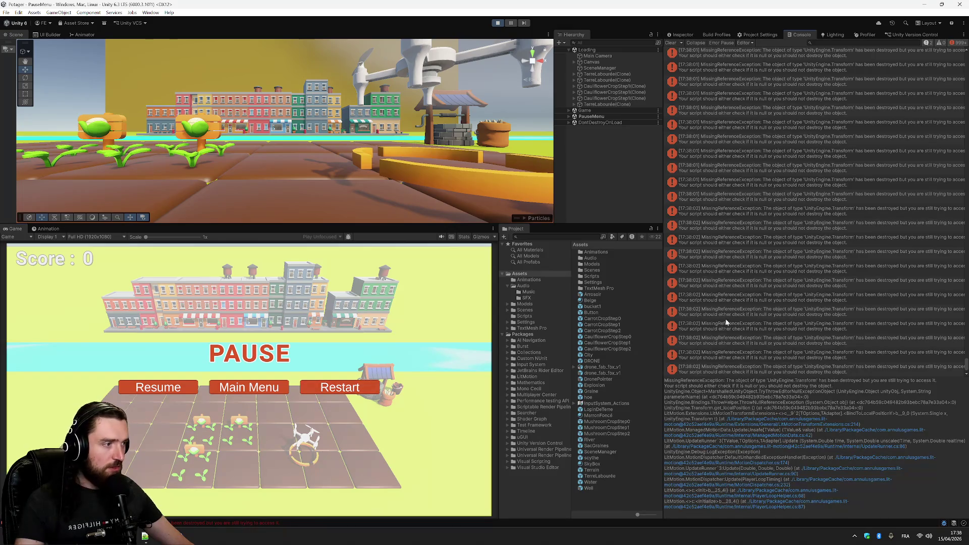
# Inspect an error, stop play mode, open MotionDispatcher.cs and close it to show GrowAfterTime.cs
pyautogui.click(717, 463)
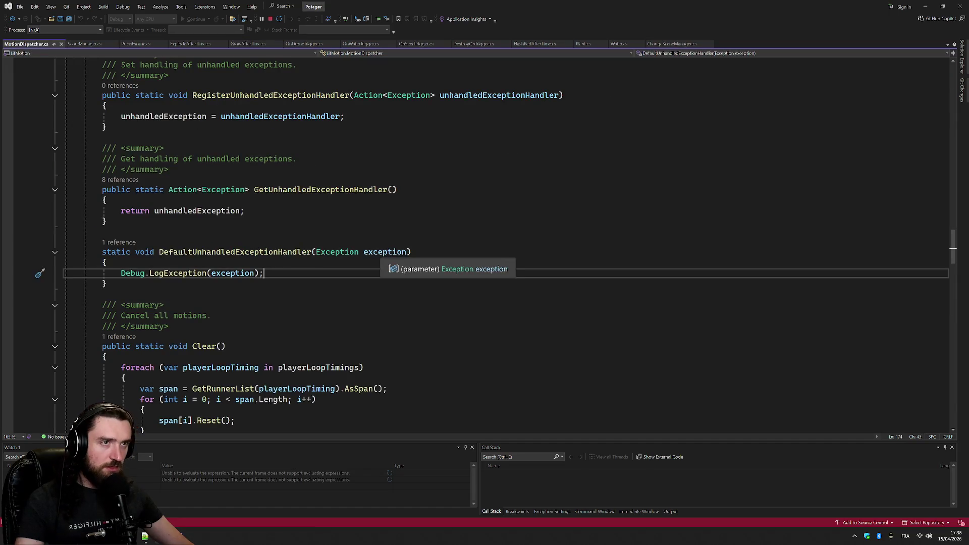
pyautogui.hotkey('alt', 'Tab')
pyautogui.click(818, 310)
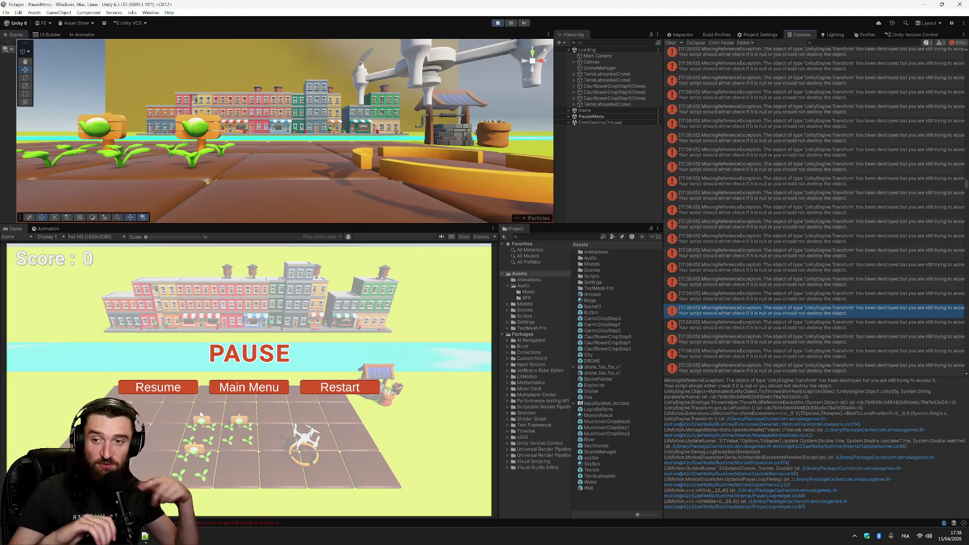
pyautogui.click(497, 24)
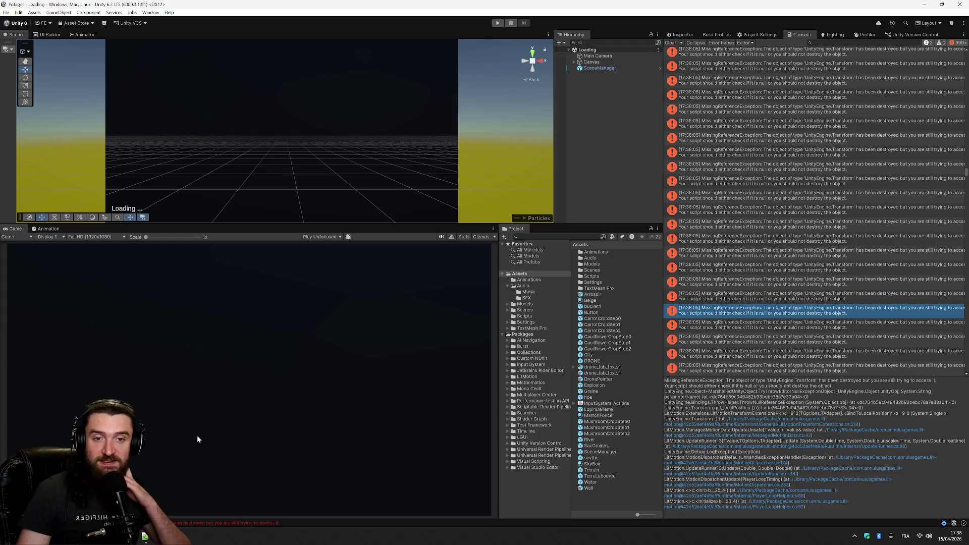
pyautogui.doubleClick(209, 523)
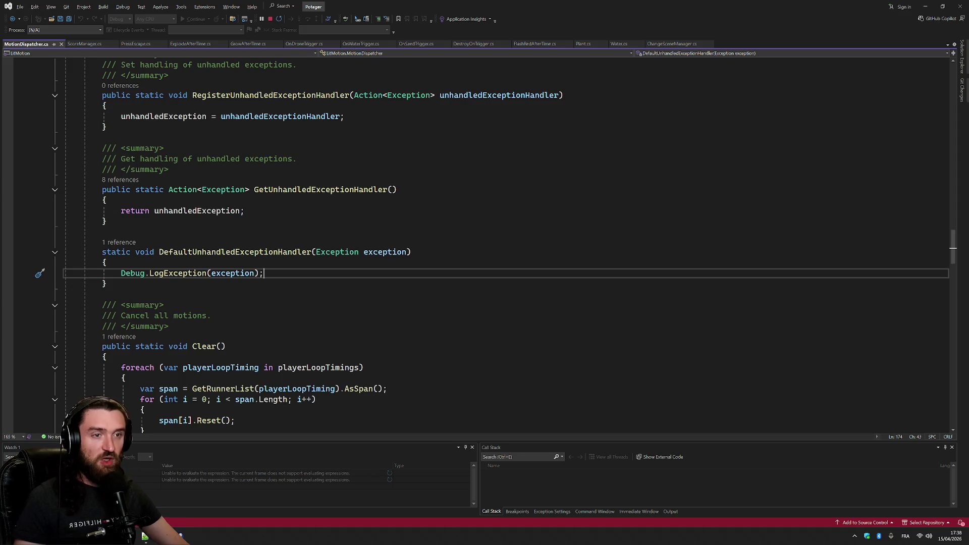
pyautogui.click(61, 44)
# Delete the cropPlantChild declaration and its LMotion if block from WaitBeforeGrowth and save
pyautogui.scroll(6, 485, 242)
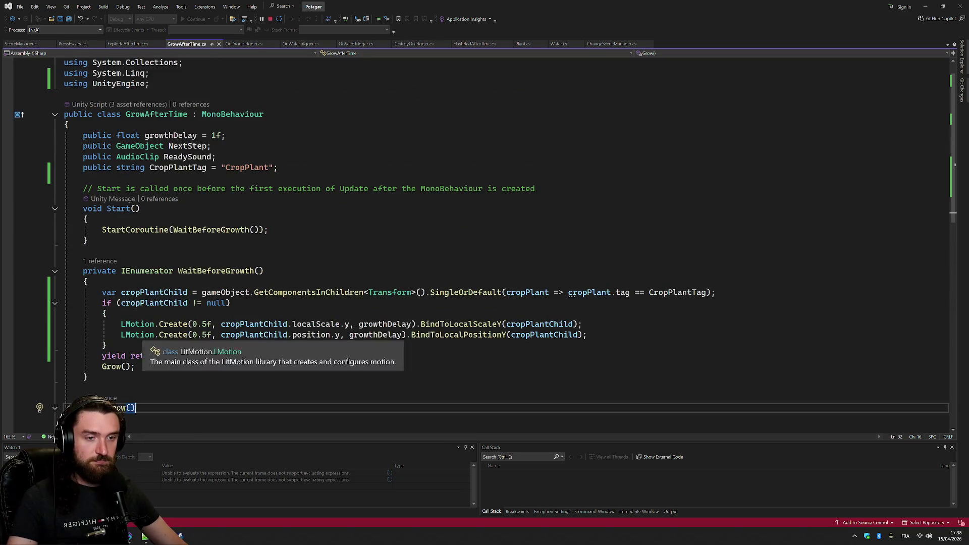
pyautogui.scroll(-2, 151, 335)
pyautogui.moveTo(38, 228); pyautogui.dragTo(38, 290)
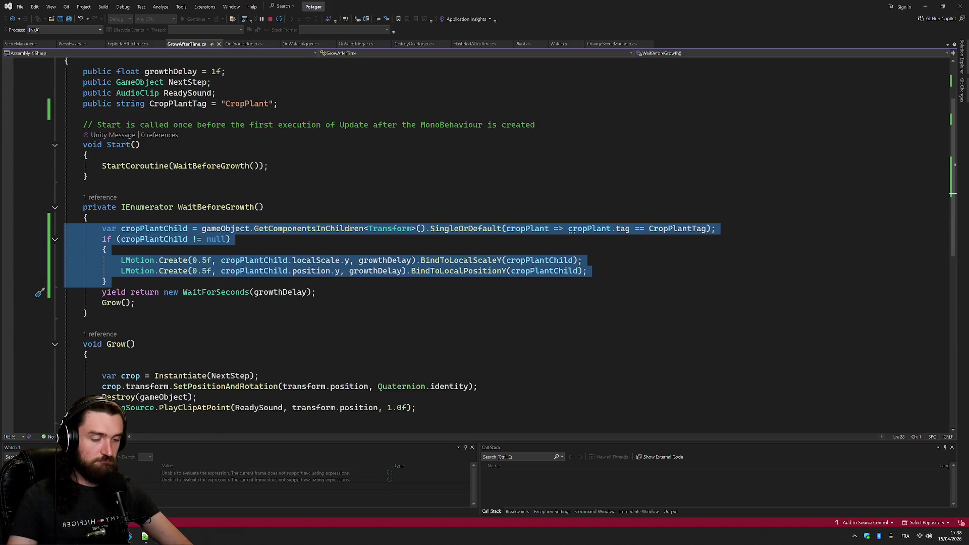
pyautogui.press('Delete')
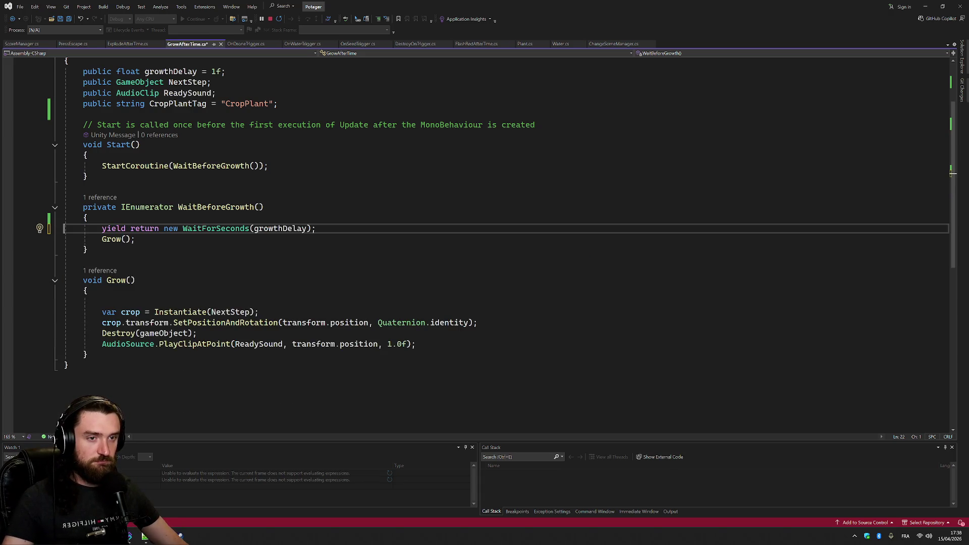
pyautogui.hotkey('ctrl', 's')
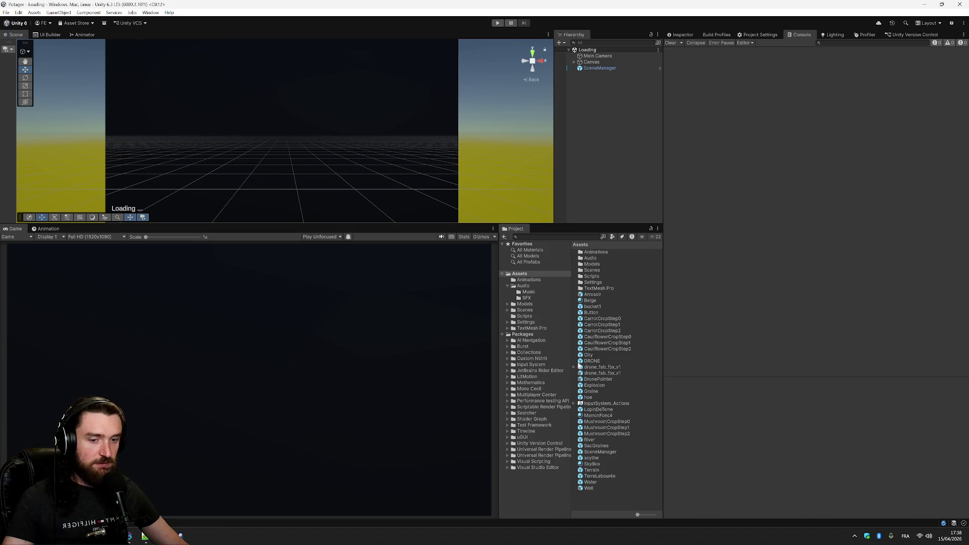
# Add an Animator to Farm_Crop_Cauliflower_Step_01 in the CauliflowerCropStep1 prefab and browse to Assets/Animations
pyautogui.doubleClick(624, 345)
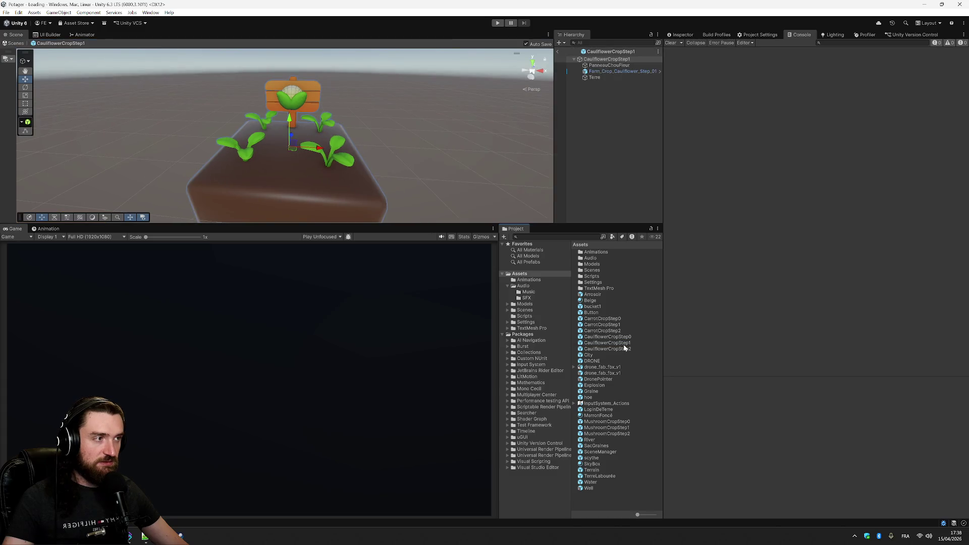
pyautogui.click(611, 72)
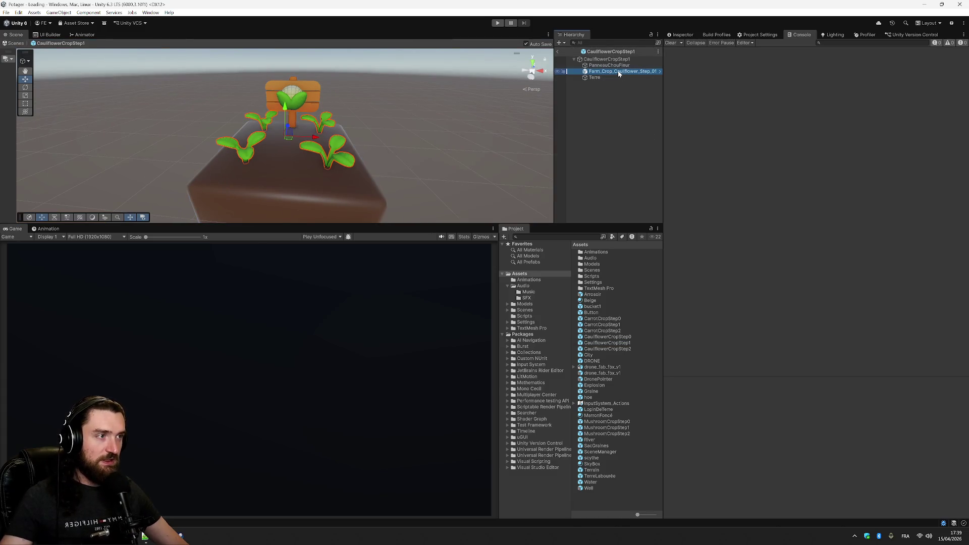
pyautogui.click(681, 34)
pyautogui.click(781, 176)
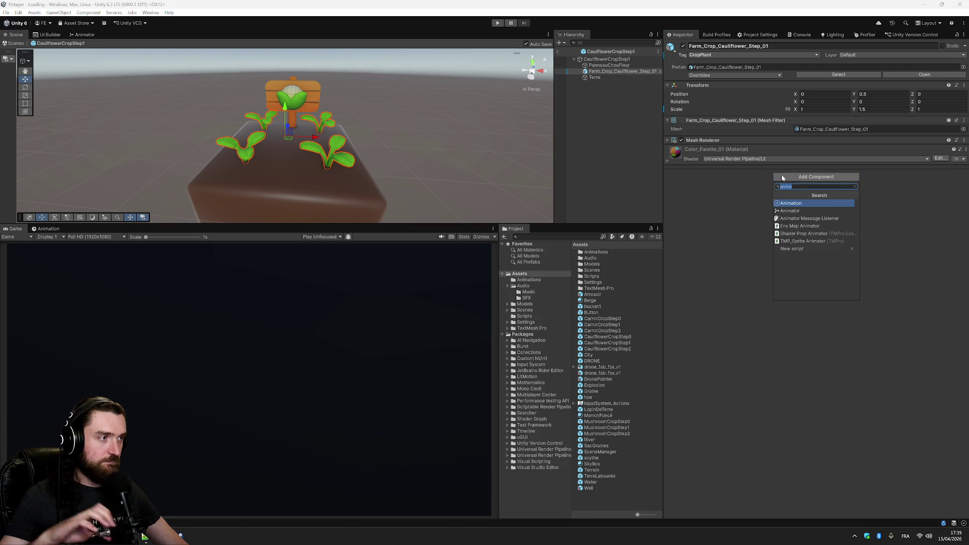
pyautogui.click(792, 211)
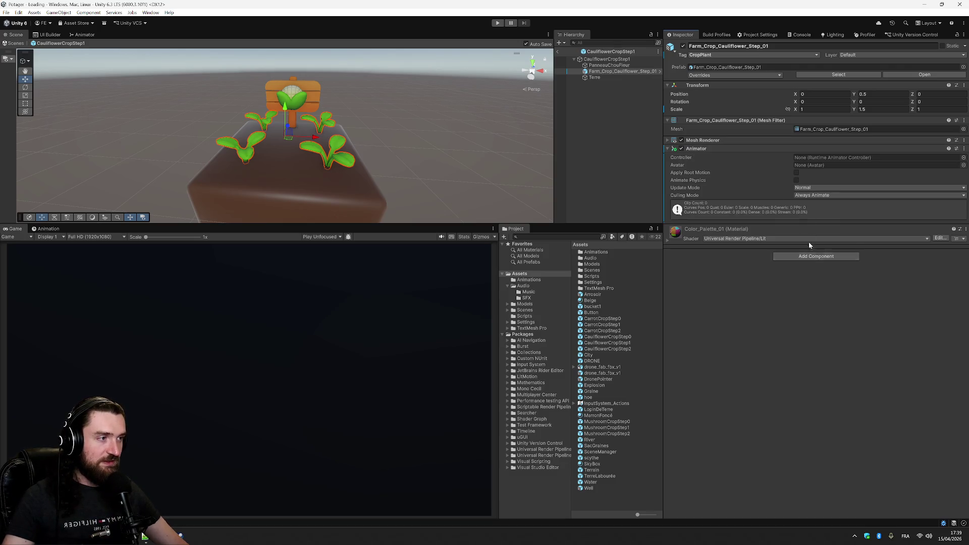
pyautogui.click(963, 158)
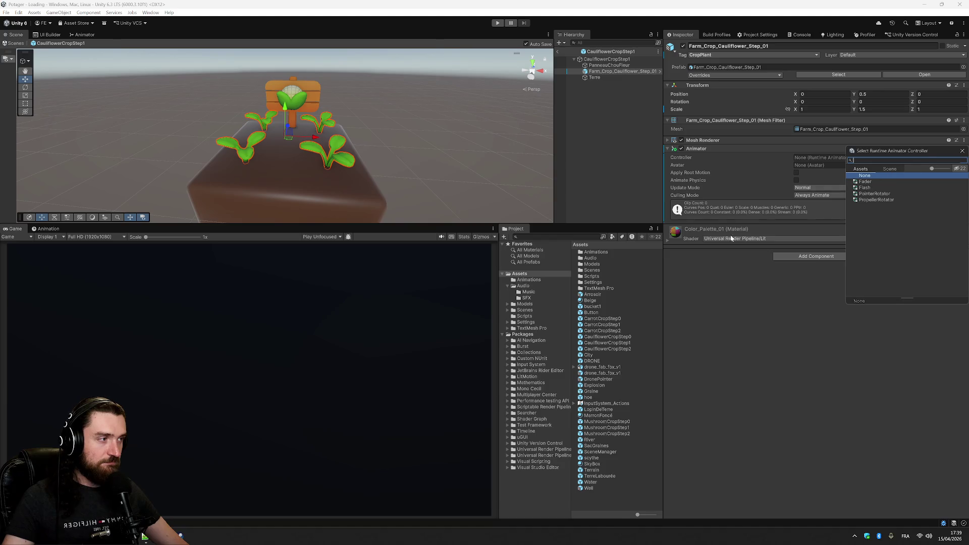
pyautogui.doubleClick(596, 252)
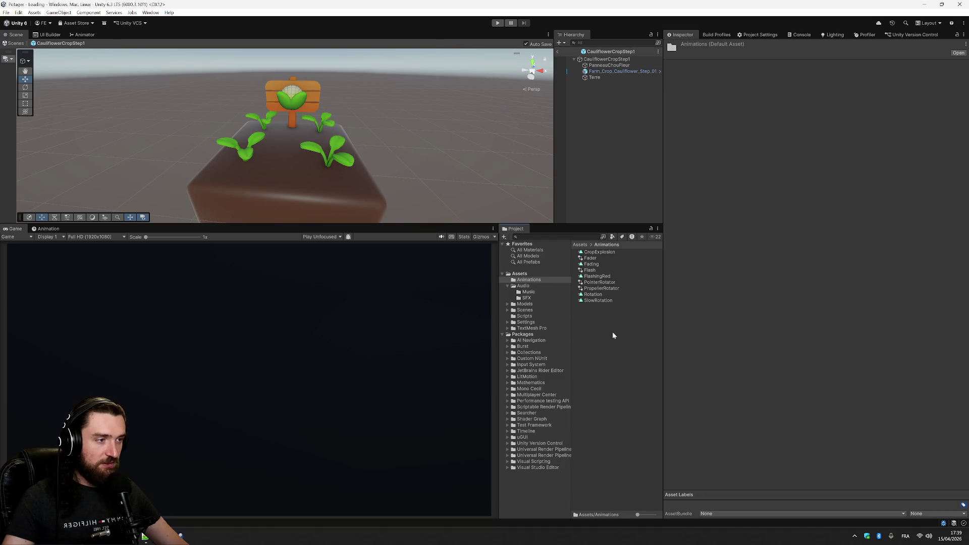
# Create an Animator Controller in the Animations folder and rename it to Grow
pyautogui.rightClick(614, 335)
pyautogui.moveTo(689, 111)
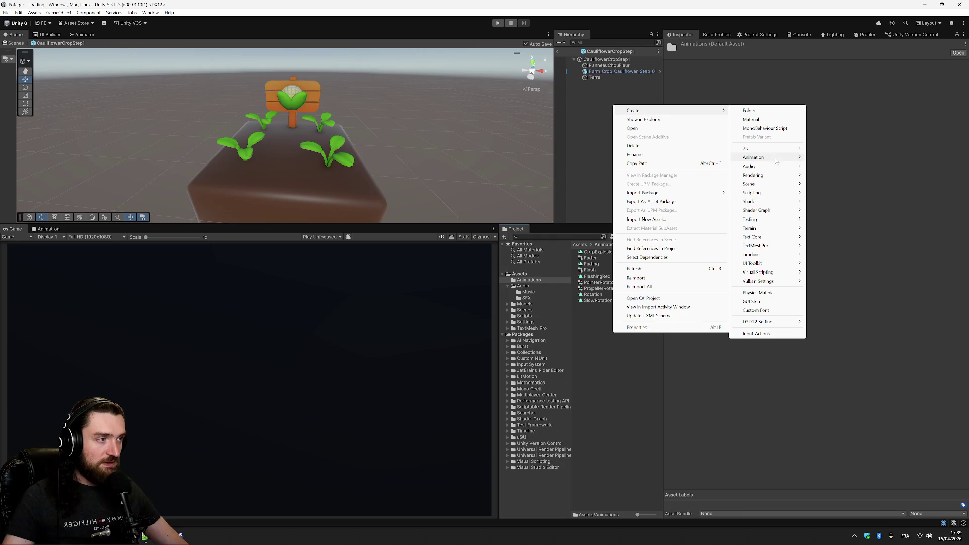
pyautogui.moveTo(775, 158)
pyautogui.click(838, 158)
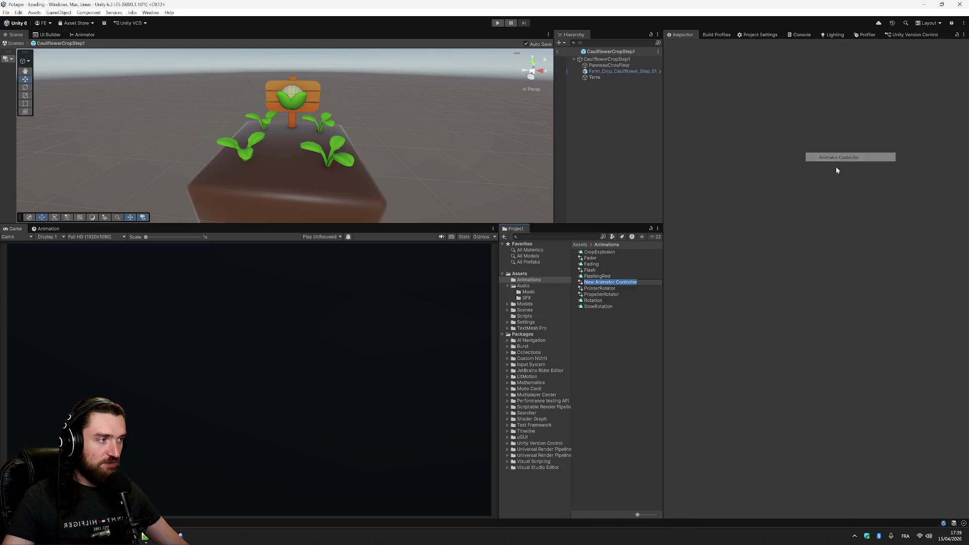
pyautogui.write('animator')
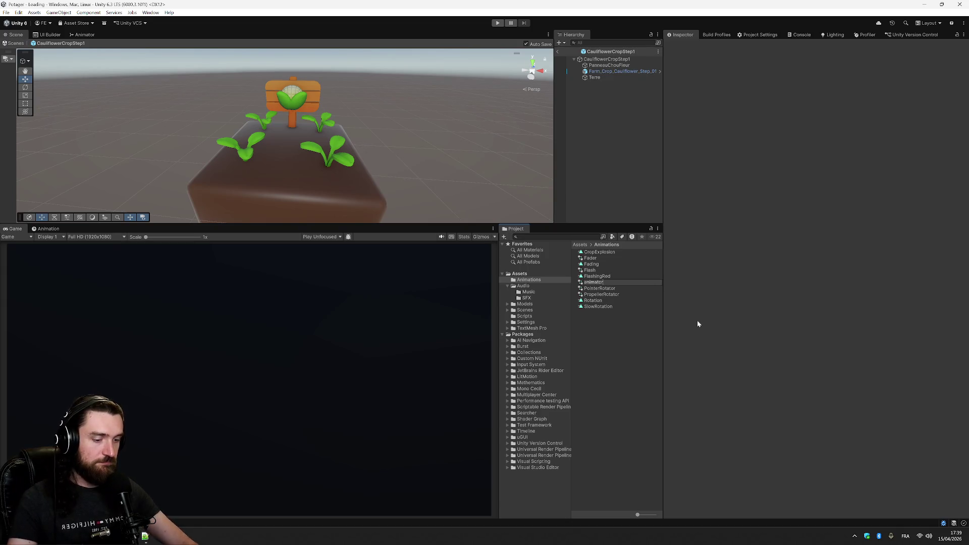
pyautogui.press('Return')
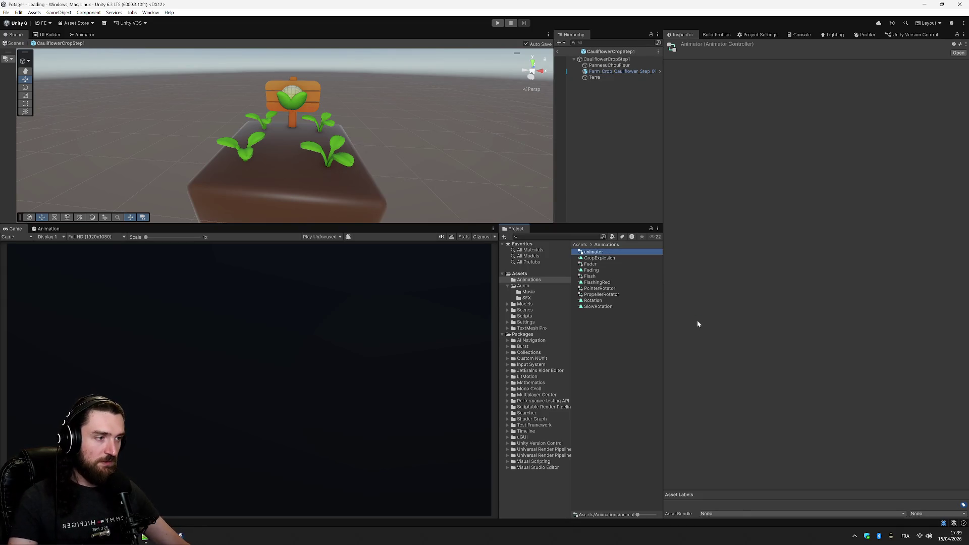
pyautogui.press('F2')
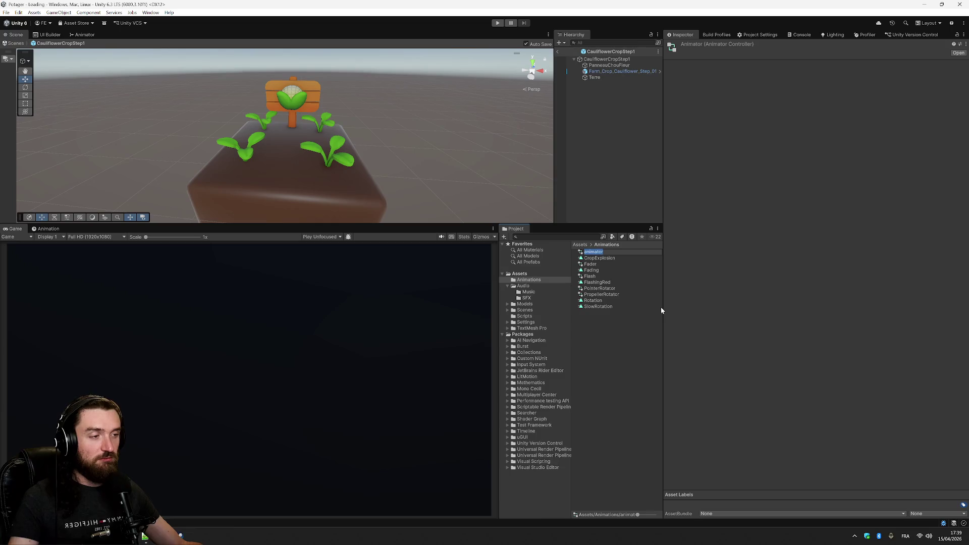
pyautogui.write('Gr')
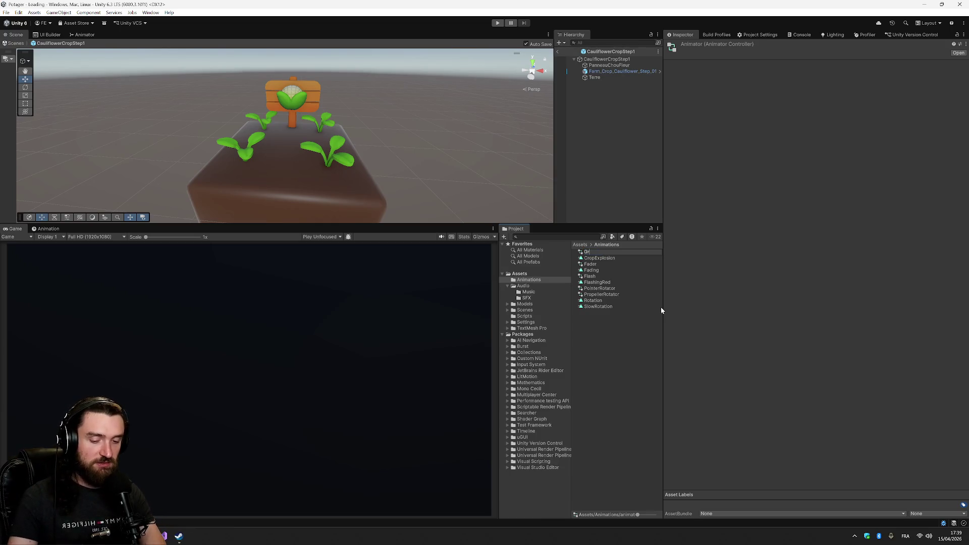
pyautogui.write('ow')
pyautogui.press('Return')
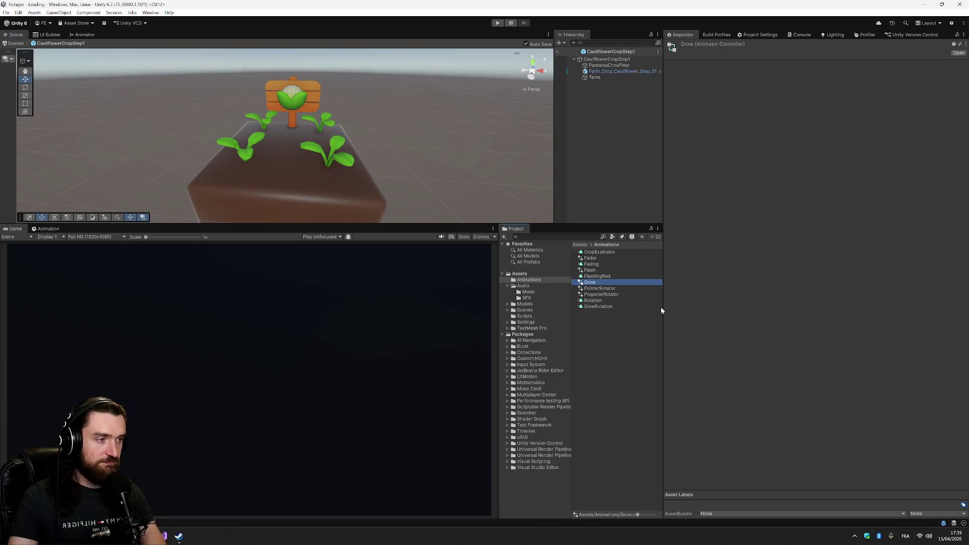
pyautogui.rightClick(662, 307)
pyautogui.rightClick(627, 352)
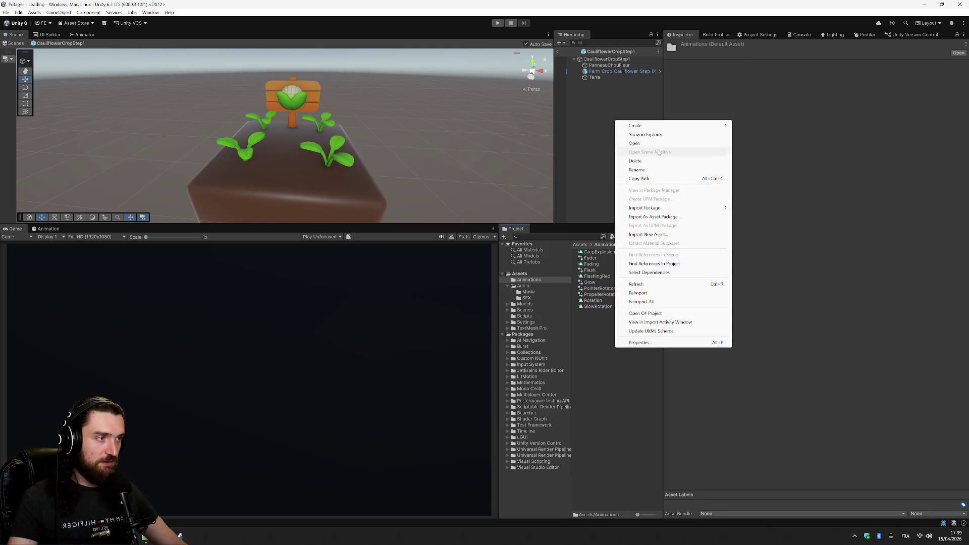
# Create a new animation clip named Growing in the Animations folder
pyautogui.moveTo(657, 126)
pyautogui.moveTo(773, 173)
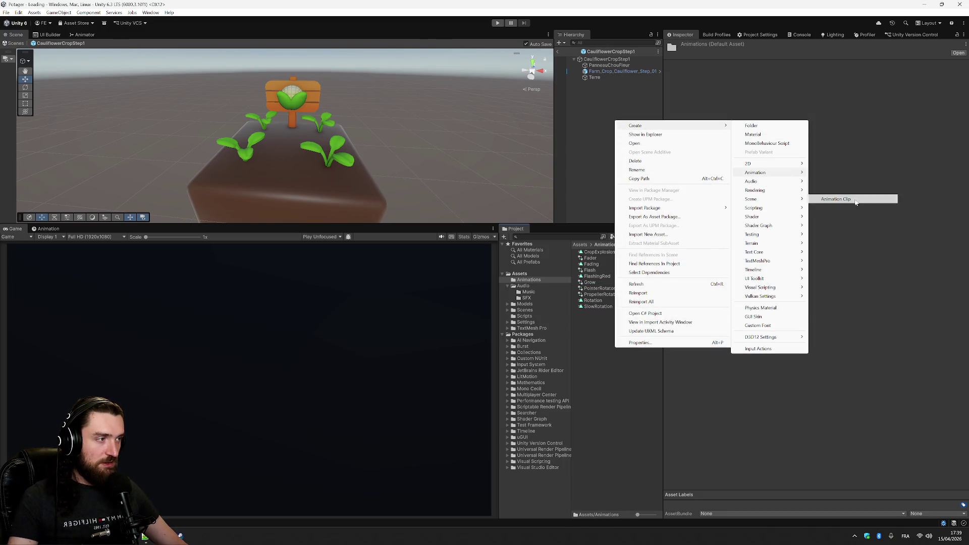
pyautogui.click(853, 199)
pyautogui.write('Growing')
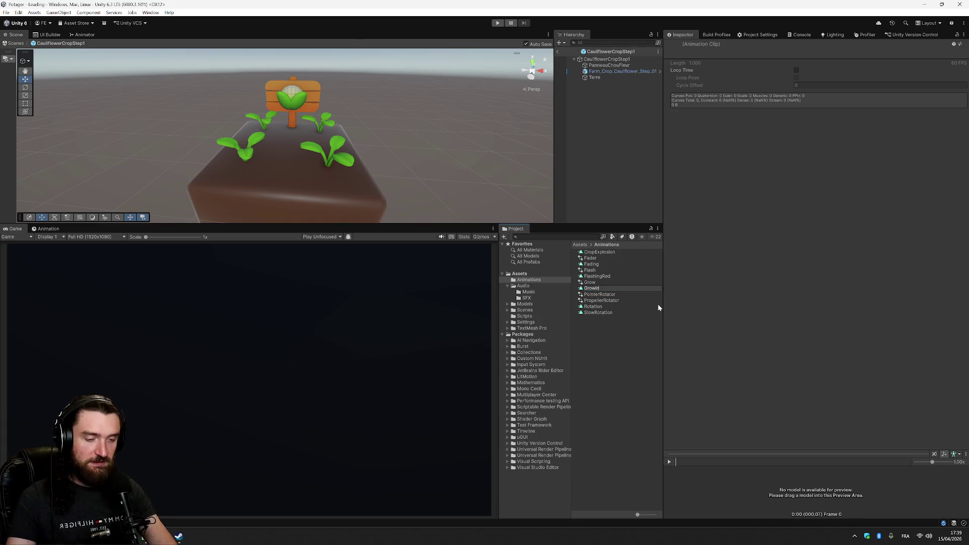
pyautogui.press('Return')
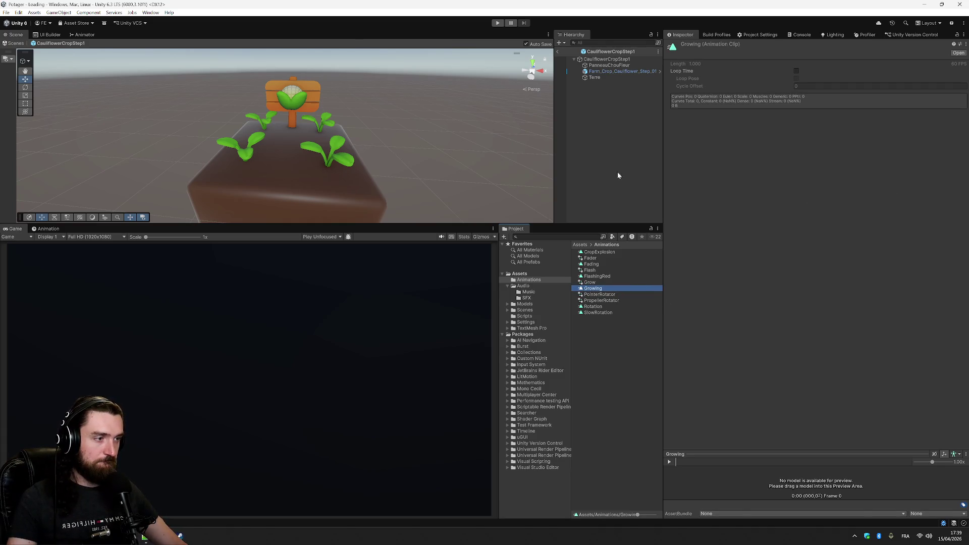
# Assign the Grow controller to the cauliflower plants' Animator and open its state graph
pyautogui.click(634, 71)
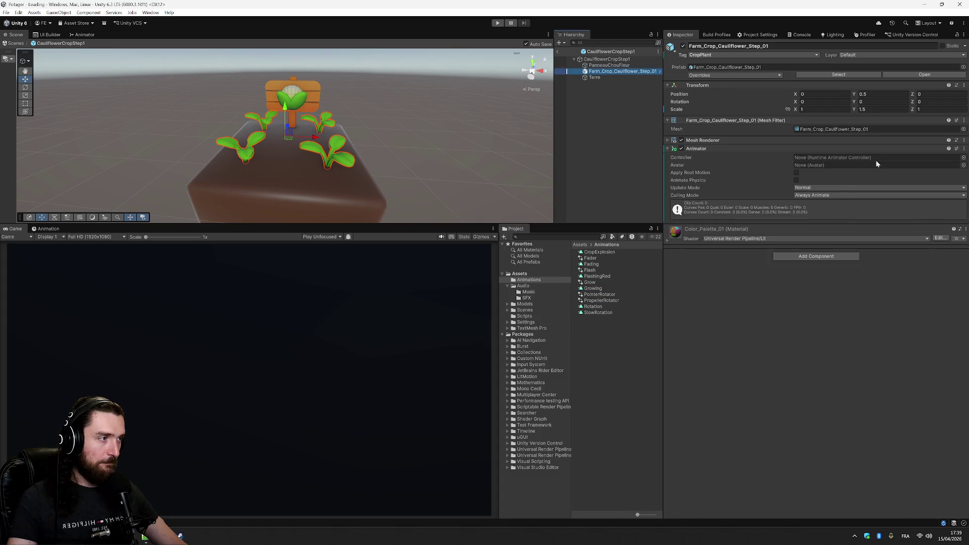
pyautogui.click(964, 158)
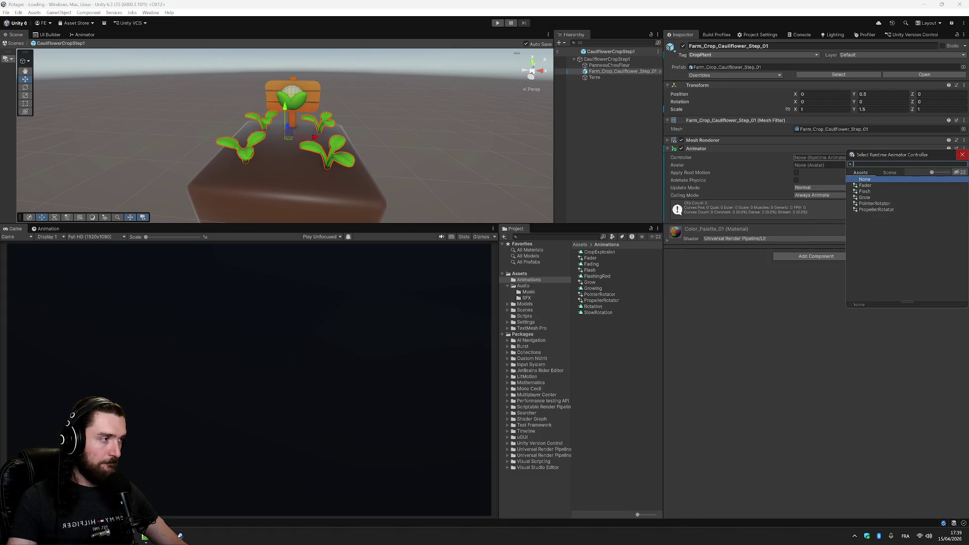
pyautogui.doubleClick(865, 197)
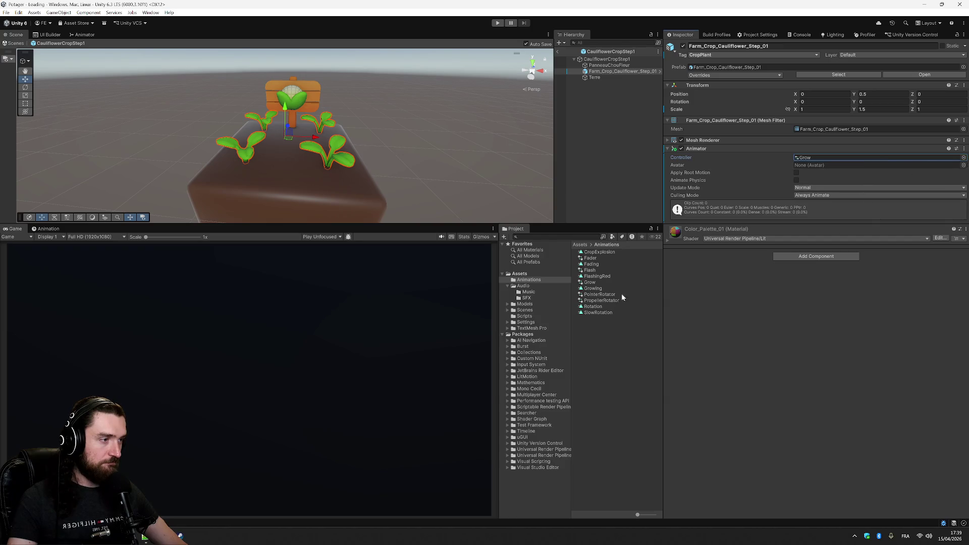
pyautogui.doubleClick(589, 283)
pyautogui.rightClick(249, 147)
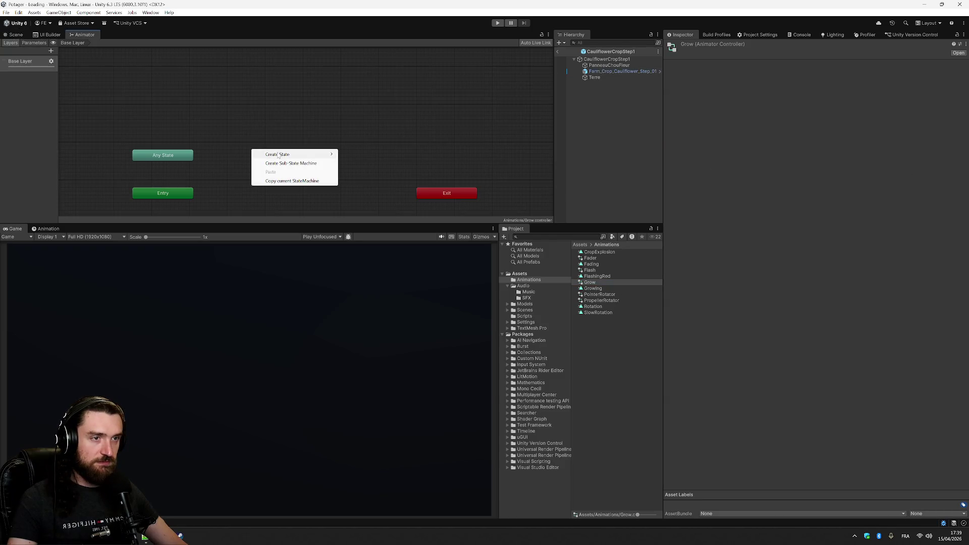
# Add an empty state to the Grow graph that plays the Growing clip
pyautogui.moveTo(279, 154)
pyautogui.click(356, 153)
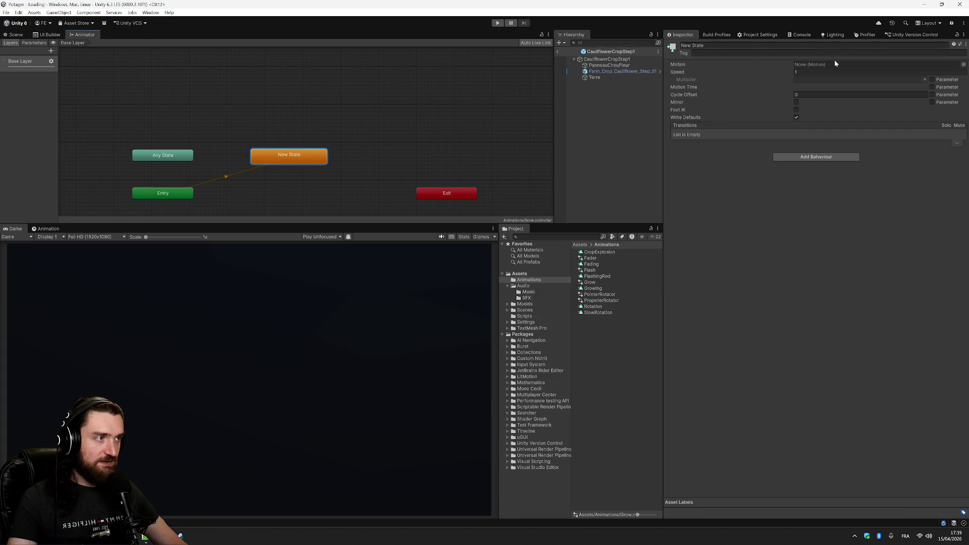
pyautogui.click(964, 64)
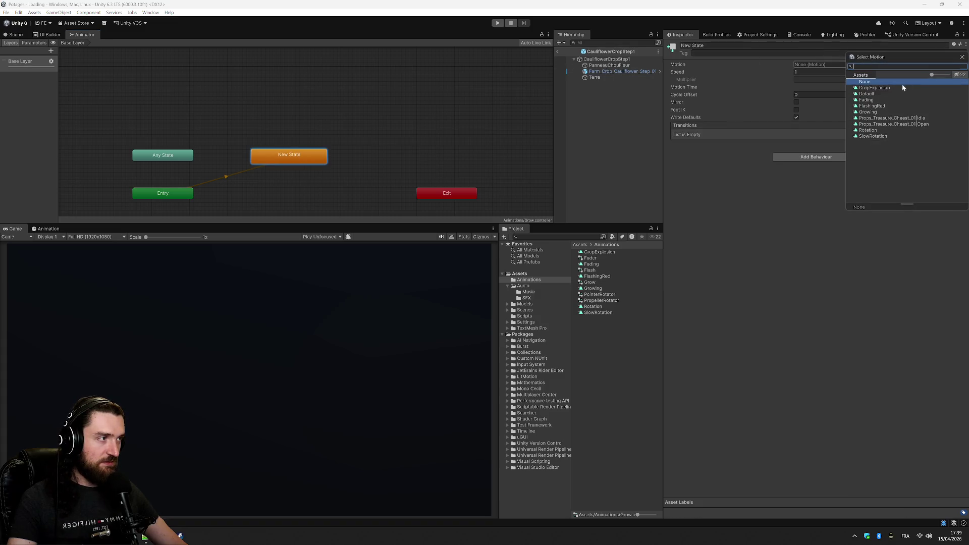
pyautogui.doubleClick(875, 112)
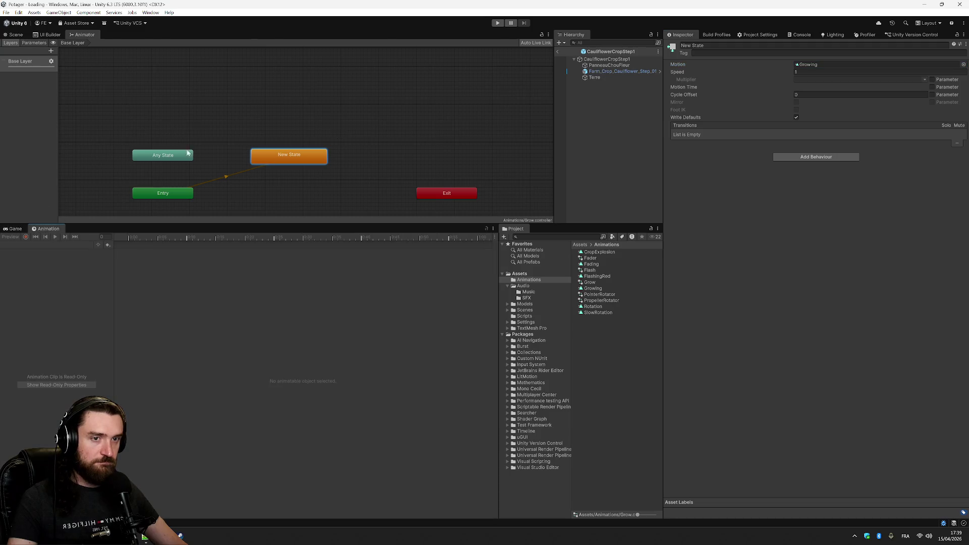
# Add Transform Position and Scale tracks for the cauliflower plant to the Growing clip
pyautogui.click(623, 71)
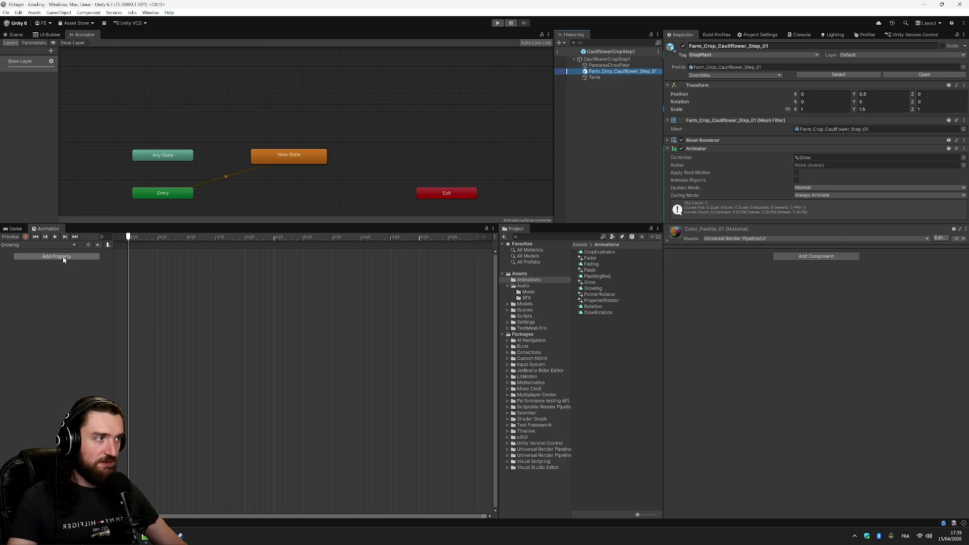
pyautogui.click(63, 257)
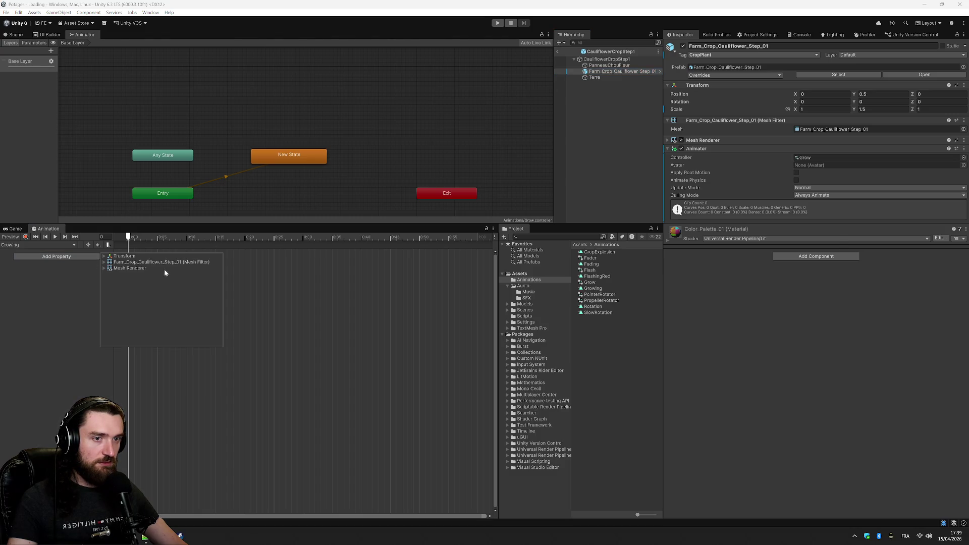
pyautogui.click(104, 256)
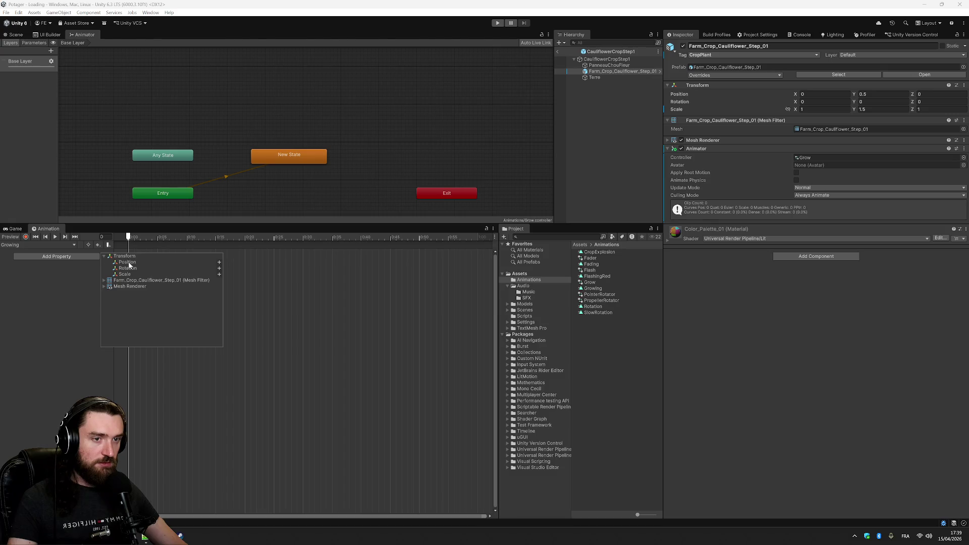
pyautogui.click(219, 263)
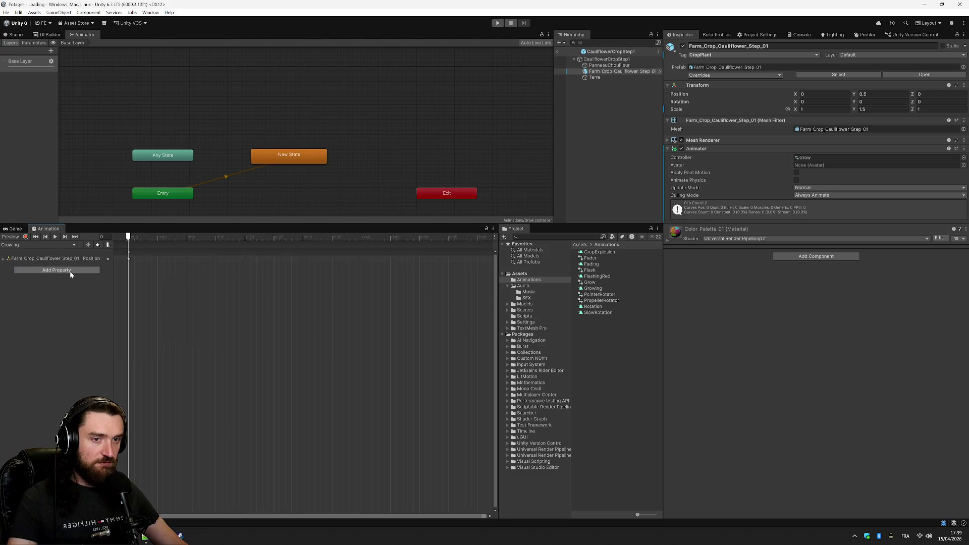
pyautogui.click(69, 270)
pyautogui.click(104, 270)
pyautogui.click(219, 281)
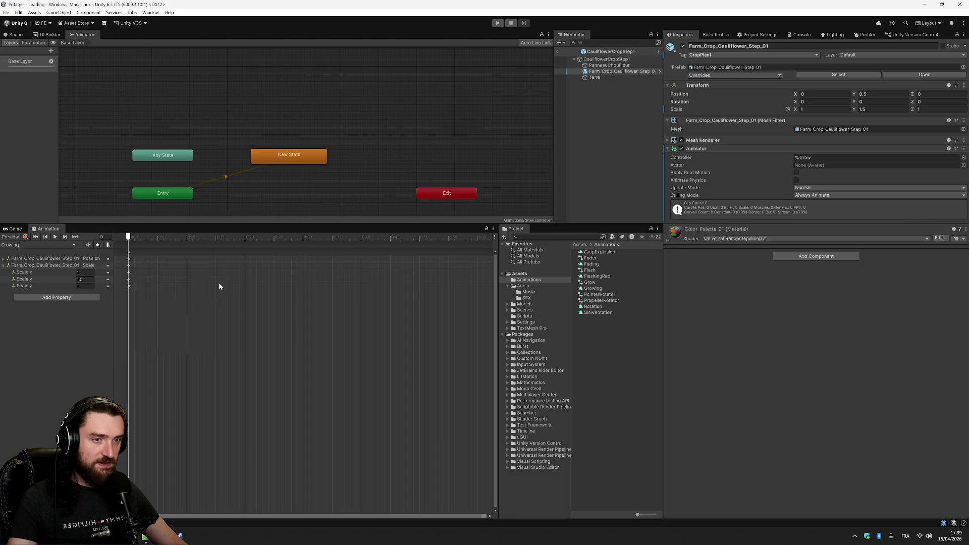
pyautogui.click(4, 258)
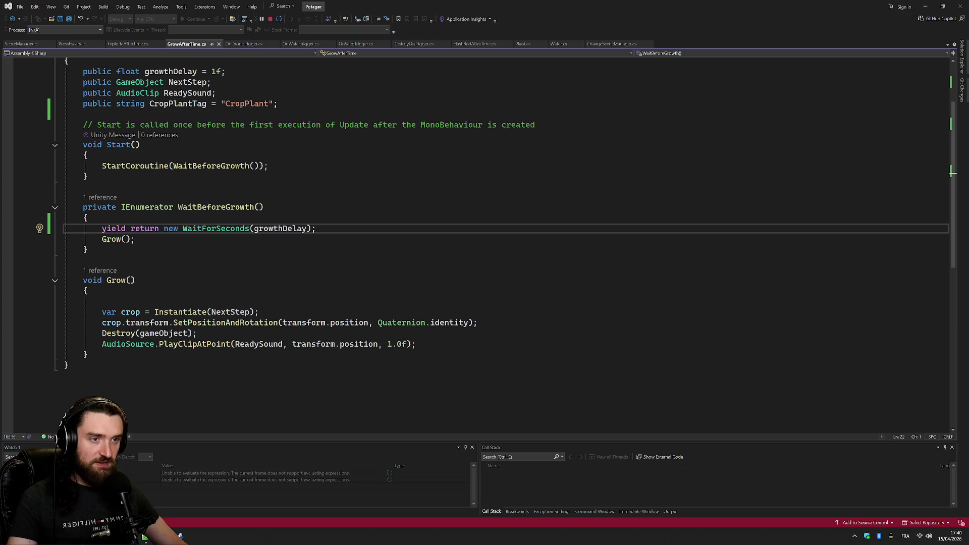
pyautogui.hotkey('ctrl', 'z')
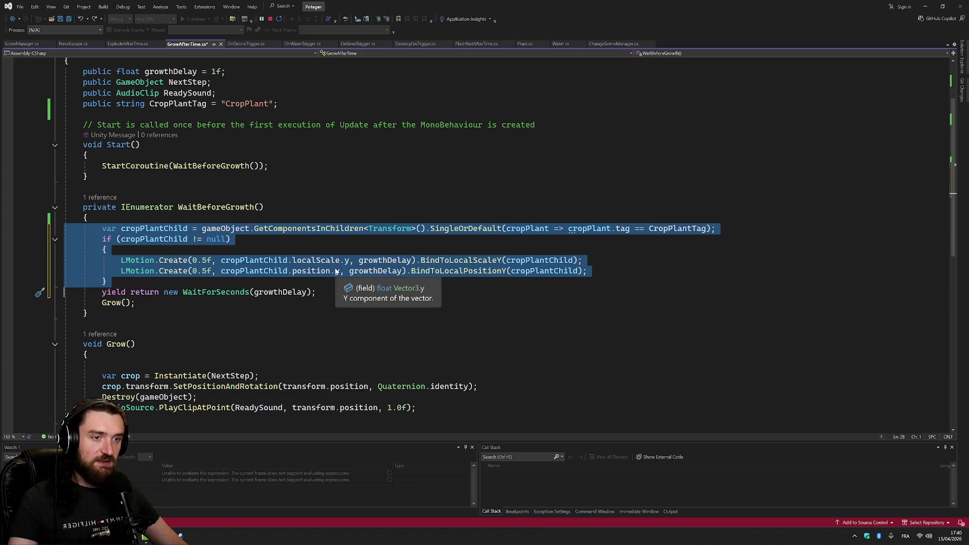
# Return to the Unity editor with the LMotion growth block restored in GrowAfterTime.cs
pyautogui.hotkey('alt', 'Tab')
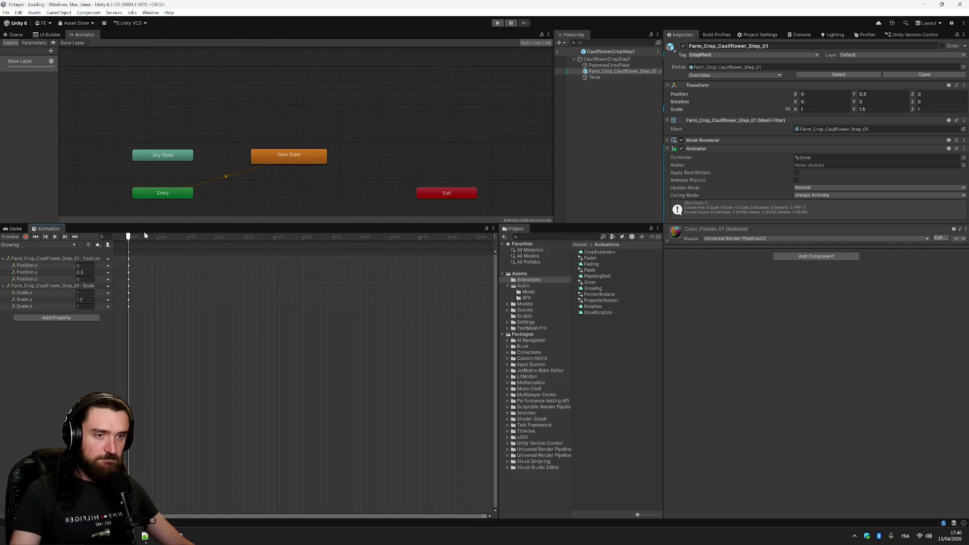
# Check MushroomCropStep1's Growth Delay of 5 from the Assets folder, then reselect the cauliflower plant
pyautogui.scroll(-5, 385, 317)
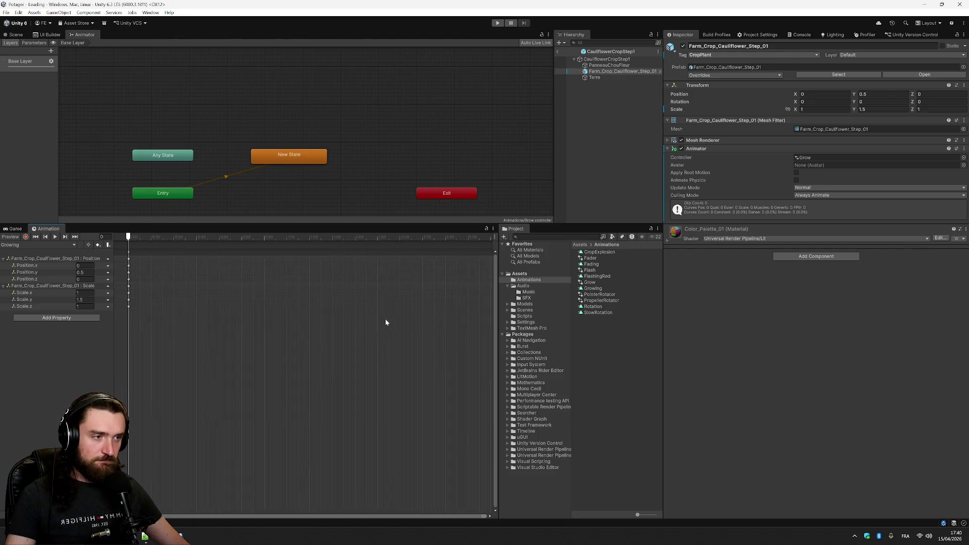
pyautogui.scroll(-3, 386, 320)
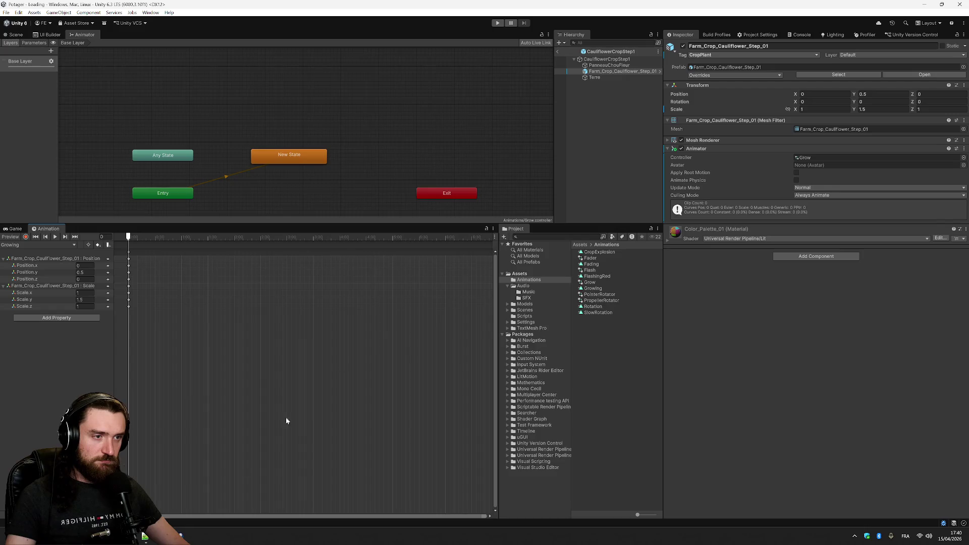
pyautogui.click(145, 536)
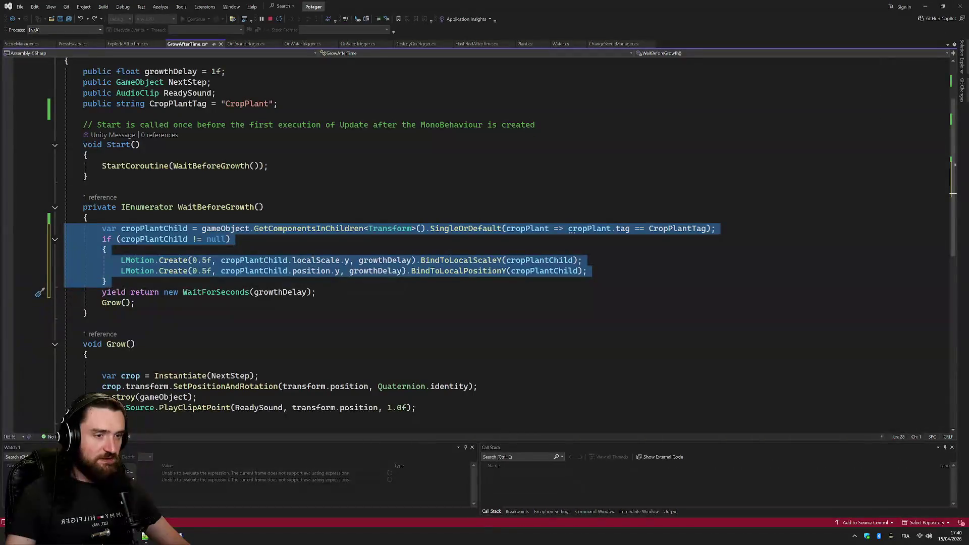
pyautogui.click(145, 536)
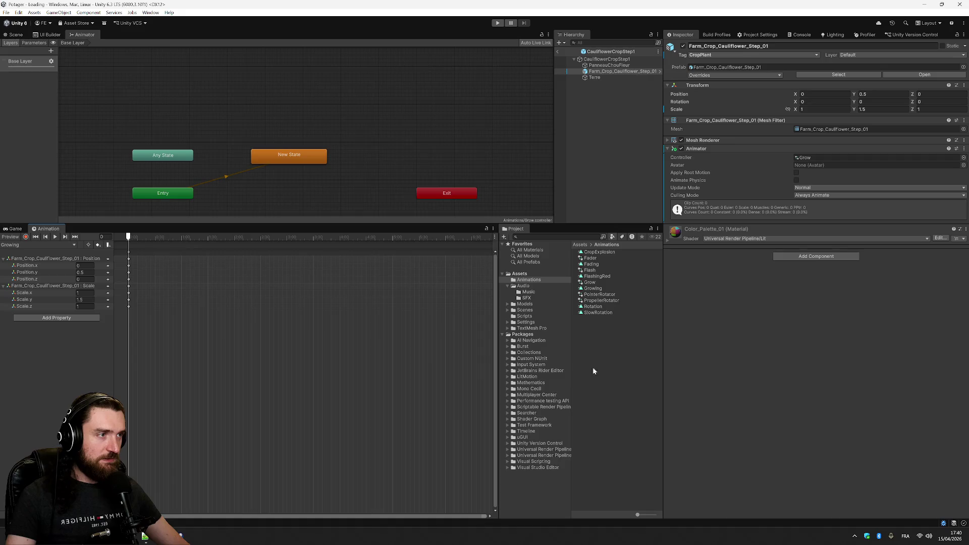
pyautogui.click(520, 273)
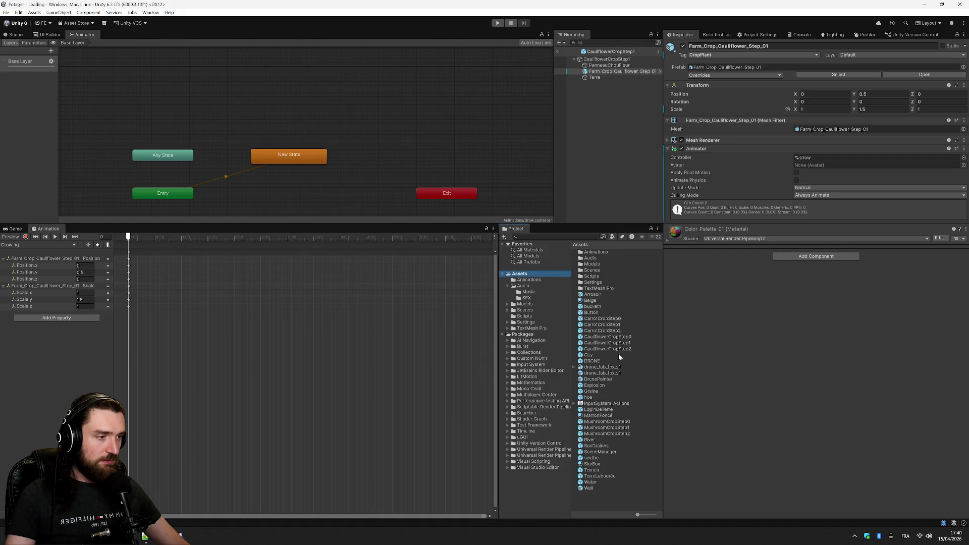
pyautogui.click(627, 428)
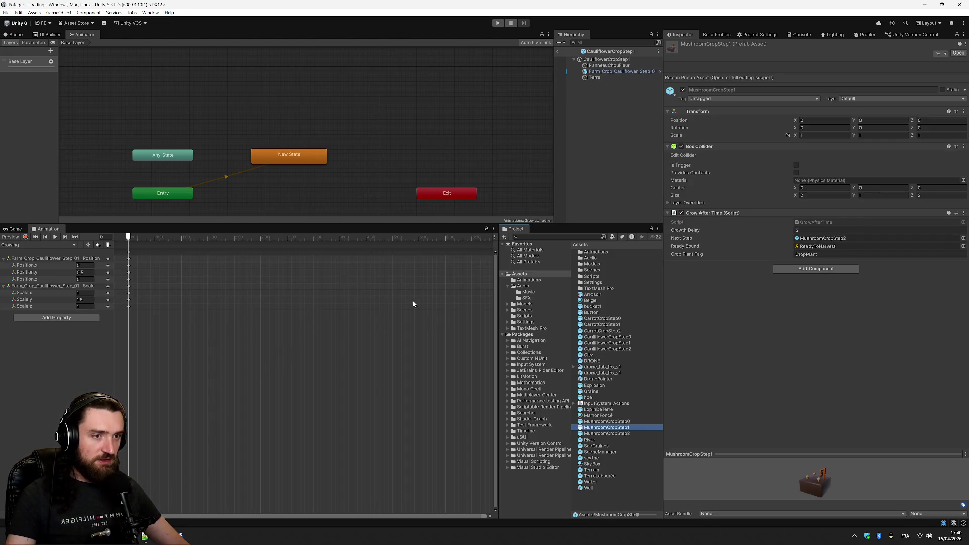
pyautogui.click(633, 71)
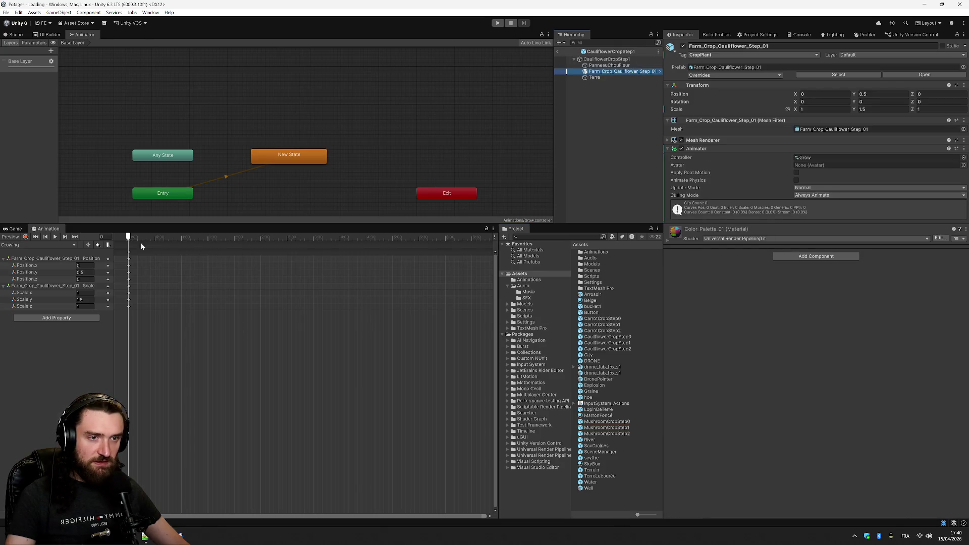
# Key the plant's Position and Scale at frame 301 of Growing, rewind to frame 0, and select MushroomCropStep1
pyautogui.moveTo(148, 245); pyautogui.dragTo(394, 244)
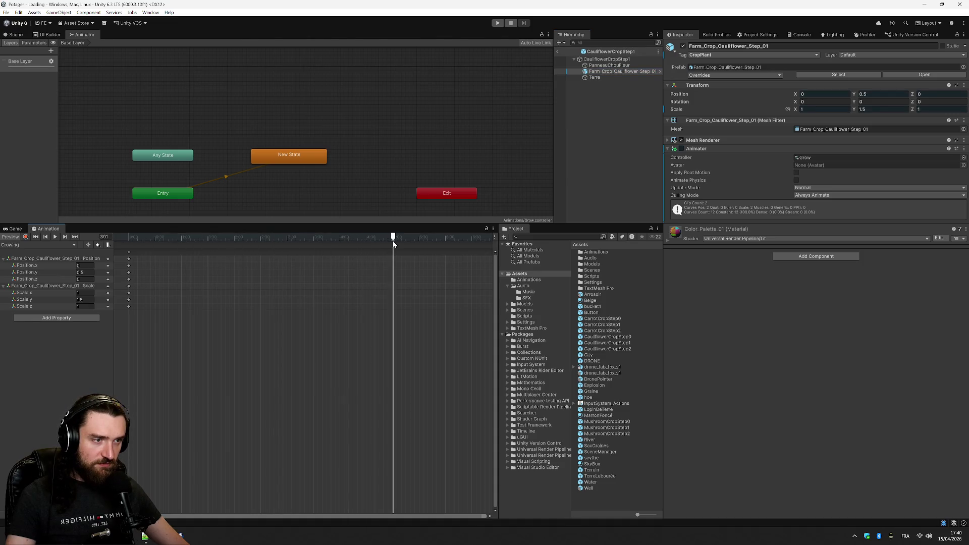
pyautogui.rightClick(393, 257)
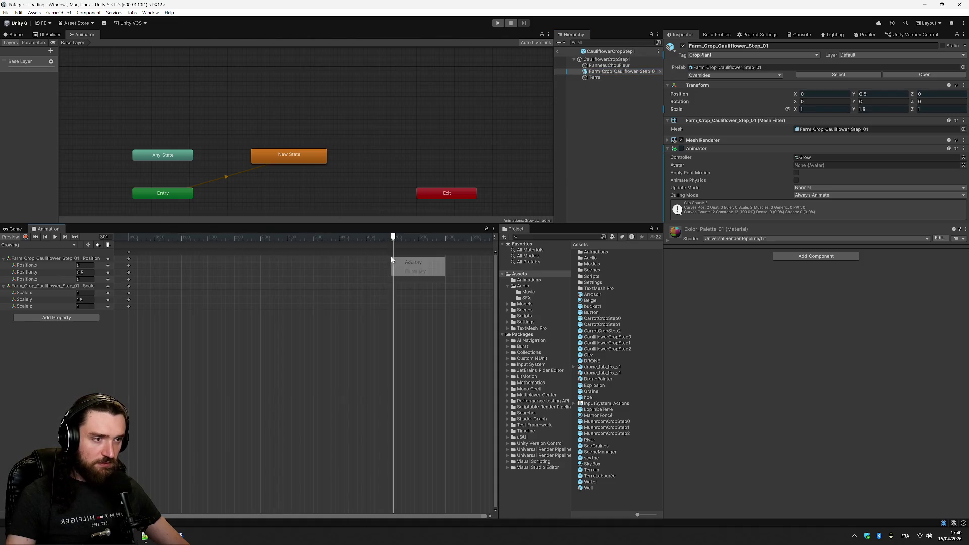
pyautogui.click(417, 263)
pyautogui.moveTo(392, 240); pyautogui.dragTo(390, 242)
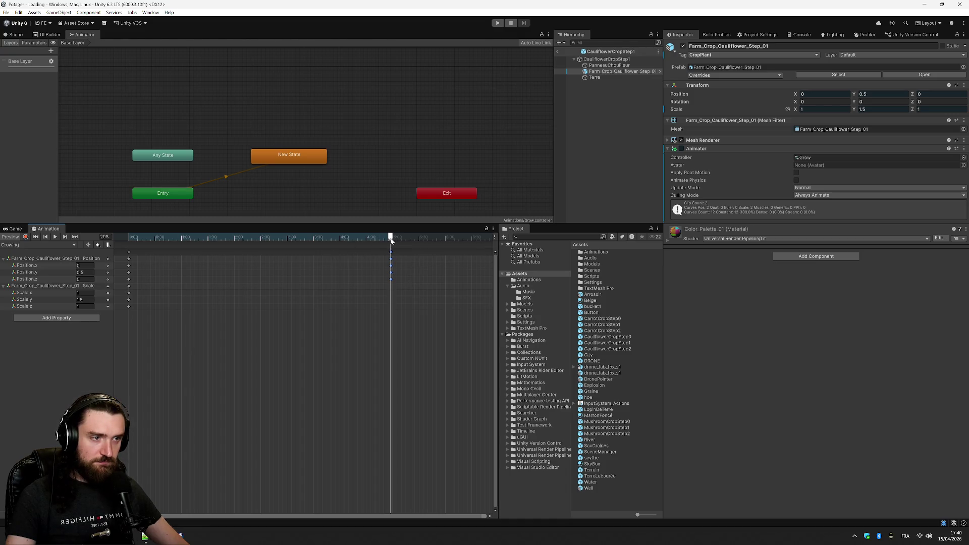
pyautogui.moveTo(158, 239); pyautogui.dragTo(129, 239)
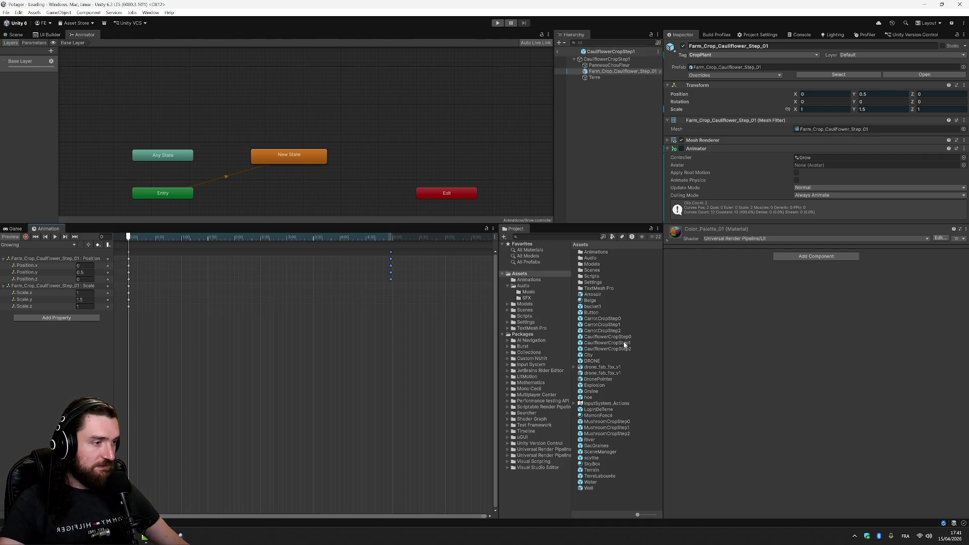
pyautogui.click(621, 429)
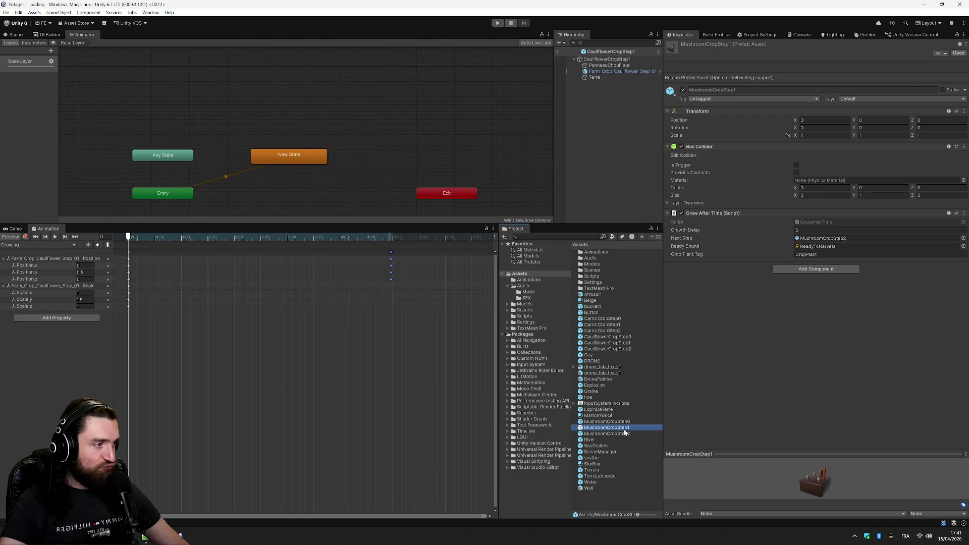
# Open the MushroomCropStep1 prefab and inspect its PlantsChamps object in the scene view
pyautogui.doubleClick(624, 429)
pyautogui.click(625, 71)
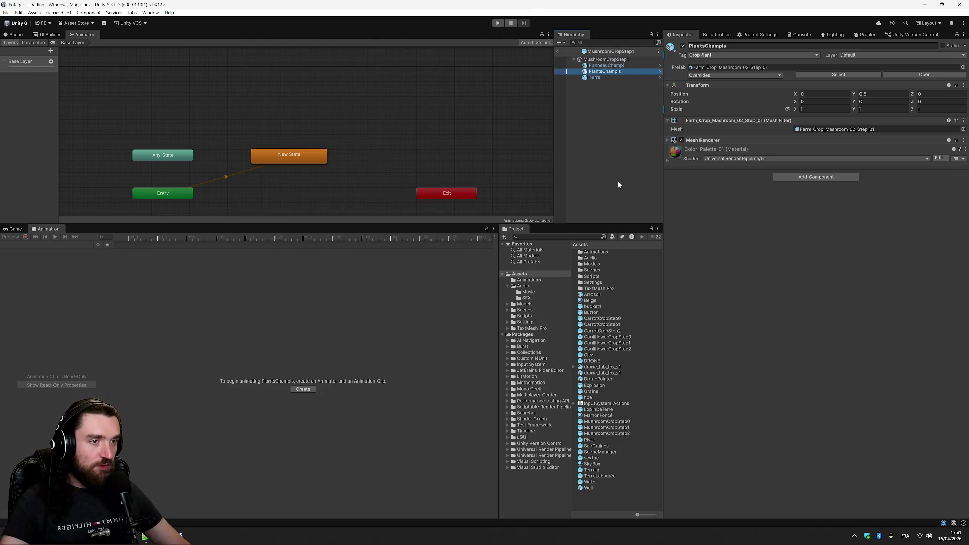
pyautogui.click(16, 34)
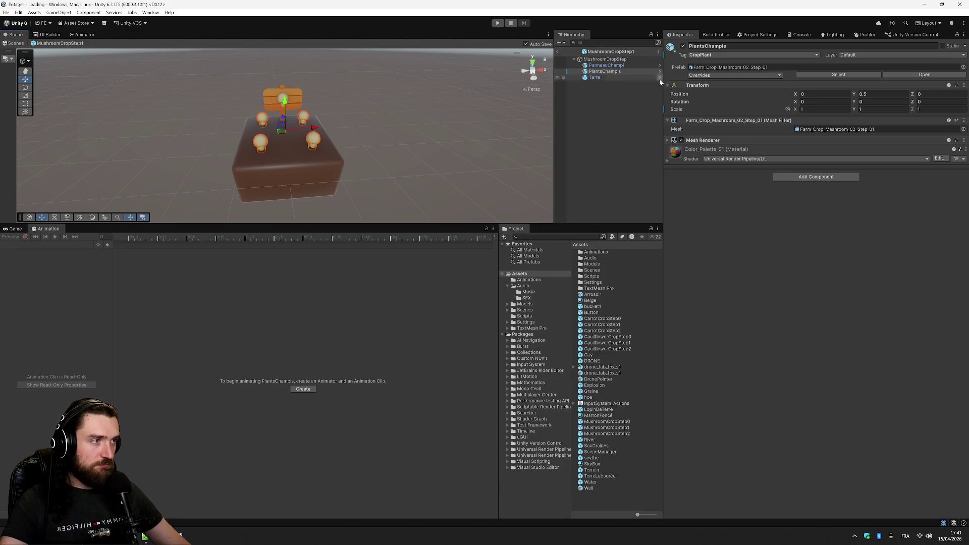
pyautogui.click(623, 338)
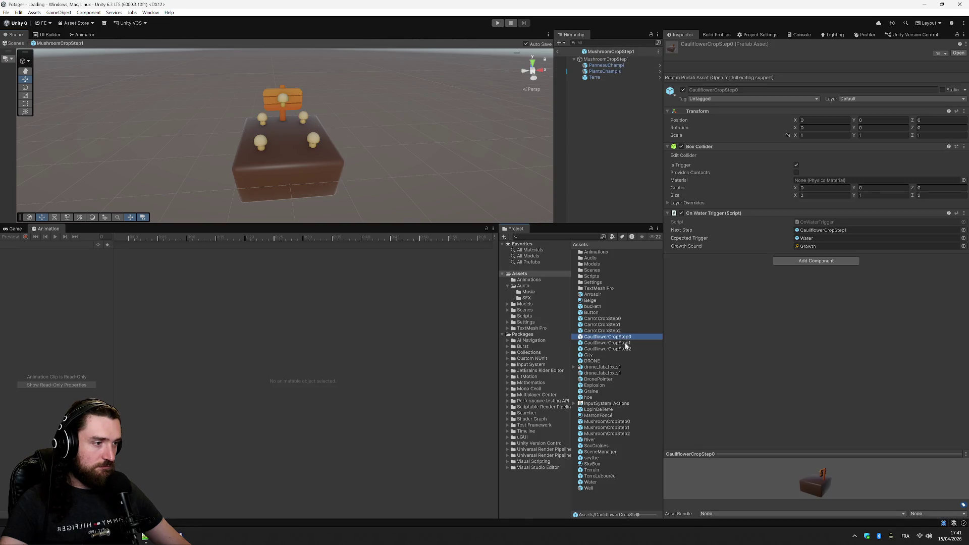
pyautogui.click(605, 71)
# Set PlantsChamps Position Y to 0.5, then open the CauliflowerCropStep1 prefab
pyautogui.click(882, 94)
pyautogui.write('0.5')
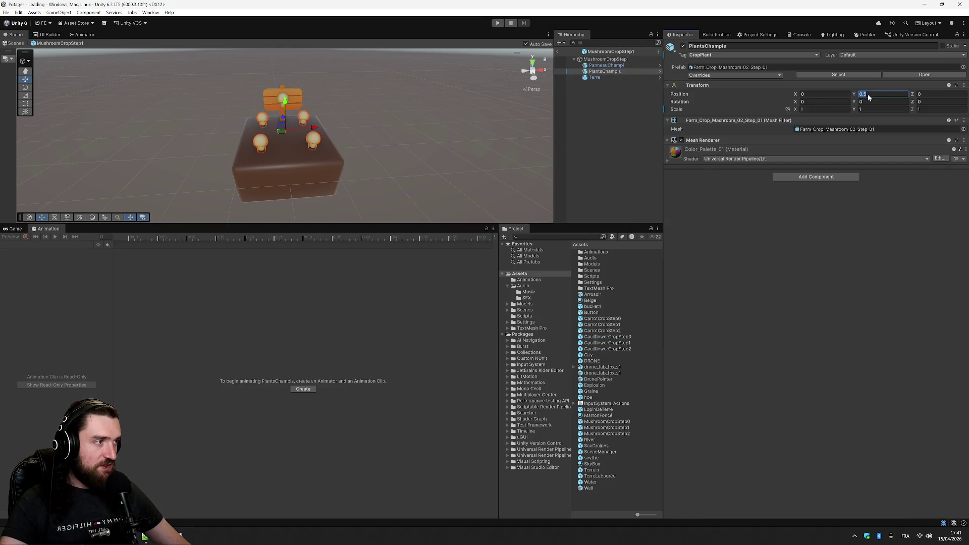
pyautogui.write('0.2')
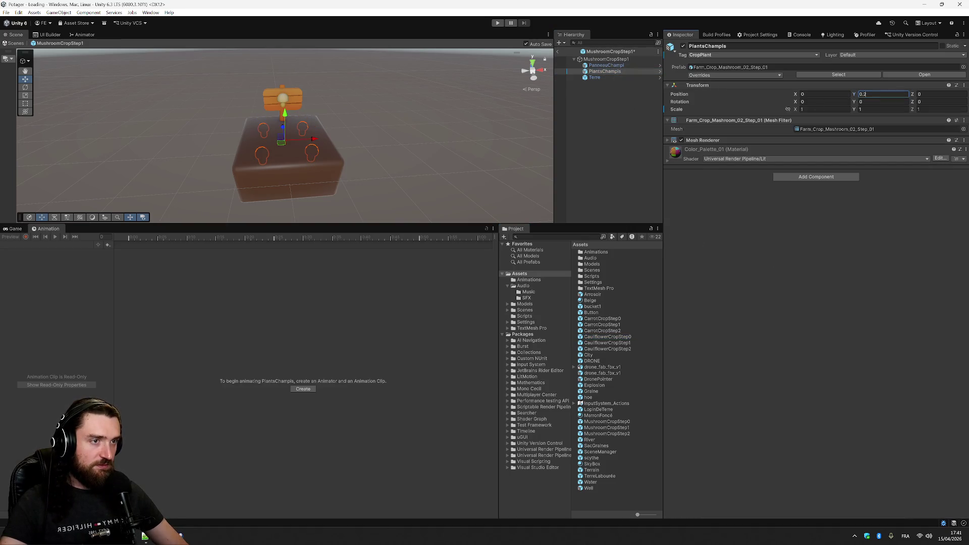
pyautogui.write('3')
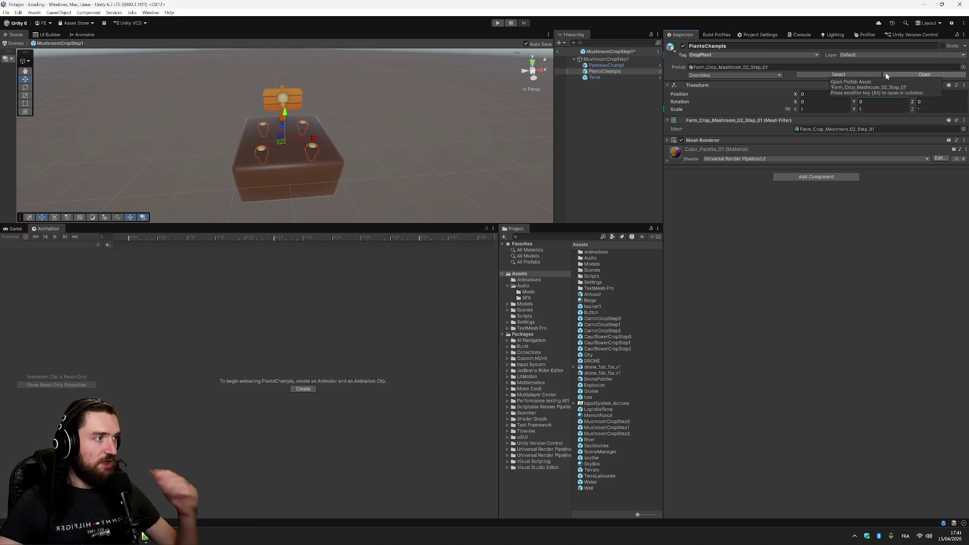
pyautogui.press('BackSpace')
pyautogui.press('BackSpace')
pyautogui.press('BackSpace')
pyautogui.write('.03')
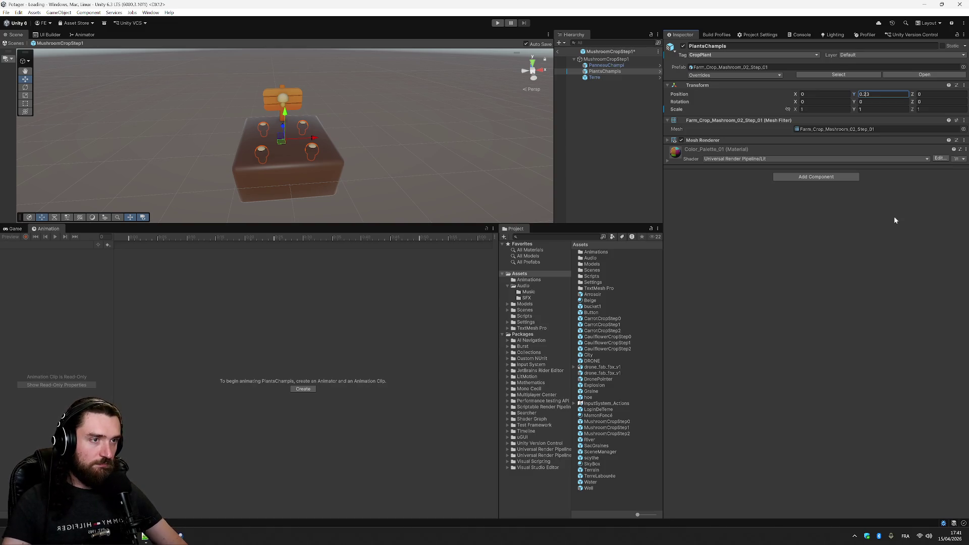
pyautogui.write(',3')
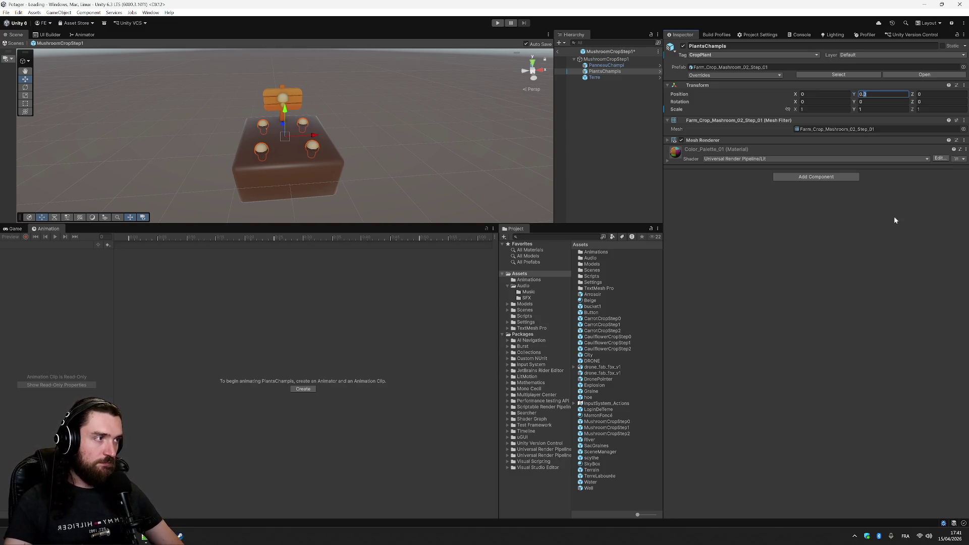
pyautogui.press('BackSpace')
pyautogui.press('BackSpace')
pyautogui.write('.4')
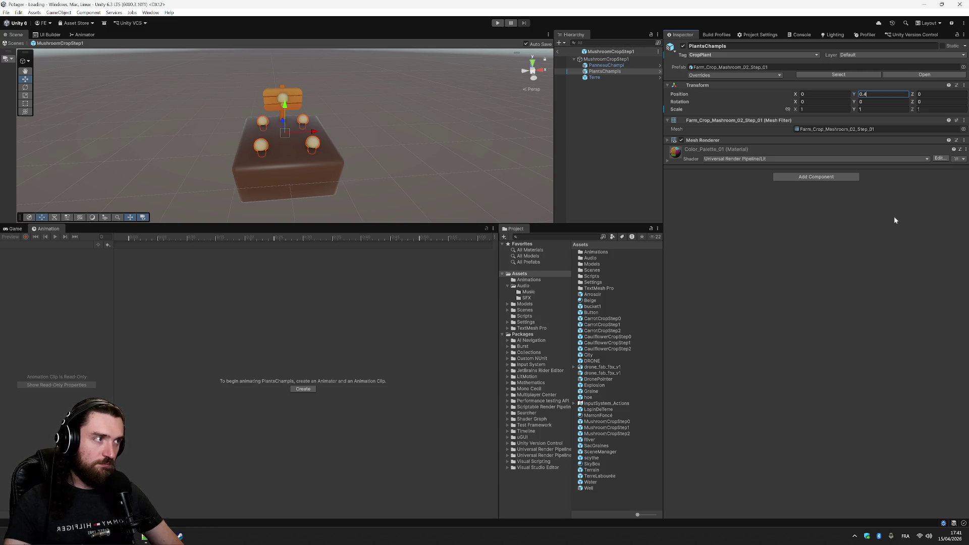
pyautogui.hotkey('shift', 'Left')
pyautogui.write('5')
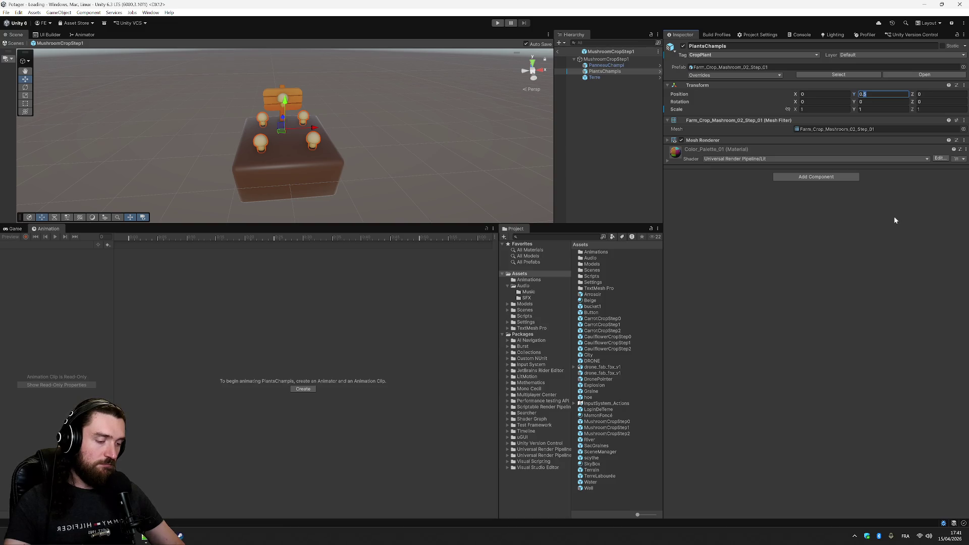
pyautogui.write('3')
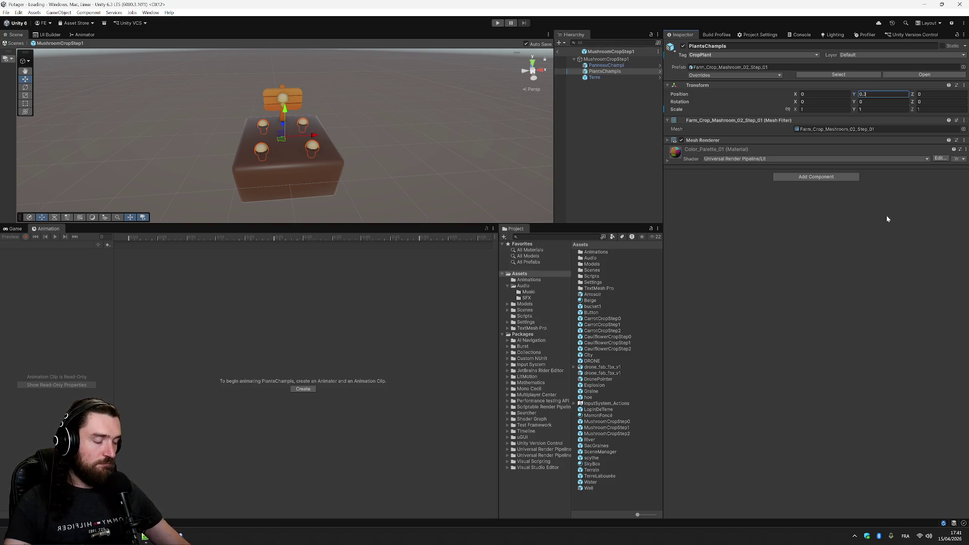
pyautogui.press('BackSpace')
pyautogui.write('5')
pyautogui.press('Return')
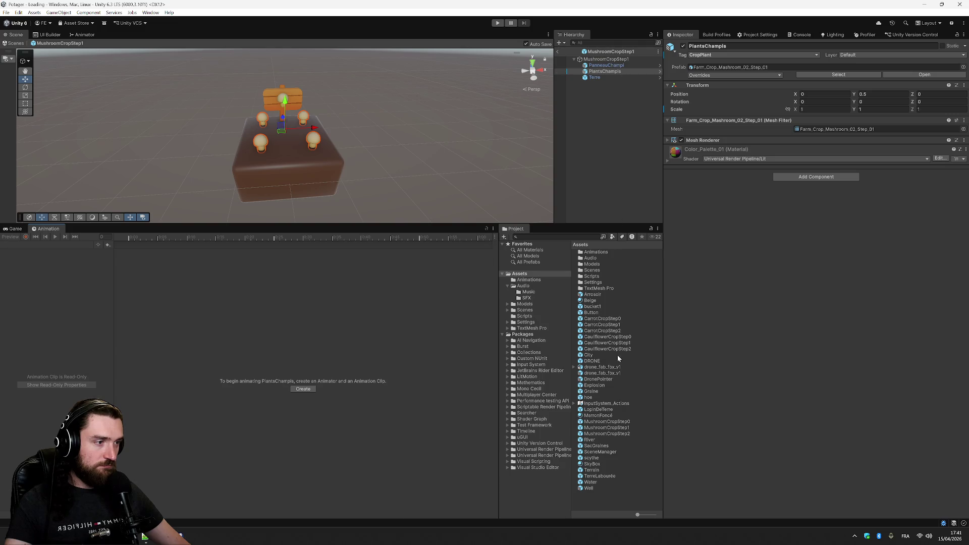
pyautogui.doubleClick(625, 344)
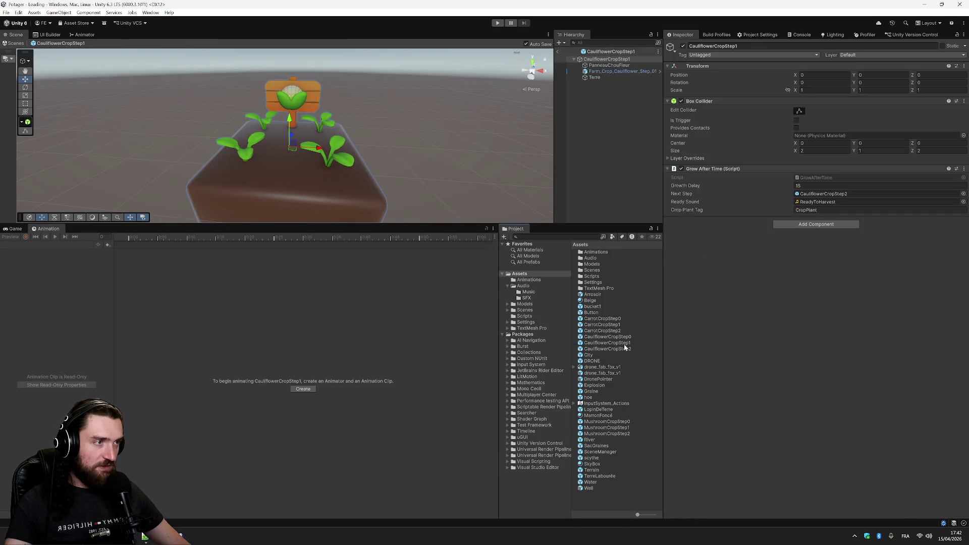
# Set the Growing clip's starting Position.y to 0.3 and preview the animation
pyautogui.click(621, 71)
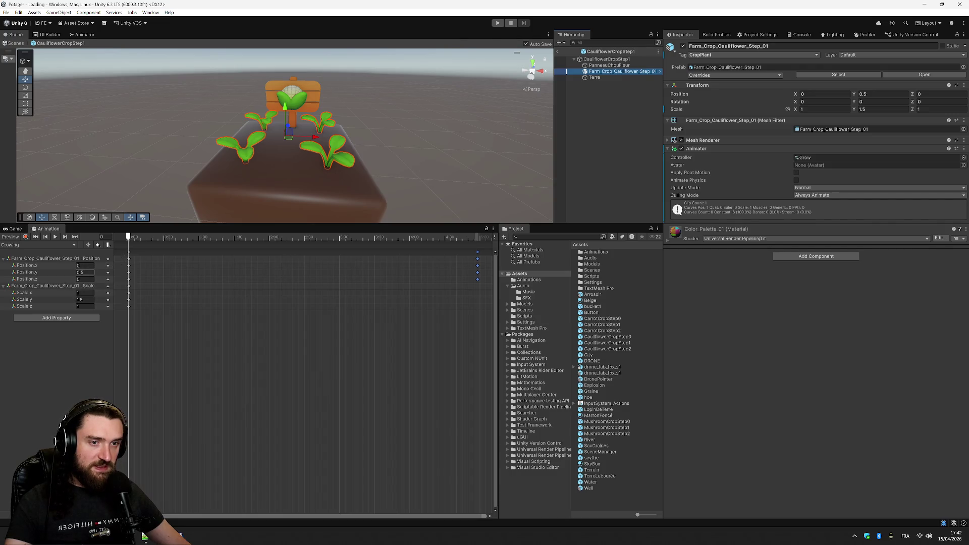
pyautogui.click(85, 272)
pyautogui.write('0.3')
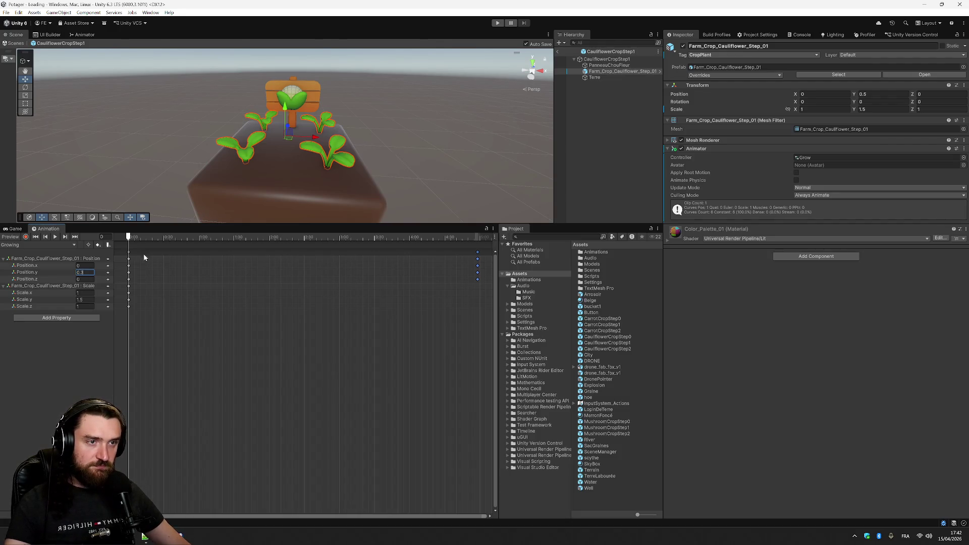
pyautogui.click(56, 237)
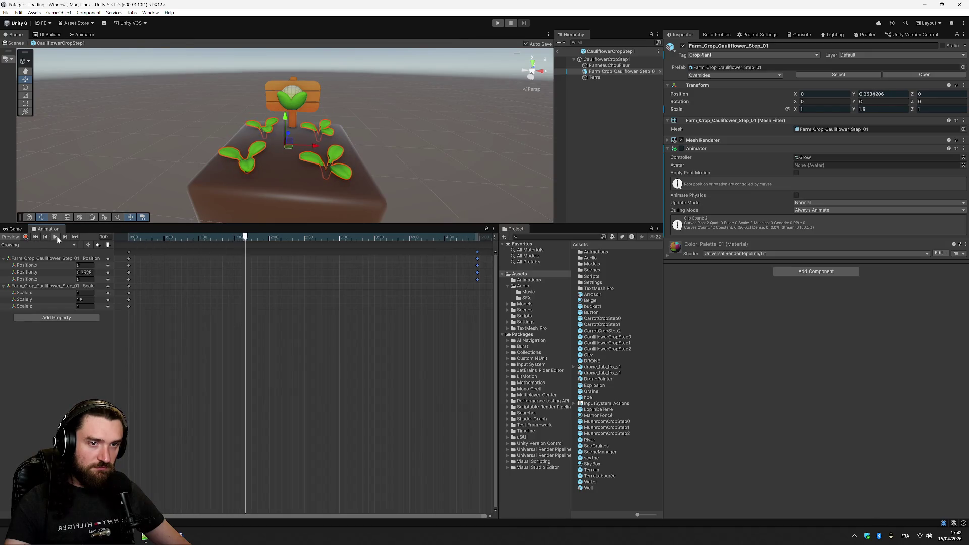
pyautogui.click(55, 237)
# Add Scale keys at the Growing clip's last frame, then rewind to the first frame
pyautogui.moveTo(261, 243); pyautogui.dragTo(436, 254)
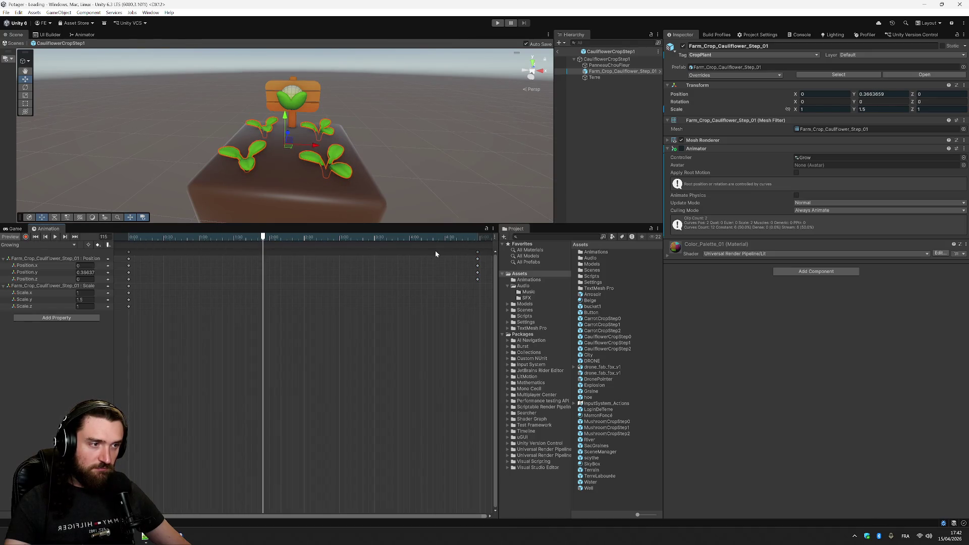
pyautogui.rightClick(477, 291)
pyautogui.click(500, 296)
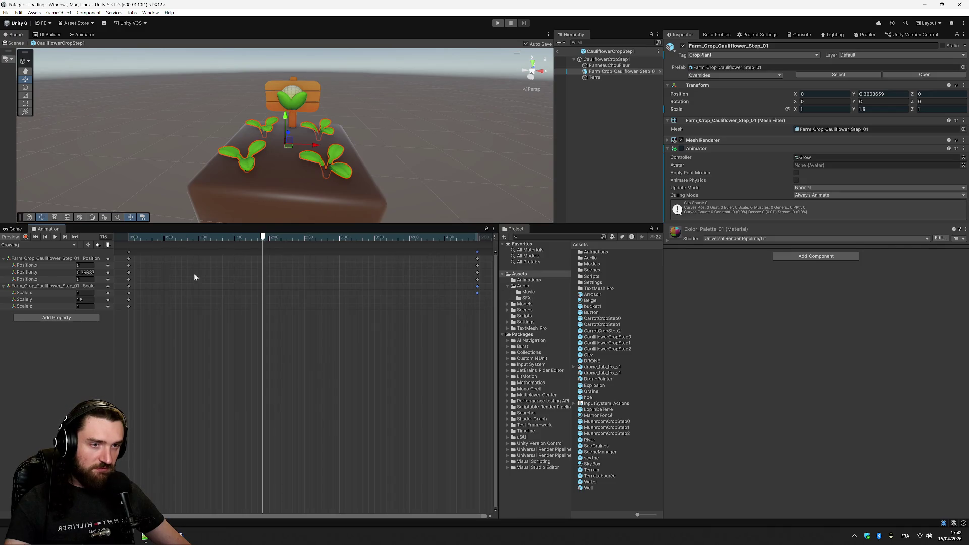
pyautogui.rightClick(479, 293)
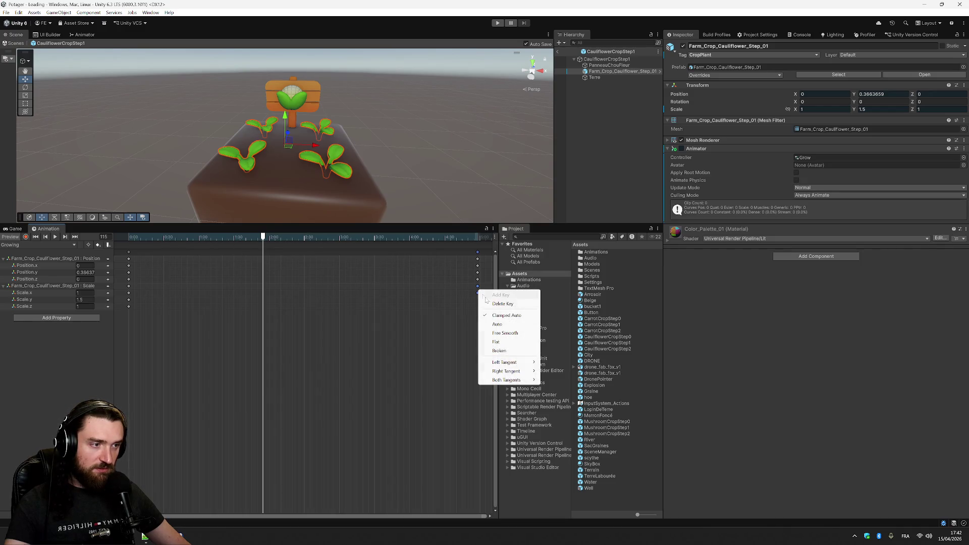
pyautogui.click(507, 302)
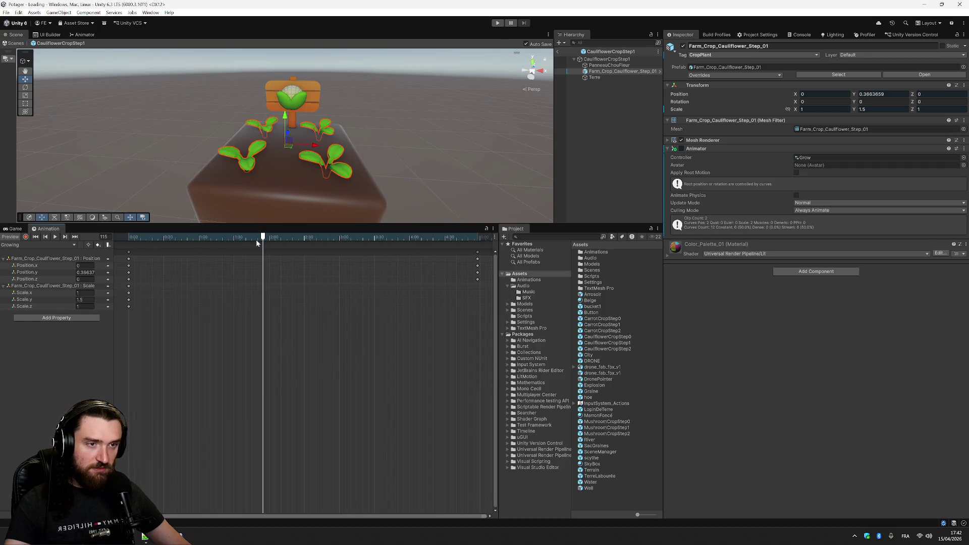
pyautogui.moveTo(263, 237); pyautogui.dragTo(477, 257)
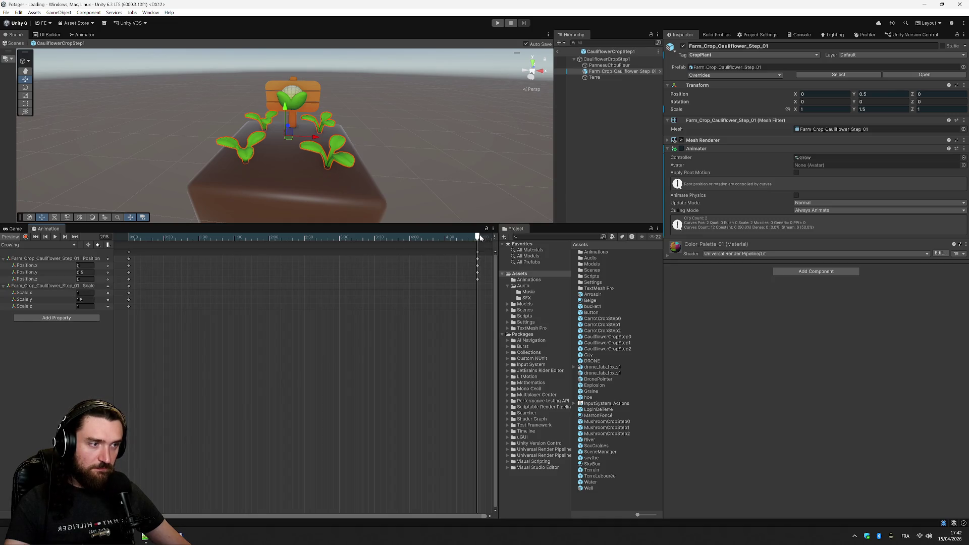
pyautogui.rightClick(476, 298)
pyautogui.click(497, 302)
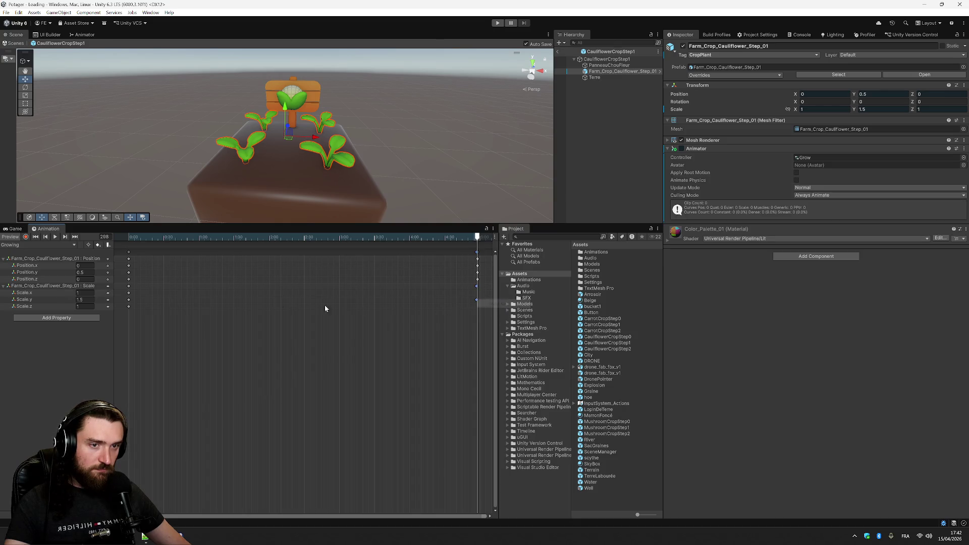
pyautogui.rightClick(107, 296)
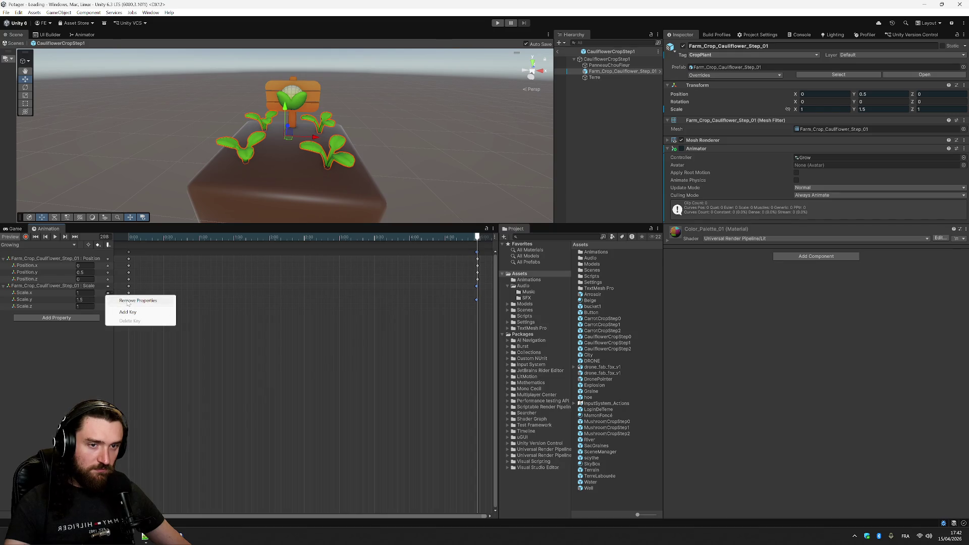
pyautogui.click(105, 289)
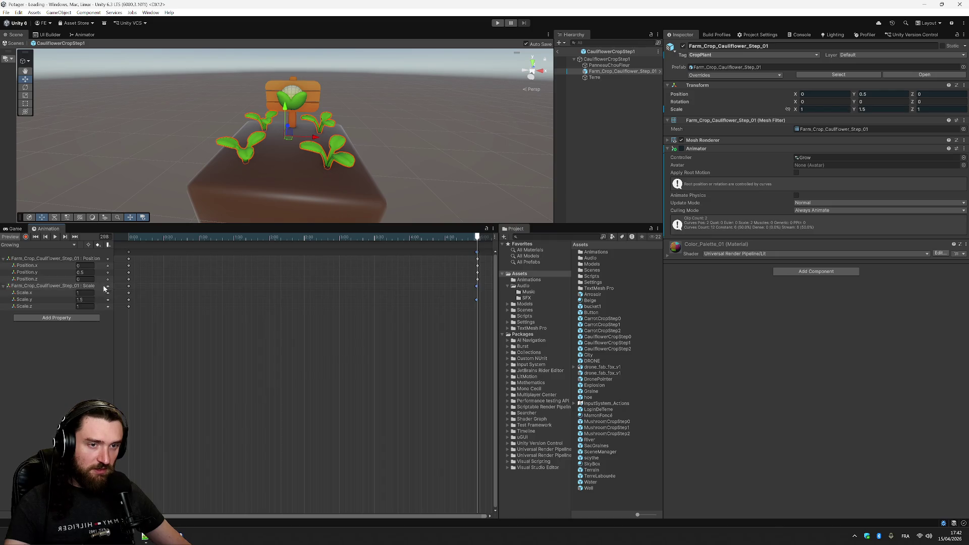
pyautogui.rightClick(108, 297)
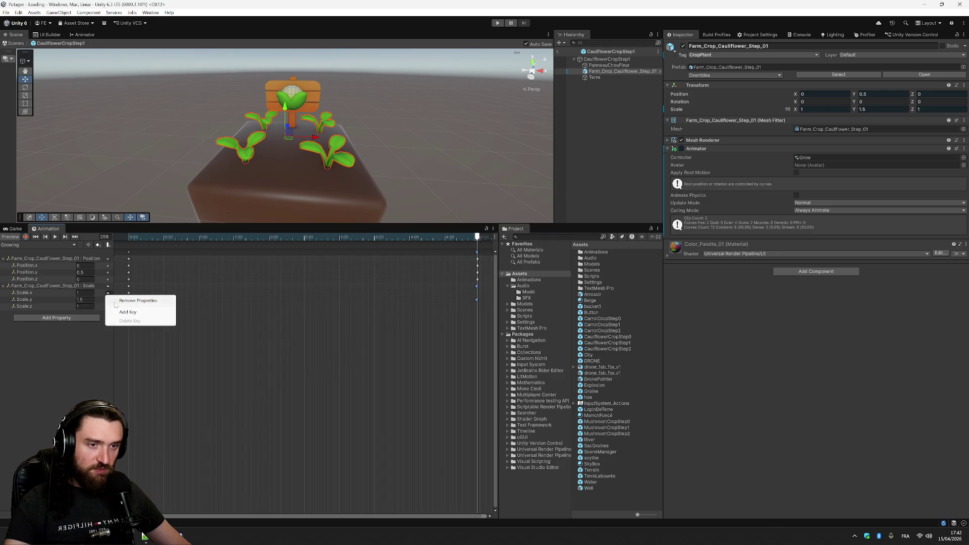
pyautogui.press('Escape')
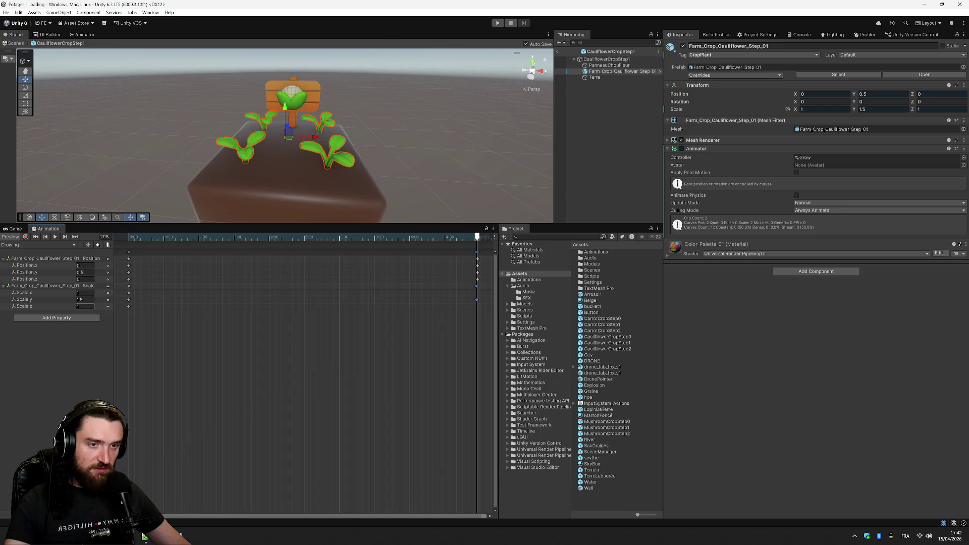
pyautogui.moveTo(476, 237); pyautogui.dragTo(129, 237)
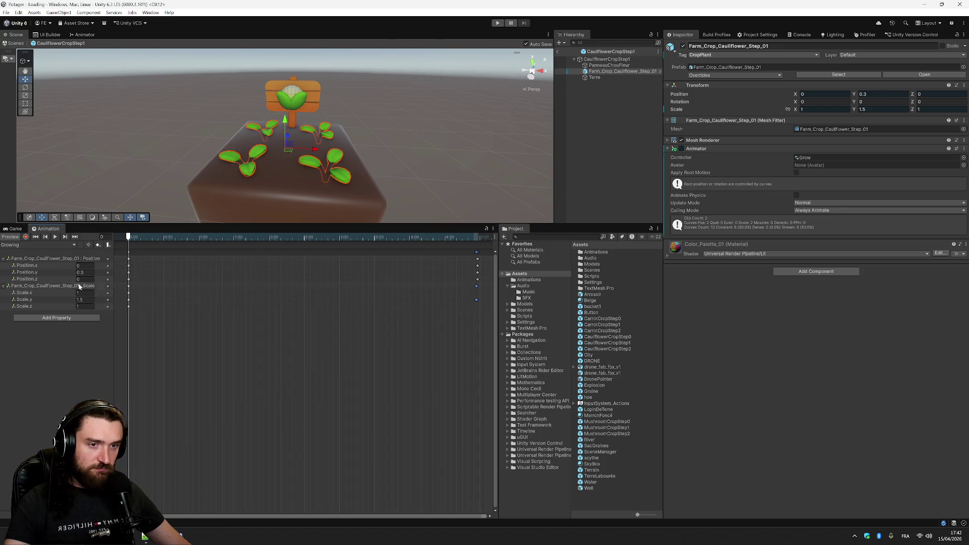
# Set the clip's starting Scale.y to 1 and preview the growth
pyautogui.click(85, 300)
pyautogui.write('0.5')
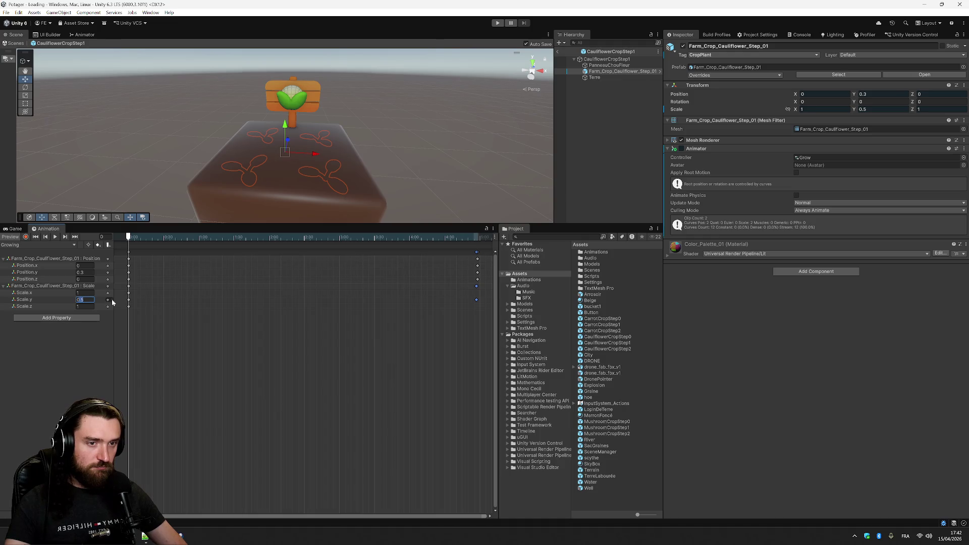
pyautogui.write('1')
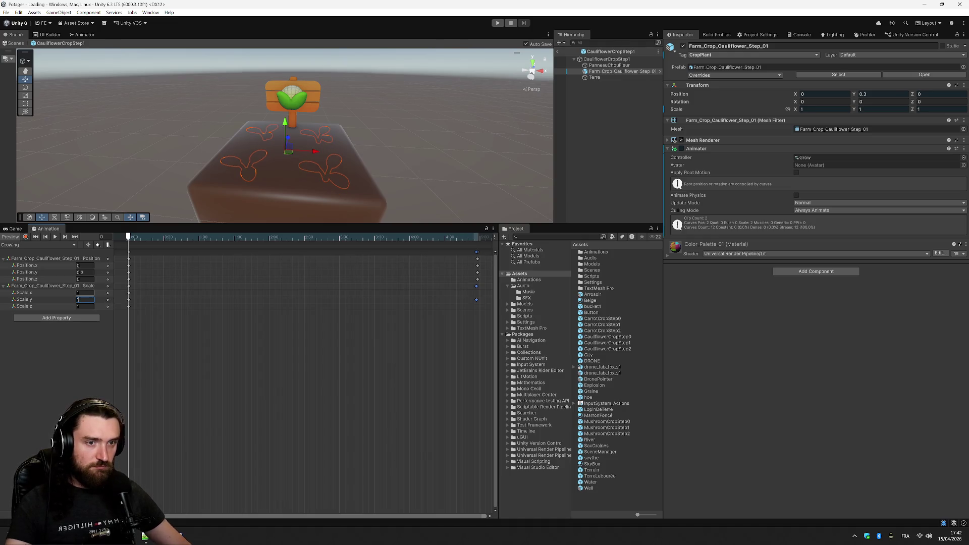
pyautogui.press('Return')
pyautogui.click(54, 237)
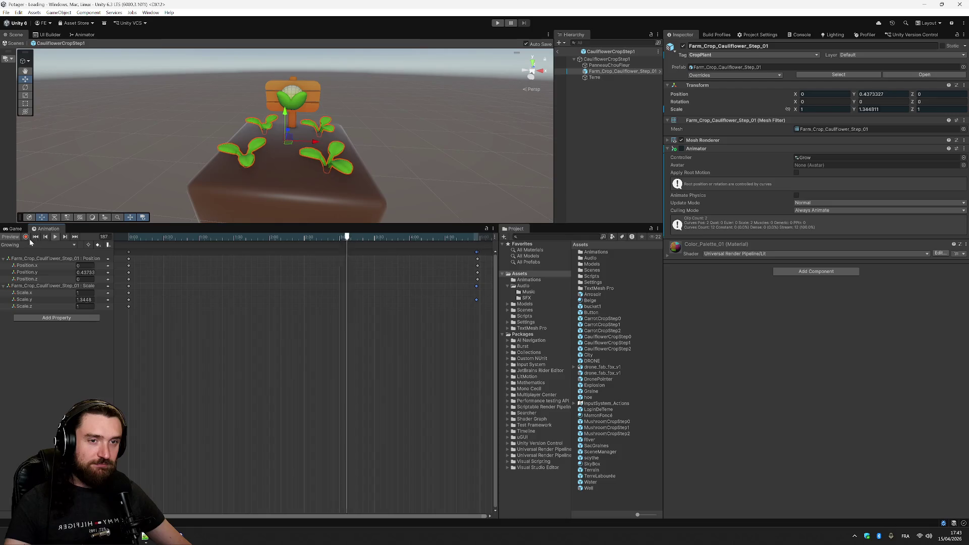
pyautogui.press('space')
pyautogui.moveTo(407, 239); pyautogui.dragTo(94, 238)
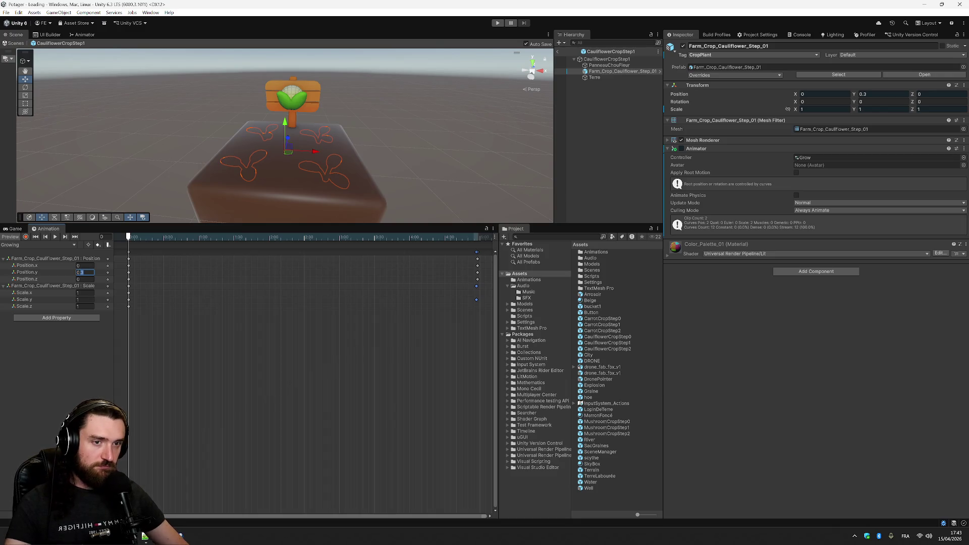
# Change the starting Position.y to 0.4 and replay the Growing preview
pyautogui.write('0.5')
pyautogui.press('Return')
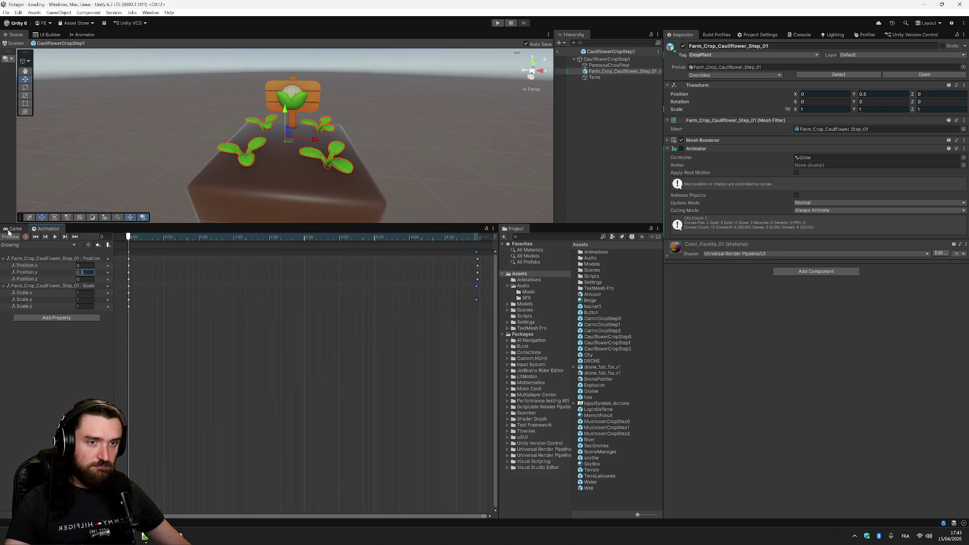
pyautogui.click(55, 237)
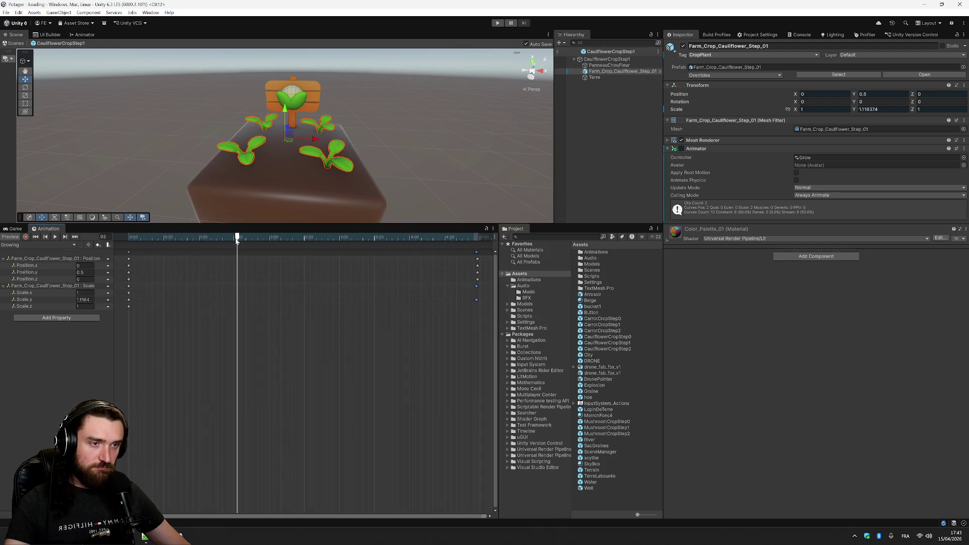
pyautogui.moveTo(237, 241); pyautogui.dragTo(119, 243)
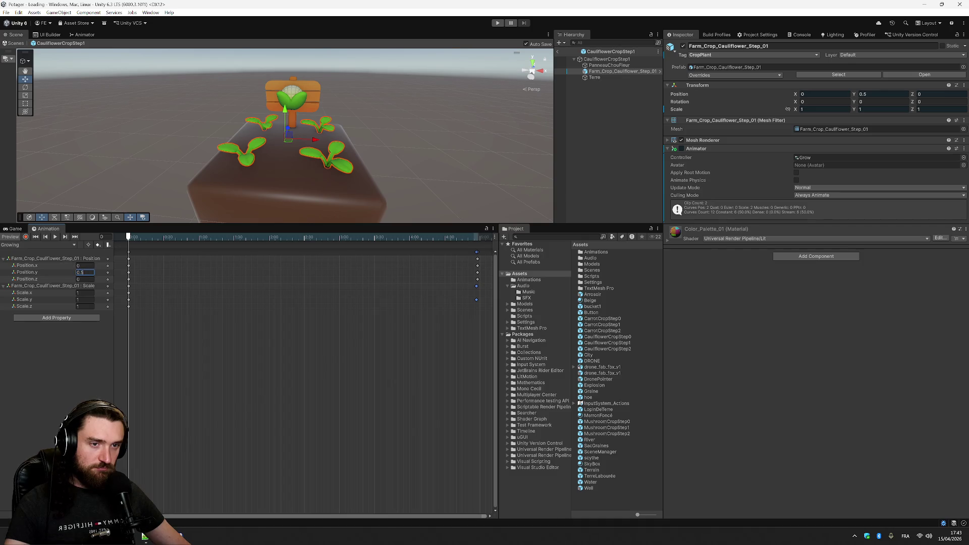
pyautogui.write('4')
pyautogui.press('Return')
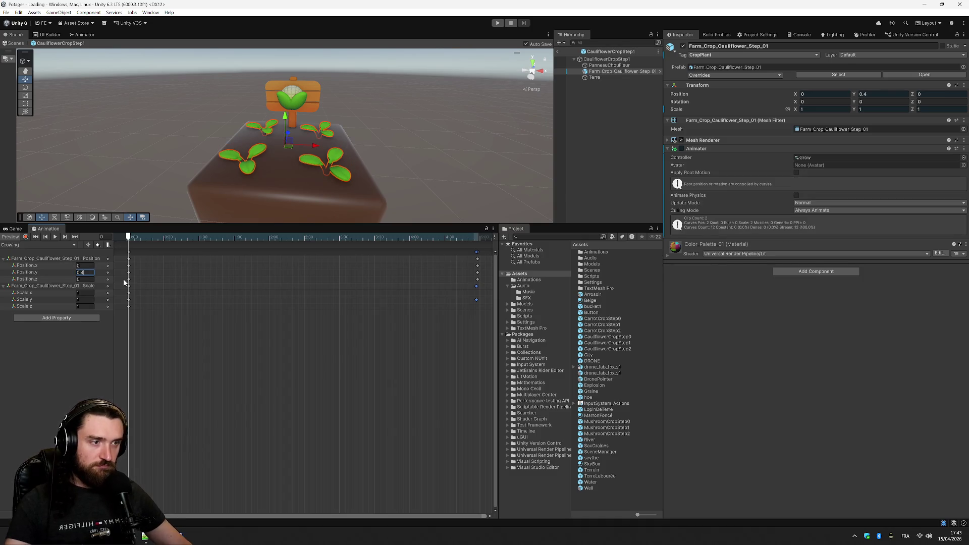
pyautogui.click(55, 236)
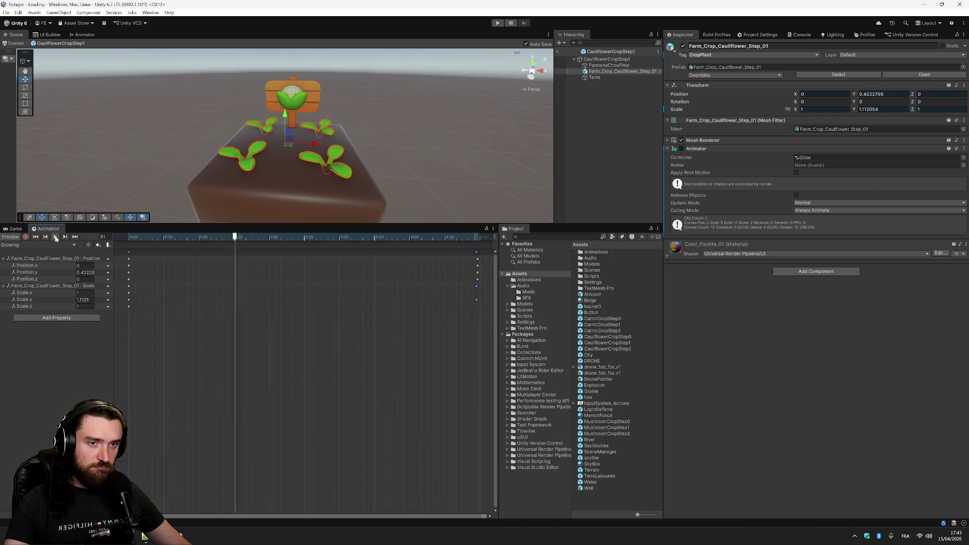
pyautogui.click(55, 236)
pyautogui.moveTo(258, 242)
pyautogui.mouseDown()
pyautogui.moveTo(123, 234)
pyautogui.moveTo(468, 237)
pyautogui.moveTo(478, 257)
pyautogui.mouseUp()
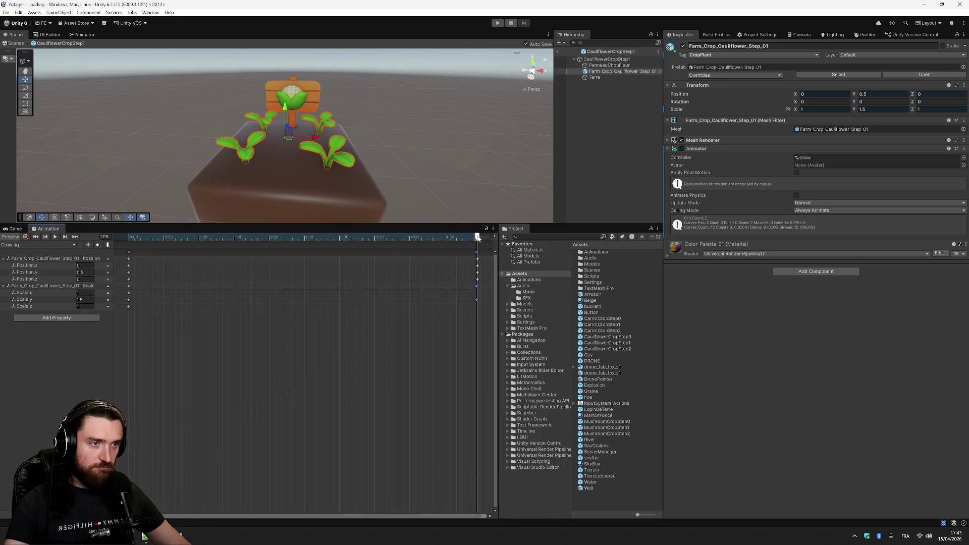
pyautogui.click(478, 290)
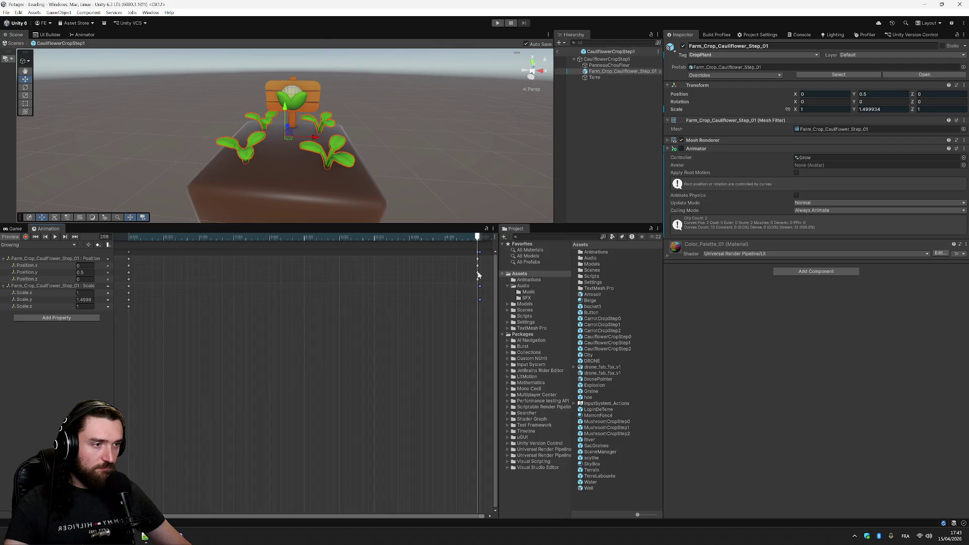
pyautogui.click(478, 280)
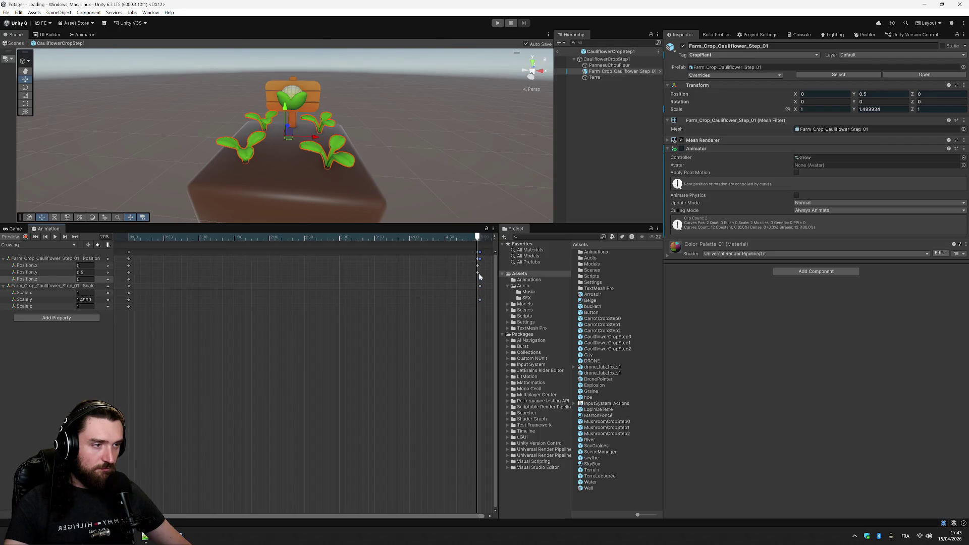
pyautogui.click(479, 272)
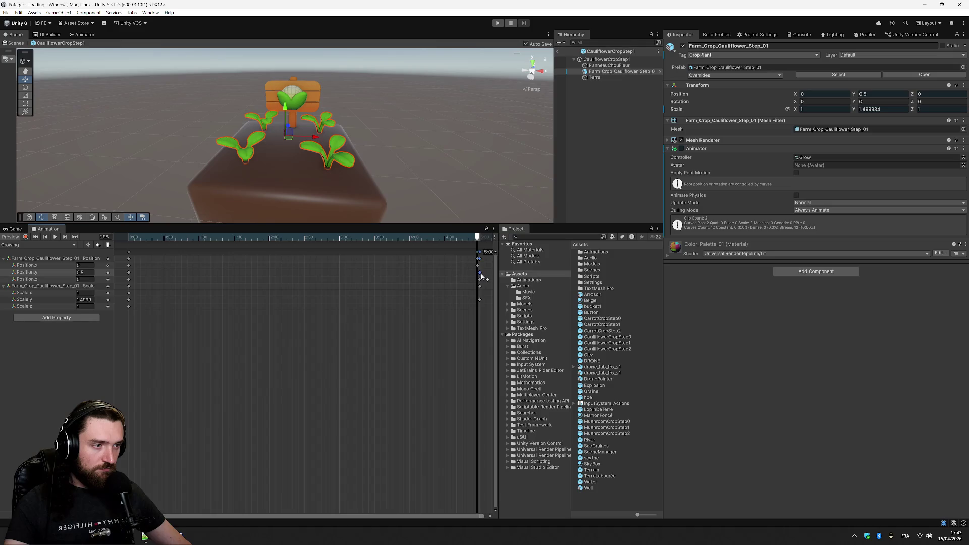
pyautogui.click(480, 266)
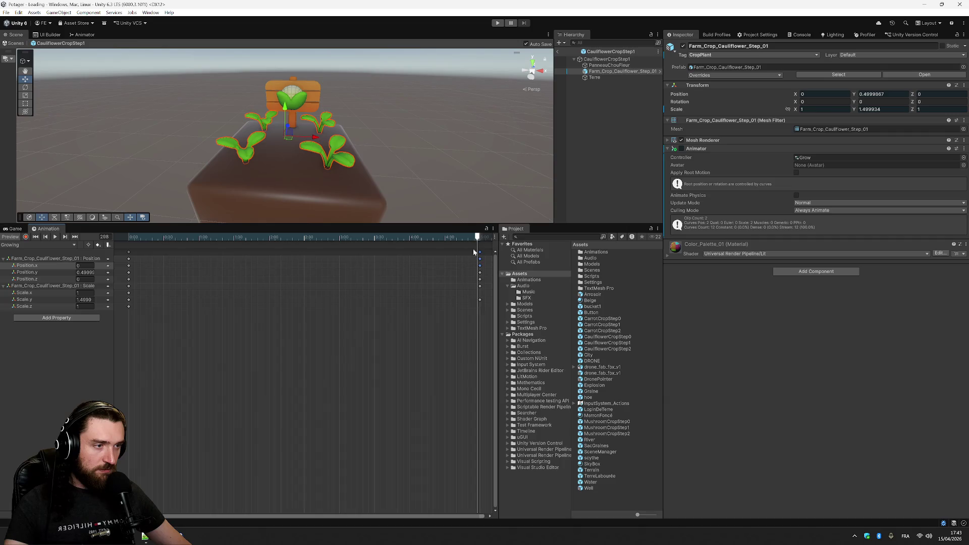
pyautogui.moveTo(479, 242); pyautogui.dragTo(481, 243)
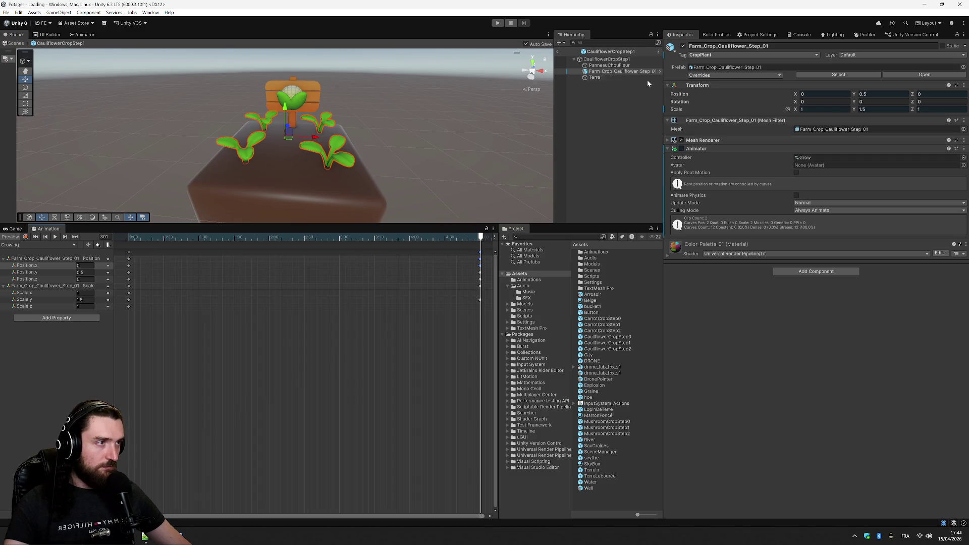
# Open the CarrotCropStep1 prefab, add an Animator with the Grow controller to its root, and preview it
pyautogui.doubleClick(620, 326)
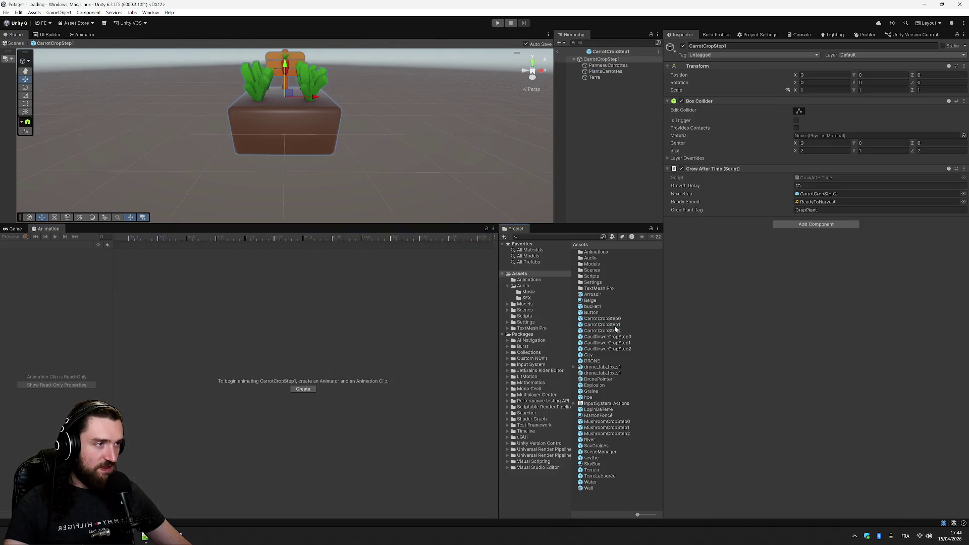
pyautogui.click(810, 225)
pyautogui.click(815, 260)
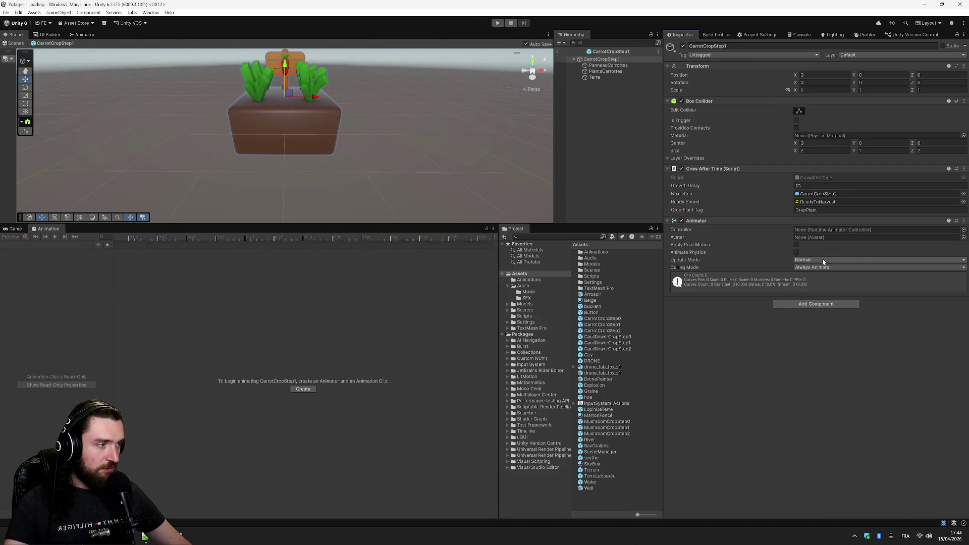
pyautogui.click(963, 230)
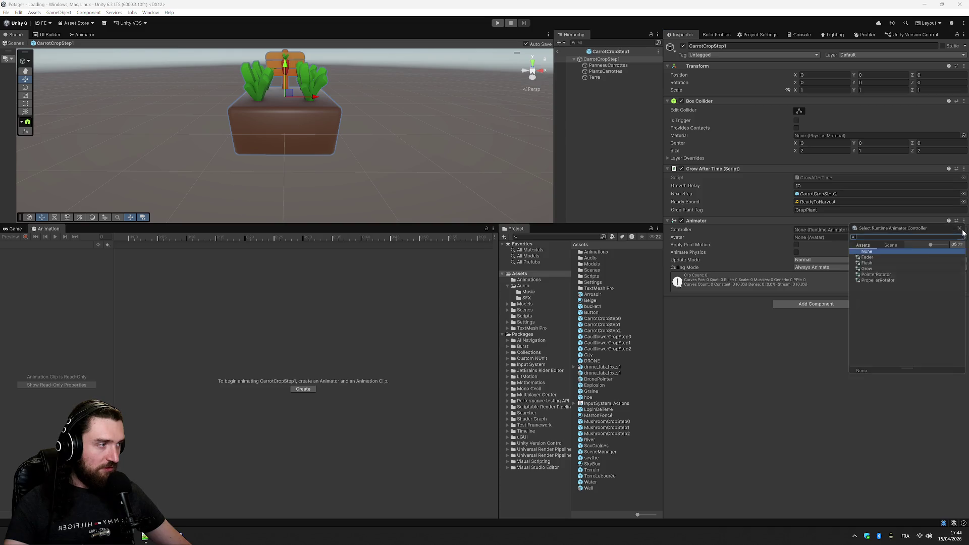
pyautogui.doubleClick(883, 267)
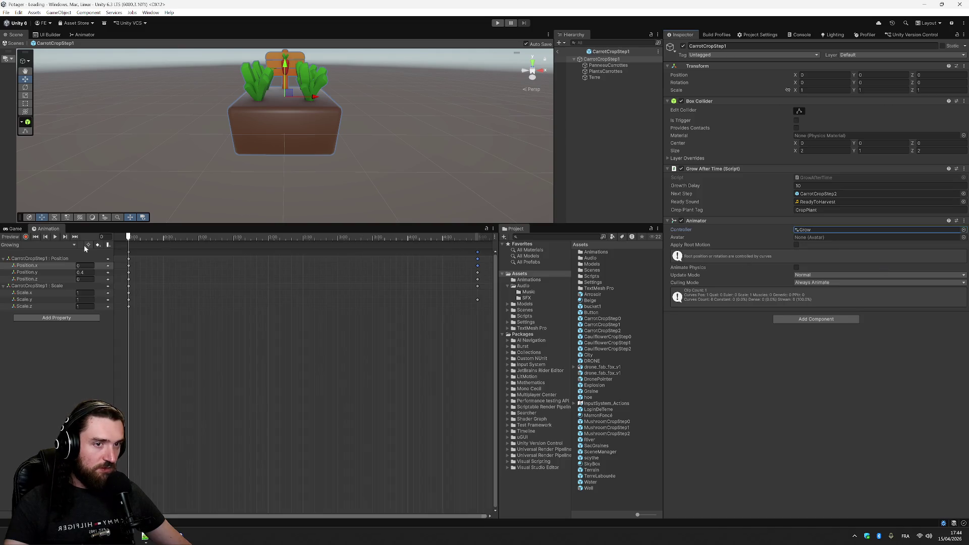
pyautogui.click(54, 236)
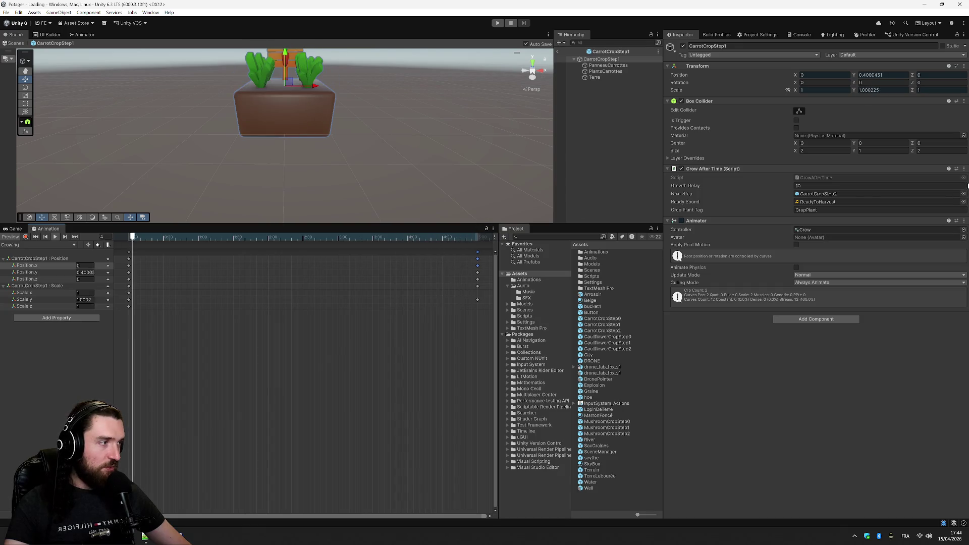
# Remove the Animator from the prefab root and select PlantsCarrottes
pyautogui.click(964, 221)
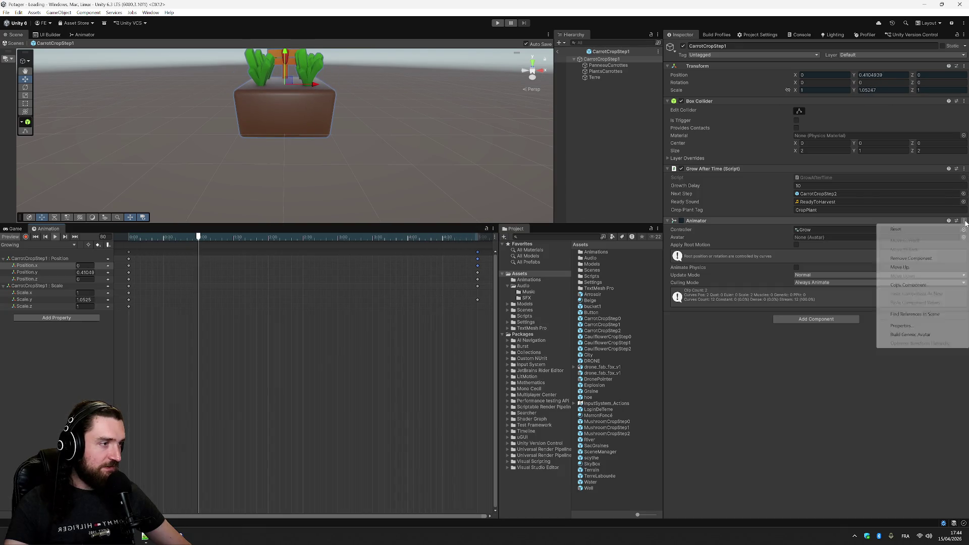
pyautogui.click(927, 259)
pyautogui.click(623, 70)
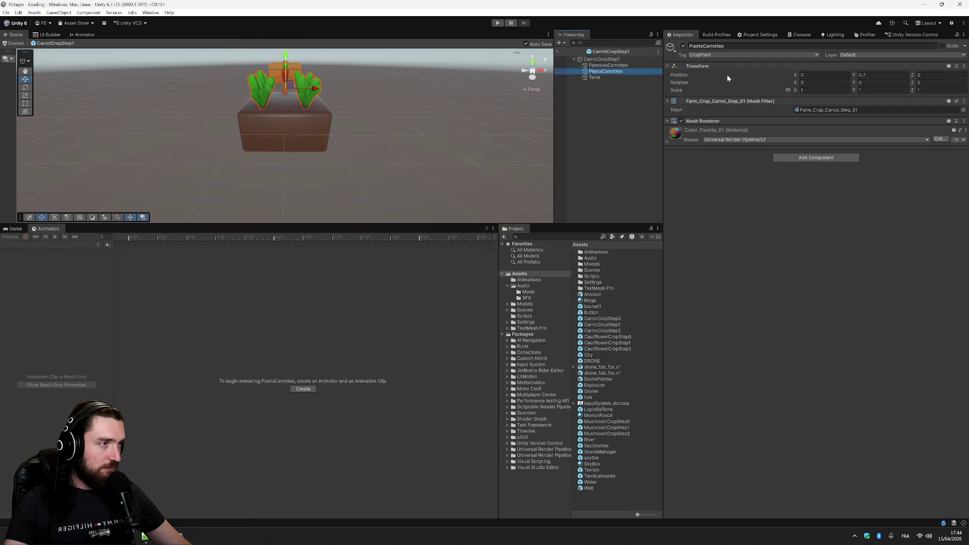
# Add an Animator using the Grow controller to PlantsCarrottes and preview the Growing clip
pyautogui.click(814, 158)
pyautogui.click(812, 193)
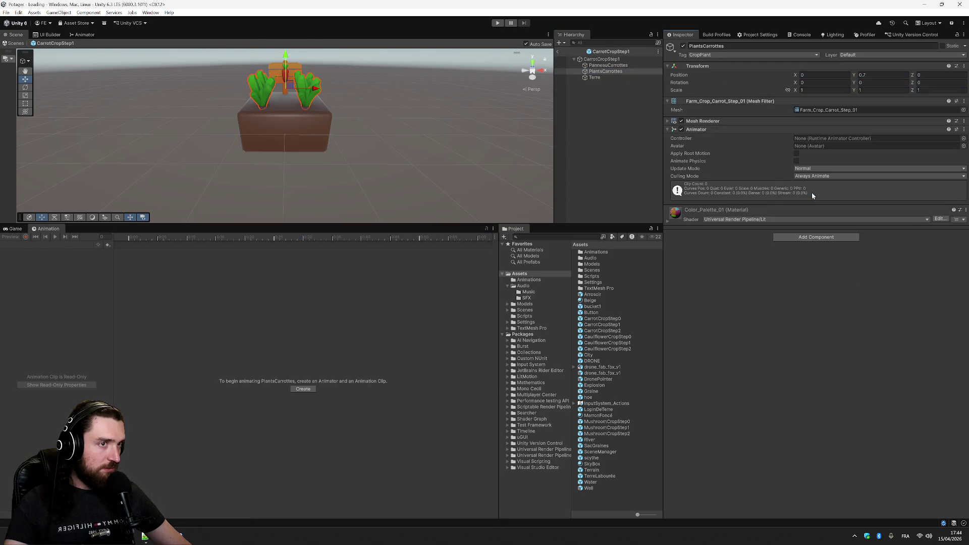
pyautogui.click(963, 138)
pyautogui.click(865, 176)
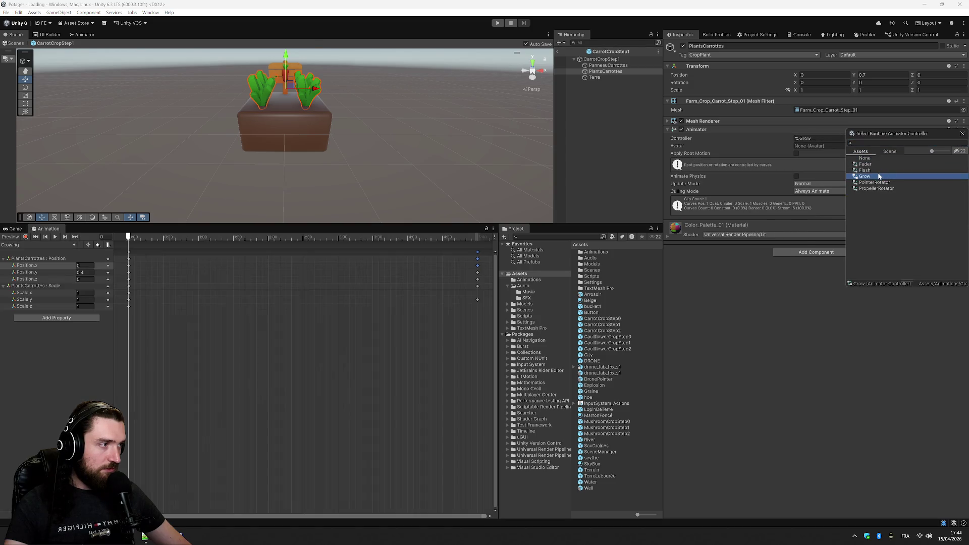
pyautogui.click(55, 237)
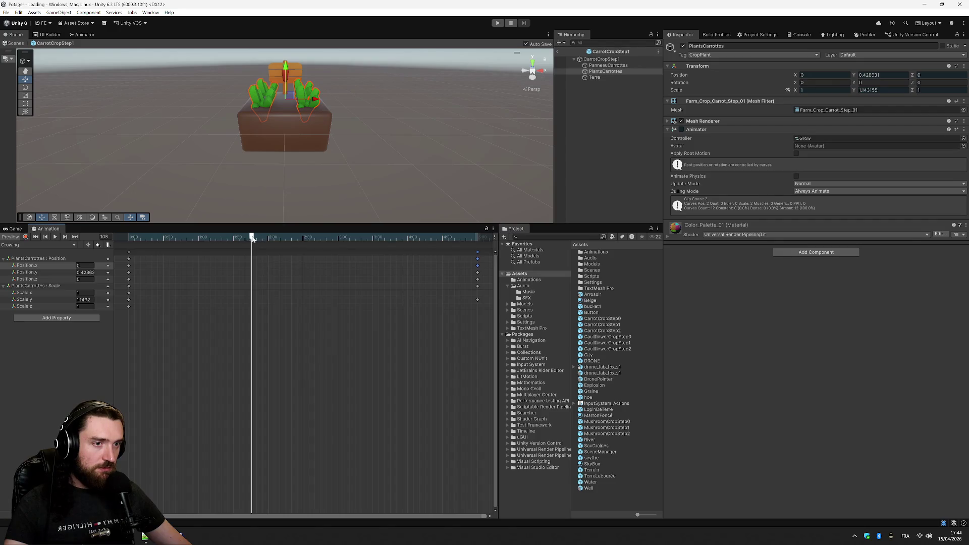
# Key Scale.y at 0.5 on the first frame and 1 at the end, then play the preview
pyautogui.moveTo(253, 239); pyautogui.dragTo(128, 237)
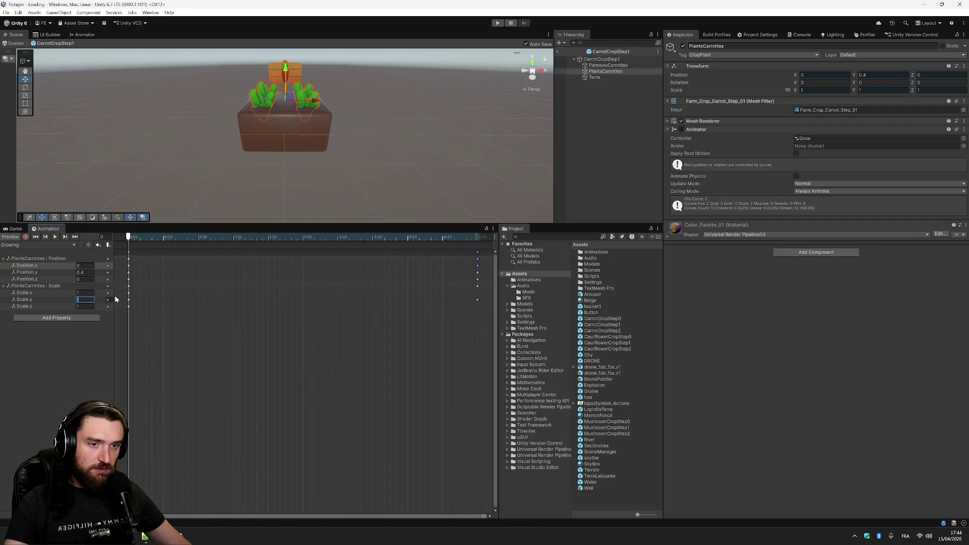
pyautogui.write('0.5')
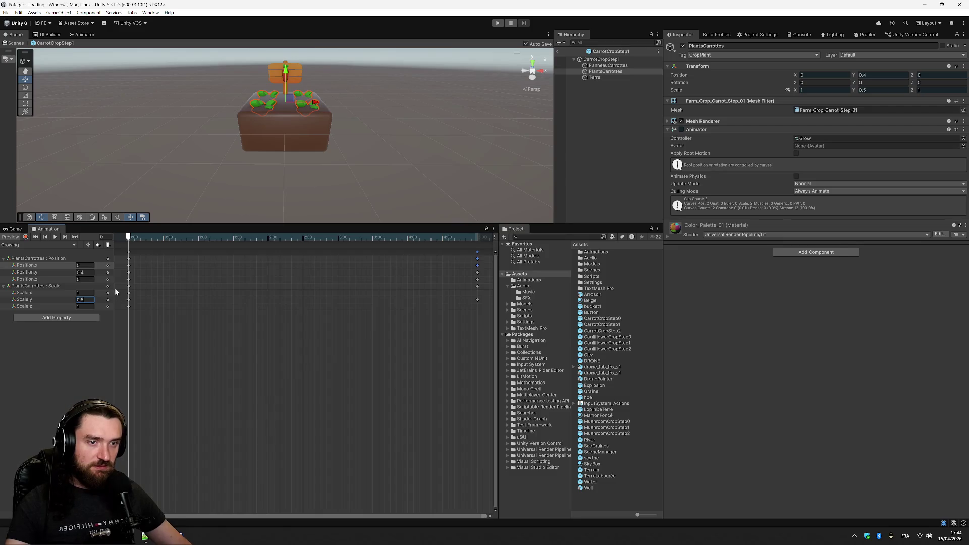
pyautogui.moveTo(131, 237)
pyautogui.mouseDown()
pyautogui.moveTo(470, 250)
pyautogui.moveTo(478, 262)
pyautogui.mouseUp()
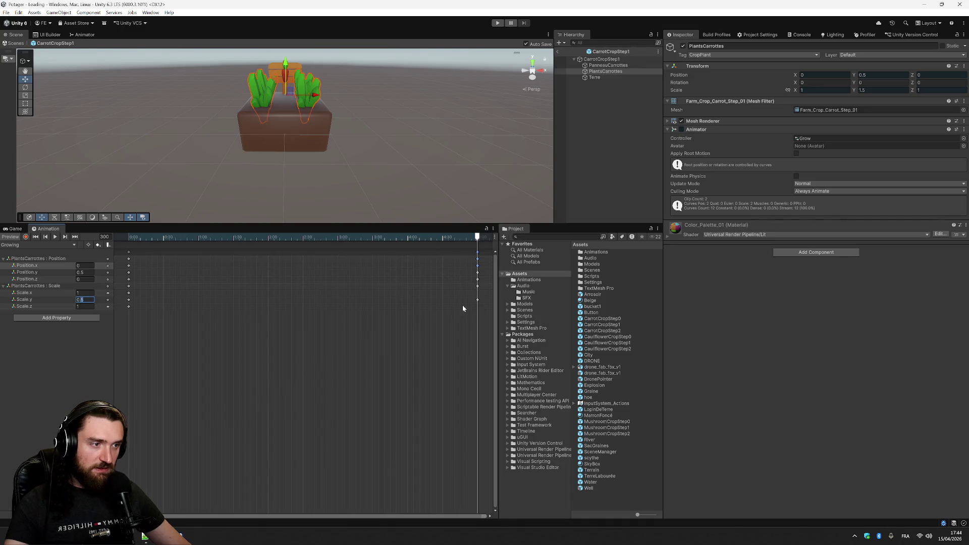
pyautogui.moveTo(481, 235)
pyautogui.mouseDown()
pyautogui.moveTo(89, 246)
pyautogui.moveTo(489, 247)
pyautogui.moveTo(477, 248)
pyautogui.mouseUp()
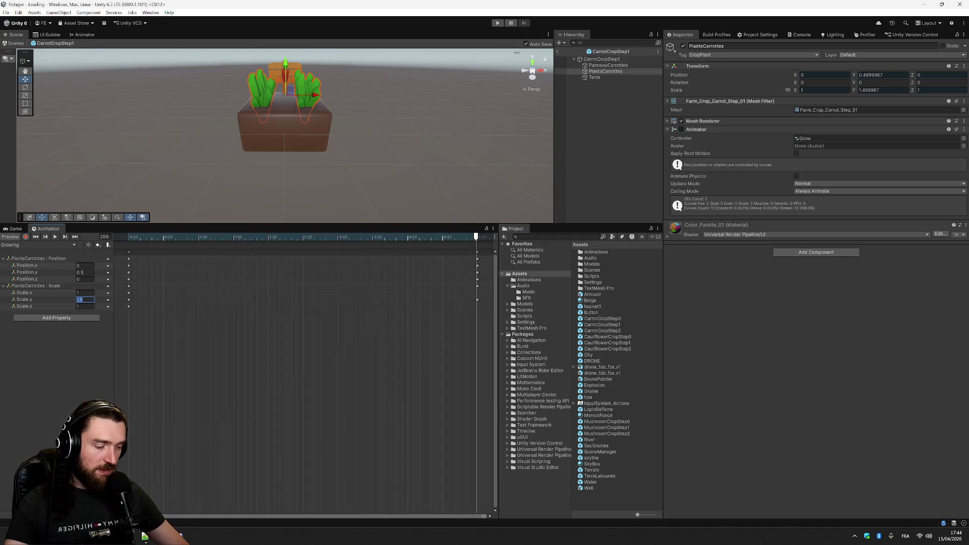
pyautogui.write('1')
pyautogui.press('Return')
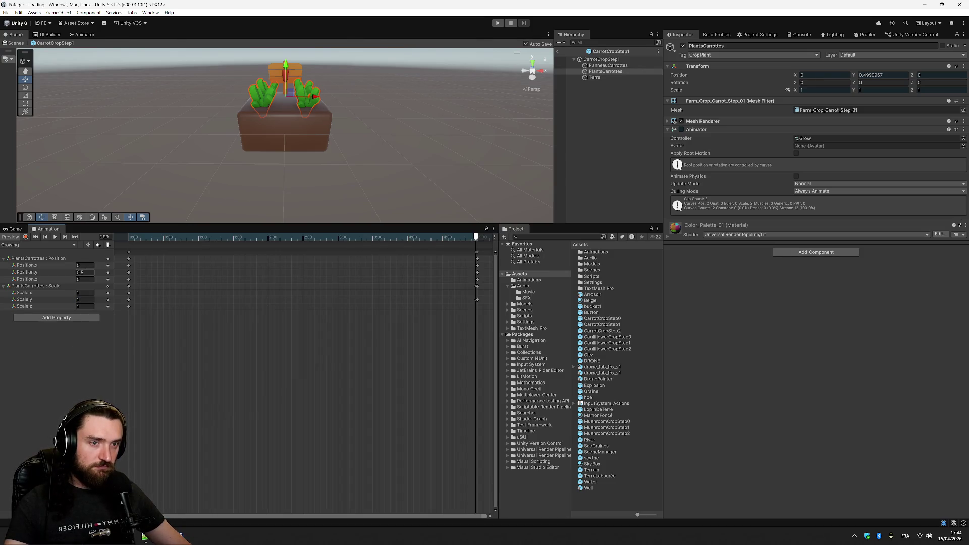
pyautogui.moveTo(473, 243); pyautogui.dragTo(116, 245)
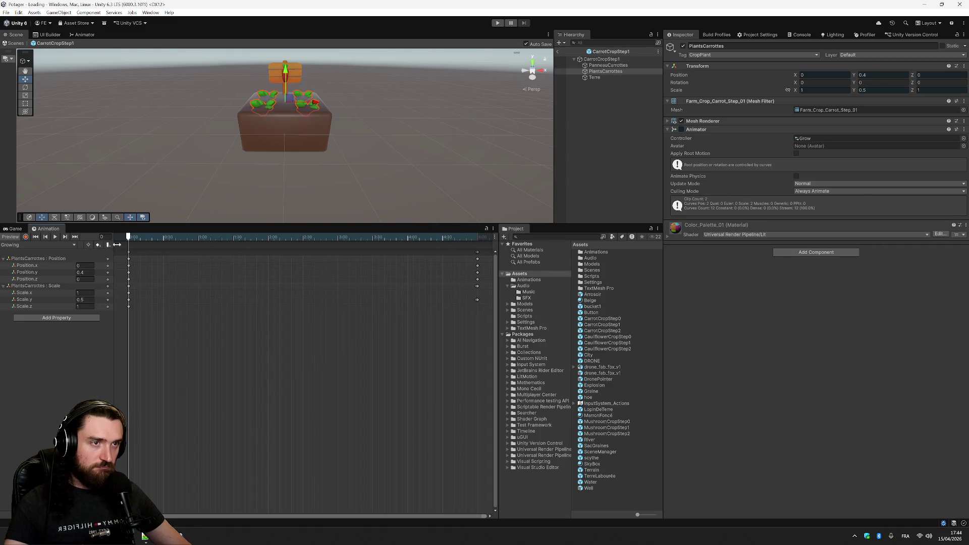
pyautogui.click(55, 237)
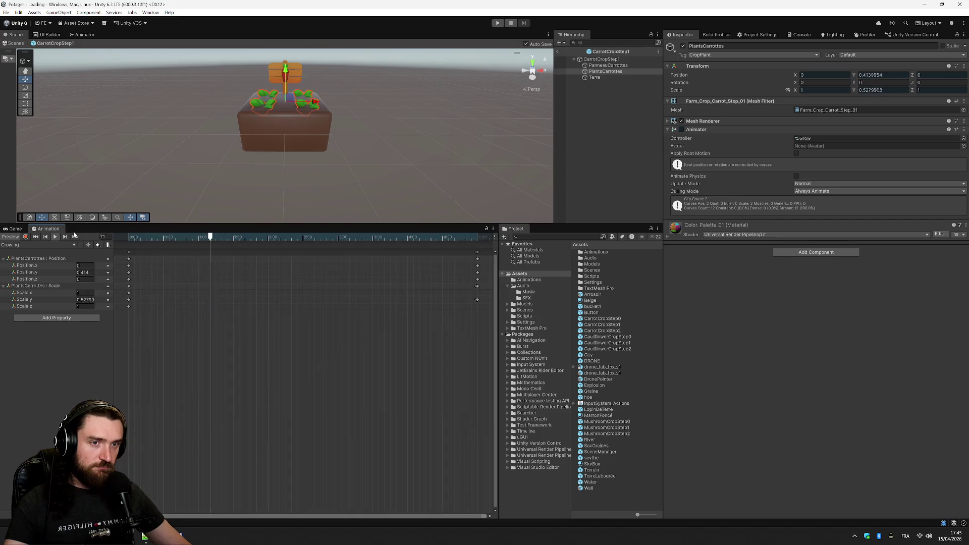
pyautogui.press('space')
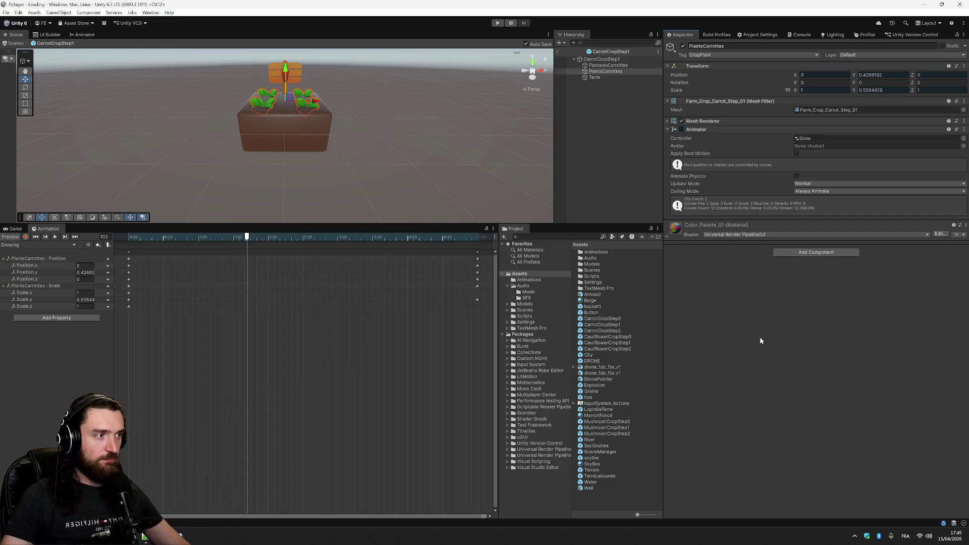
# Open MushroomCropStep1, select PlantsChampis, and remove a wrongly added listener component
pyautogui.doubleClick(625, 429)
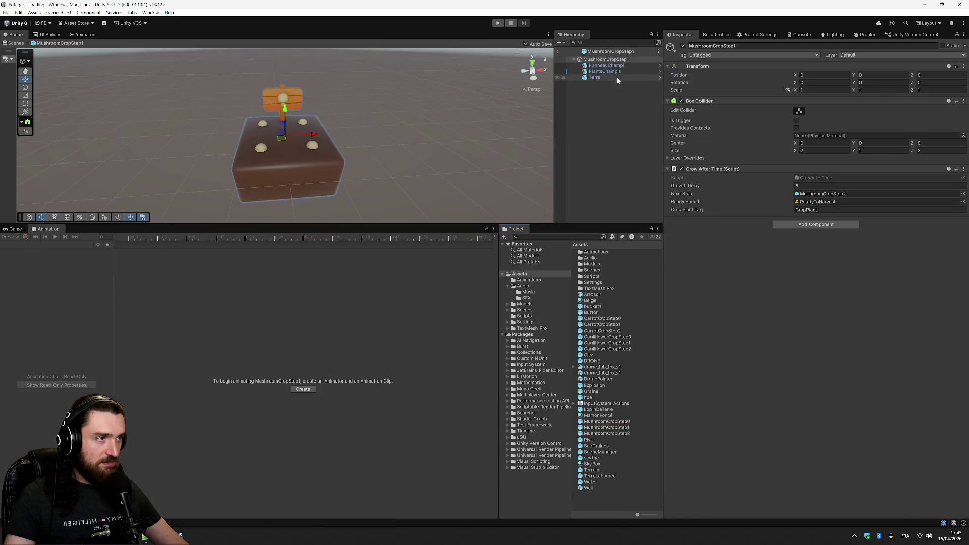
pyautogui.click(605, 71)
pyautogui.click(804, 177)
pyautogui.click(824, 213)
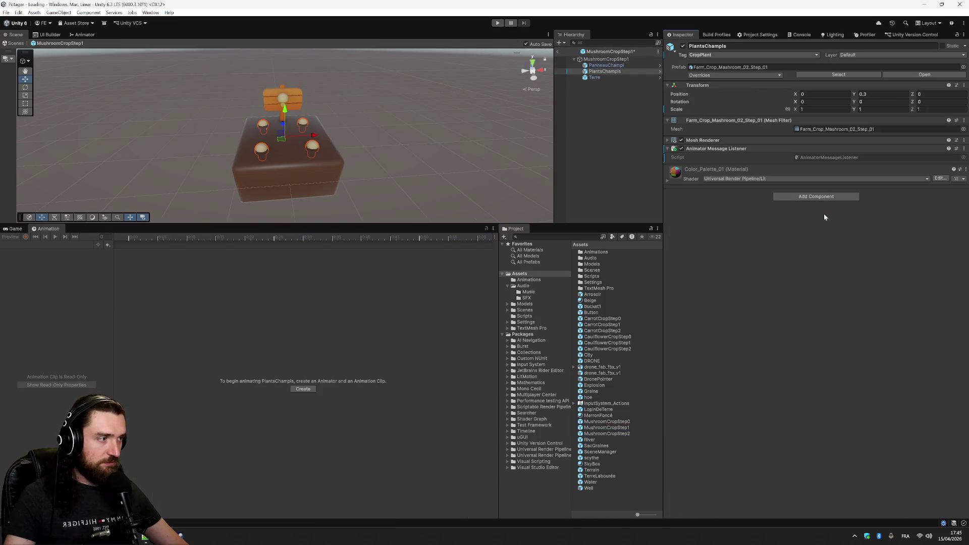
pyautogui.click(964, 148)
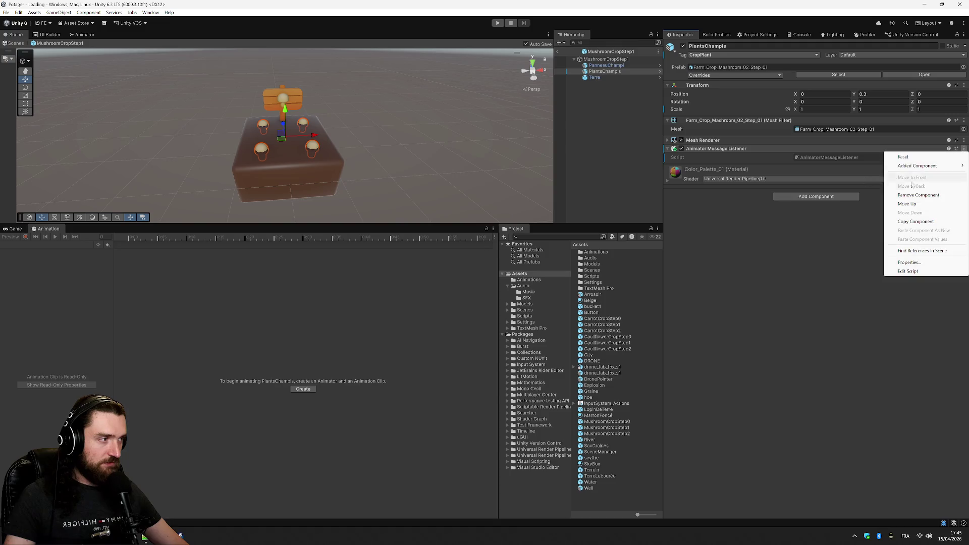
pyautogui.click(919, 195)
pyautogui.click(815, 178)
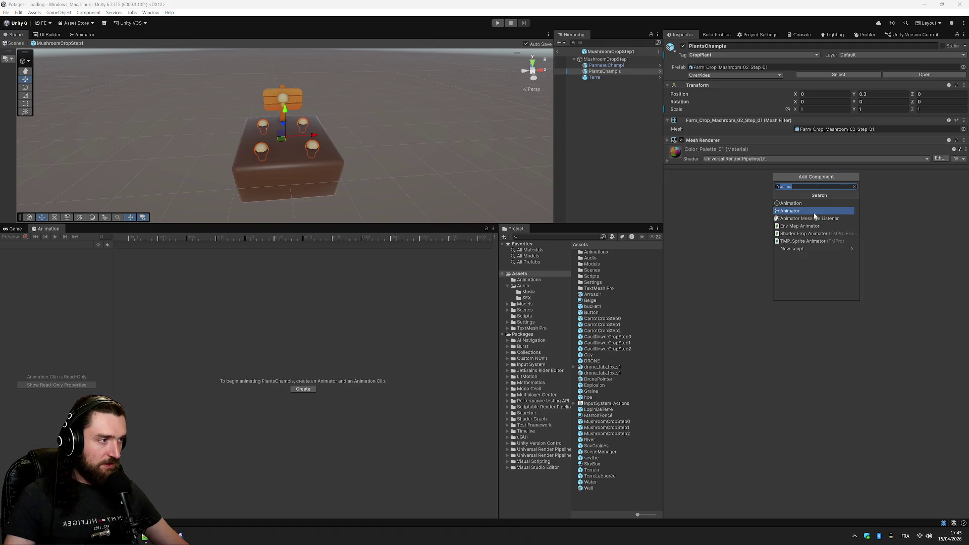
# Give PlantsChampis an Animator with the Grow controller, preview it, then open CauliflowerCropStep2
pyautogui.click(814, 212)
pyautogui.click(962, 158)
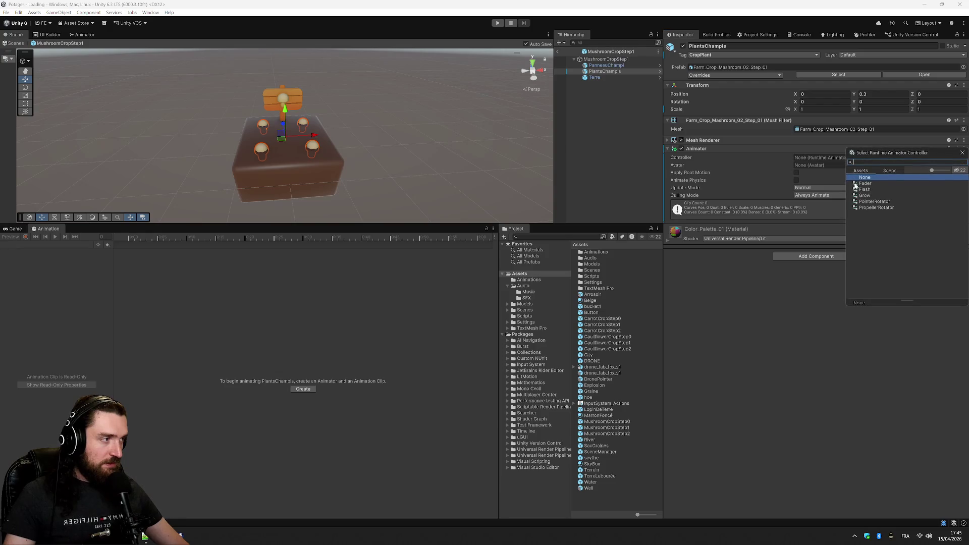
pyautogui.click(866, 196)
pyautogui.click(802, 190)
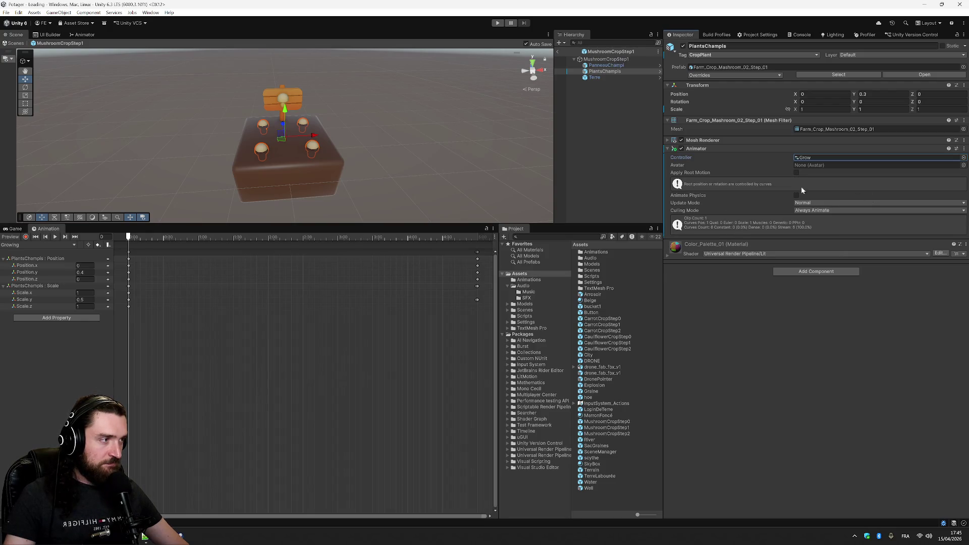
pyautogui.click(55, 239)
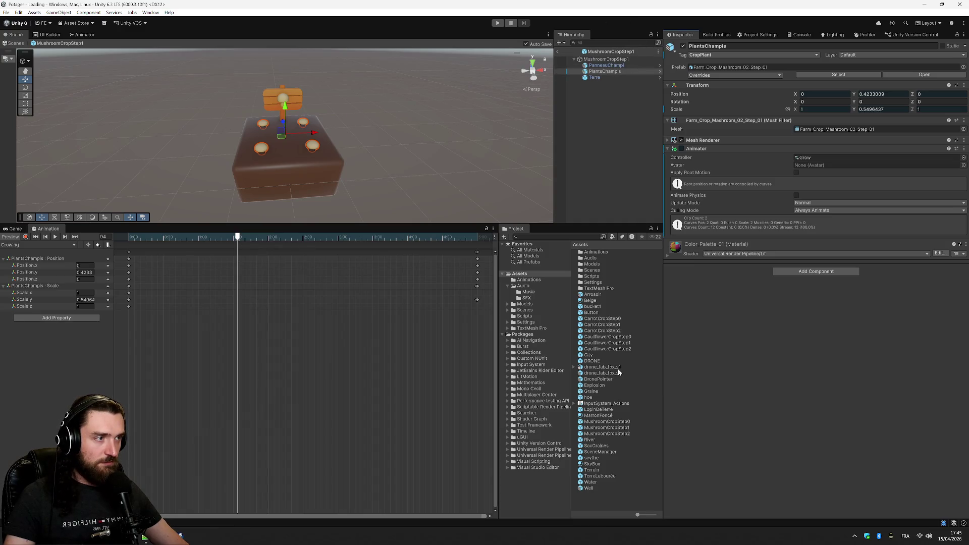
pyautogui.doubleClick(628, 350)
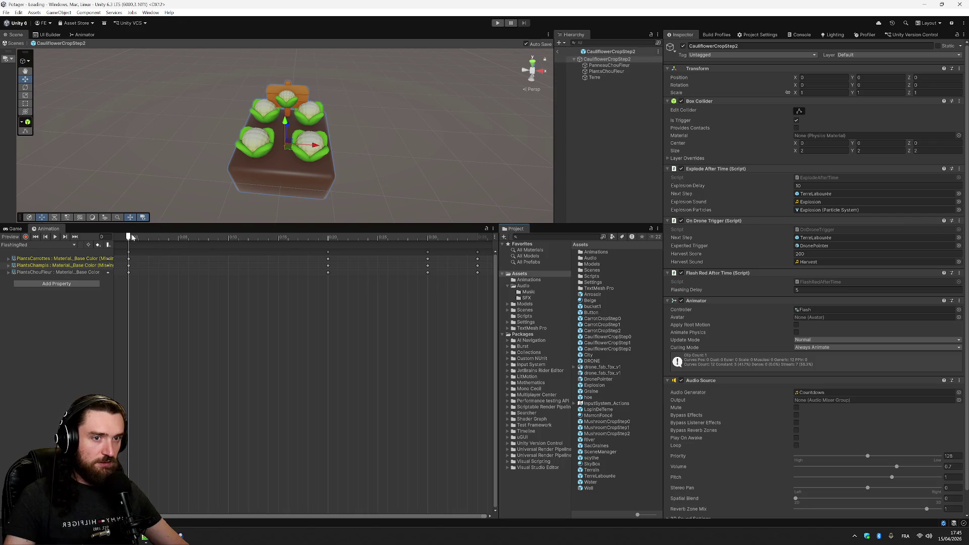
# Play and stop the FlashingRed preview, widen the property list, and select PlantsChouFleur
pyautogui.click(55, 237)
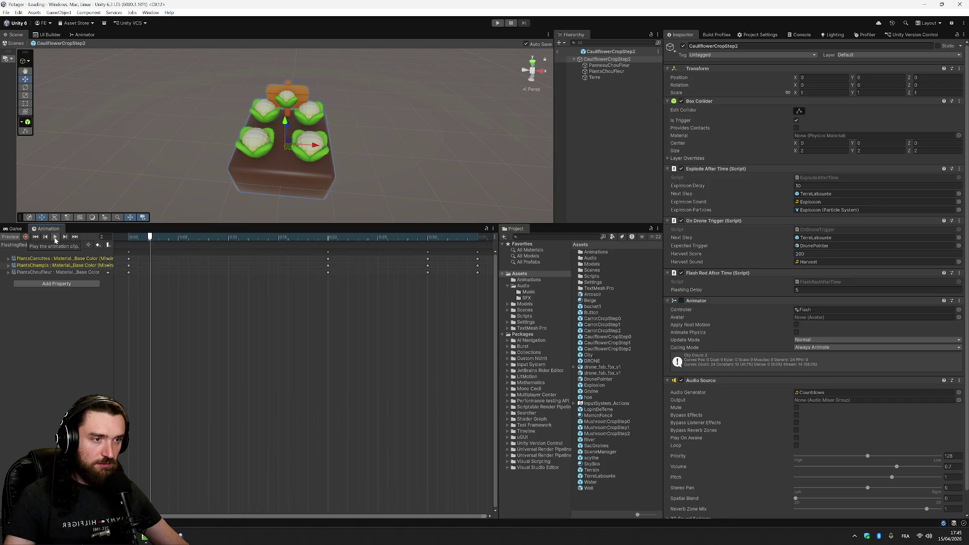
pyautogui.click(55, 238)
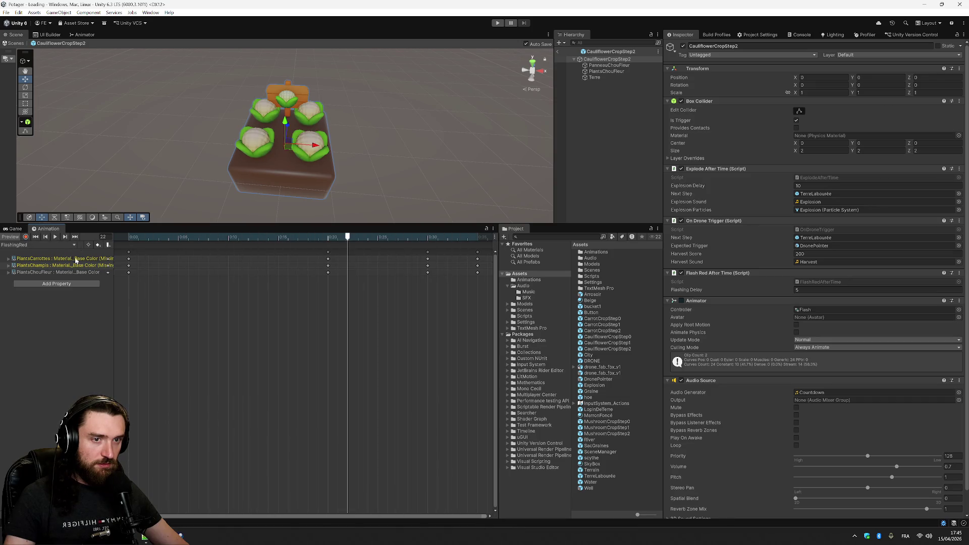
pyautogui.moveTo(112, 244); pyautogui.dragTo(129, 247)
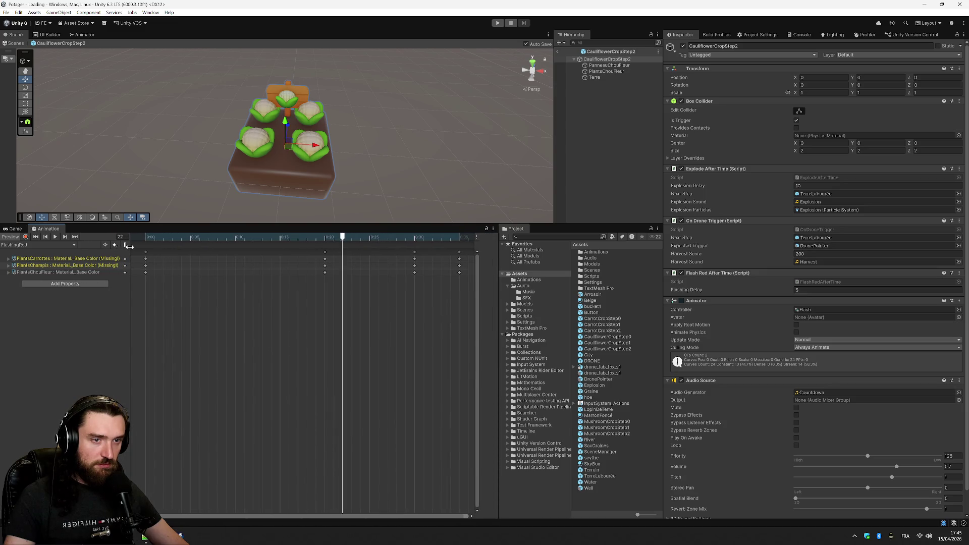
pyautogui.click(626, 71)
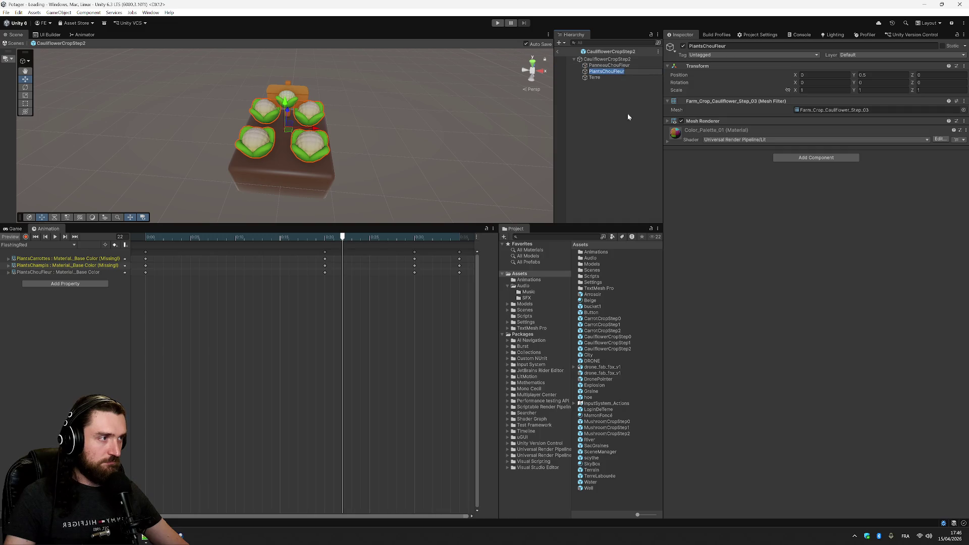
# Add an Animator with the Grow controller to PlantsChouFleur and preview the cauliflowers growing
pyautogui.click(625, 59)
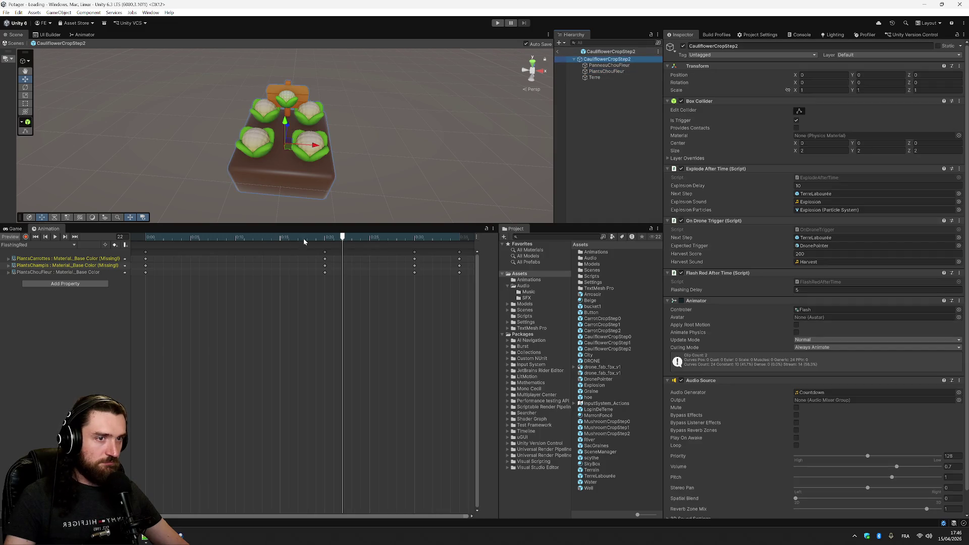
pyautogui.click(623, 72)
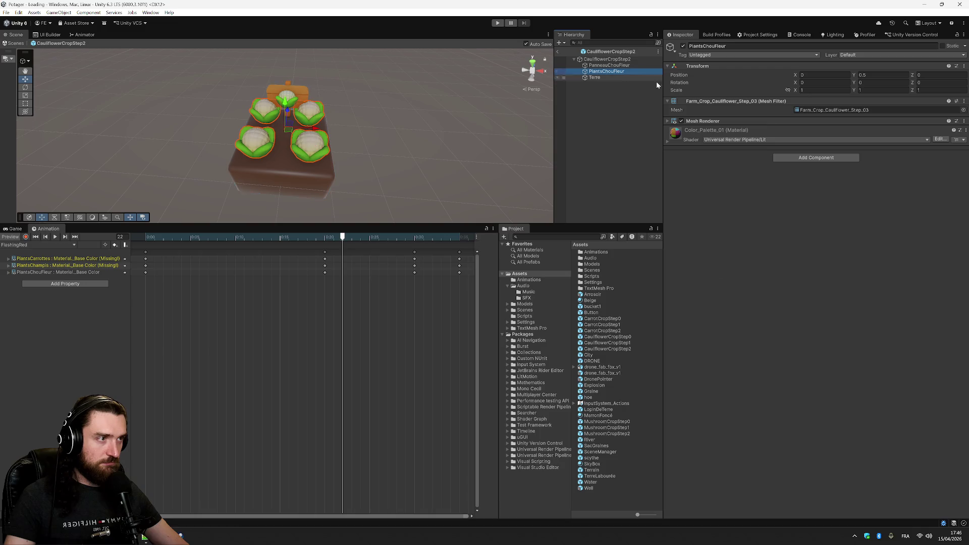
pyautogui.click(817, 158)
pyautogui.click(812, 193)
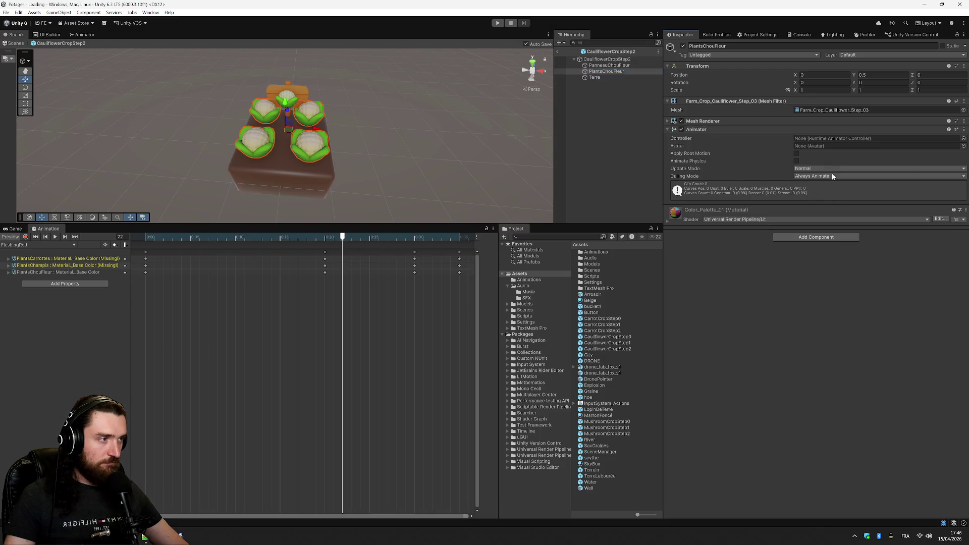
pyautogui.click(964, 138)
pyautogui.click(893, 170)
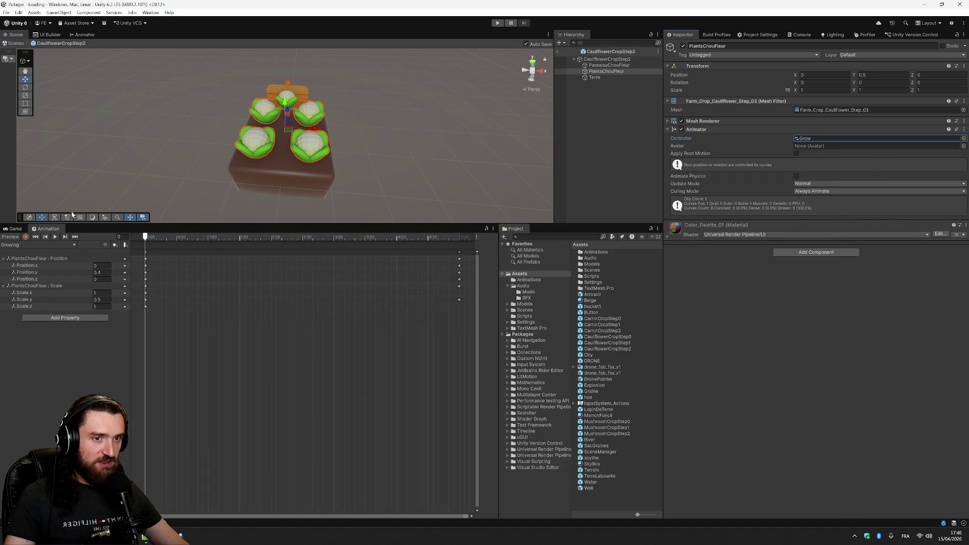
pyautogui.click(55, 237)
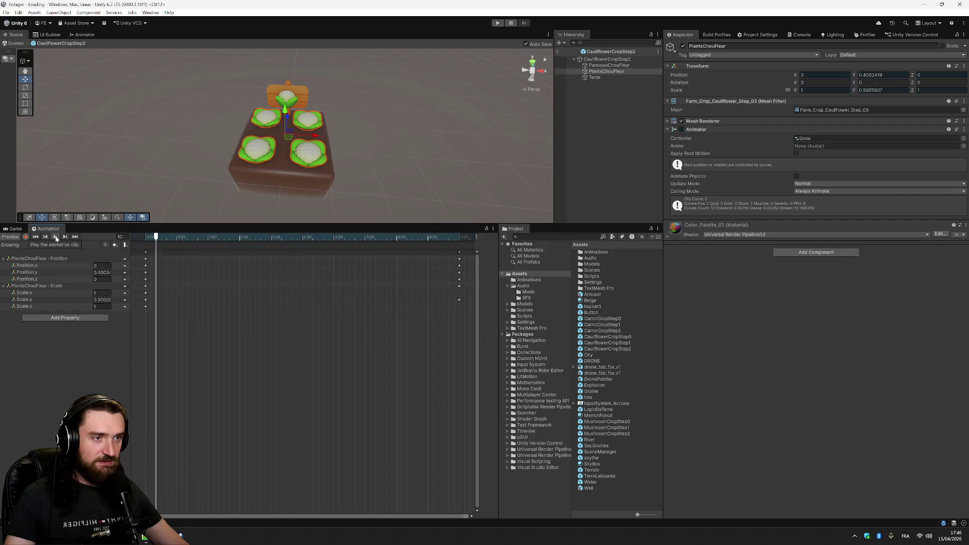
# Search the controller picker for 'Boun', find nothing, and go to the Animations folder
pyautogui.click(964, 138)
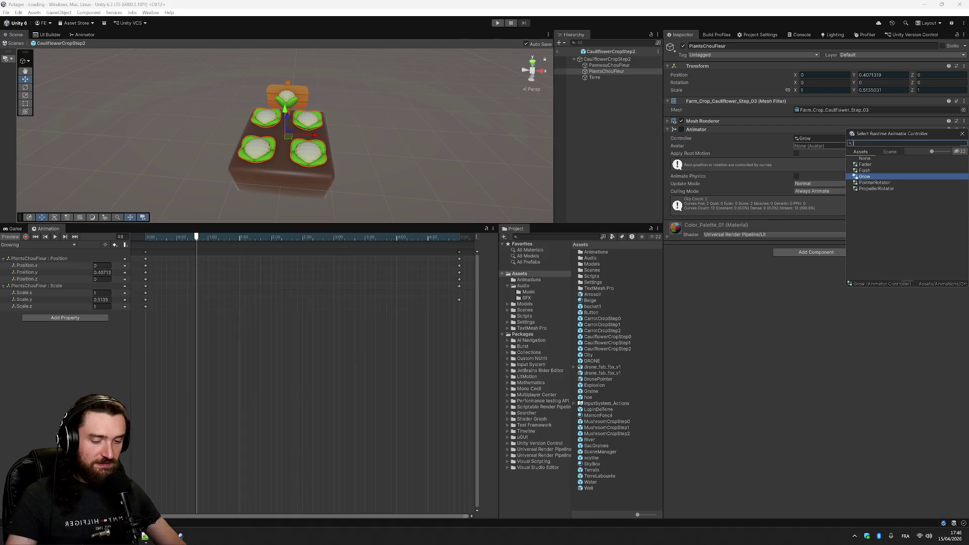
pyautogui.write('Boun')
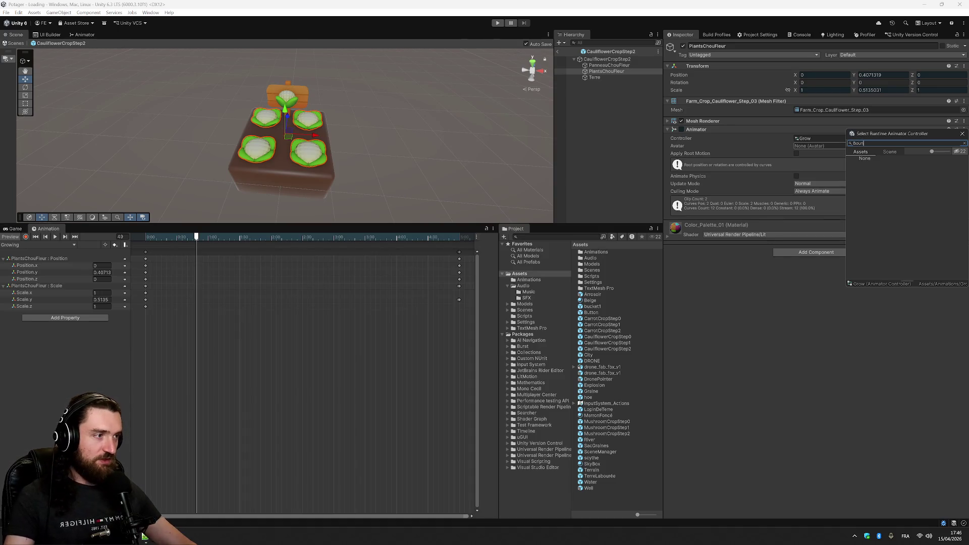
pyautogui.click(529, 280)
# Create a new Animator Controller named Bounce in the Animations folder
pyautogui.rightClick(621, 324)
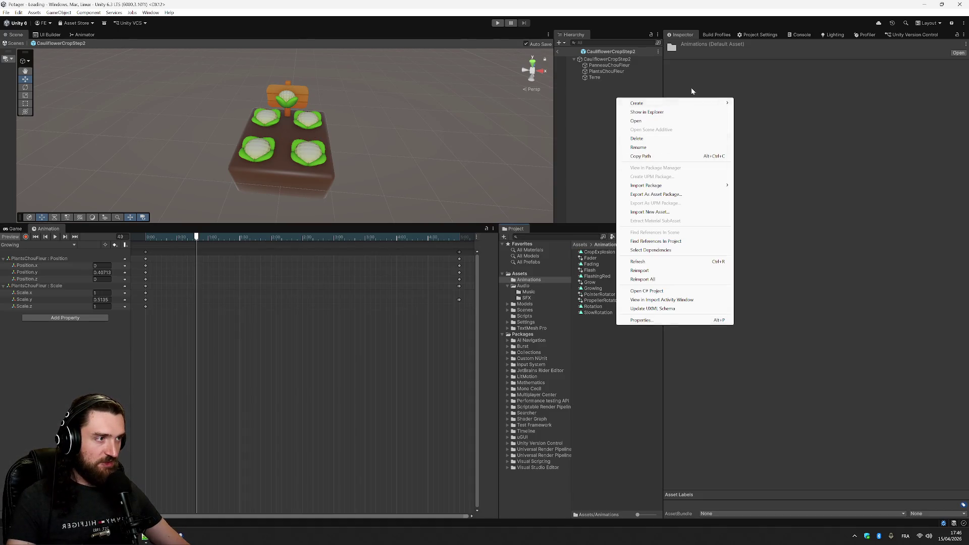
pyautogui.moveTo(699, 104)
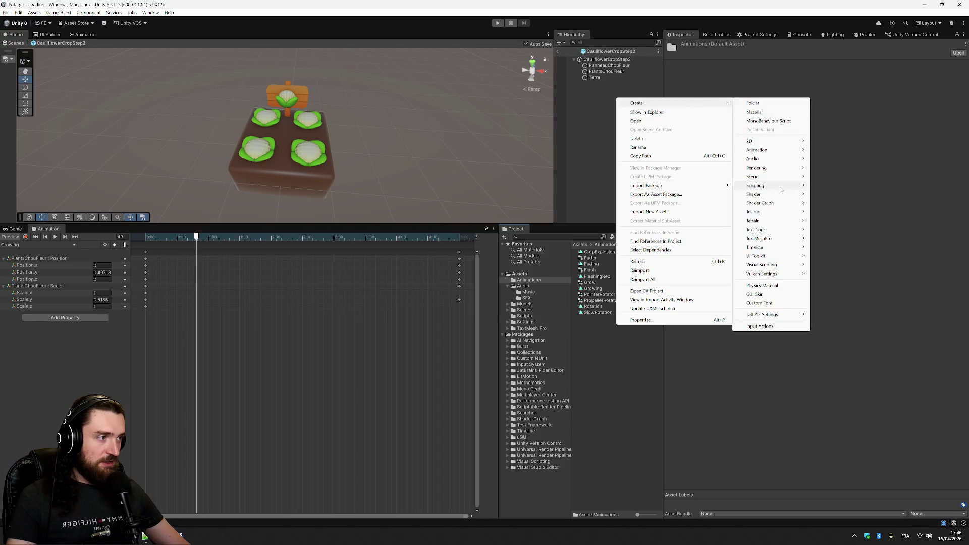
pyautogui.moveTo(787, 150)
pyautogui.click(857, 150)
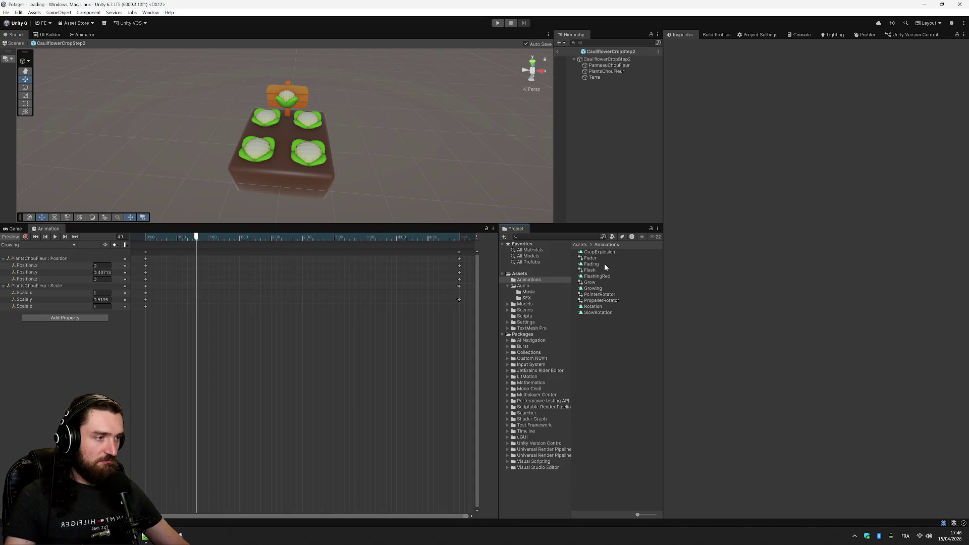
pyautogui.rightClick(608, 335)
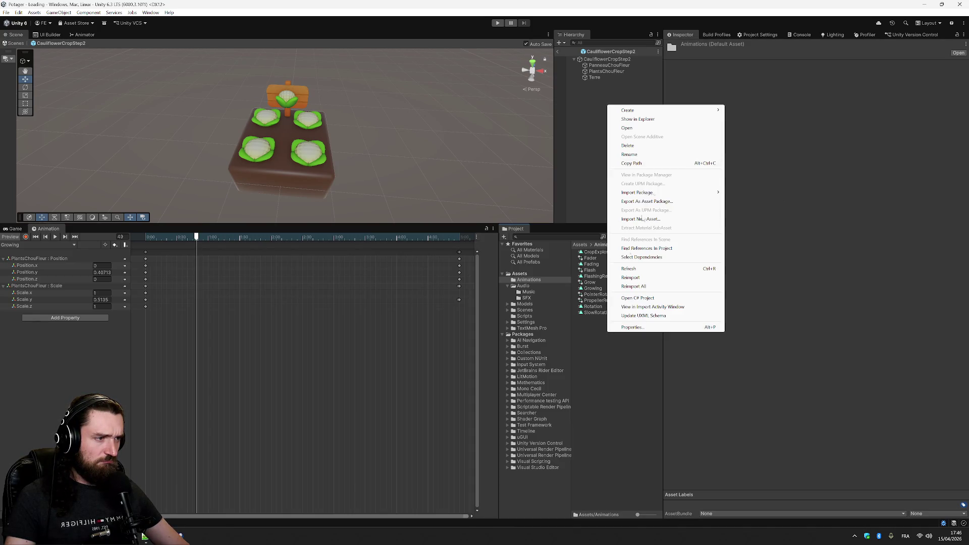
pyautogui.moveTo(669, 111)
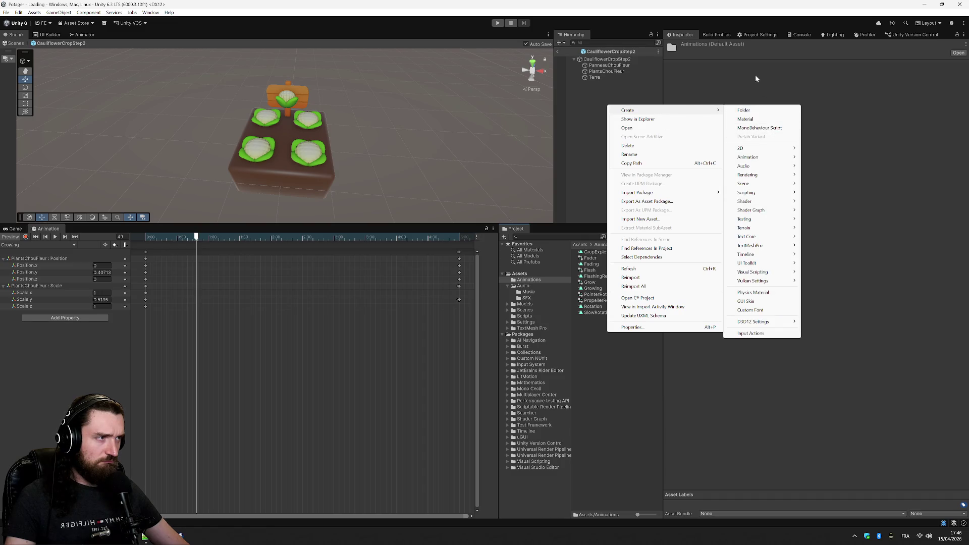
pyautogui.moveTo(780, 158)
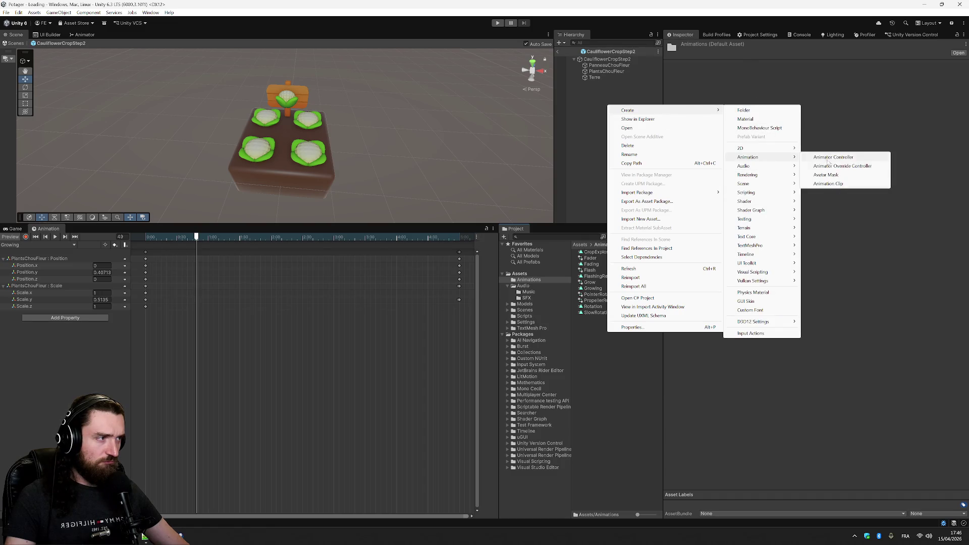
pyautogui.click(847, 160)
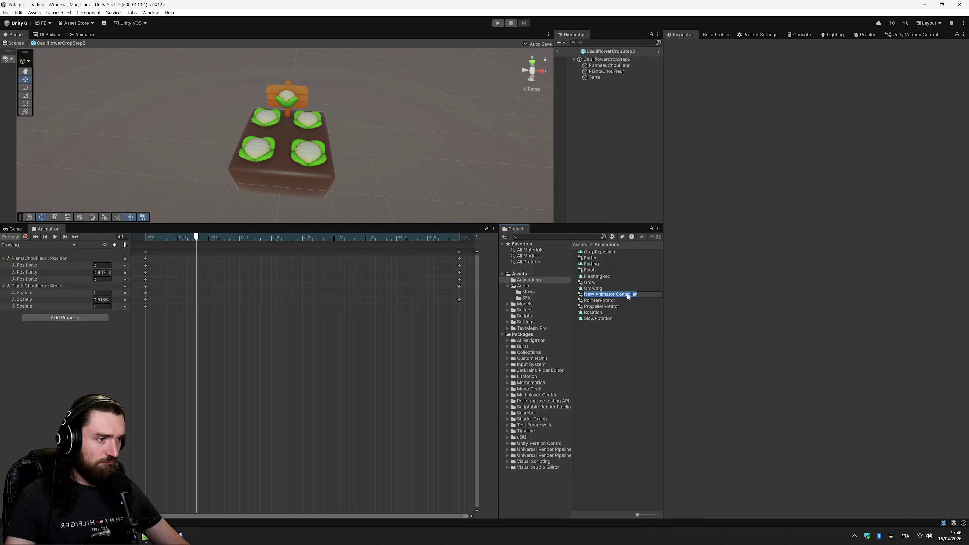
pyautogui.write('B')
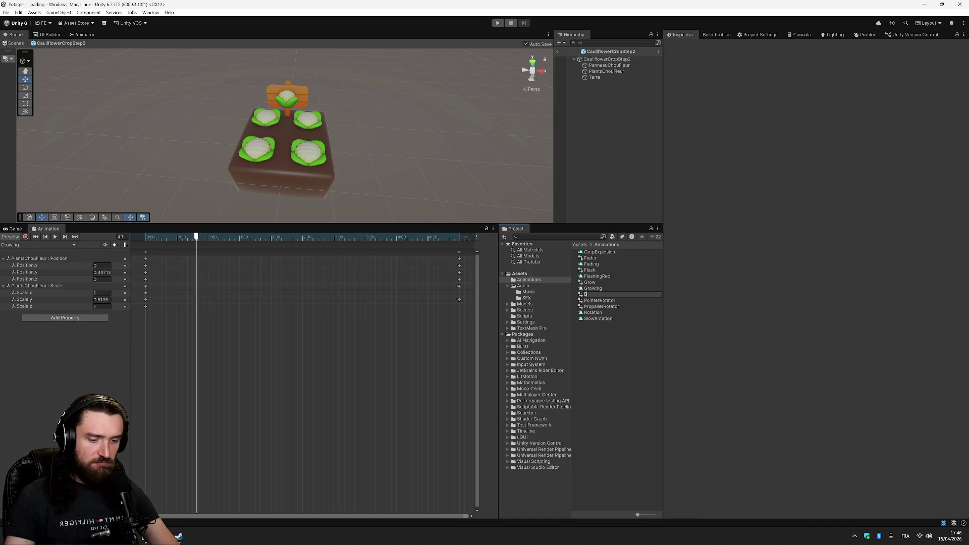
pyautogui.write('ounce')
pyautogui.press('Return')
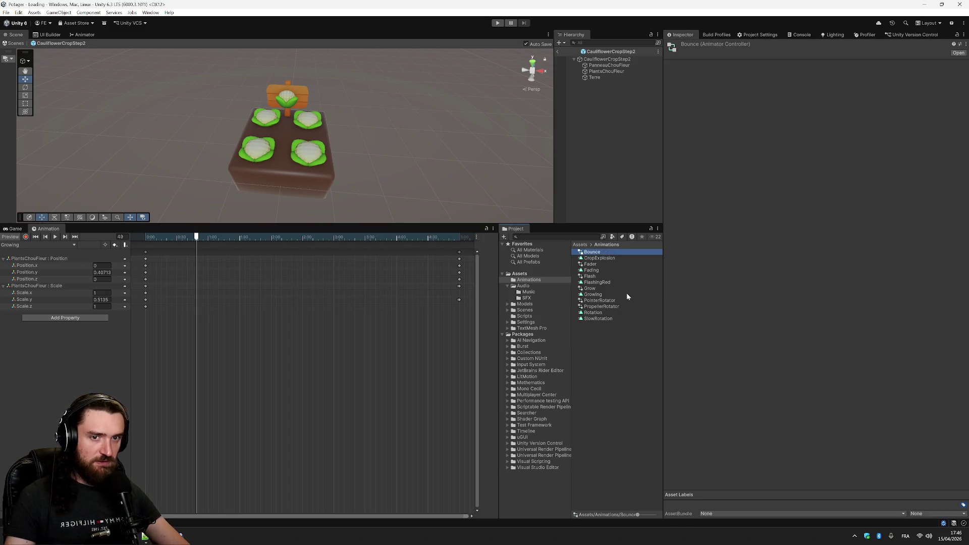
# Create a new animation clip named Bouncing in the Animations folder
pyautogui.rightClick(628, 296)
pyautogui.press('Escape')
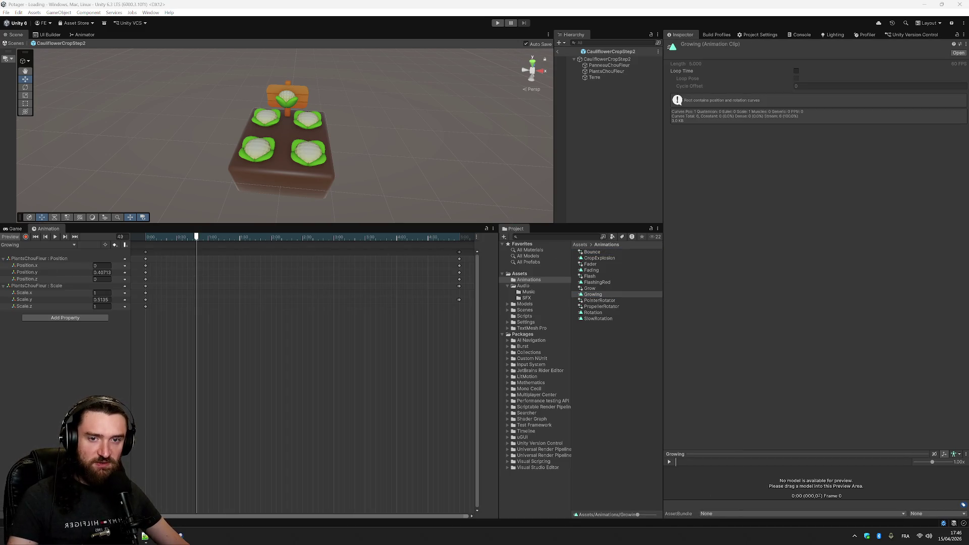
pyautogui.rightClick(616, 330)
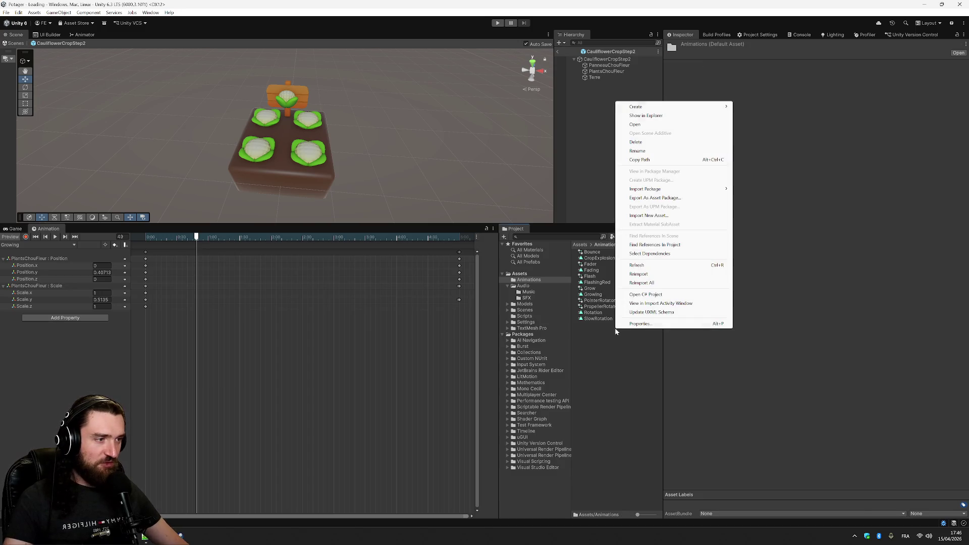
pyautogui.moveTo(707, 107)
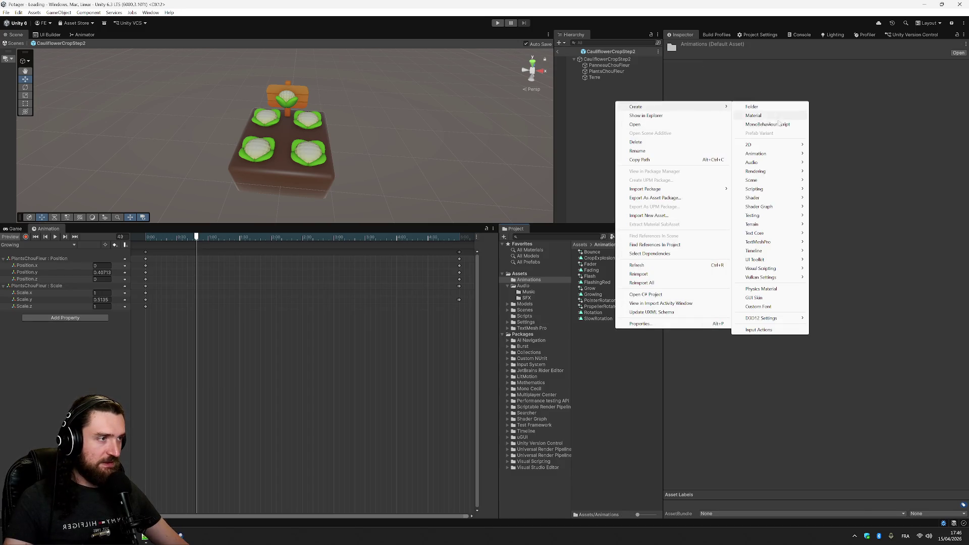
pyautogui.moveTo(767, 153)
pyautogui.click(858, 181)
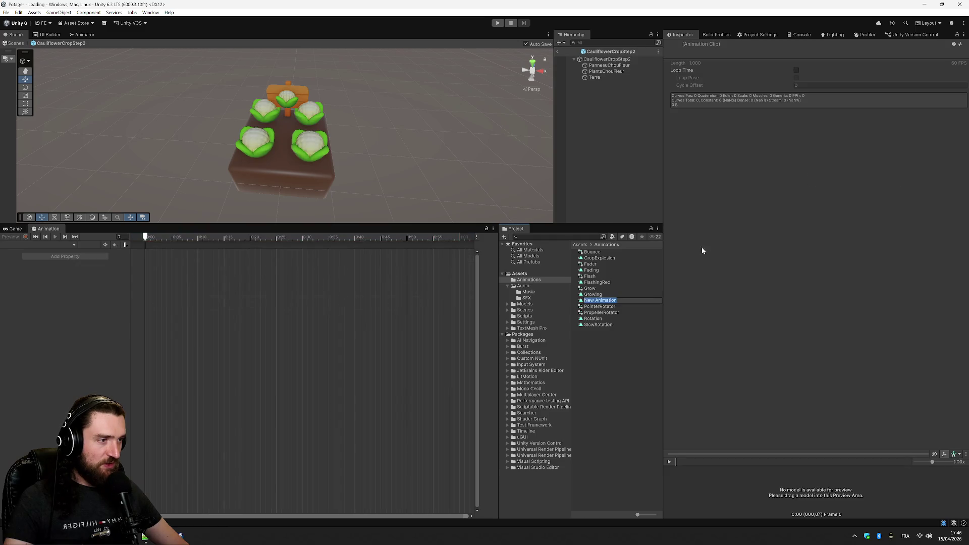
pyautogui.write('Boujncing')
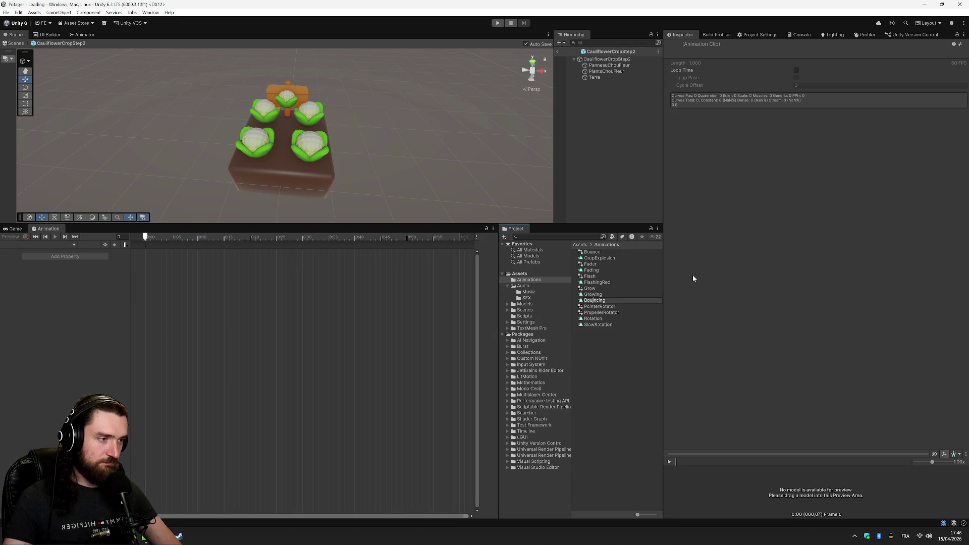
pyautogui.press('Return')
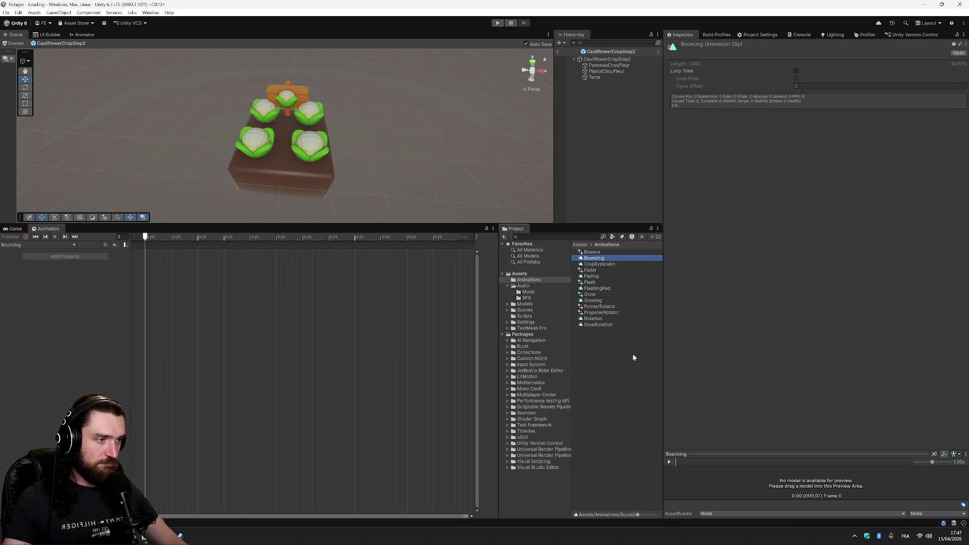
# In the Bounce controller graph, add an empty state whose Motion is the Bouncing clip
pyautogui.click(610, 253)
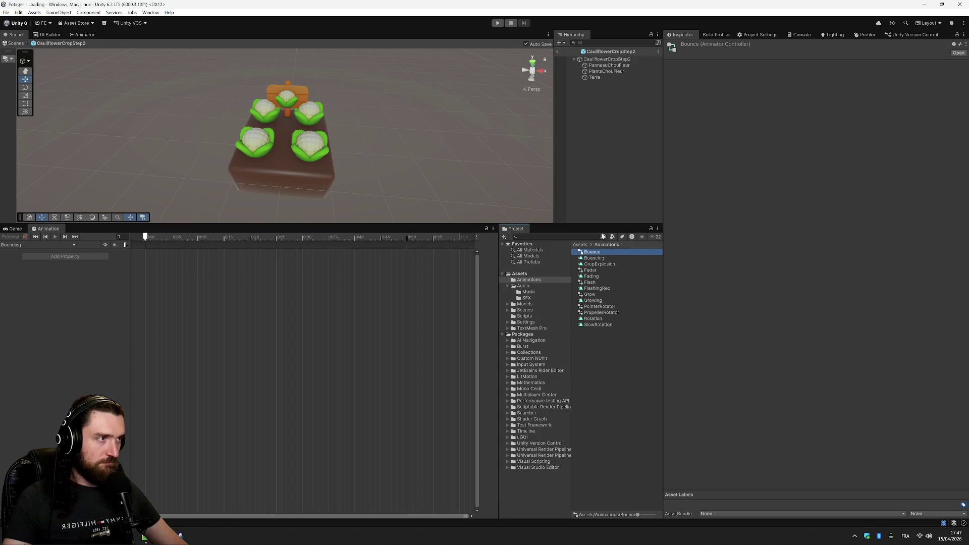
pyautogui.doubleClick(610, 253)
pyautogui.rightClick(270, 115)
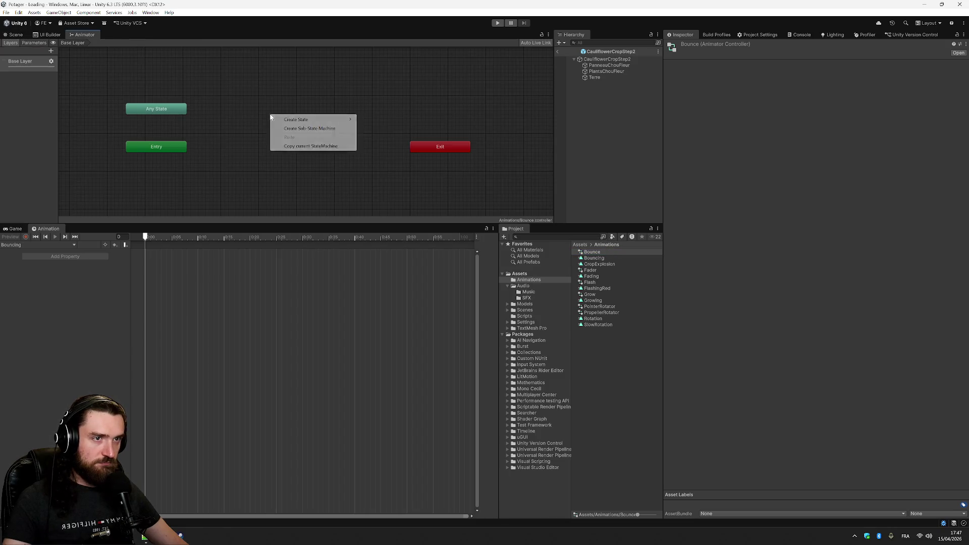
pyautogui.moveTo(308, 119)
pyautogui.click(376, 120)
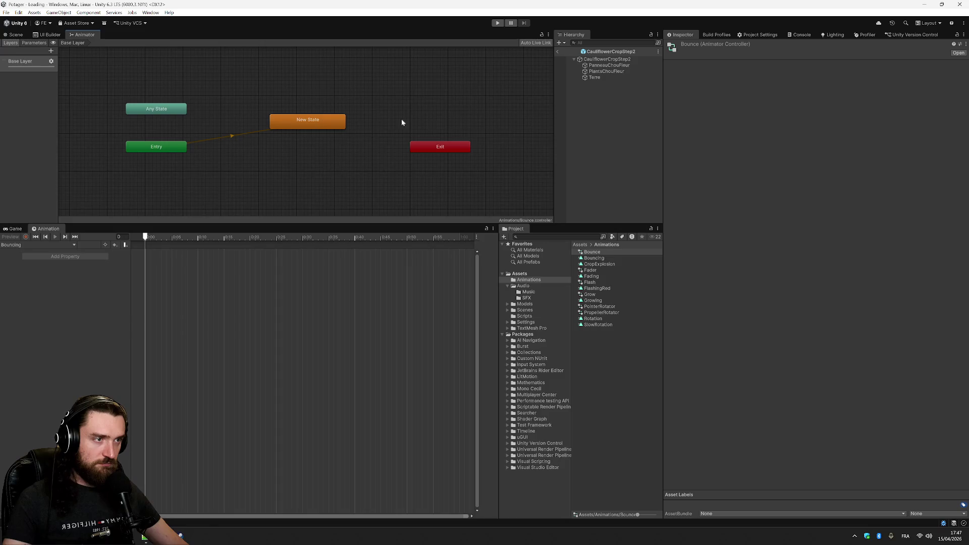
pyautogui.click(961, 64)
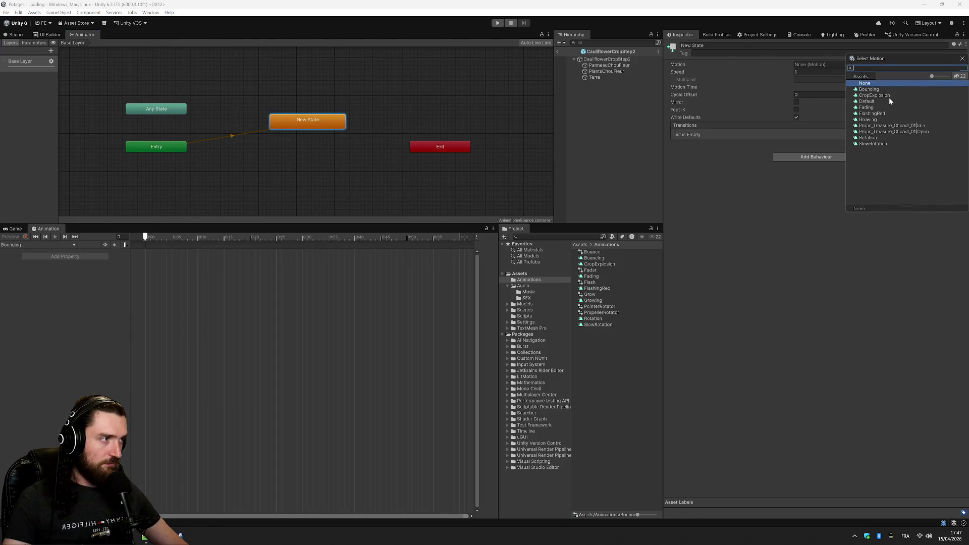
pyautogui.doubleClick(878, 89)
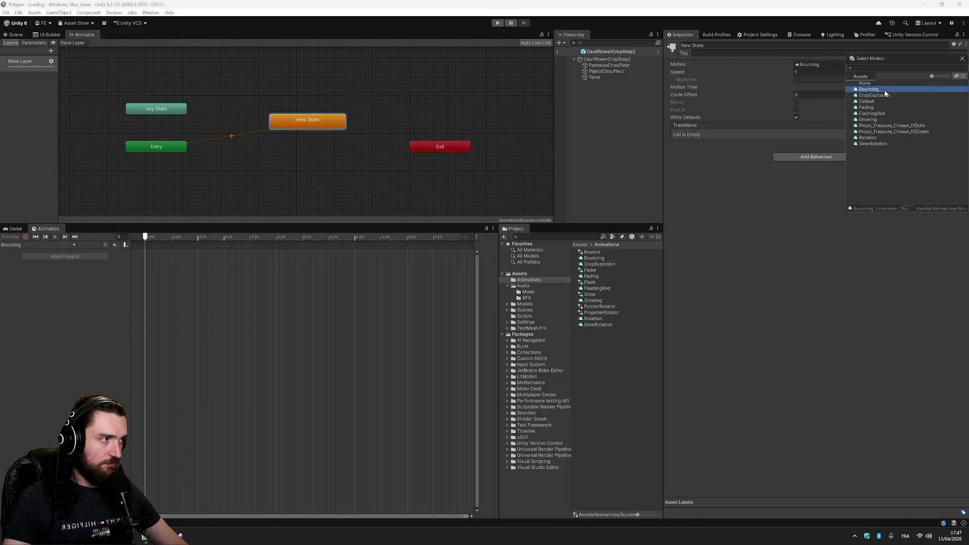
# Give the PanneauChouFleur sign an Animator using Bounce, then glance at the Add Property list
pyautogui.click(610, 66)
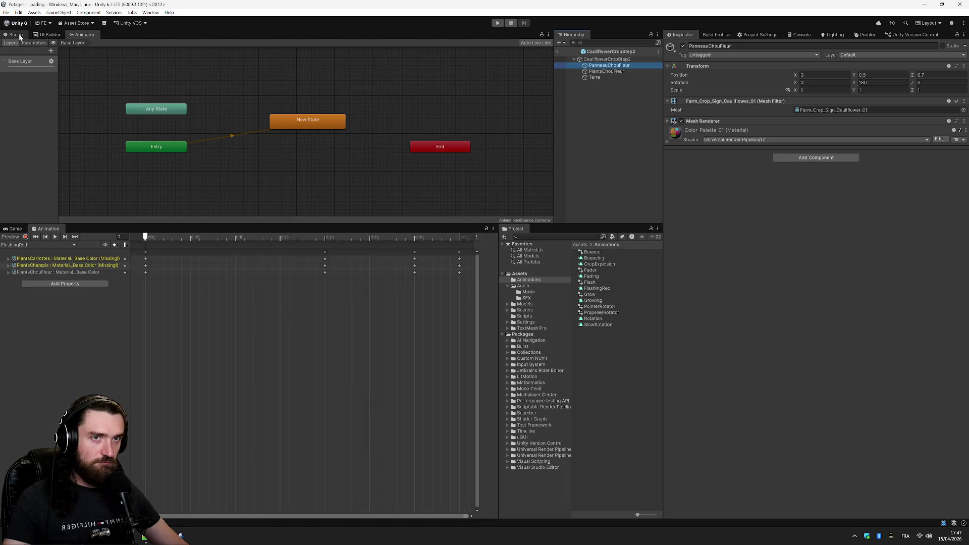
pyautogui.click(16, 36)
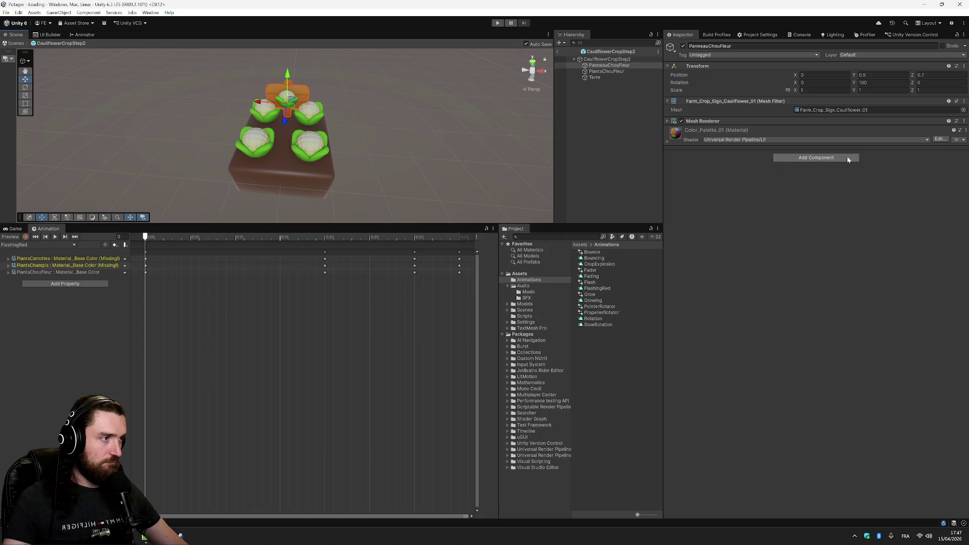
pyautogui.click(816, 158)
pyautogui.click(840, 191)
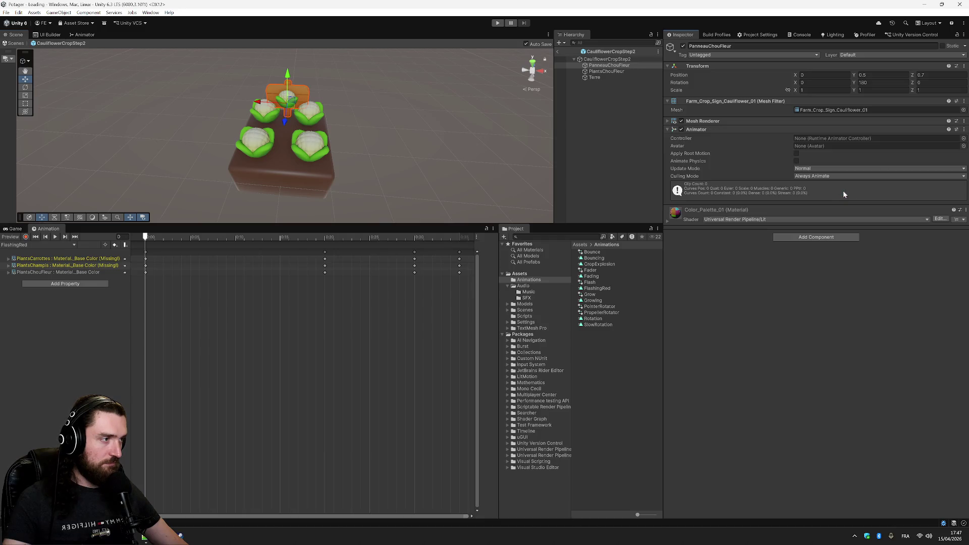
pyautogui.click(964, 138)
pyautogui.doubleClick(859, 167)
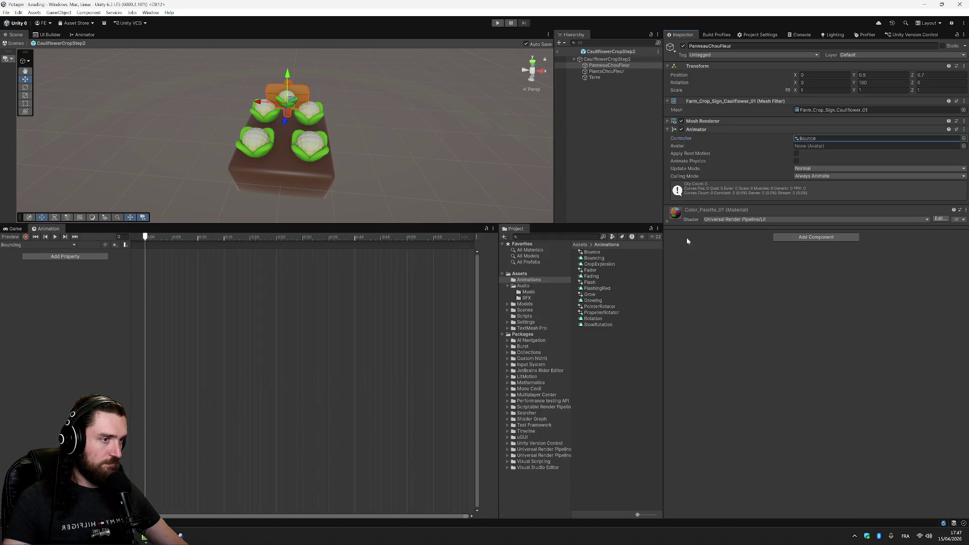
pyautogui.click(89, 258)
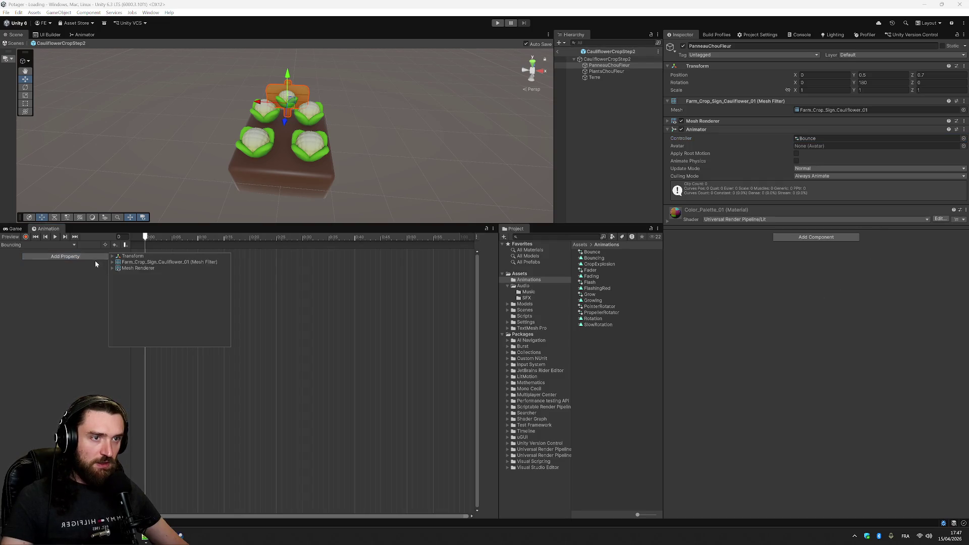
pyautogui.click(83, 259)
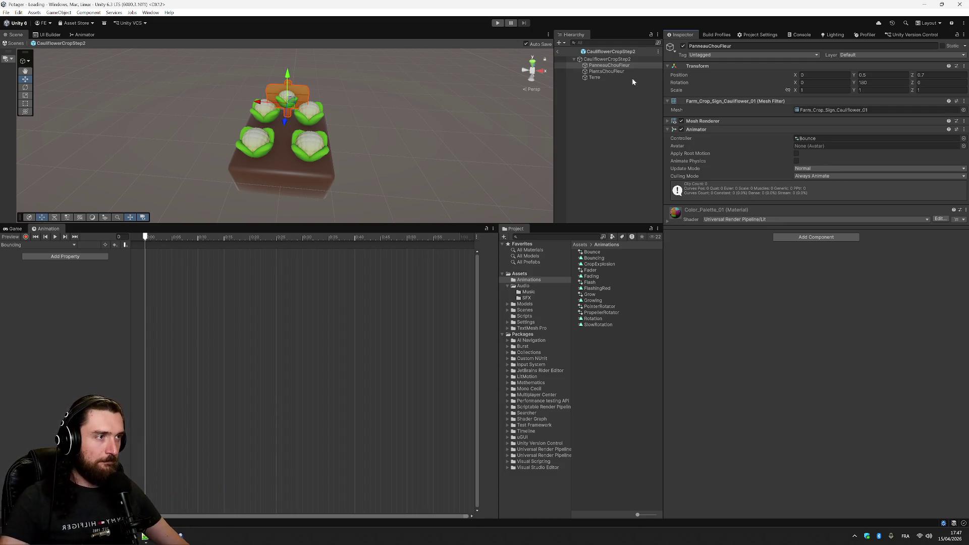
# Switch PlantsChouFleur's existing Animator from Grow to the Bounce controller after the duplicate warning
pyautogui.click(631, 71)
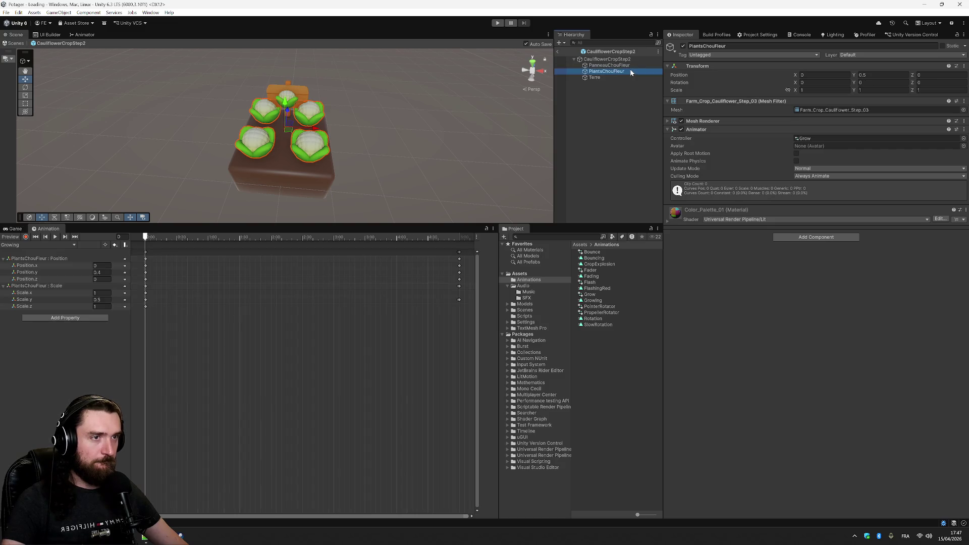
pyautogui.click(828, 237)
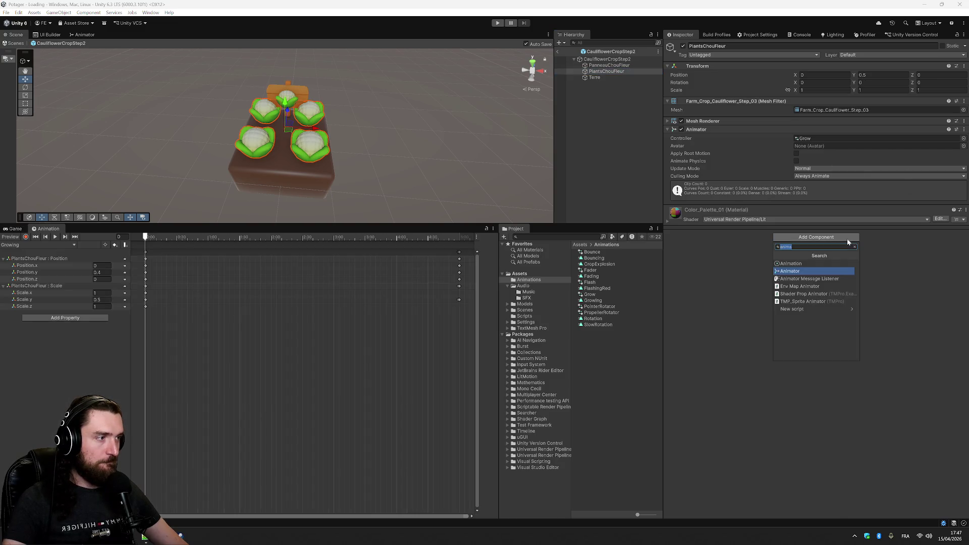
pyautogui.write('anima')
pyautogui.click(816, 273)
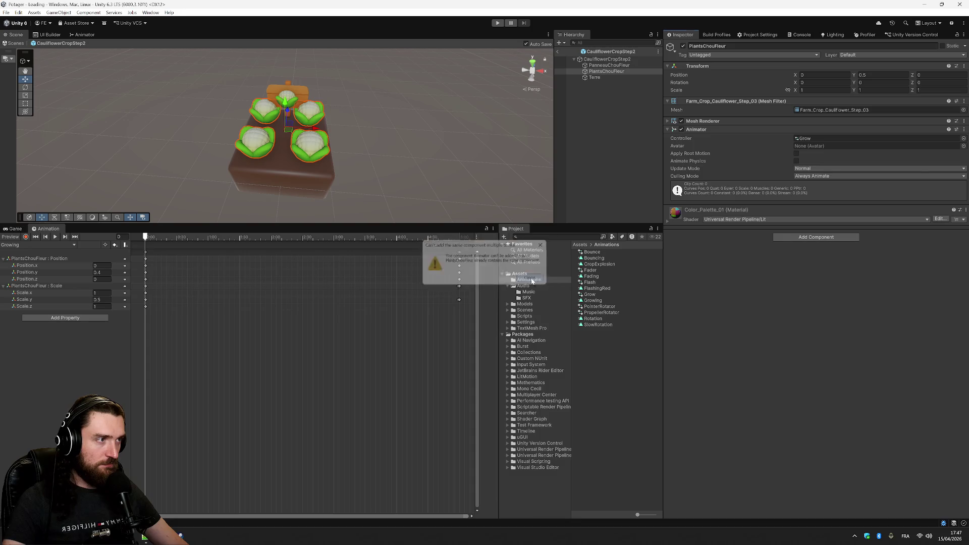
pyautogui.click(532, 278)
pyautogui.click(963, 138)
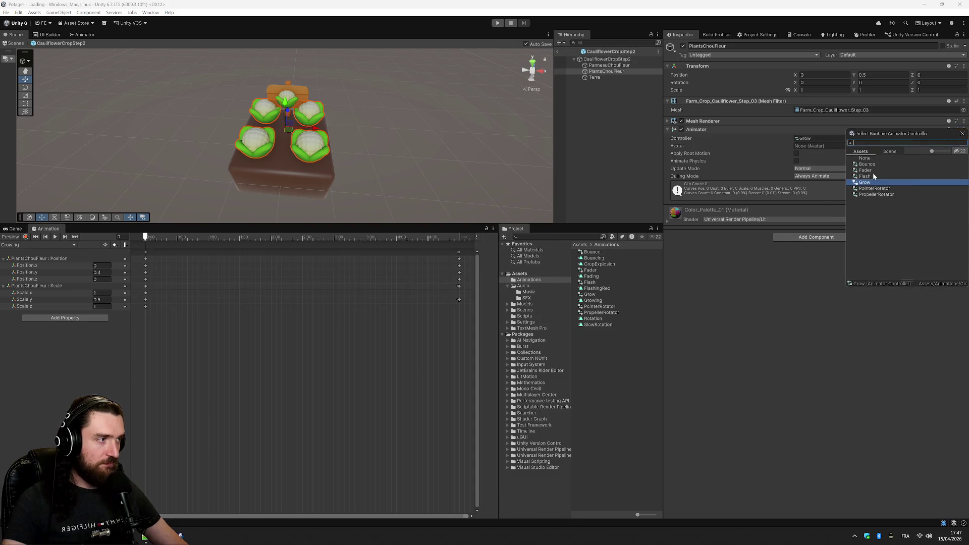
pyautogui.doubleClick(868, 164)
# Add a Transform Position track to the Bouncing clip
pyautogui.click(65, 257)
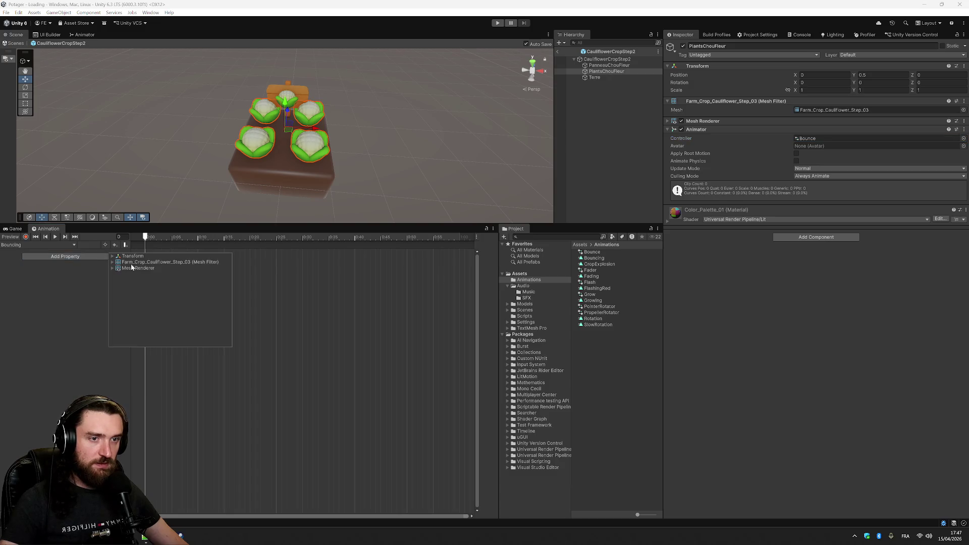
pyautogui.click(112, 256)
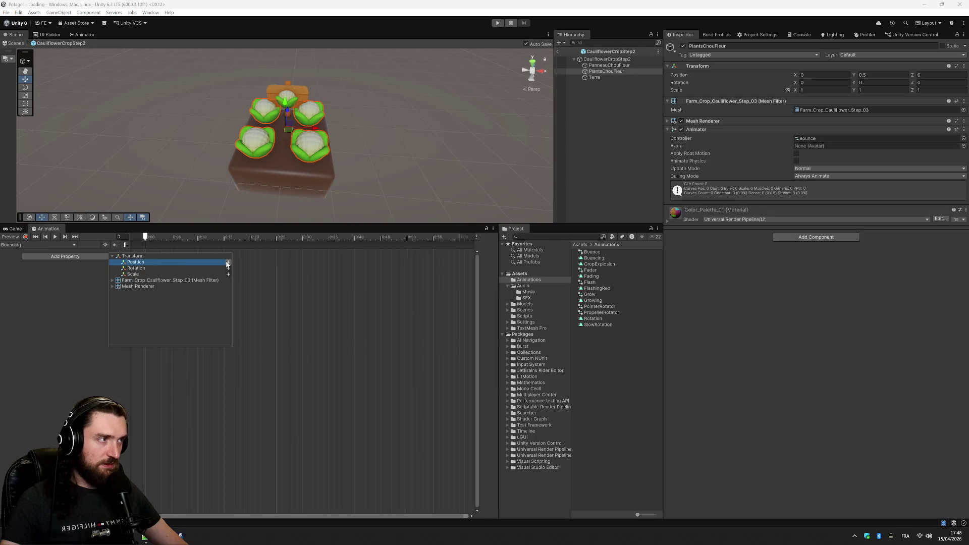
pyautogui.click(227, 264)
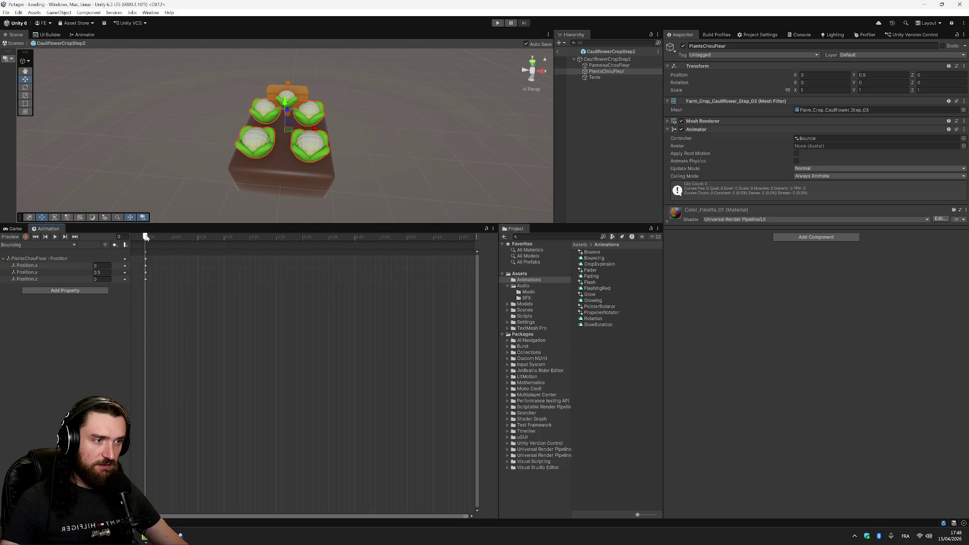
# Add Position keyframes at frames 60 and 30 of the Bouncing clip
pyautogui.moveTo(146, 237); pyautogui.dragTo(460, 233)
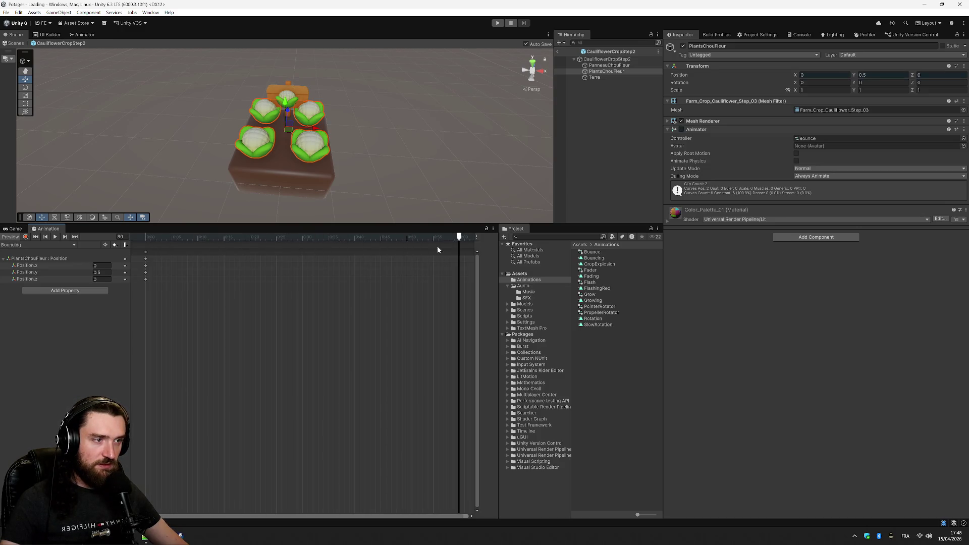
pyautogui.rightClick(458, 256)
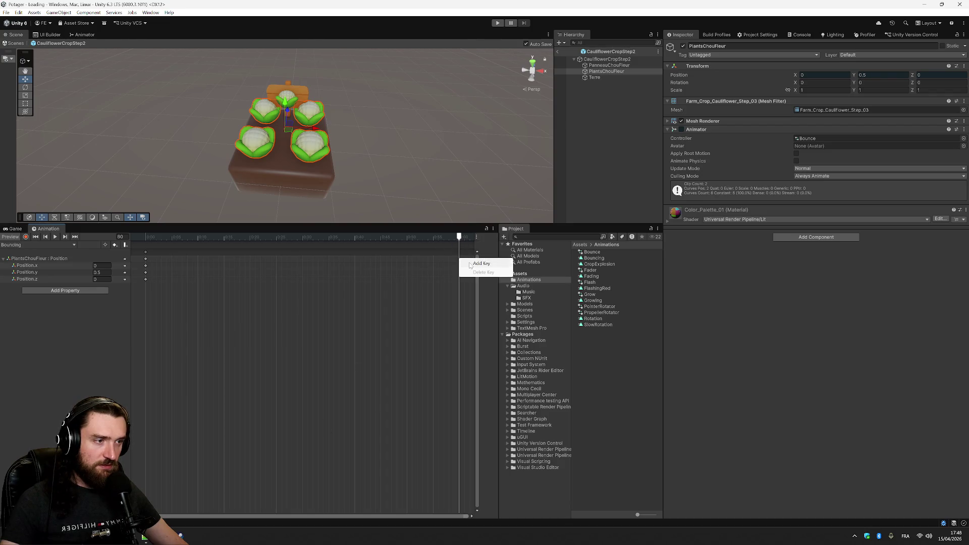
pyautogui.click(492, 262)
pyautogui.moveTo(461, 239)
pyautogui.mouseDown()
pyautogui.moveTo(128, 237)
pyautogui.moveTo(303, 241)
pyautogui.mouseUp()
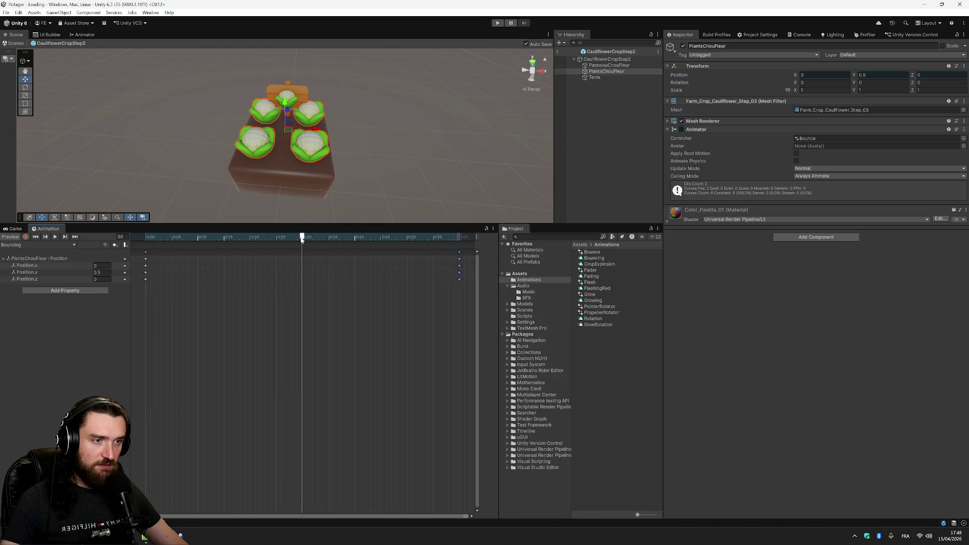
pyautogui.rightClick(302, 260)
pyautogui.click(337, 262)
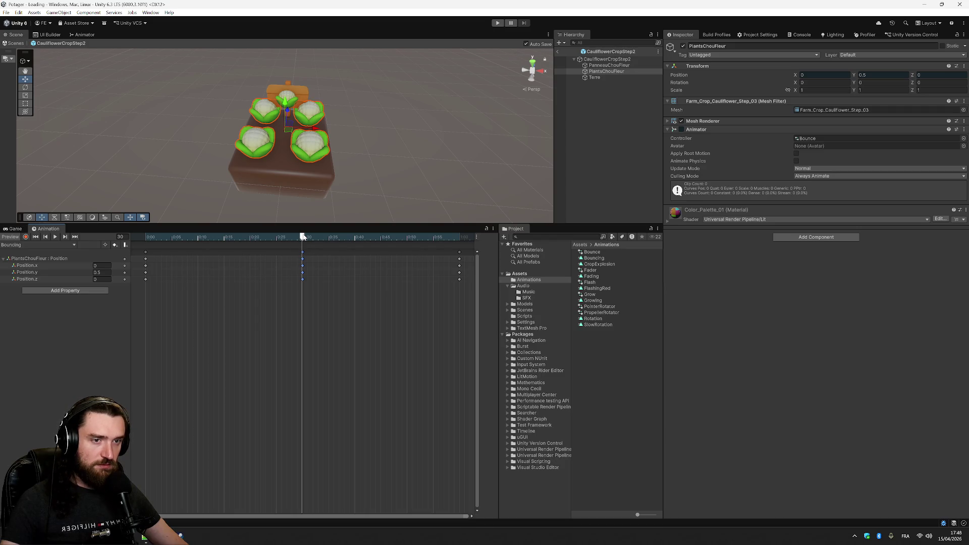
# Set the frame-30 Position.y to 0.5 after trying 0.7 and 0.55
pyautogui.moveTo(304, 236); pyautogui.dragTo(130, 244)
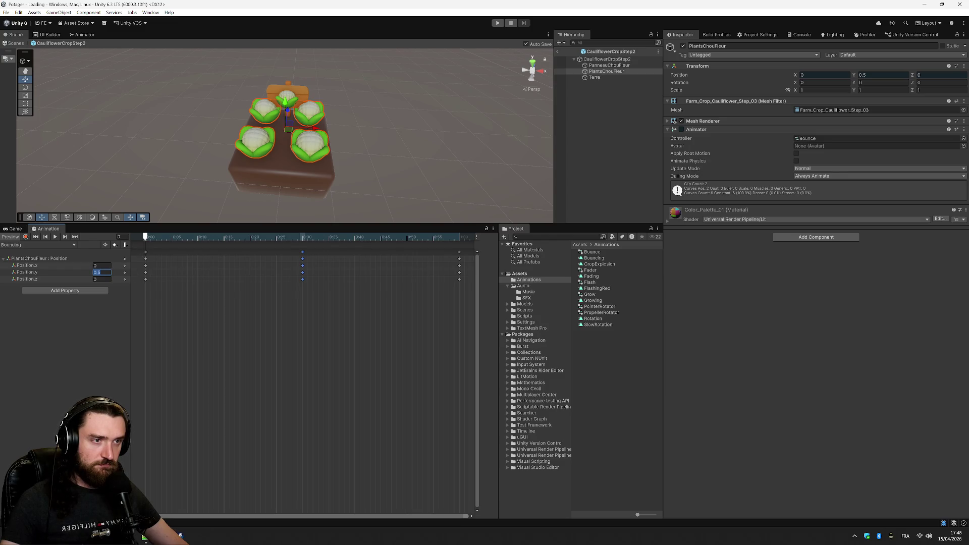
pyautogui.moveTo(157, 236); pyautogui.dragTo(303, 236)
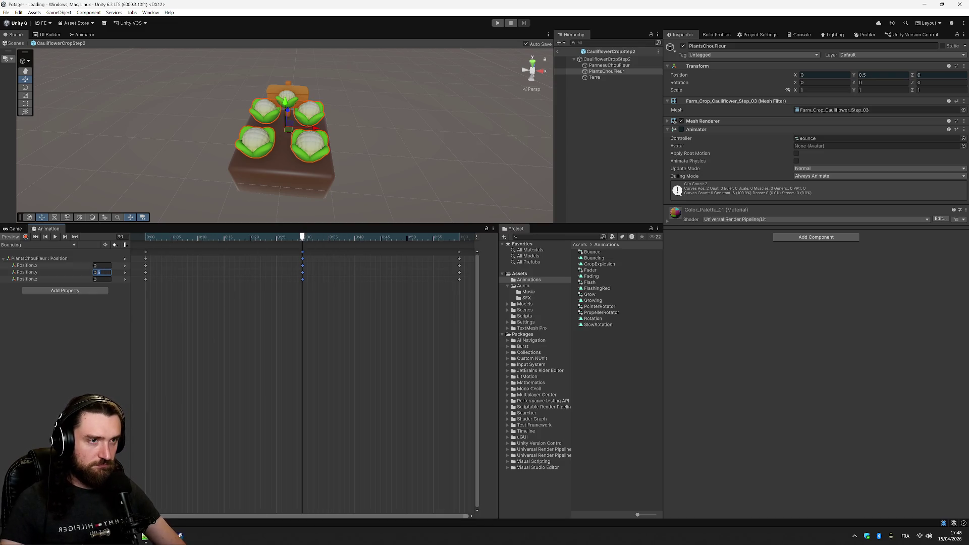
pyautogui.press('BackSpace')
pyautogui.write('7')
pyautogui.moveTo(281, 173)
pyautogui.mouseDown()
pyautogui.moveTo(361, 147)
pyautogui.moveTo(356, 87)
pyautogui.mouseUp()
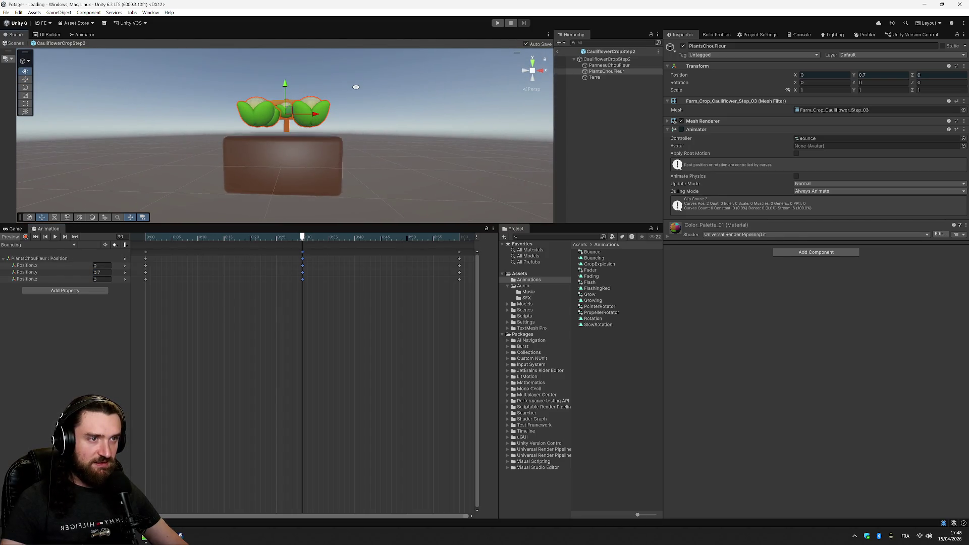
pyautogui.click(95, 272)
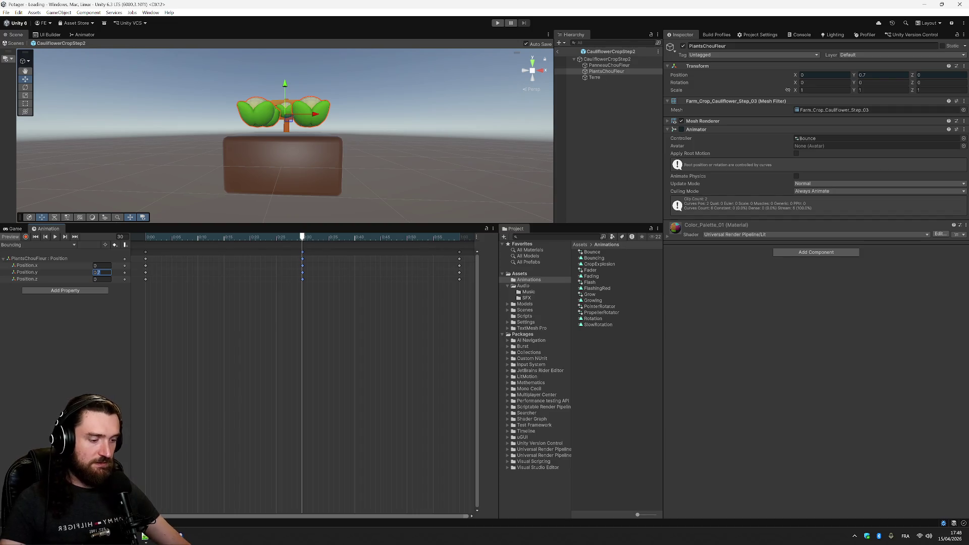
pyautogui.write('6')
pyautogui.press('BackSpace')
pyautogui.write('55')
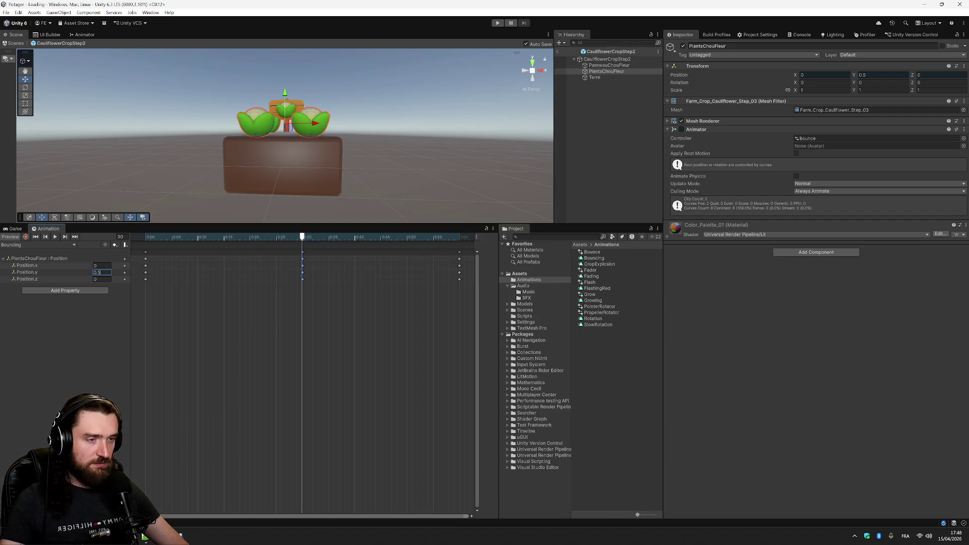
pyautogui.press('BackSpace')
pyautogui.press('BackSpace')
pyautogui.press('BackSpace')
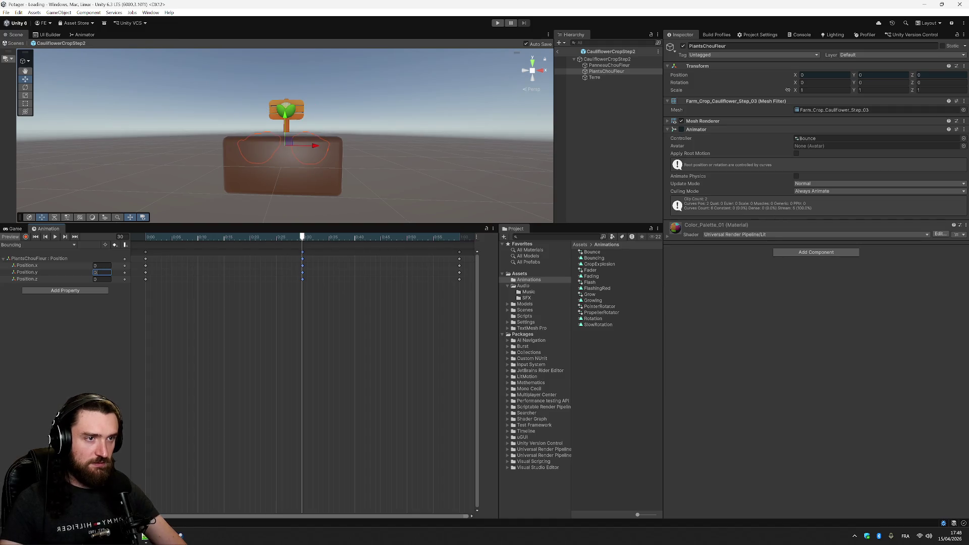
pyautogui.write('.5')
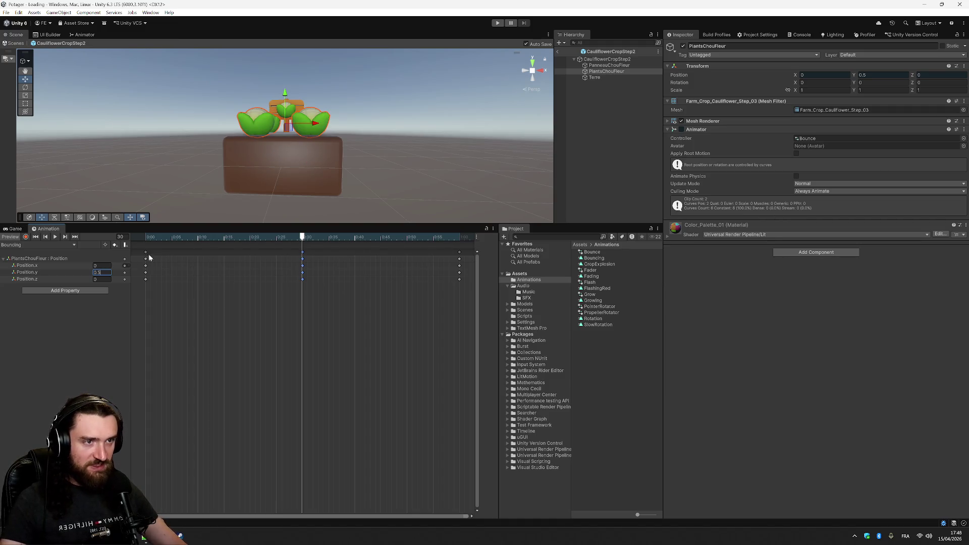
pyautogui.moveTo(341, 180)
pyautogui.mouseDown()
pyautogui.moveTo(363, 166)
pyautogui.moveTo(372, 195)
pyautogui.moveTo(424, 190)
pyautogui.moveTo(298, 208)
pyautogui.moveTo(342, 242)
pyautogui.mouseUp()
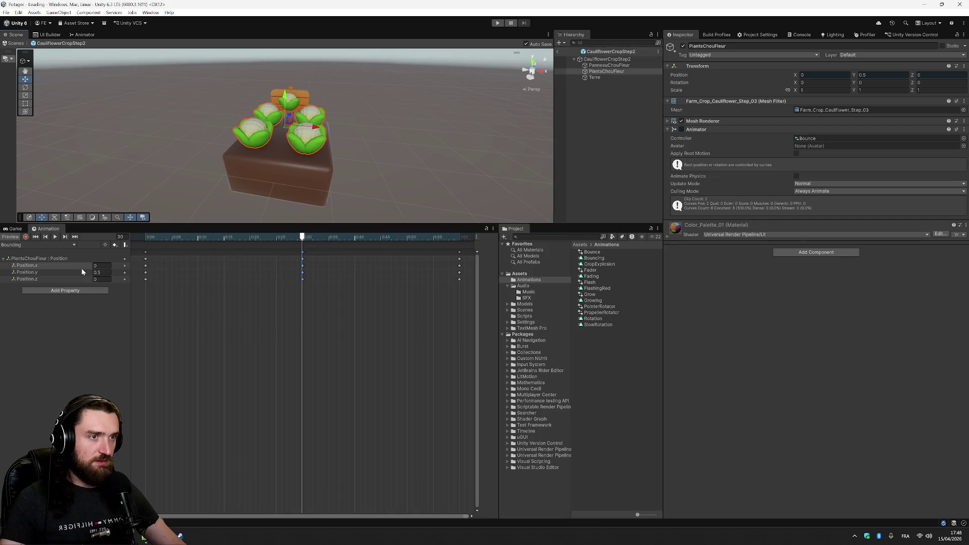
pyautogui.click(101, 273)
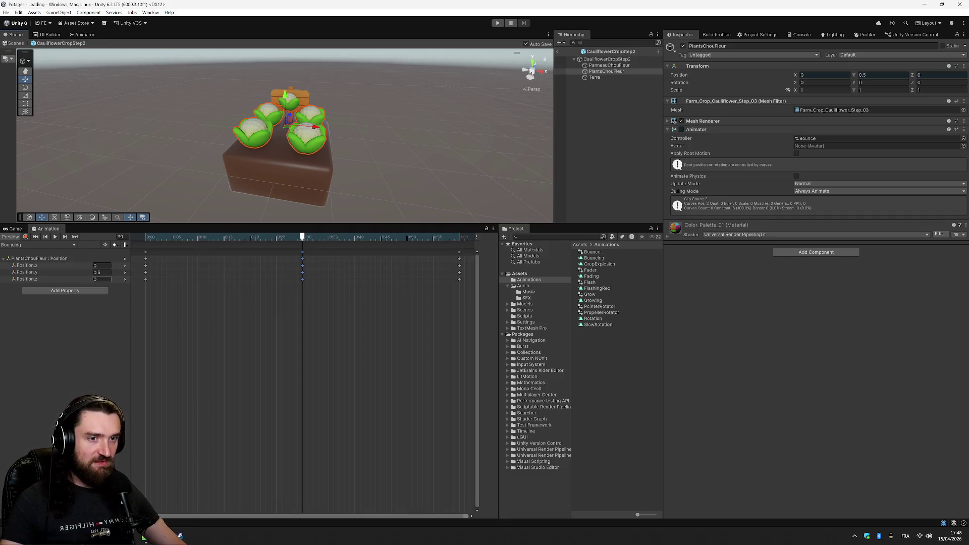
# Remove the Position curves and add Transform Rotation and Scale tracks to Bouncing
pyautogui.rightClick(126, 261)
pyautogui.click(147, 264)
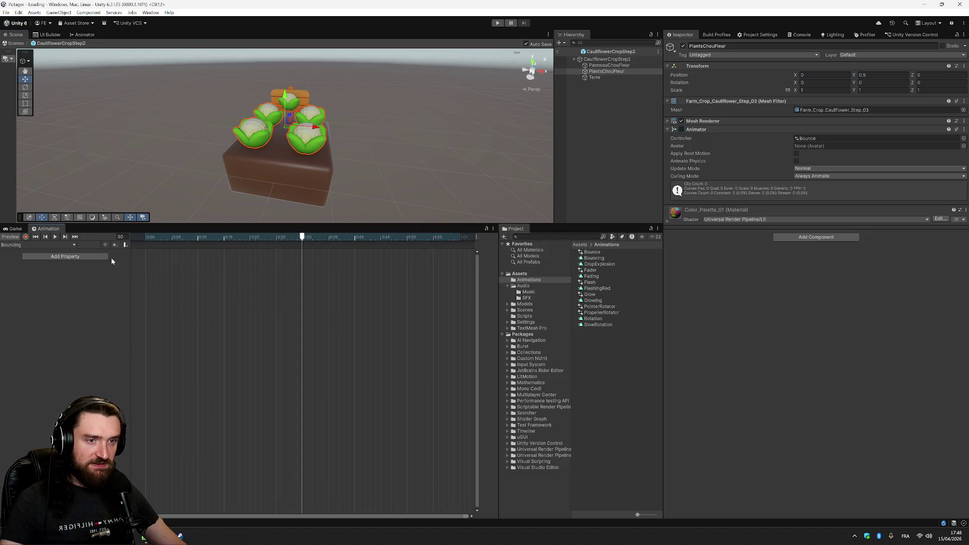
pyautogui.click(106, 256)
pyautogui.click(113, 256)
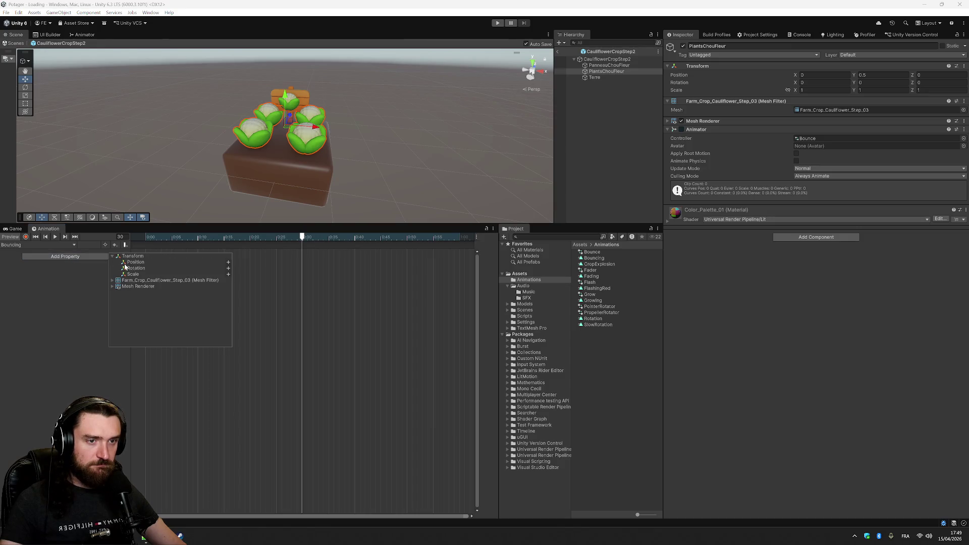
pyautogui.click(228, 268)
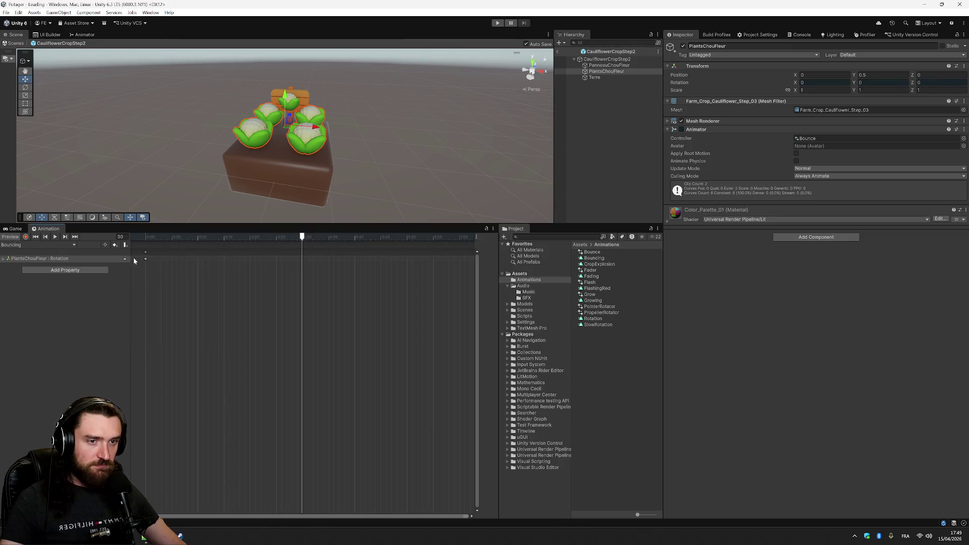
pyautogui.click(95, 270)
pyautogui.click(114, 273)
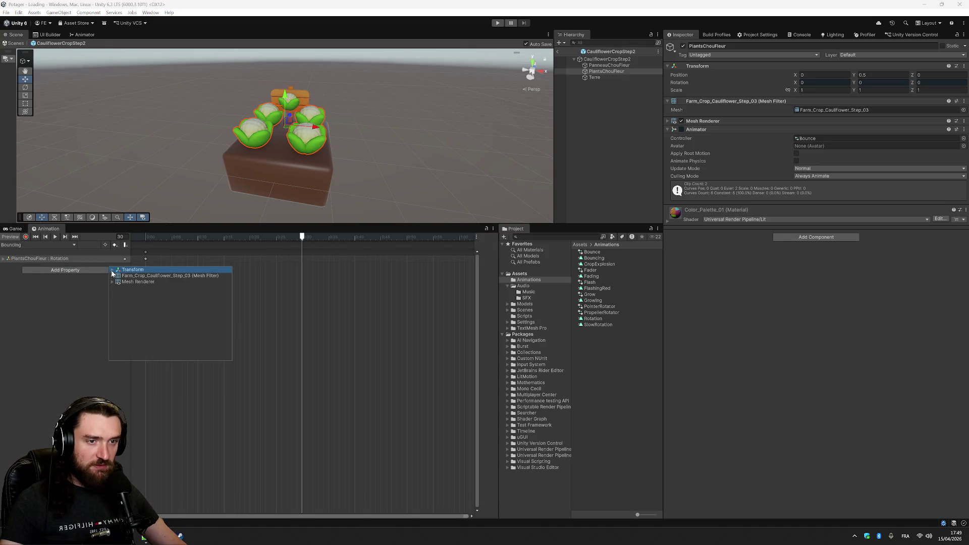
pyautogui.click(113, 270)
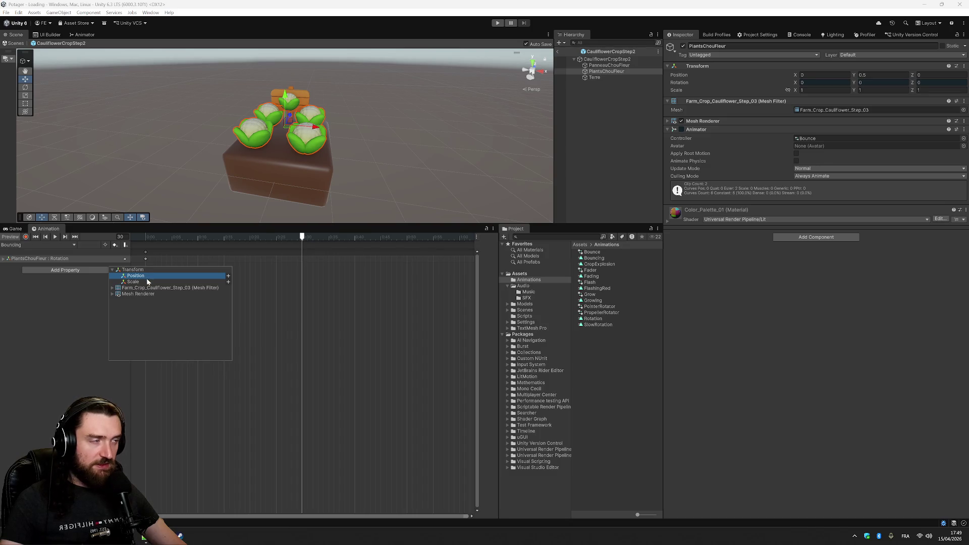
pyautogui.click(145, 284)
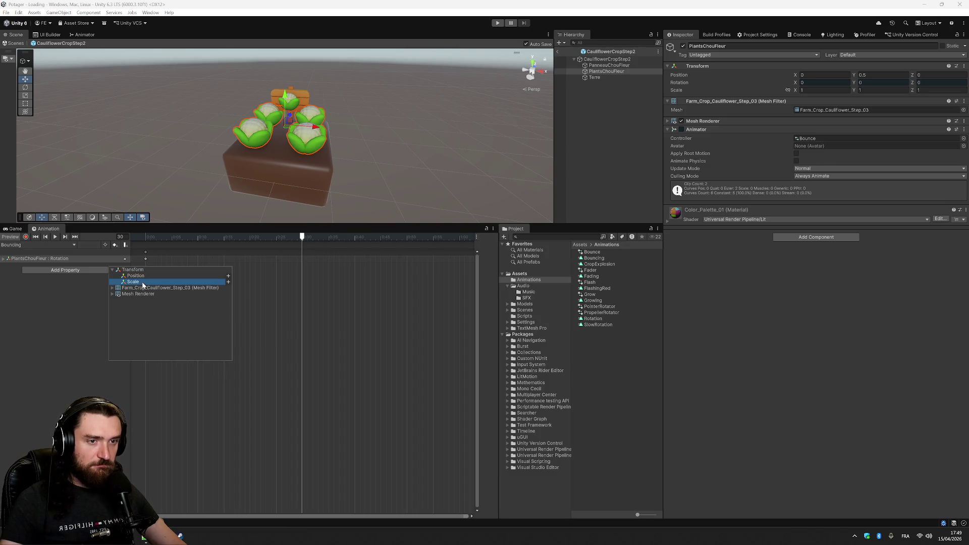
pyautogui.click(227, 282)
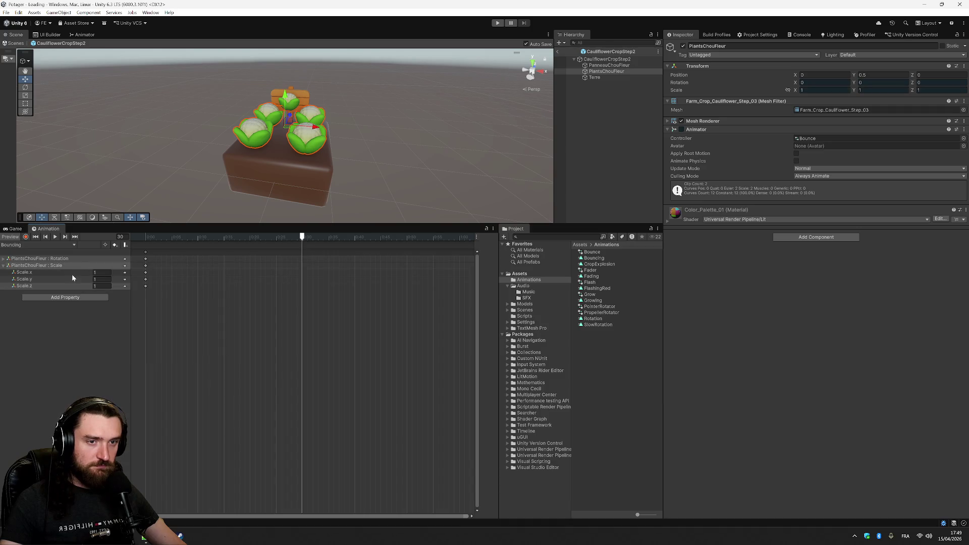
# Key all curves at frames 30 and 60, setting Rotation.x to 9 at frame 30
pyautogui.click(5, 259)
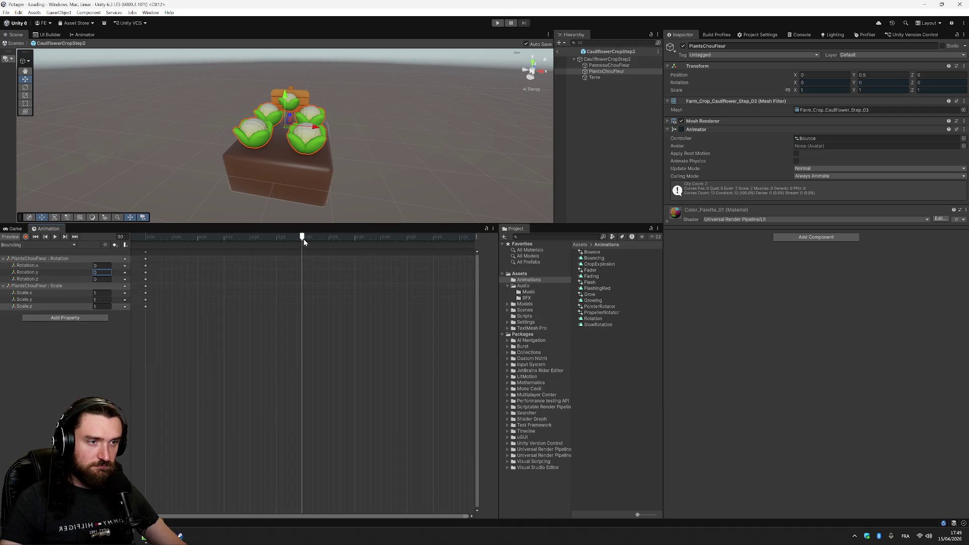
pyautogui.rightClick(304, 257)
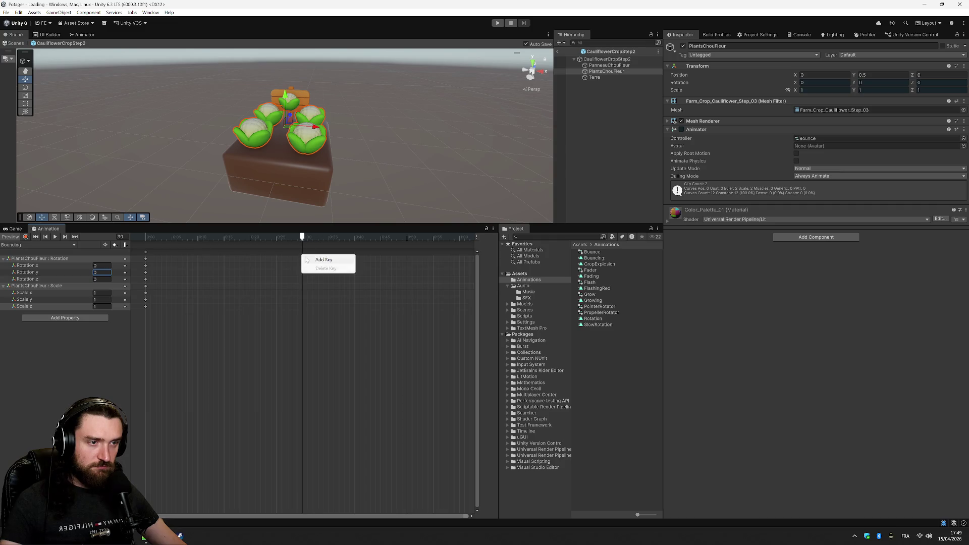
pyautogui.click(306, 259)
pyautogui.moveTo(450, 243); pyautogui.dragTo(460, 247)
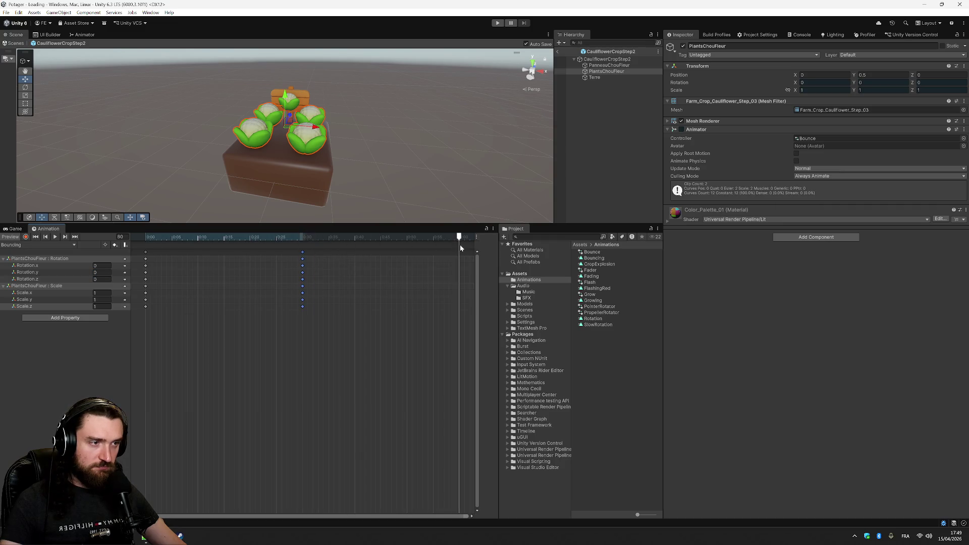
pyautogui.rightClick(460, 249)
pyautogui.click(472, 258)
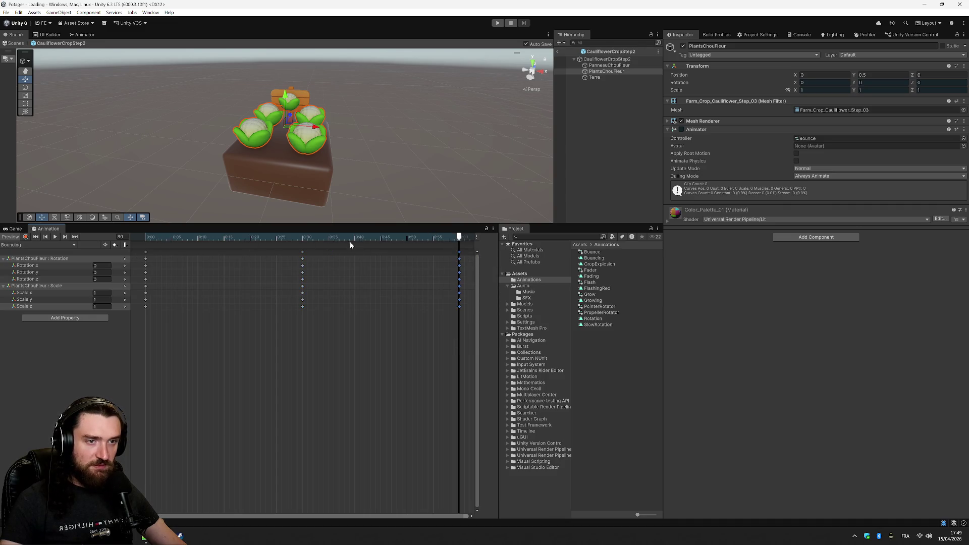
pyautogui.moveTo(459, 238); pyautogui.dragTo(304, 239)
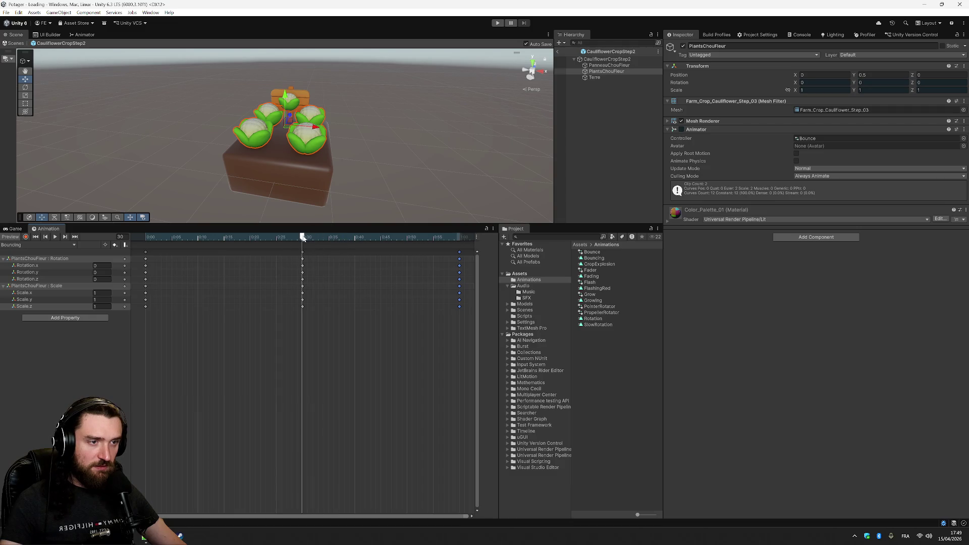
pyautogui.write('9')
pyautogui.press('Return')
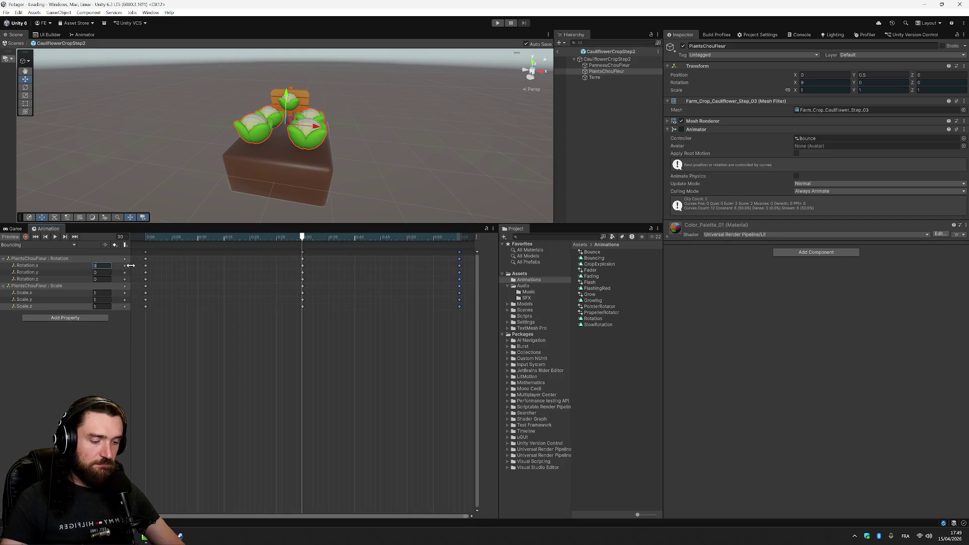
# Key Rotation X to 20 at frame 30, then remove PlantsChouFleur's Animator component
pyautogui.write('20')
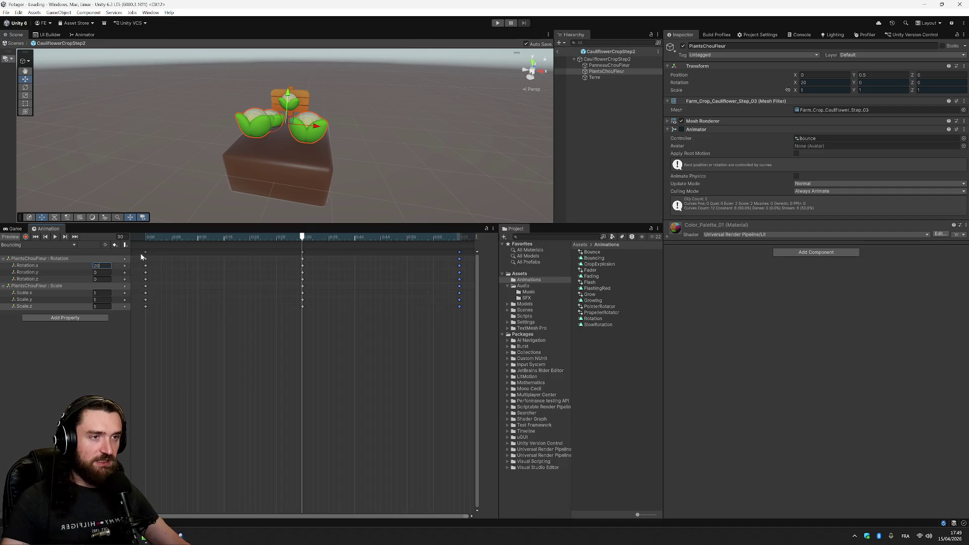
pyautogui.moveTo(372, 169)
pyautogui.mouseDown()
pyautogui.moveTo(398, 145)
pyautogui.moveTo(255, 124)
pyautogui.moveTo(411, 134)
pyautogui.moveTo(423, 151)
pyautogui.mouseUp()
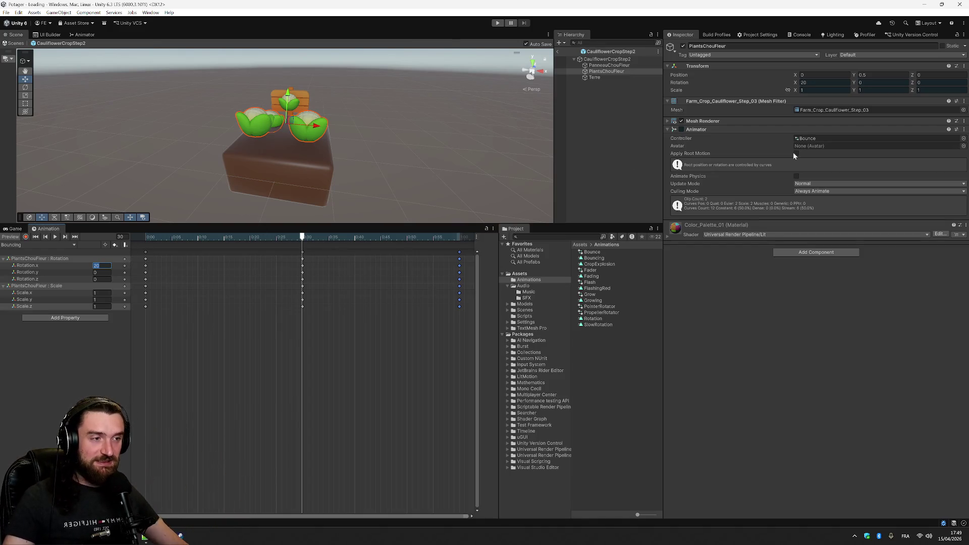
pyautogui.click(627, 72)
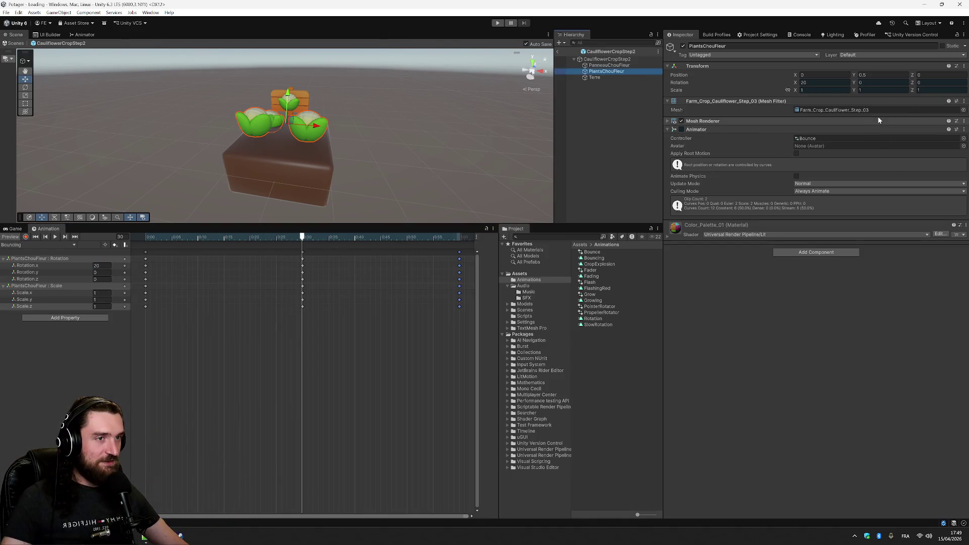
pyautogui.click(964, 129)
pyautogui.click(942, 167)
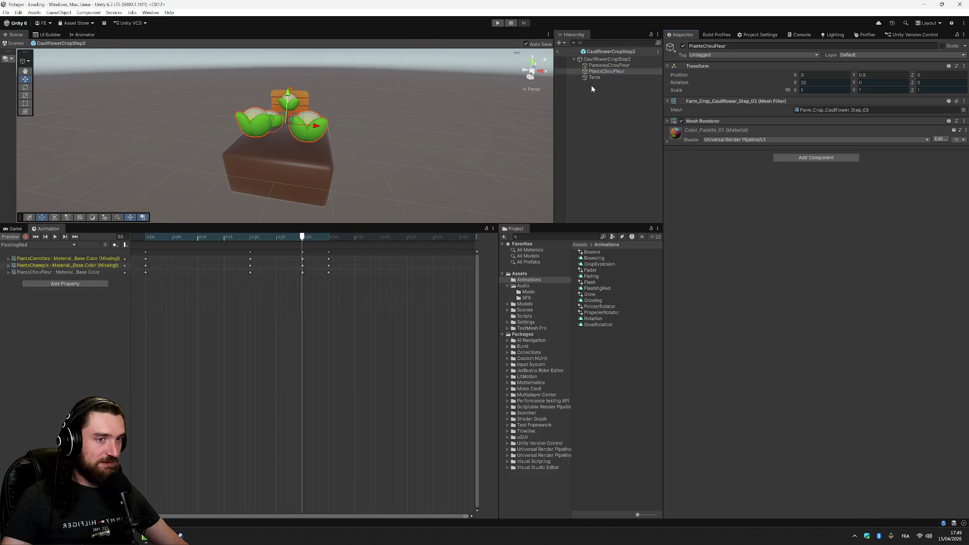
# Select the PanneauChouFleur sign and set its Rotation Y to 180 at frame 0
pyautogui.click(117, 259)
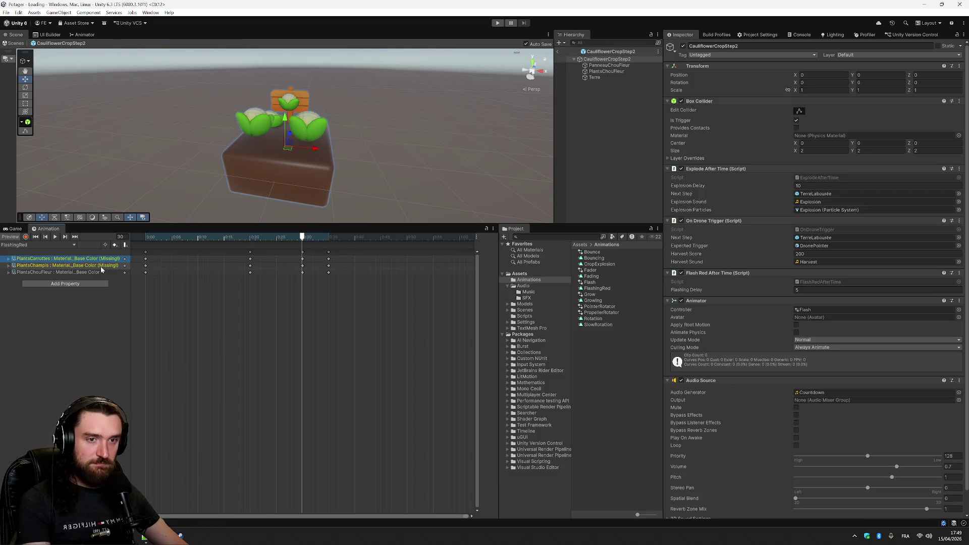
pyautogui.click(609, 65)
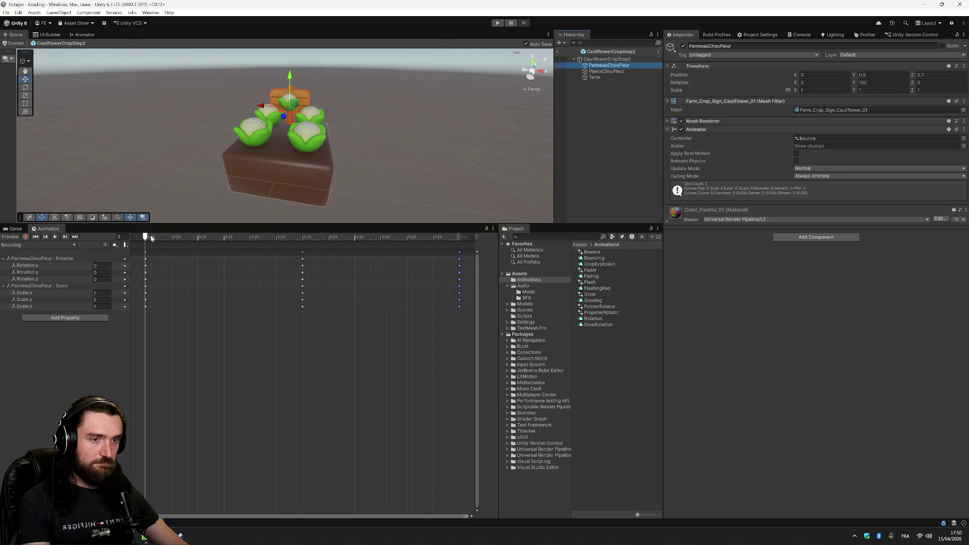
pyautogui.moveTo(150, 237)
pyautogui.mouseDown()
pyautogui.moveTo(308, 239)
pyautogui.moveTo(147, 243)
pyautogui.mouseUp()
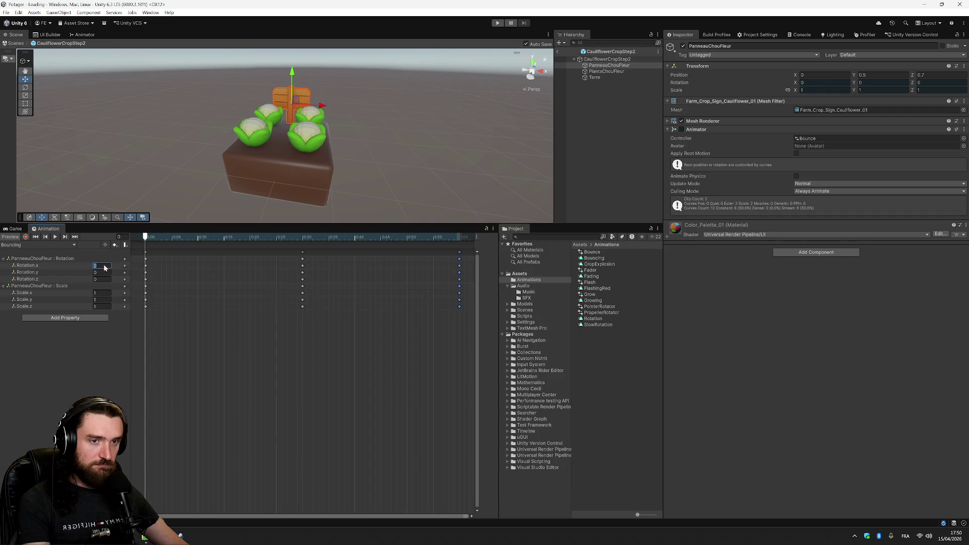
pyautogui.write('180')
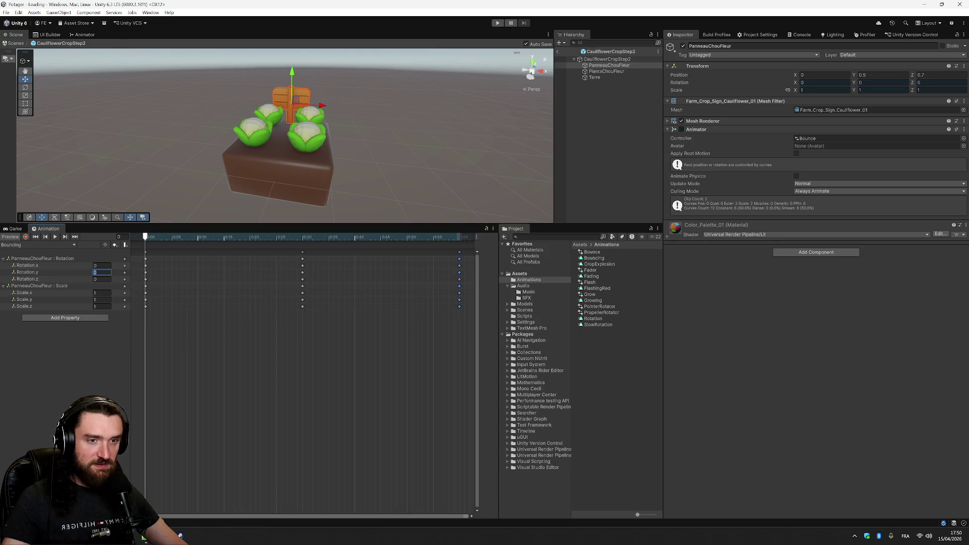
pyautogui.write('180')
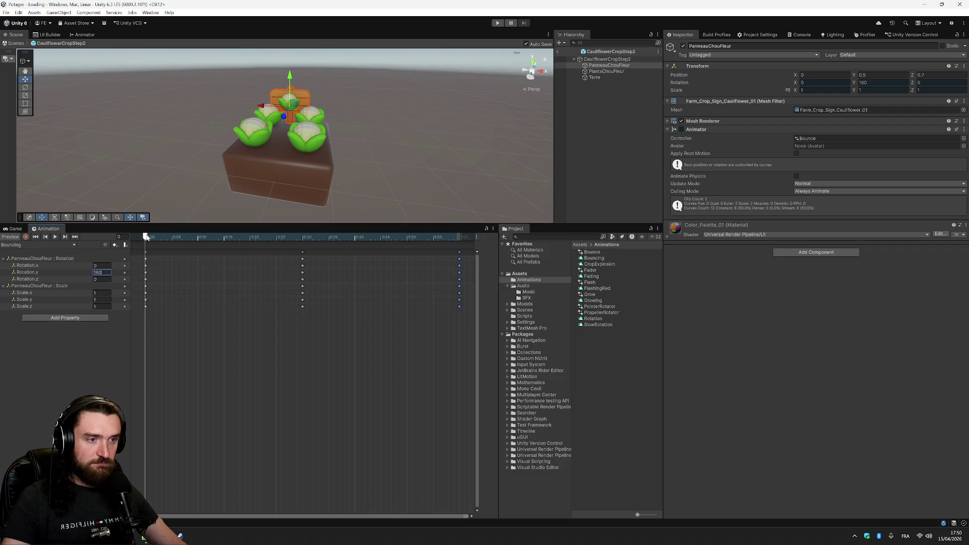
pyautogui.moveTo(151, 237)
pyautogui.mouseDown()
pyautogui.moveTo(320, 237)
pyautogui.moveTo(304, 233)
pyautogui.mouseUp()
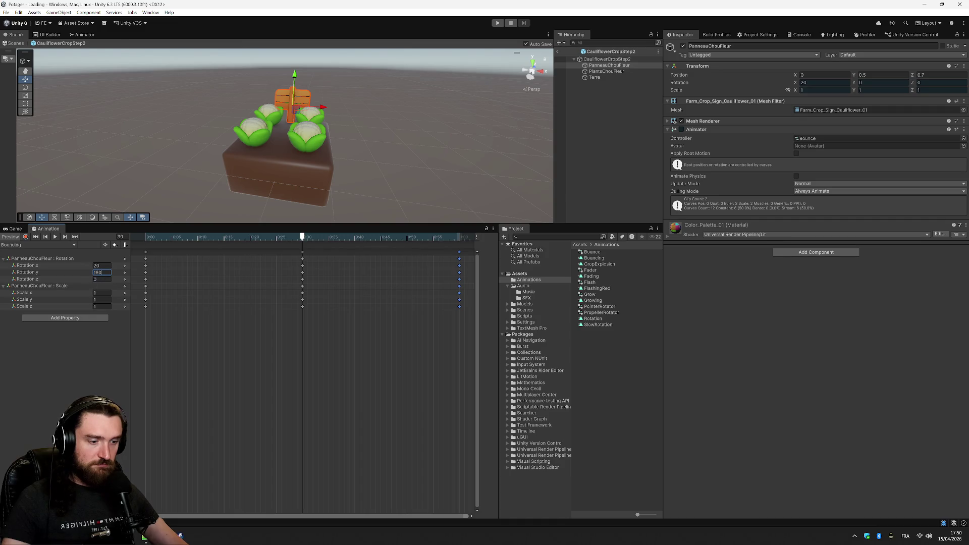
# Re-enter and confirm Rotation Y 180 for the sign
pyautogui.press('Escape')
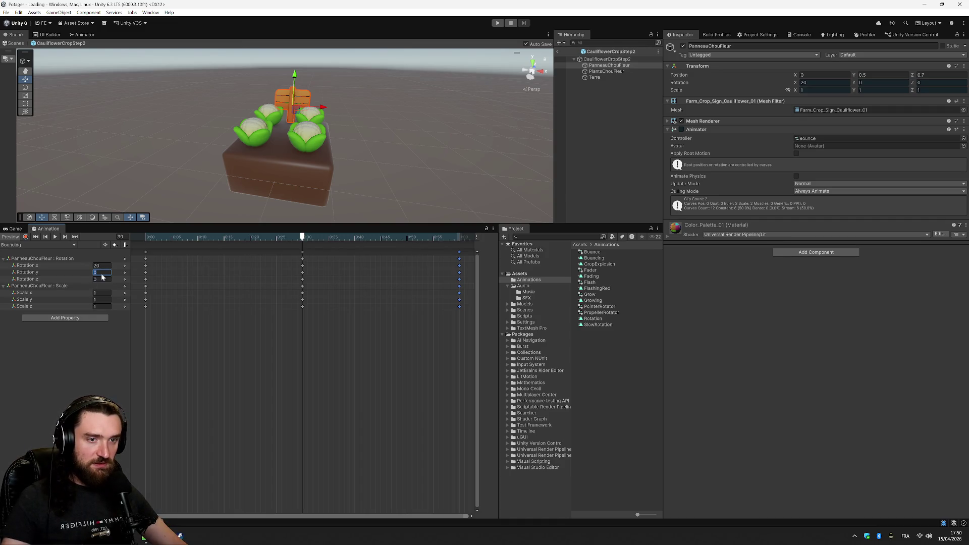
pyautogui.write('180')
pyautogui.press('Return')
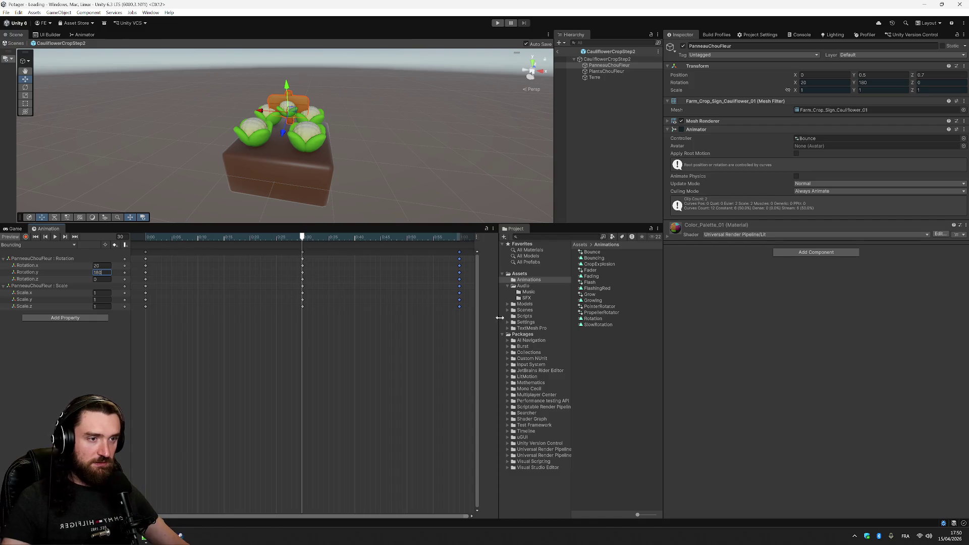
# Key Rotation Y 180 at frame 60, then move the middle keys from frame 30 to 0:20
pyautogui.click(459, 237)
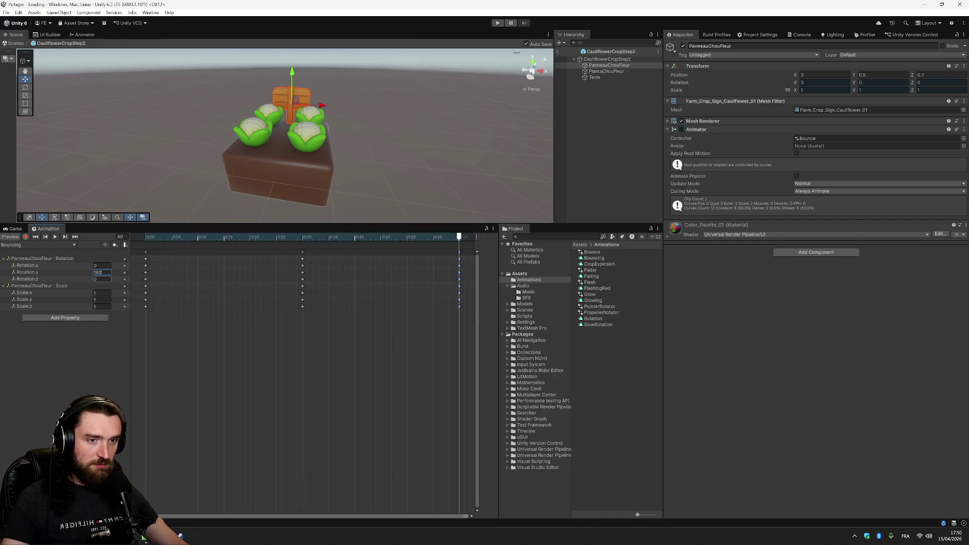
pyautogui.write('1')
pyautogui.press('Return')
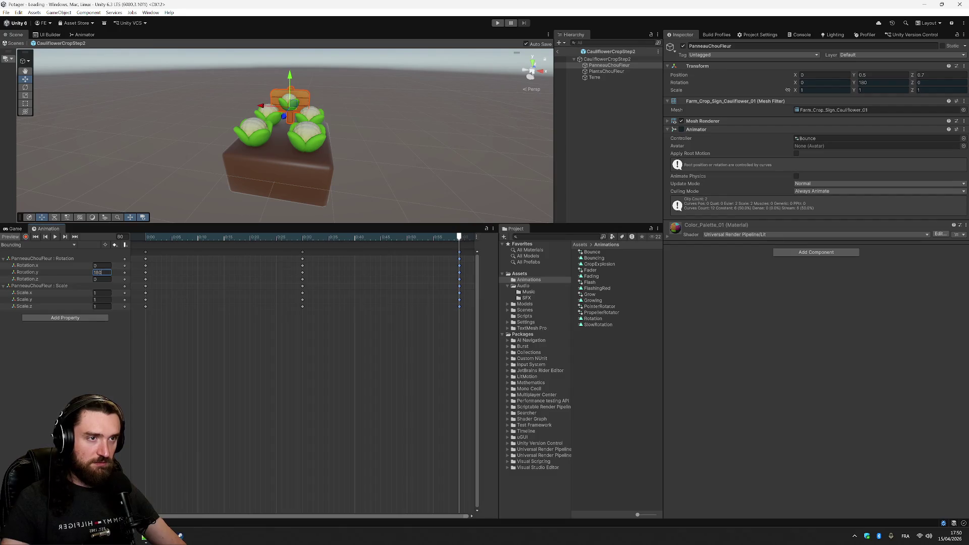
pyautogui.moveTo(459, 237)
pyautogui.mouseDown()
pyautogui.moveTo(129, 229)
pyautogui.moveTo(461, 246)
pyautogui.mouseUp()
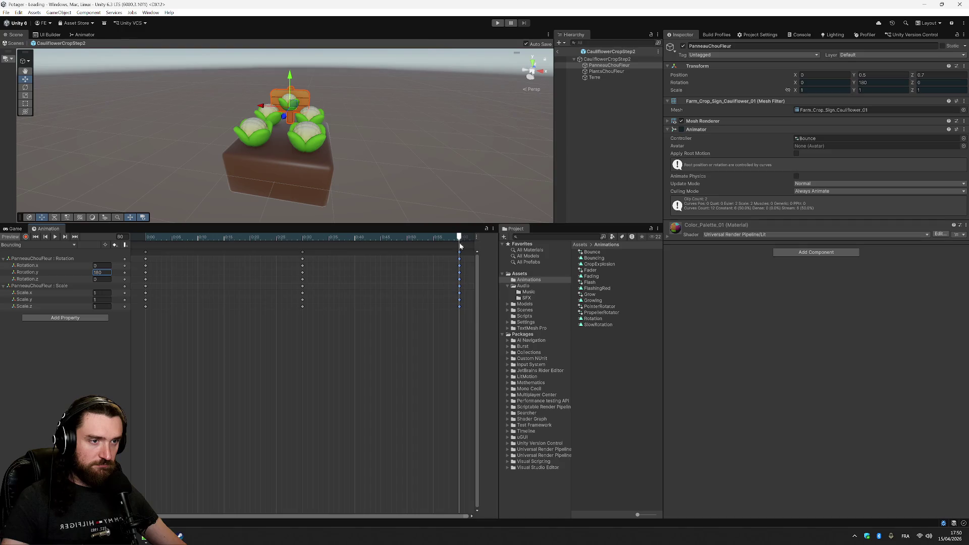
pyautogui.moveTo(302, 252); pyautogui.dragTo(249, 258)
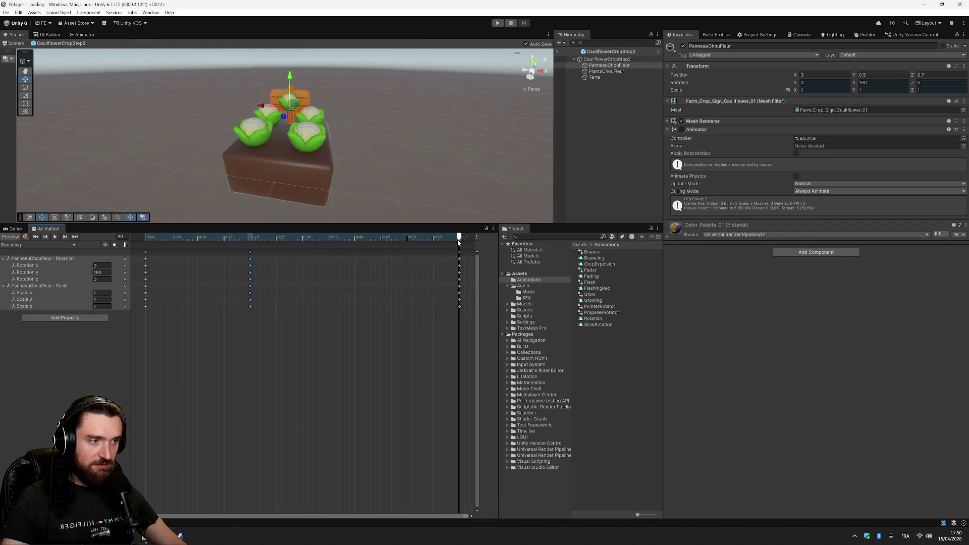
# Add a key column at 0:40 and set the sign's Rotation X to -20
pyautogui.moveTo(461, 241); pyautogui.dragTo(356, 242)
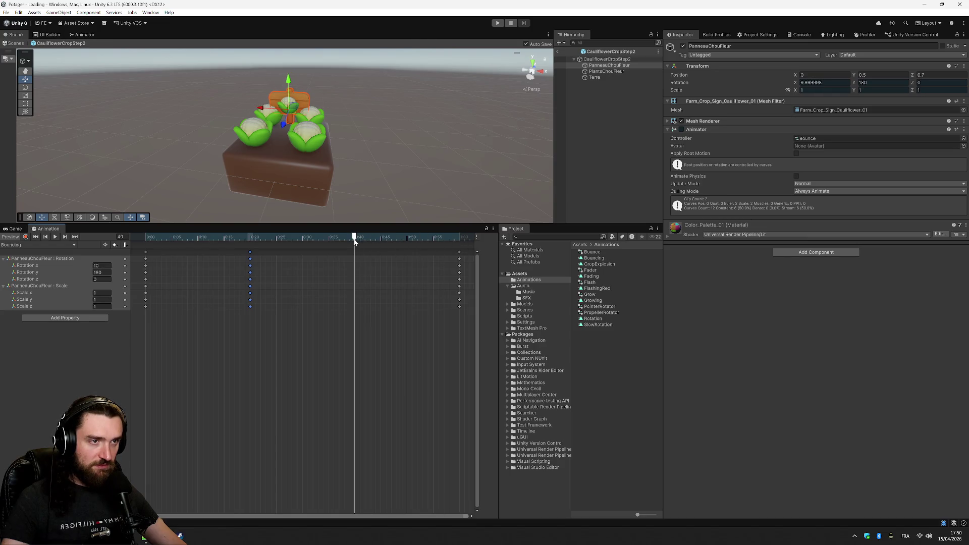
pyautogui.rightClick(357, 259)
pyautogui.click(366, 260)
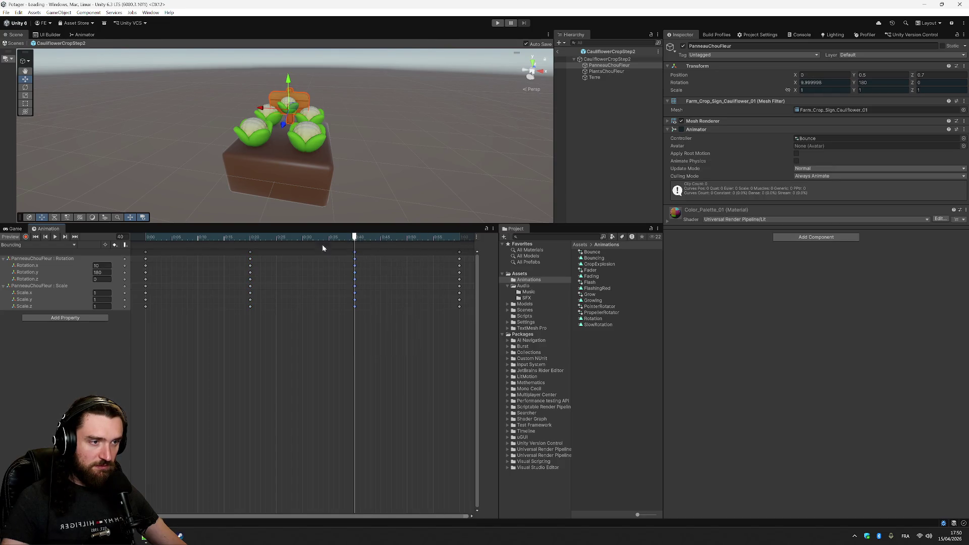
pyautogui.moveTo(283, 238)
pyautogui.mouseDown()
pyautogui.moveTo(156, 239)
pyautogui.moveTo(355, 241)
pyautogui.mouseUp()
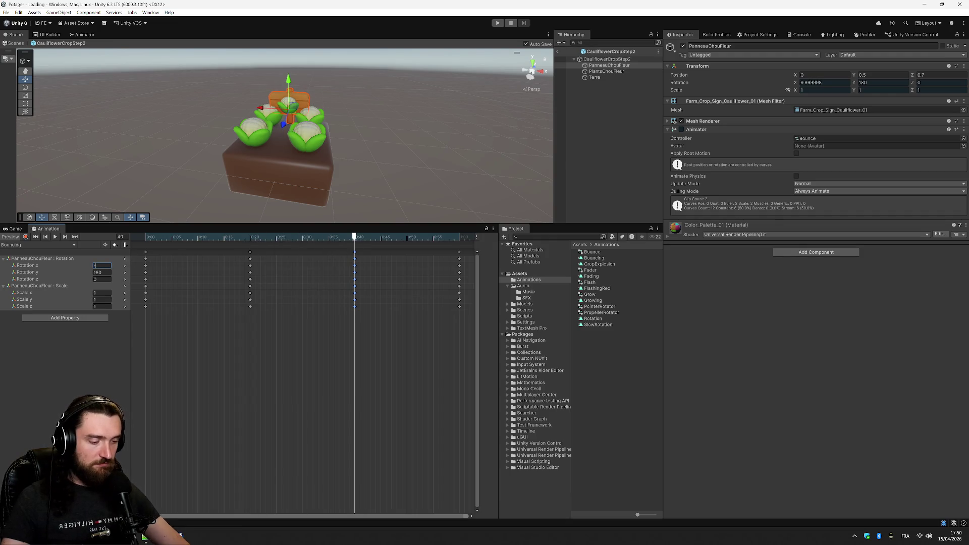
pyautogui.write('-20')
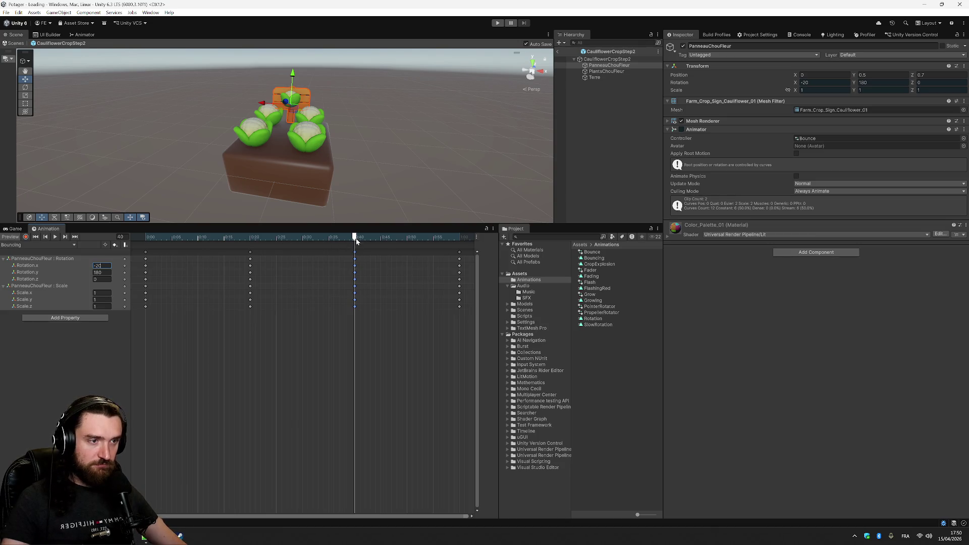
# Confirm the -20 tilt and scrub the clip through frames 60, 0 and 20
pyautogui.moveTo(356, 242); pyautogui.dragTo(461, 251)
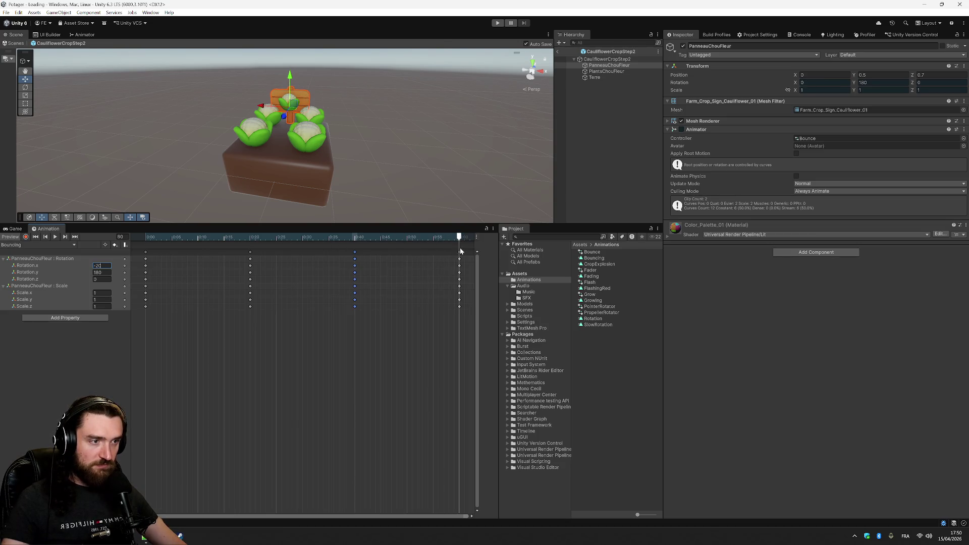
pyautogui.click(430, 306)
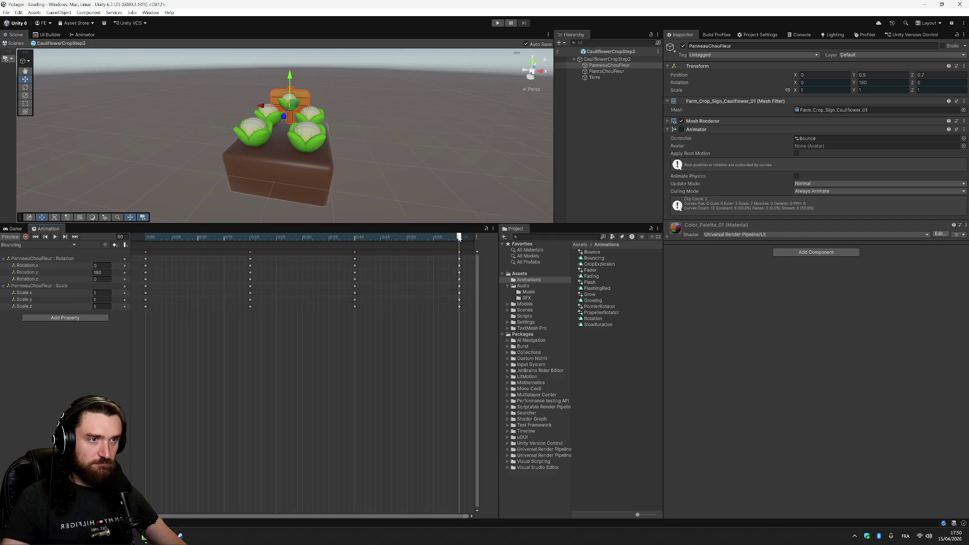
pyautogui.moveTo(460, 238); pyautogui.dragTo(142, 253)
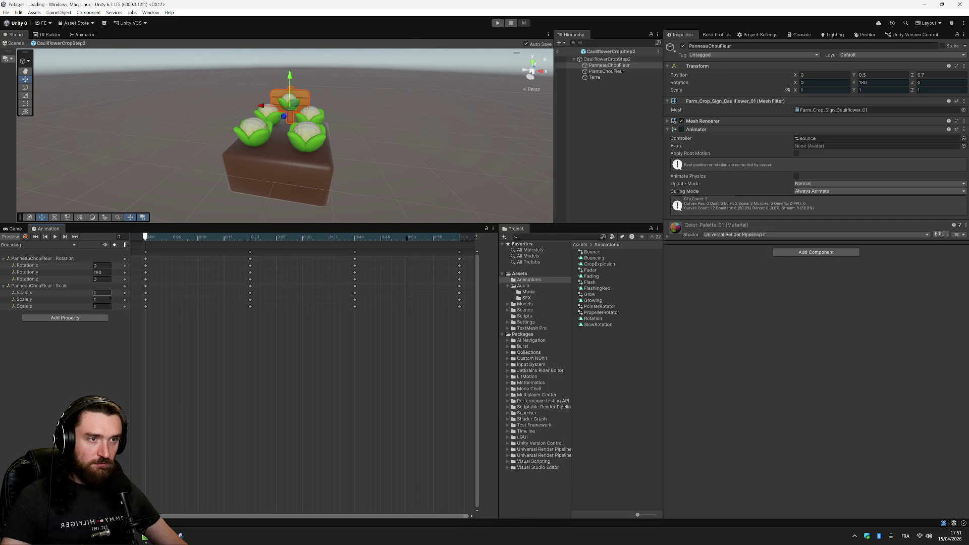
pyautogui.moveTo(146, 237); pyautogui.dragTo(251, 241)
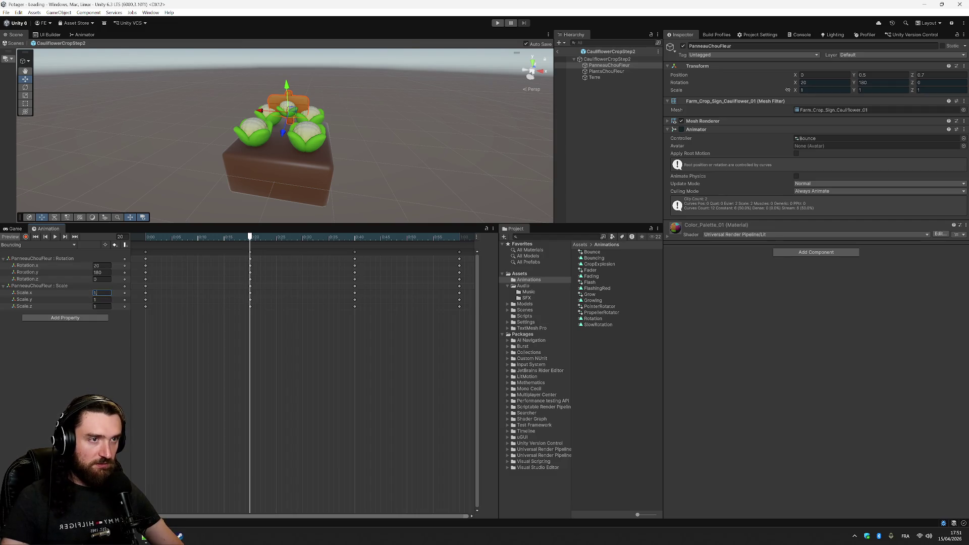
# Set the sign's Scale X, Y and Z to 1.2 at the 0:20 key
pyautogui.write('1.2')
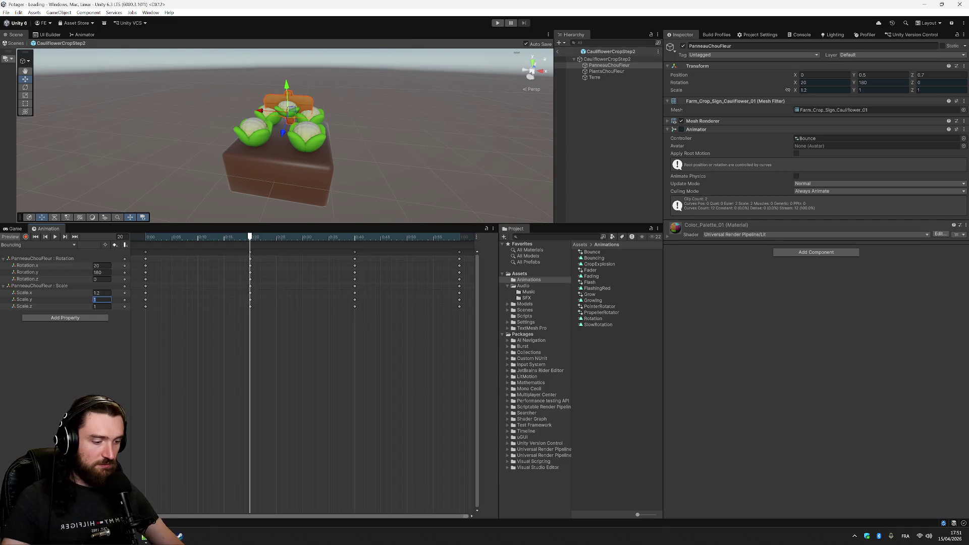
pyautogui.write('1.2')
pyautogui.press('Tab')
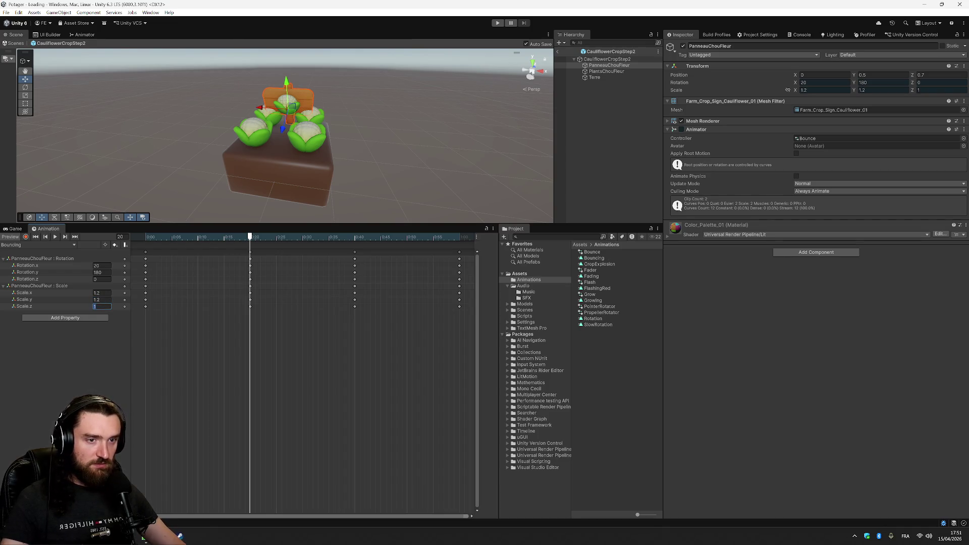
pyautogui.write('1.2')
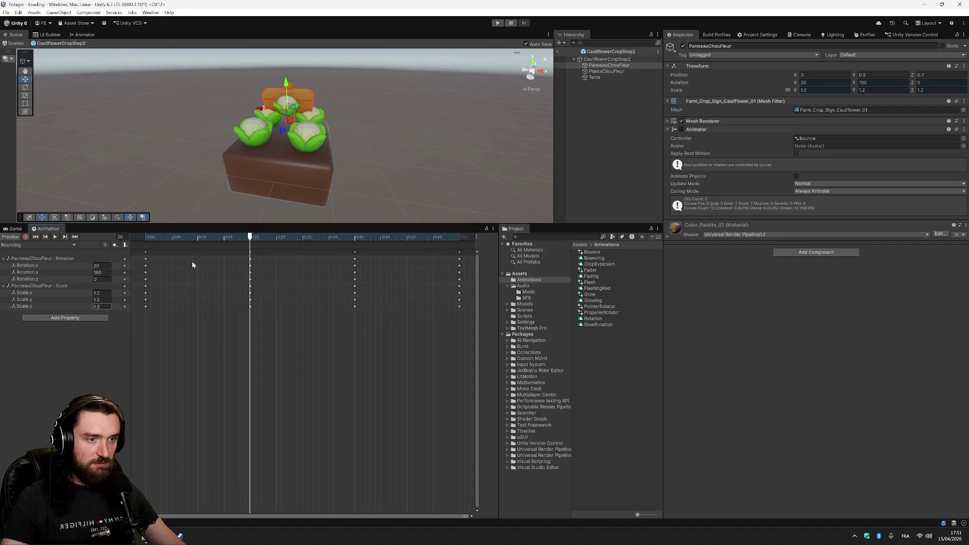
# Set Scale X, Y and Z to 1.2 at the 0:40 key
pyautogui.moveTo(246, 239); pyautogui.dragTo(354, 244)
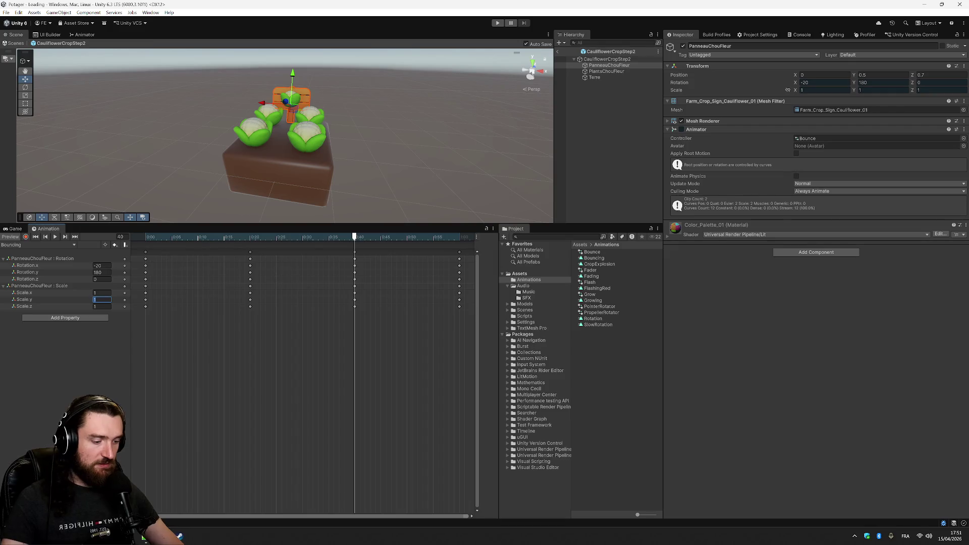
pyautogui.write('1.2')
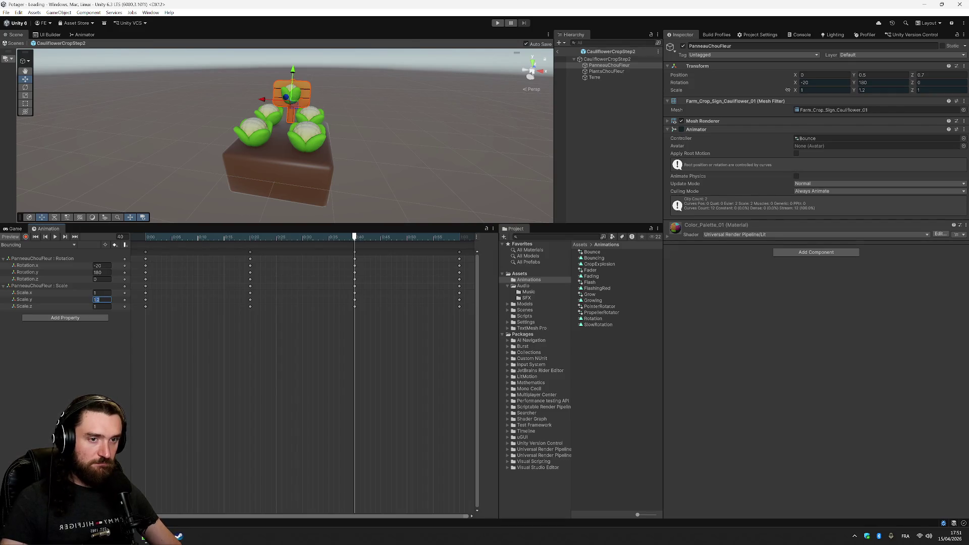
pyautogui.click(102, 293)
pyautogui.write('.2')
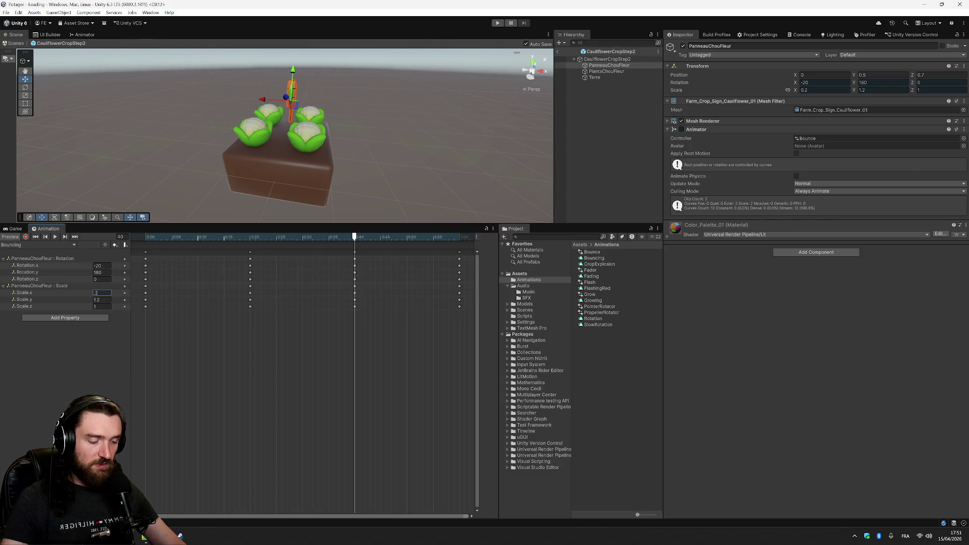
pyautogui.write('1.2')
pyautogui.press('Tab')
pyautogui.press('Tab')
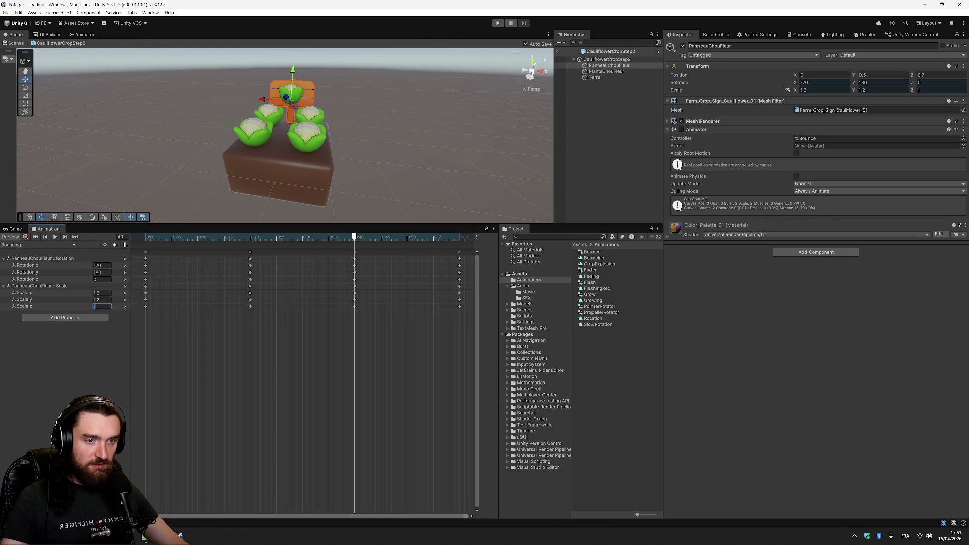
pyautogui.write('1.2')
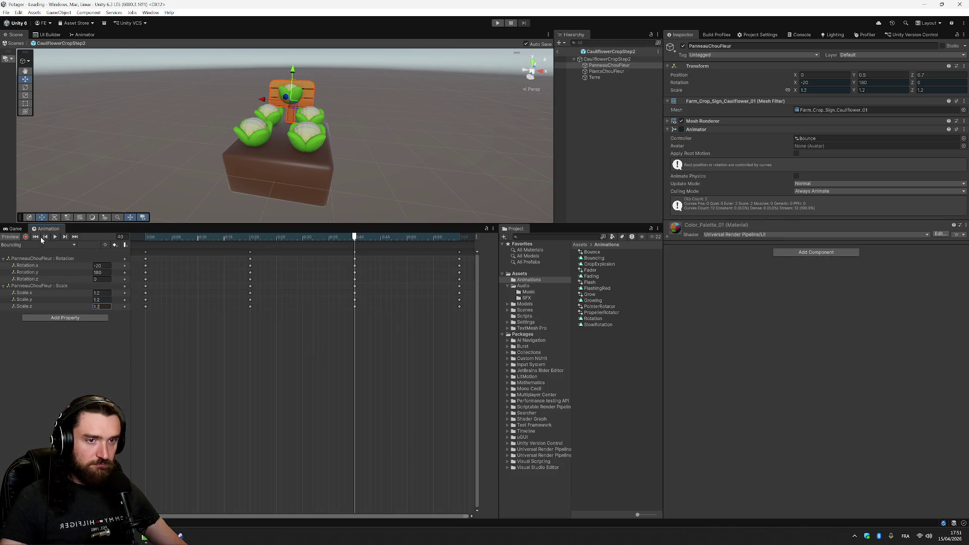
# Play the Bouncing clip, view its framed rotation curves, then show the Bounce controller's Animator graph
pyautogui.click(55, 237)
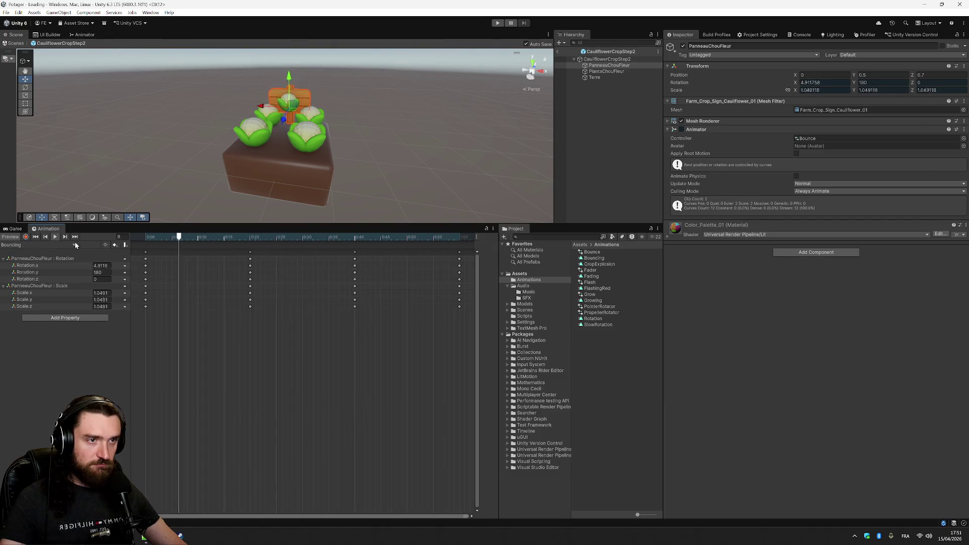
pyautogui.hotkey('ctrl', 'Tab')
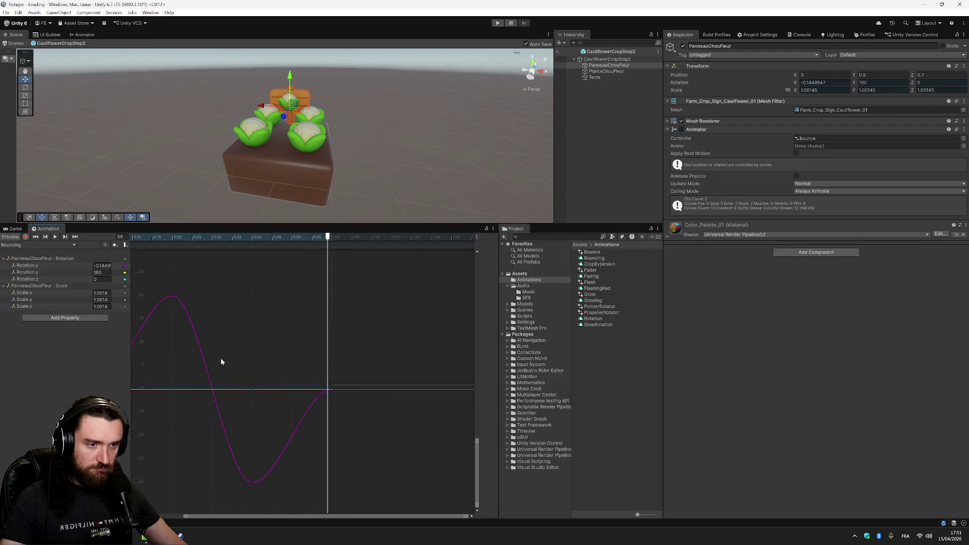
pyautogui.press('f')
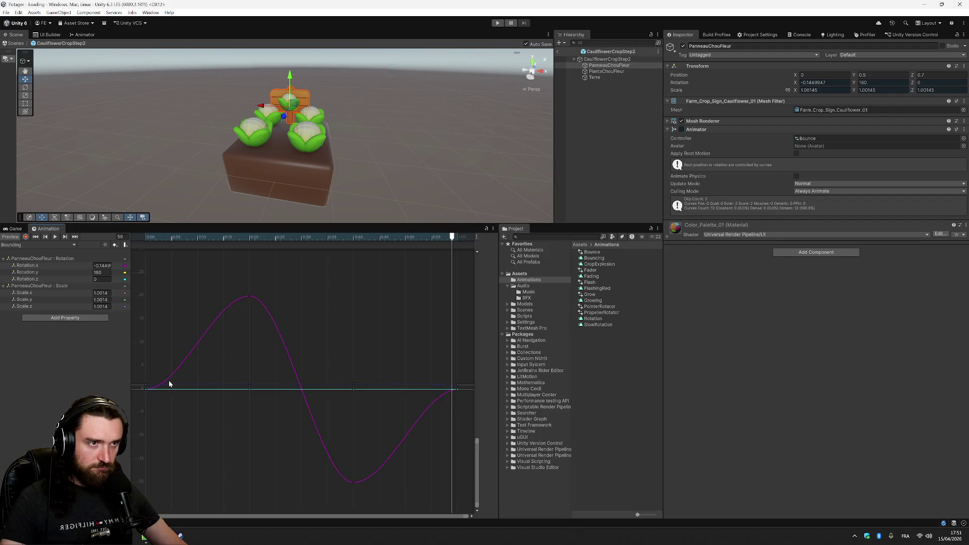
pyautogui.click(56, 237)
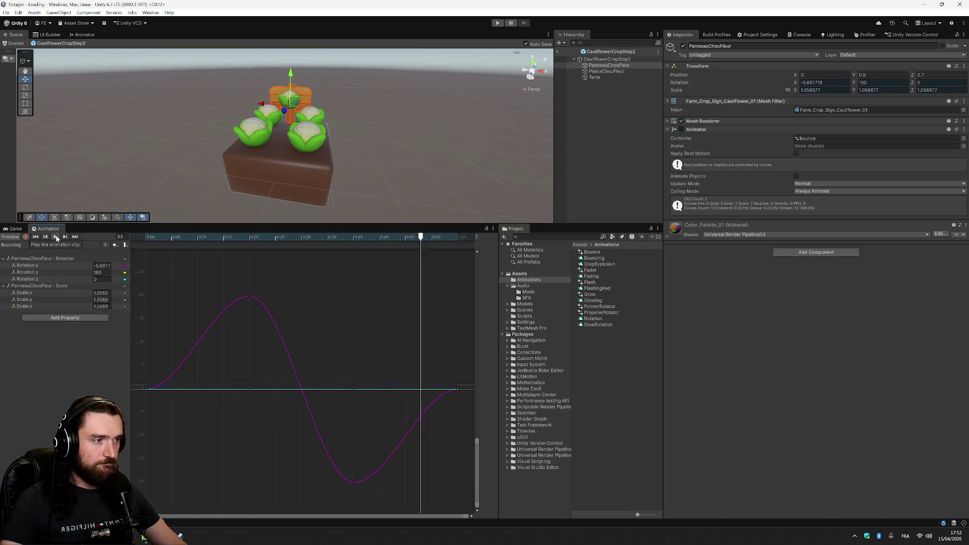
pyautogui.click(84, 34)
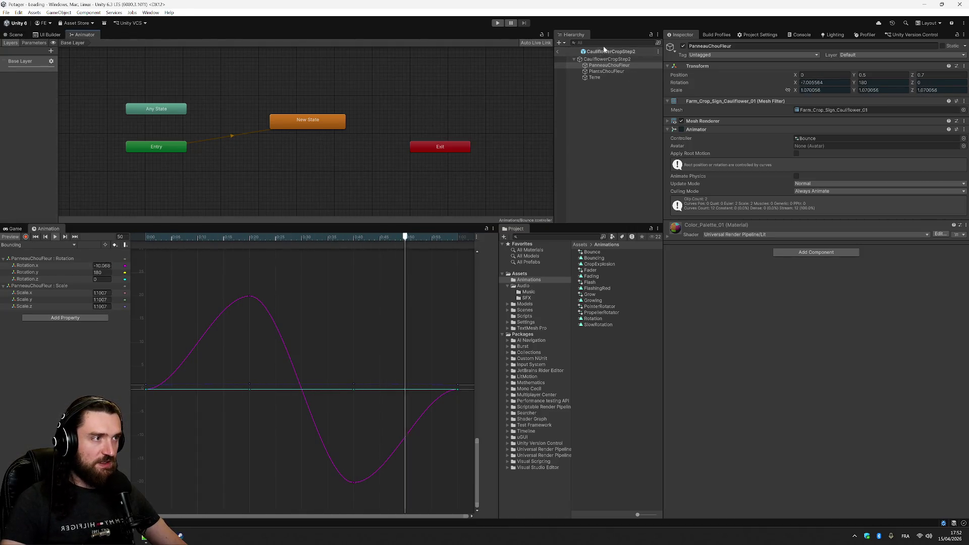
# Enable Write Defaults on New State and add a transition from it to Exit
pyautogui.click(325, 123)
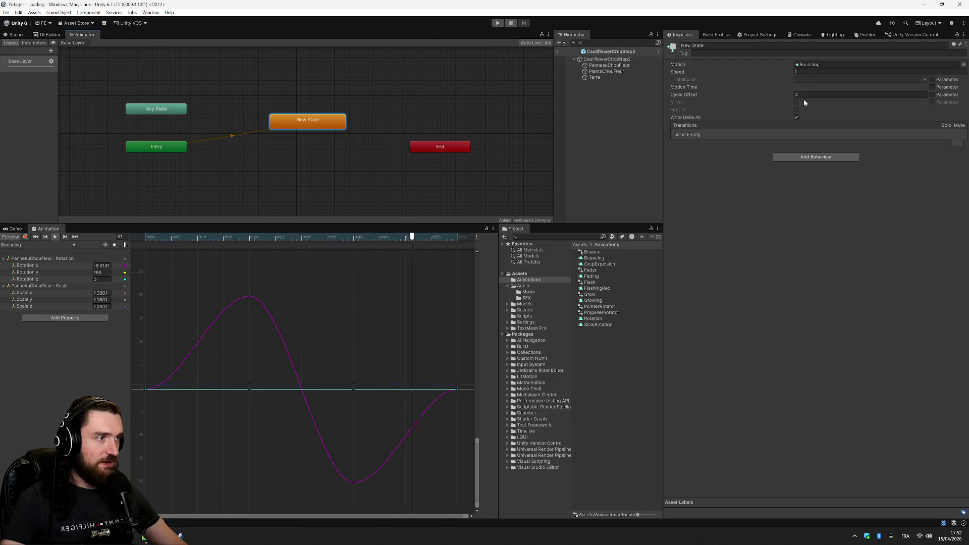
pyautogui.click(796, 116)
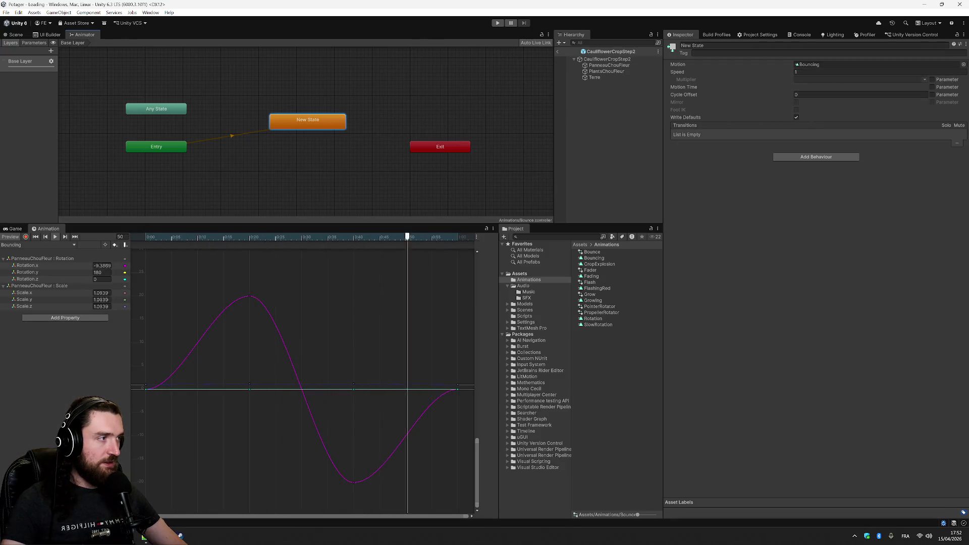
pyautogui.rightClick(339, 126)
pyautogui.click(347, 130)
pyautogui.click(451, 146)
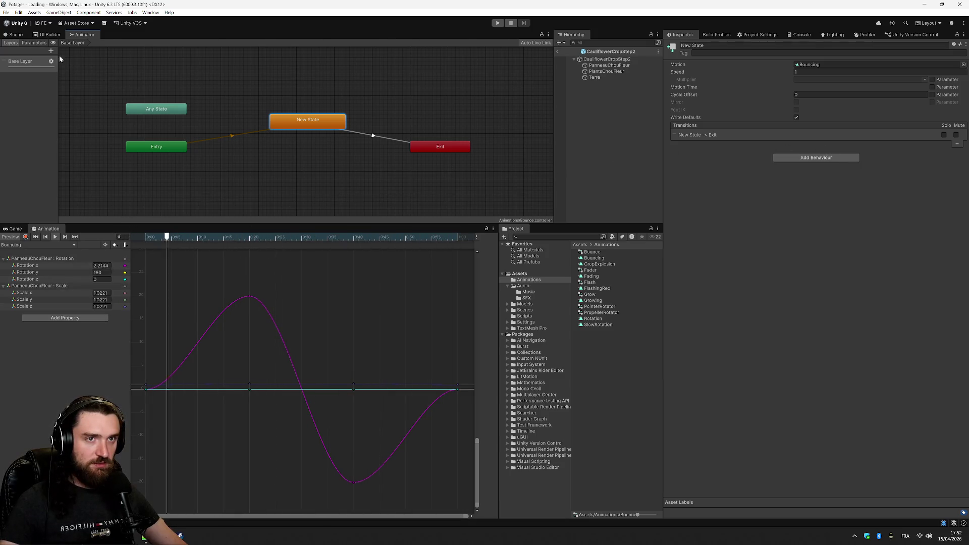
pyautogui.click(14, 35)
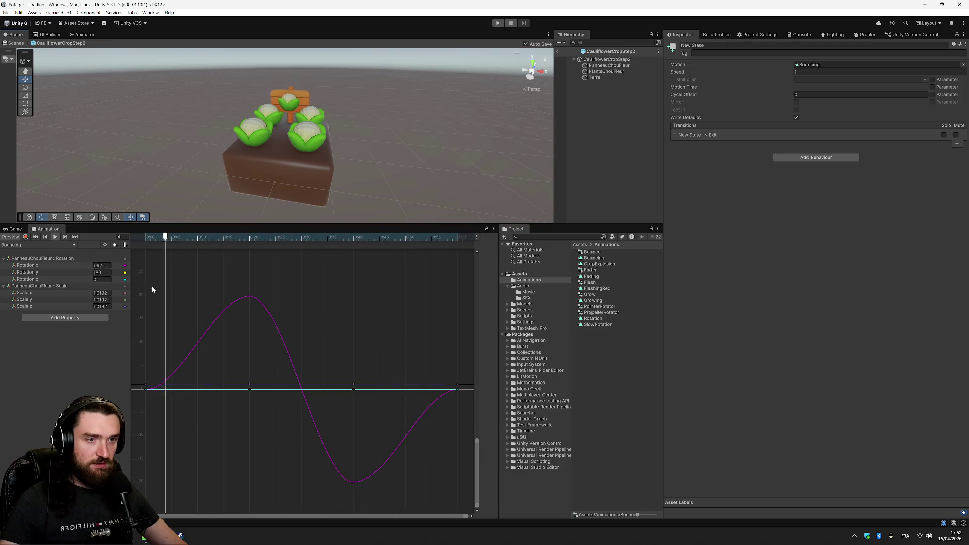
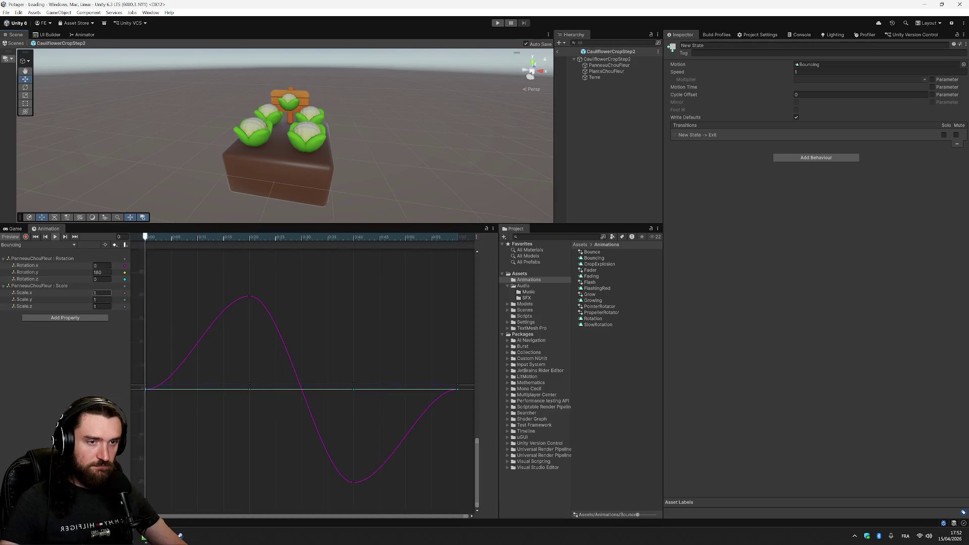
# Try moving the mid-clip and Rotation.z keys, undo both, preview Bouncing, then switch to Dopesheet
pyautogui.click(55, 236)
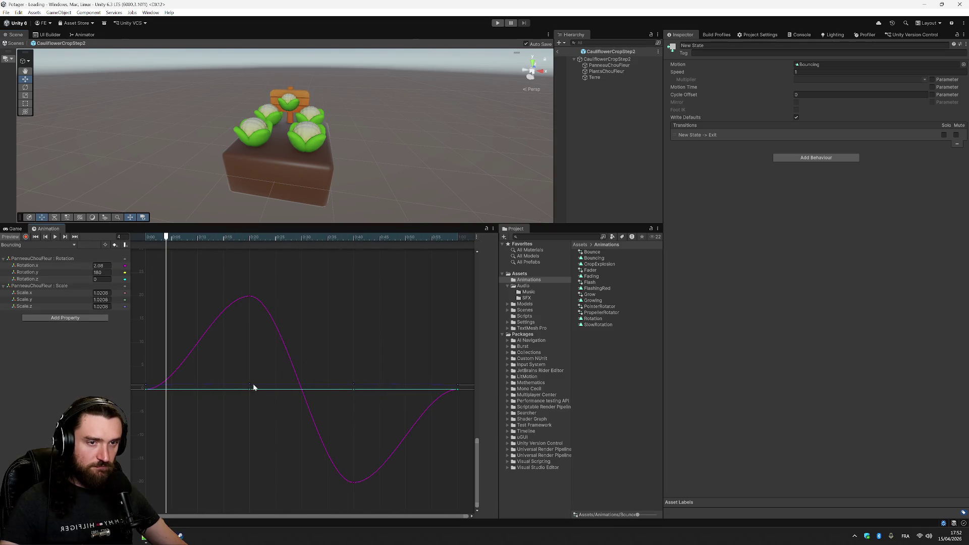
pyautogui.moveTo(251, 386)
pyautogui.mouseDown()
pyautogui.moveTo(242, 319)
pyautogui.moveTo(244, 287)
pyautogui.moveTo(245, 319)
pyautogui.moveTo(261, 328)
pyautogui.moveTo(251, 392)
pyautogui.moveTo(258, 251)
pyautogui.moveTo(410, 298)
pyautogui.moveTo(295, 298)
pyautogui.moveTo(243, 360)
pyautogui.mouseUp()
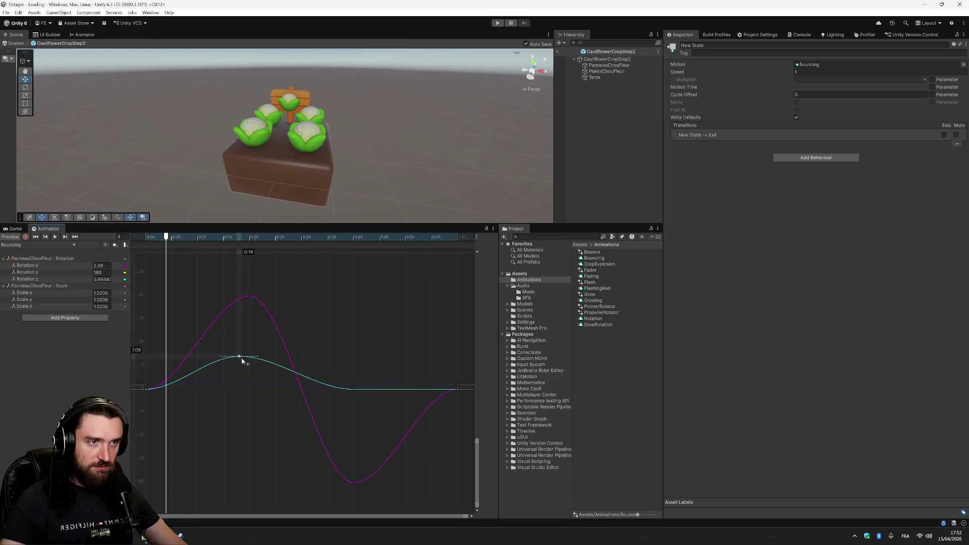
pyautogui.hotkey('ctrl', 'z')
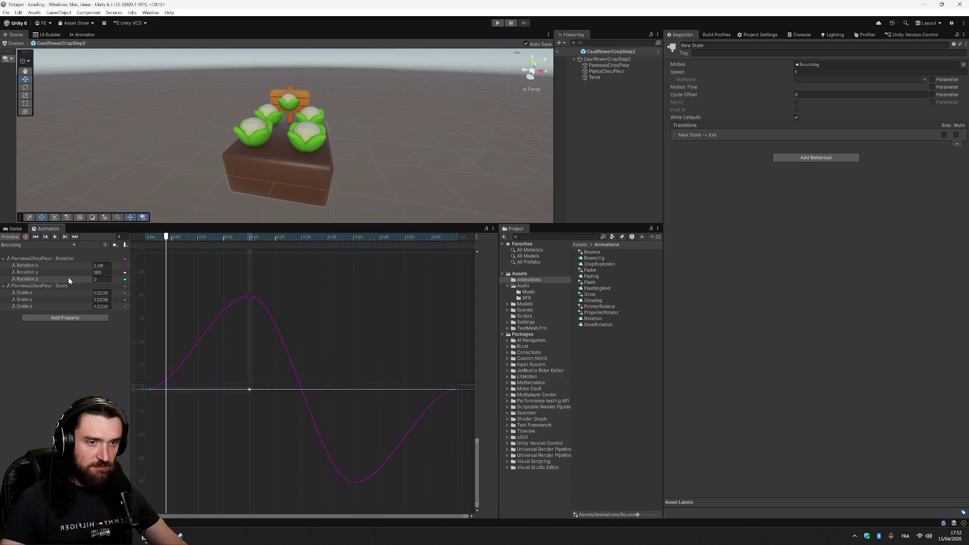
pyautogui.moveTo(253, 392); pyautogui.dragTo(257, 494)
pyautogui.hotkey('ctrl', 'z')
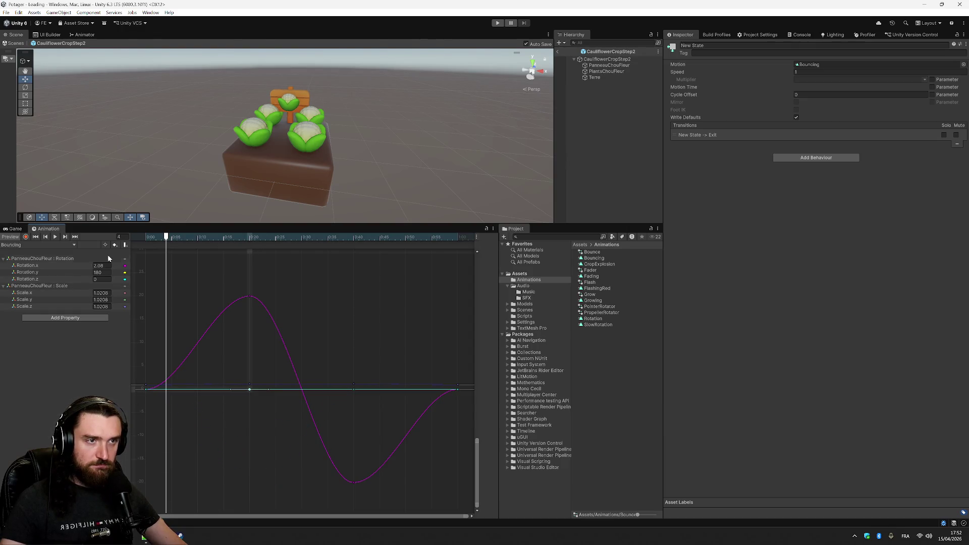
pyautogui.click(53, 238)
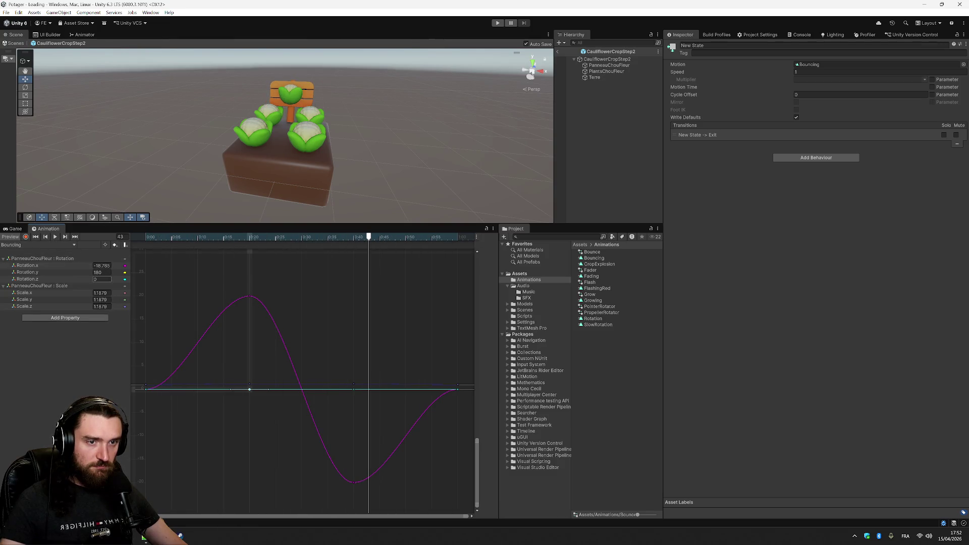
pyautogui.hotkey('ctrl', 'Tab')
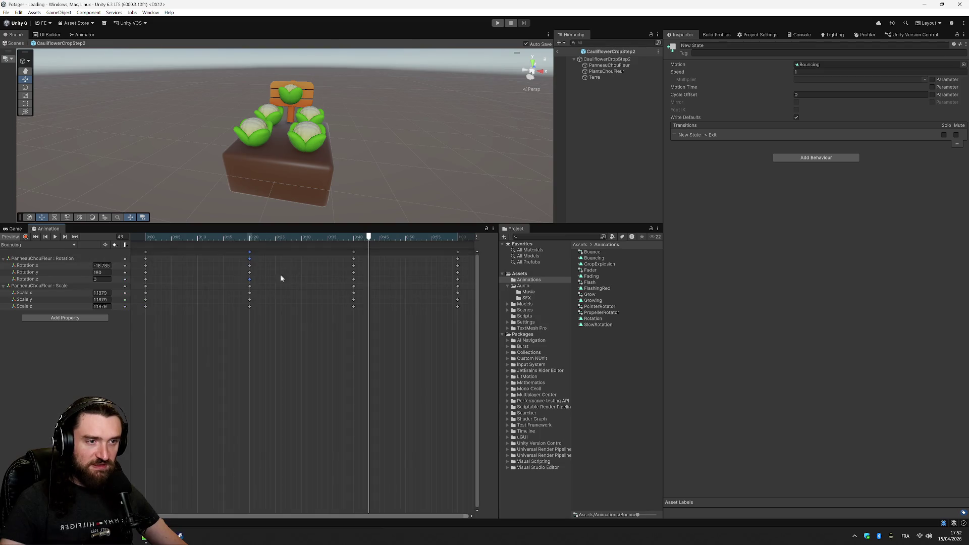
# Key Rotation.z to 20 at frame 20 and -20 at frame 40, then preview the tilt
pyautogui.moveTo(370, 239)
pyautogui.mouseDown()
pyautogui.moveTo(241, 237)
pyautogui.moveTo(249, 237)
pyautogui.mouseUp()
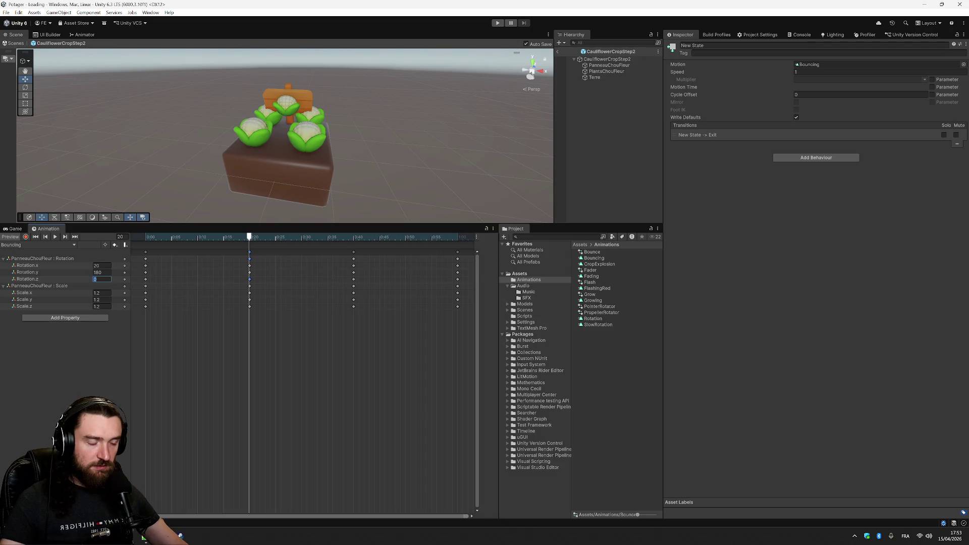
pyautogui.write('20')
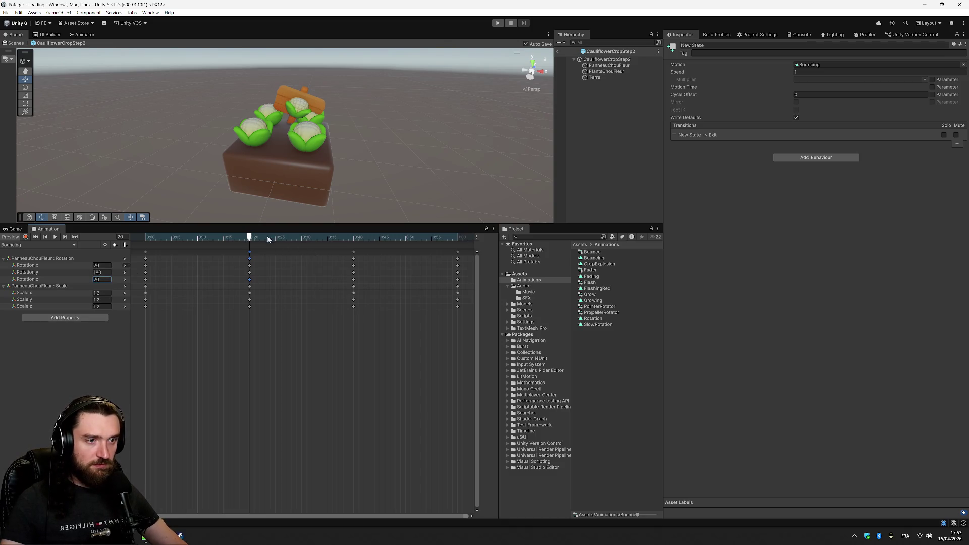
pyautogui.moveTo(250, 238); pyautogui.dragTo(355, 245)
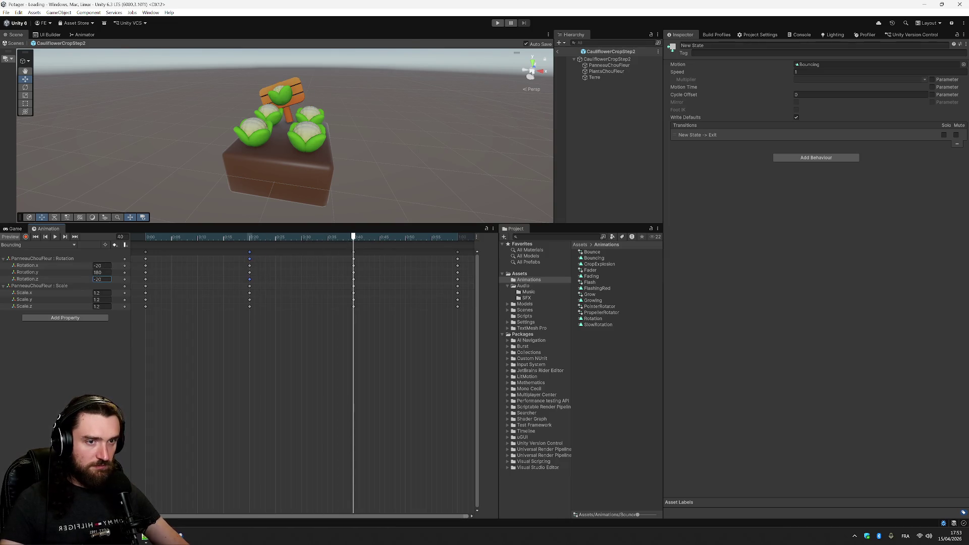
pyautogui.click(56, 237)
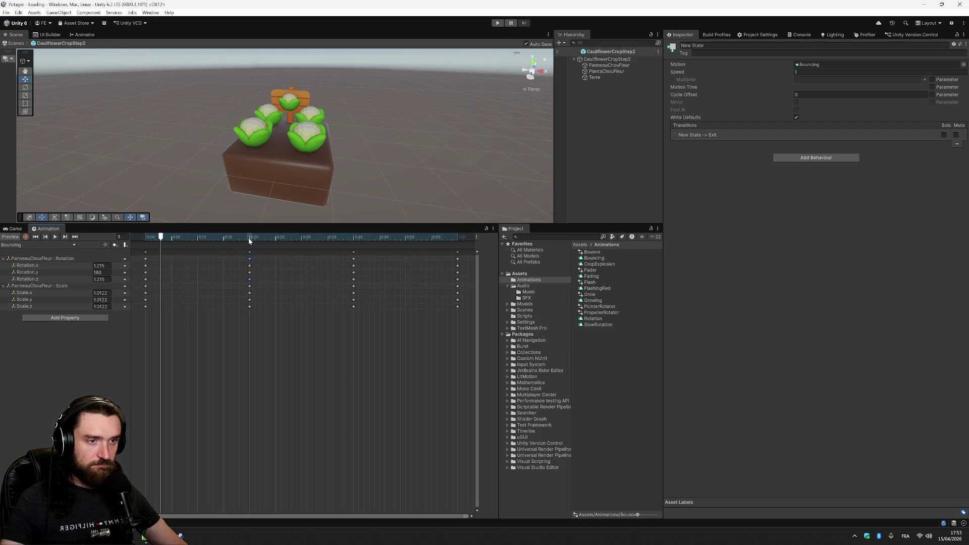
pyautogui.click(250, 253)
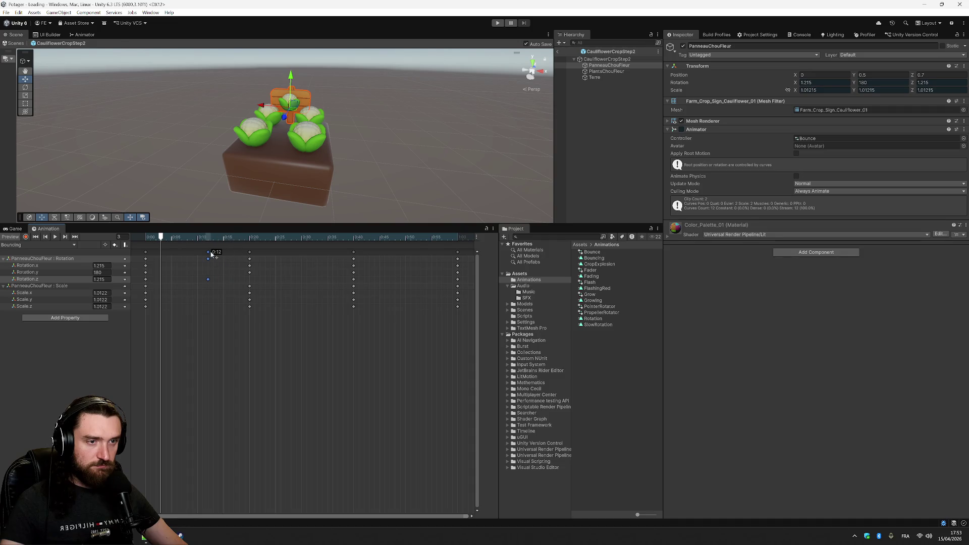
# Move the Bouncing keyframe columns to 0:10, 0:20 and 0:30
pyautogui.moveTo(212, 255); pyautogui.dragTo(253, 255)
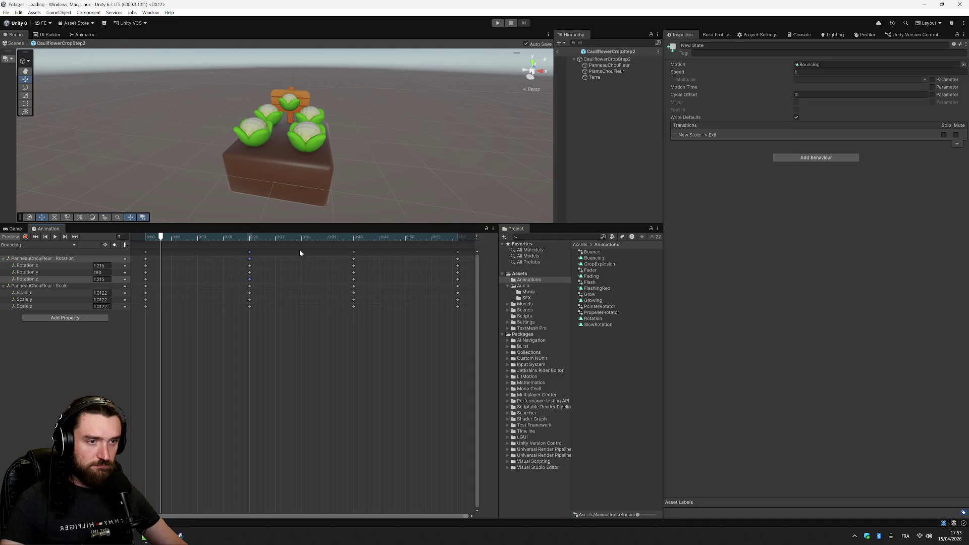
pyautogui.click(249, 253)
pyautogui.moveTo(189, 250); pyautogui.dragTo(197, 250)
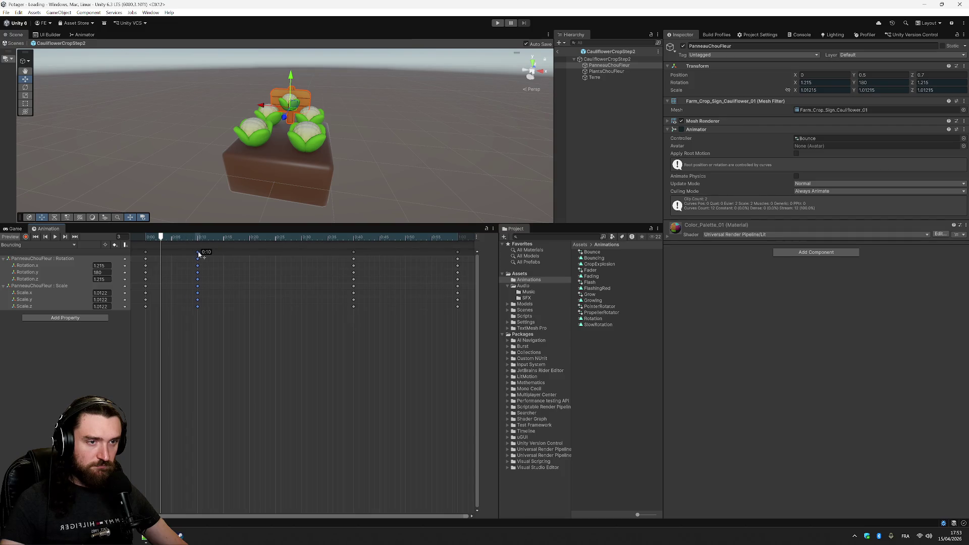
pyautogui.moveTo(353, 251); pyautogui.dragTo(251, 251)
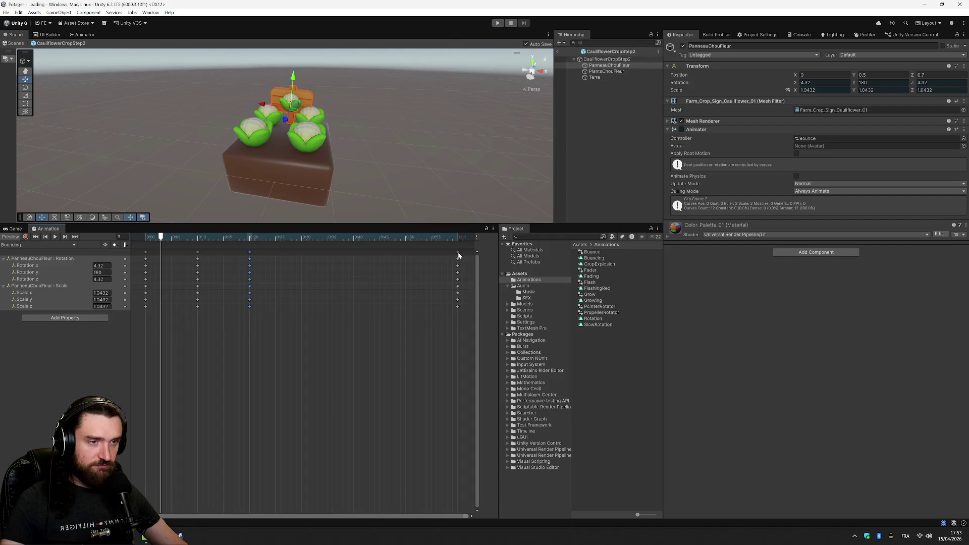
pyautogui.moveTo(301, 253); pyautogui.dragTo(301, 253)
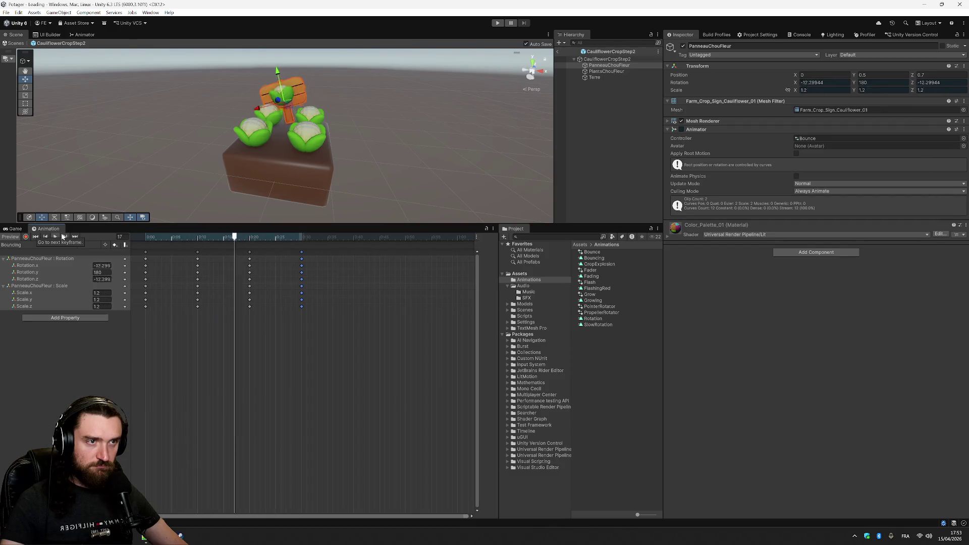
# Stop the preview and exit the cauliflower prefab back to the Loading scene
pyautogui.press('space')
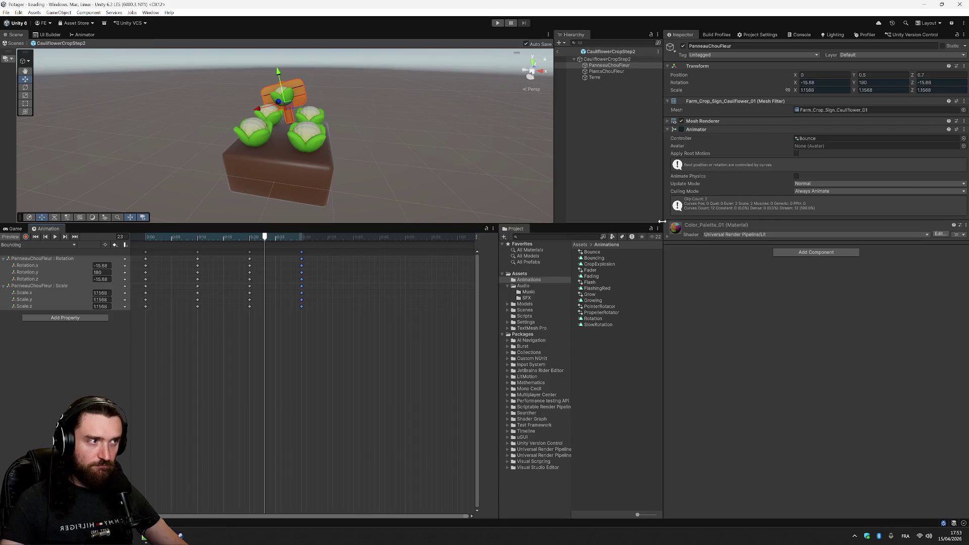
pyautogui.click(609, 65)
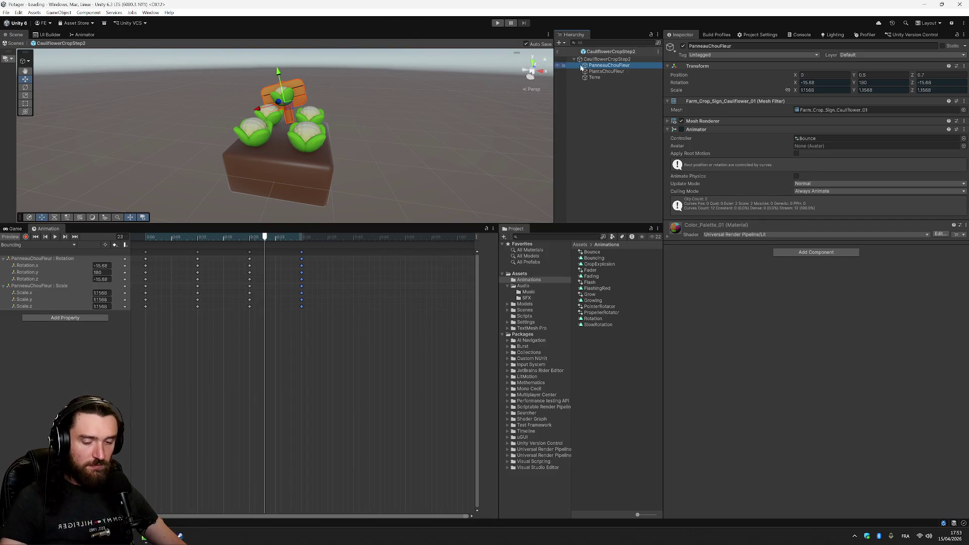
pyautogui.click(559, 51)
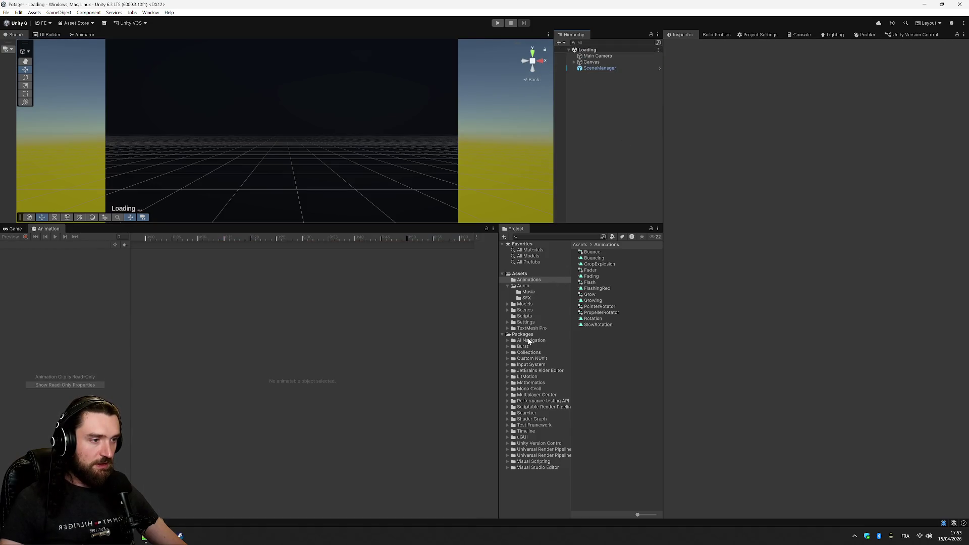
# In CarrotCropStep2, add an Animator to PanneauCarrottes with the Bounce controller
pyautogui.click(520, 273)
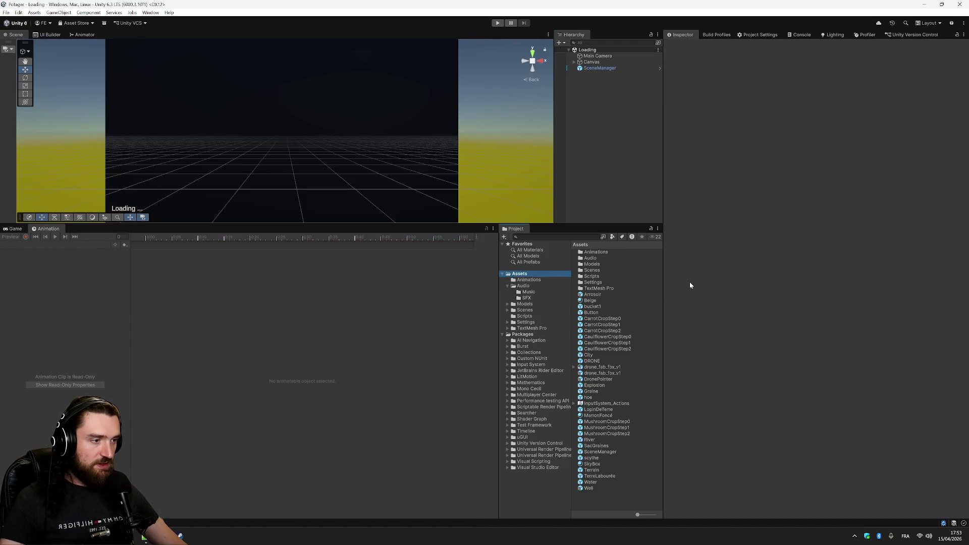
pyautogui.doubleClick(619, 330)
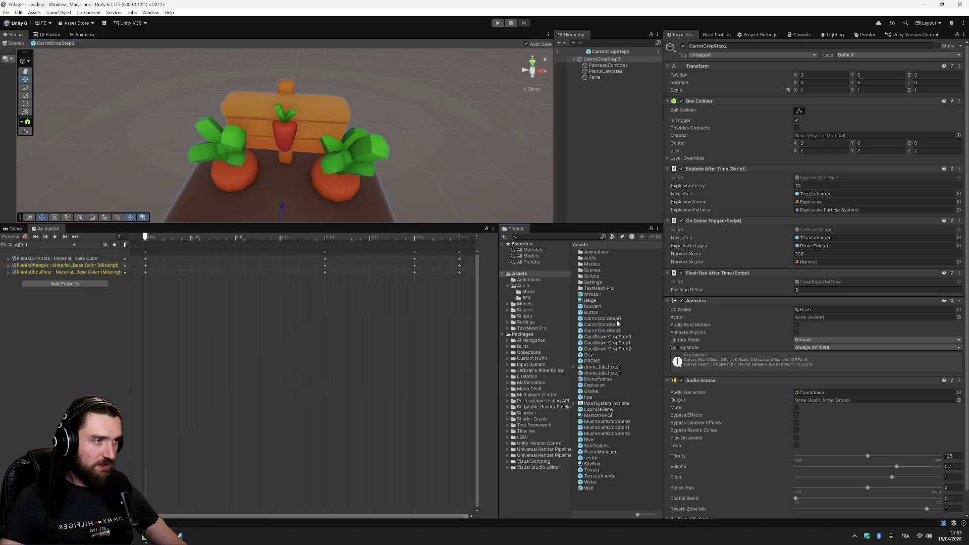
pyautogui.click(611, 65)
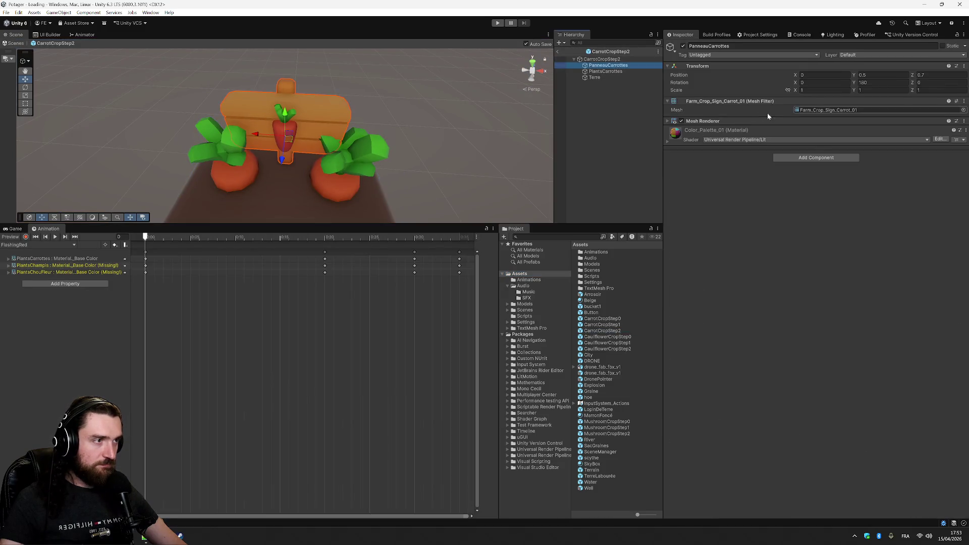
pyautogui.click(829, 158)
pyautogui.click(838, 192)
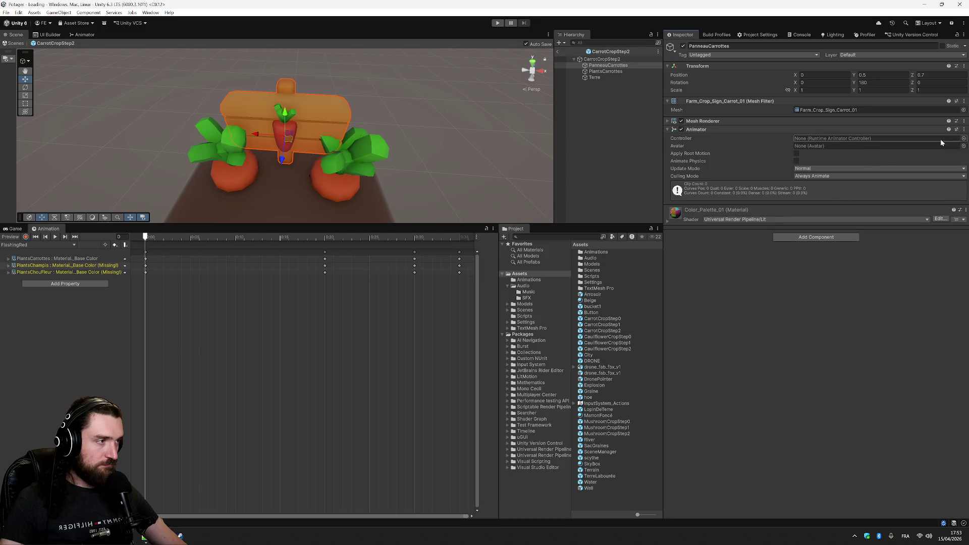
pyautogui.click(963, 139)
pyautogui.doubleClick(871, 165)
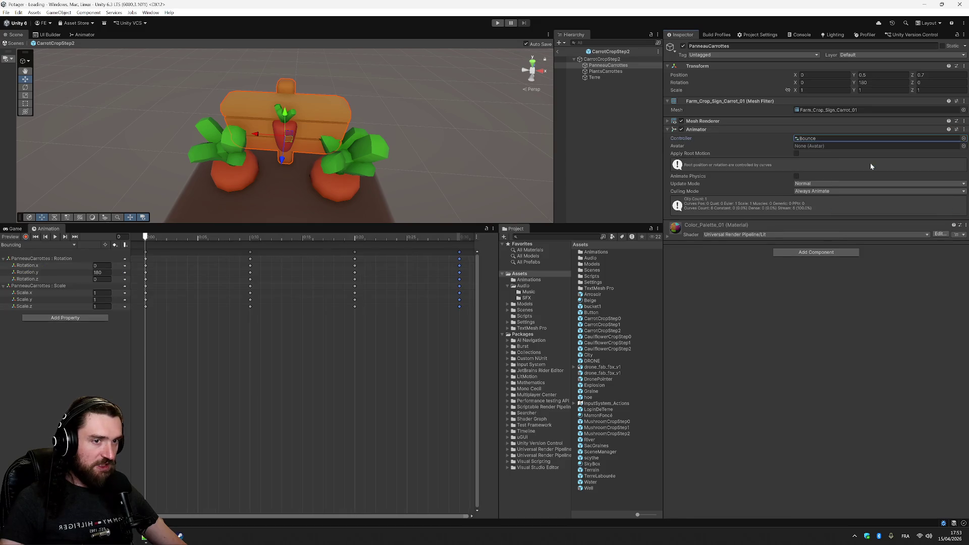
# Preview the carrot sign's bounce, then open MushroomCropStep2 and select PanneauChampi
pyautogui.click(54, 237)
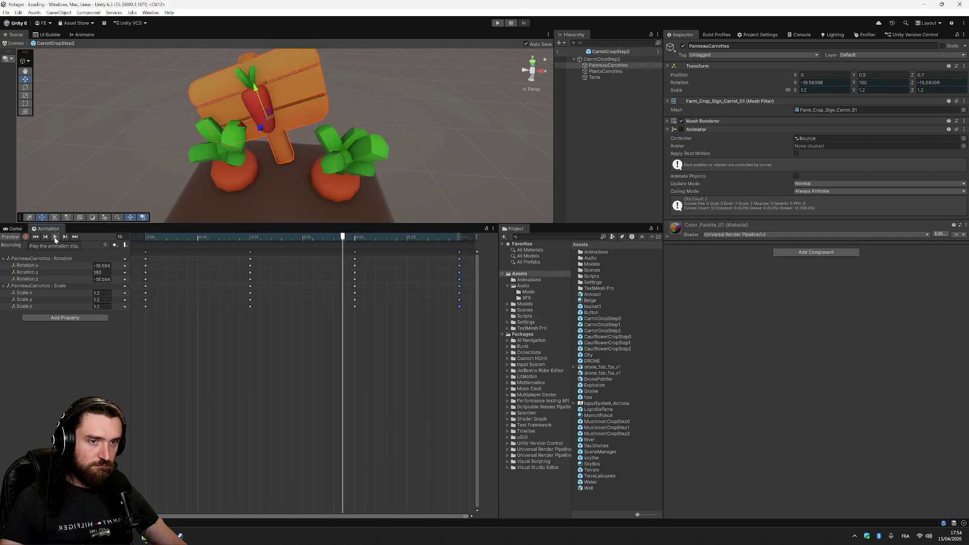
pyautogui.click(54, 237)
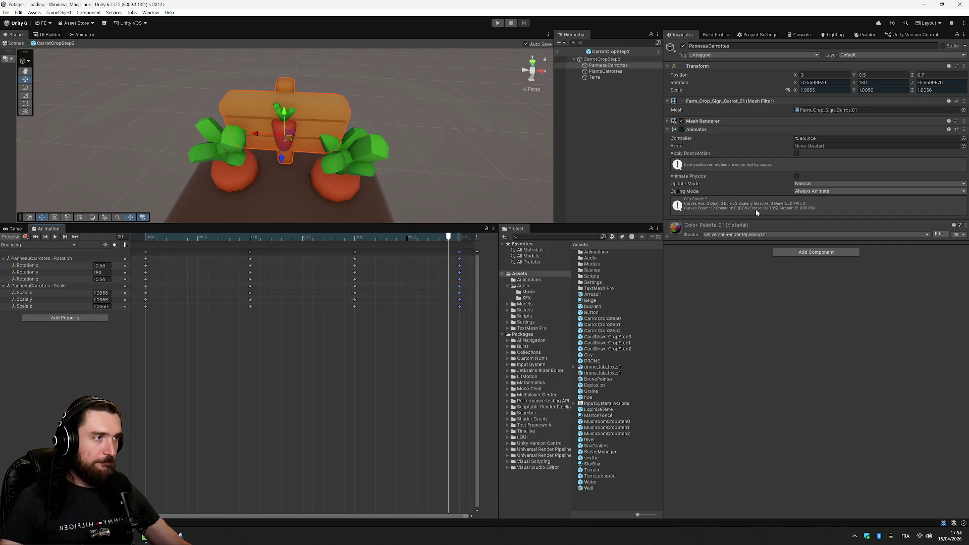
pyautogui.doubleClick(624, 435)
pyautogui.click(608, 65)
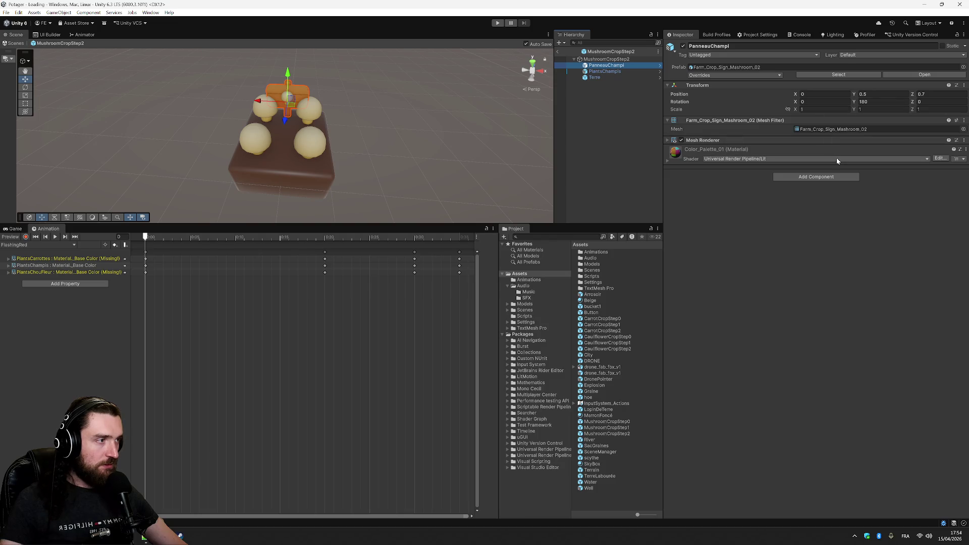
# Add an Animator using the Bounce controller to the PanneauChampi sign
pyautogui.click(817, 177)
pyautogui.click(819, 212)
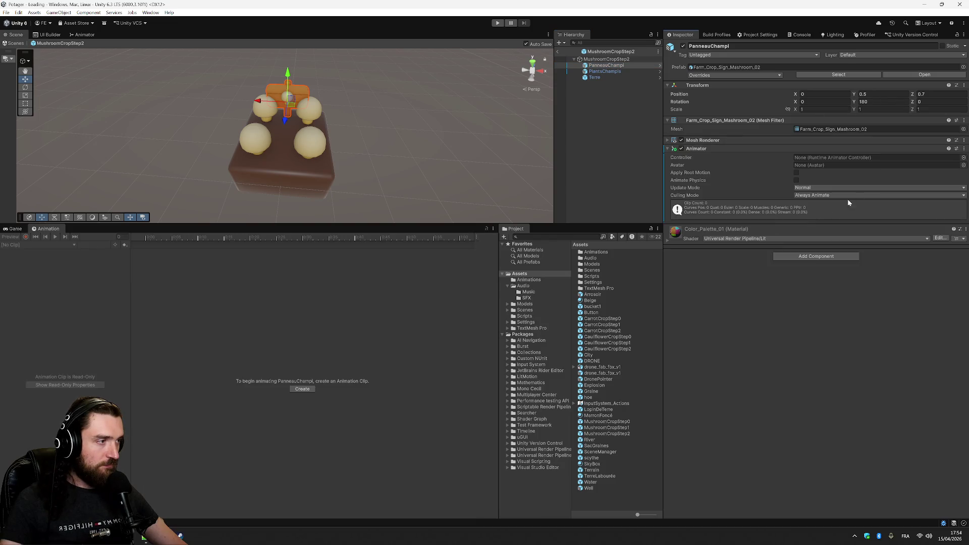
pyautogui.click(963, 157)
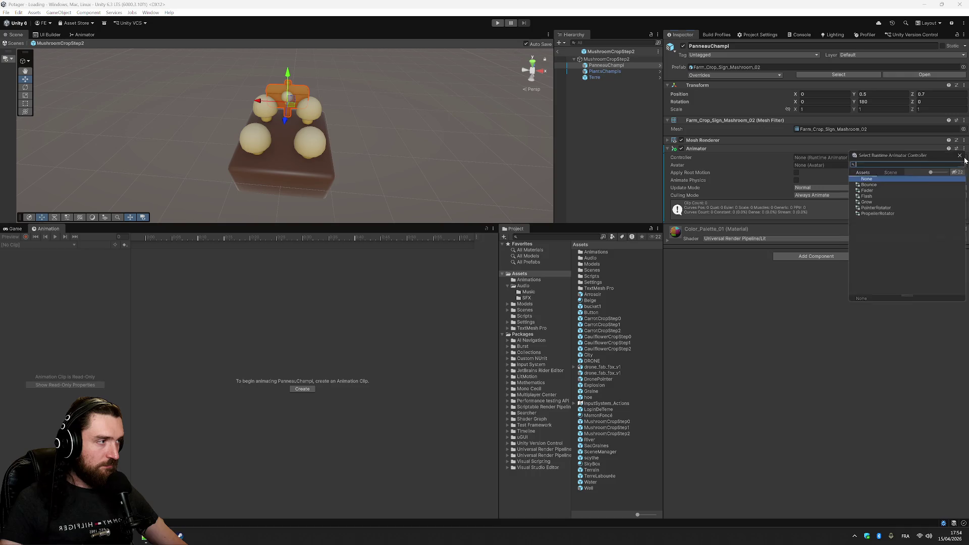
pyautogui.doubleClick(876, 183)
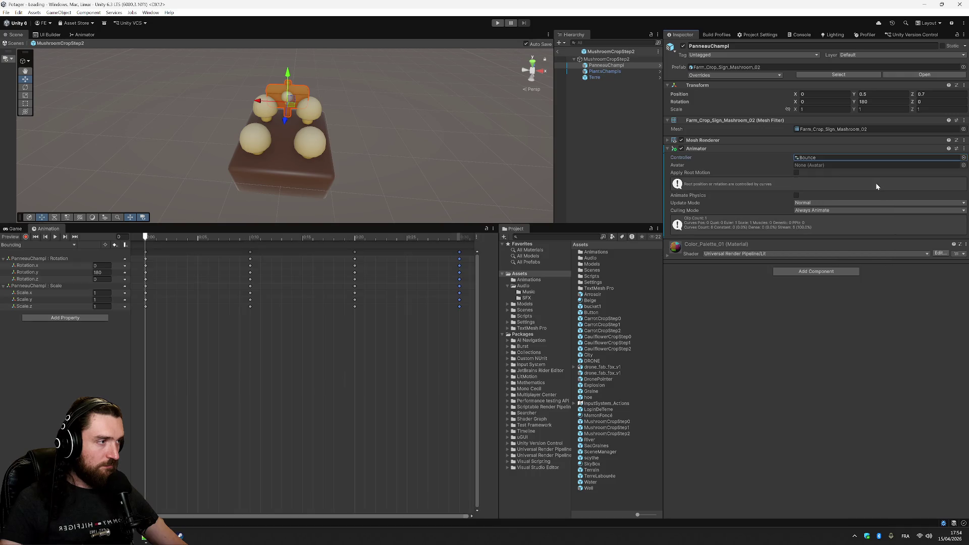
# Play-test the game, preview the Bouncing clip, and exit the mushroom prefab
pyautogui.click(498, 23)
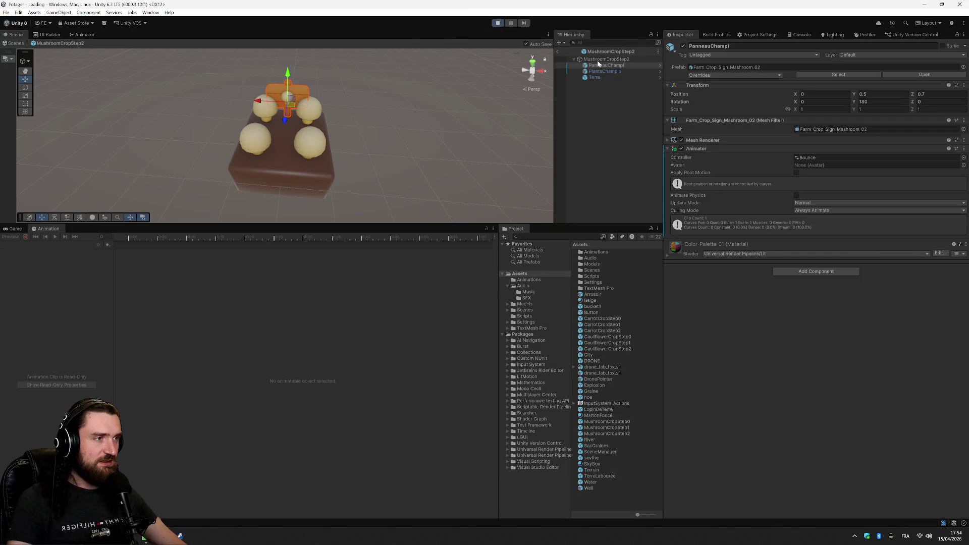
pyautogui.hotkey('ctrl', 'p')
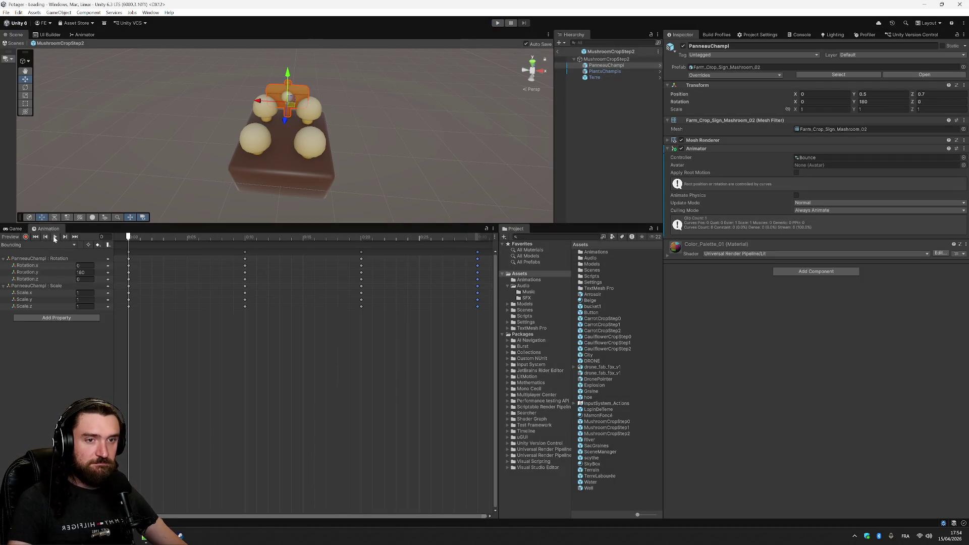
pyautogui.click(54, 237)
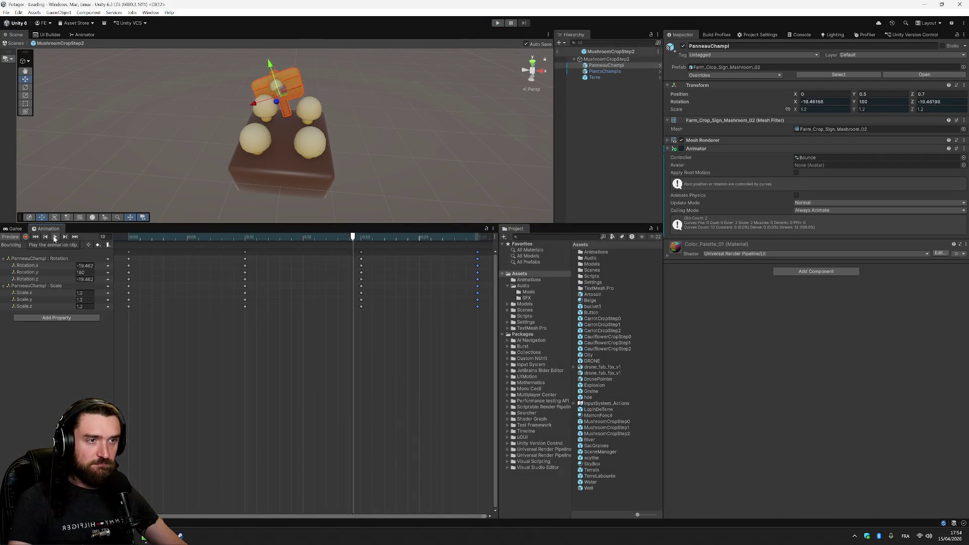
pyautogui.click(557, 51)
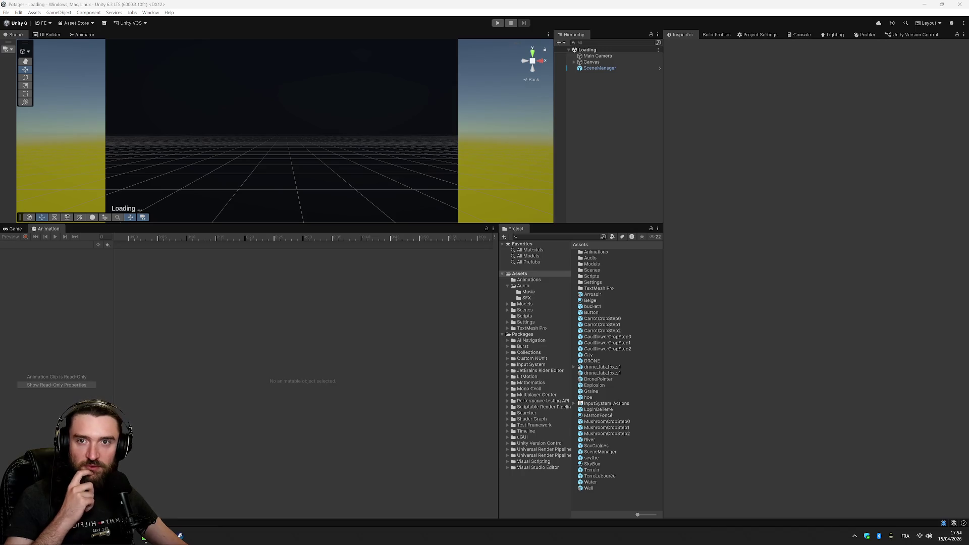
# Tick the Étape 6 crop colour-change bonus in the Google Docs checklist
pyautogui.hotkey('alt', 'Tab')
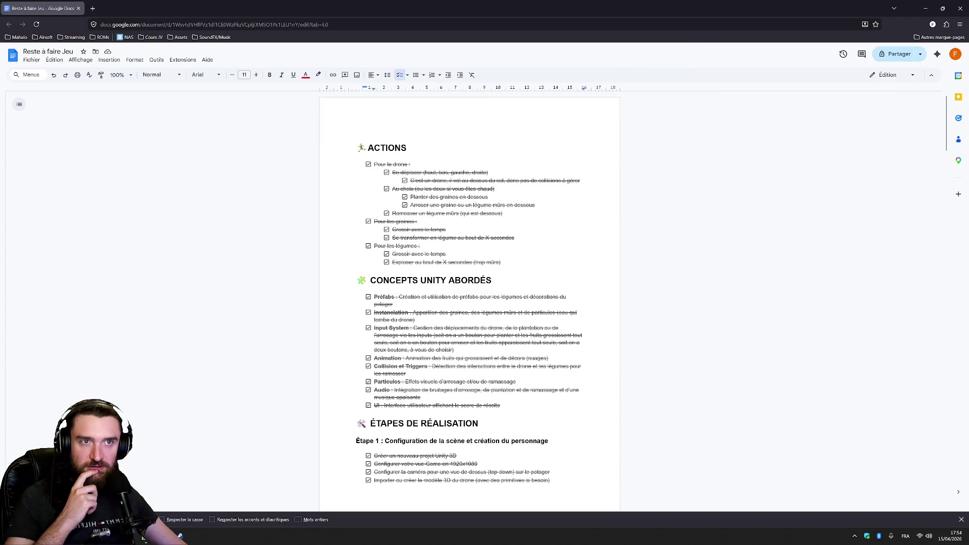
pyautogui.scroll(-15, 723, 187)
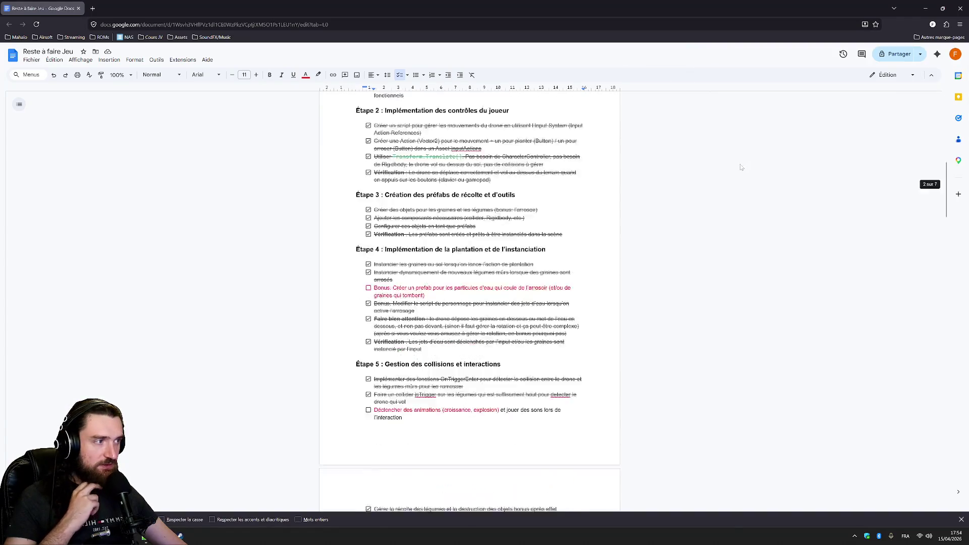
pyautogui.scroll(1, 723, 187)
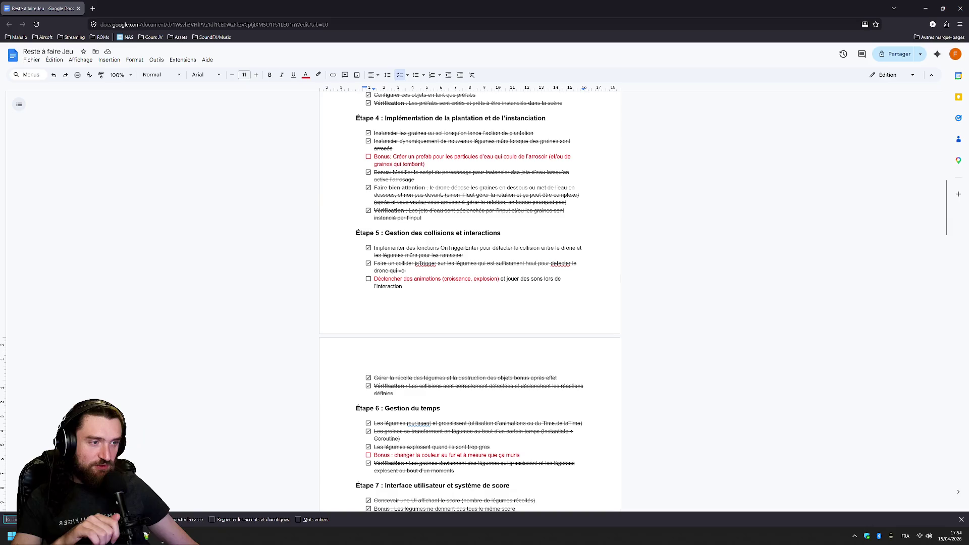
pyautogui.scroll(-3, 723, 187)
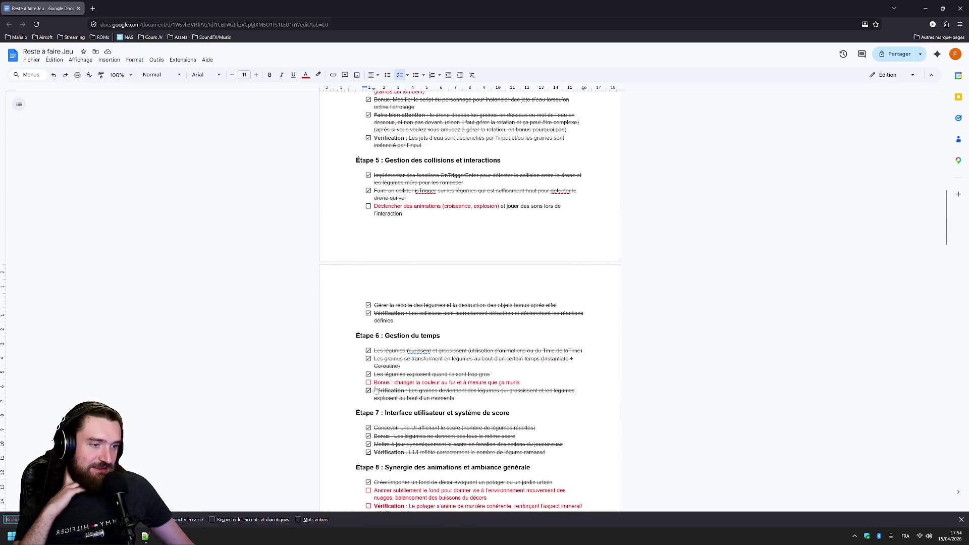
pyautogui.click(368, 383)
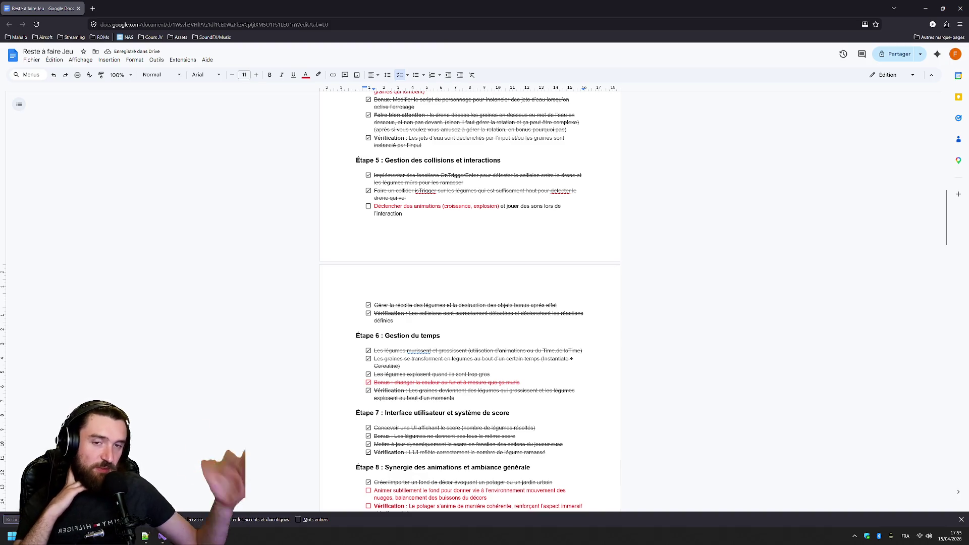
# Find the final Vérification line in the checklist, then return to Unity
pyautogui.press('Return')
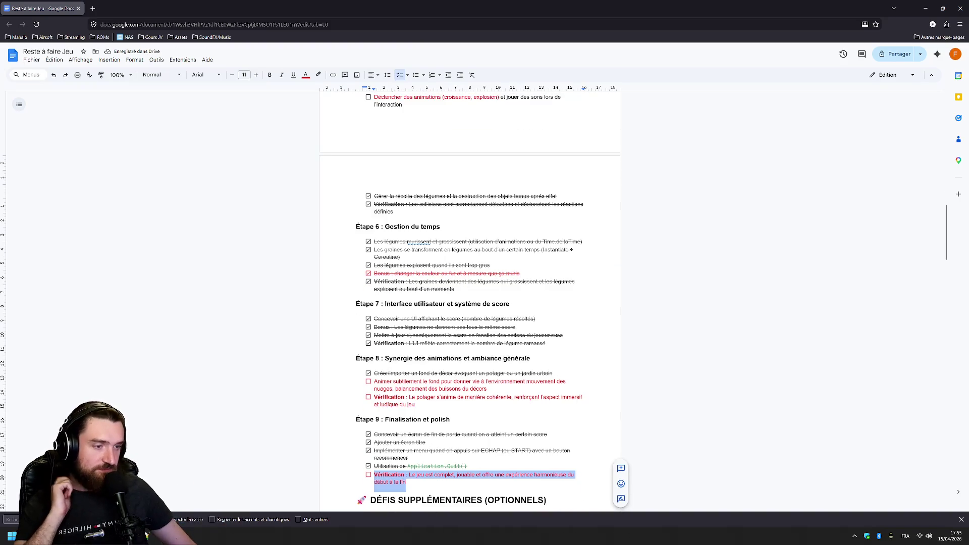
pyautogui.scroll(-3, 469, 303)
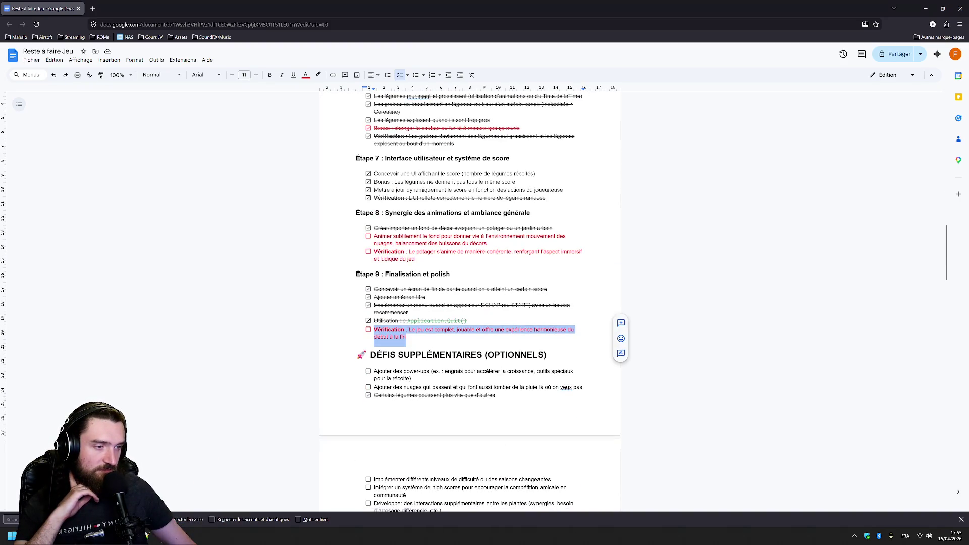
pyautogui.scroll(-2, 470, 302)
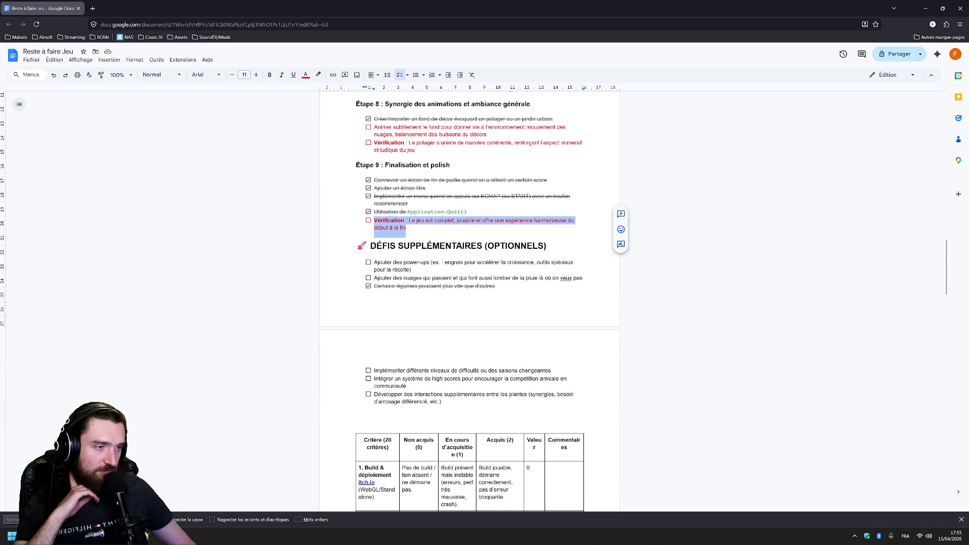
pyautogui.scroll(-8, 469, 303)
pyautogui.scroll(20, 469, 303)
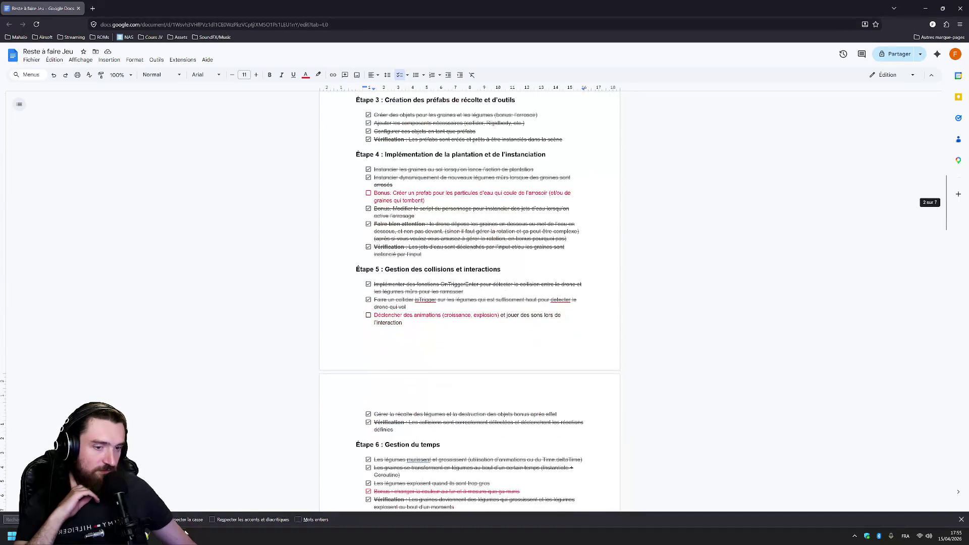
pyautogui.hotkey('alt', 'Tab')
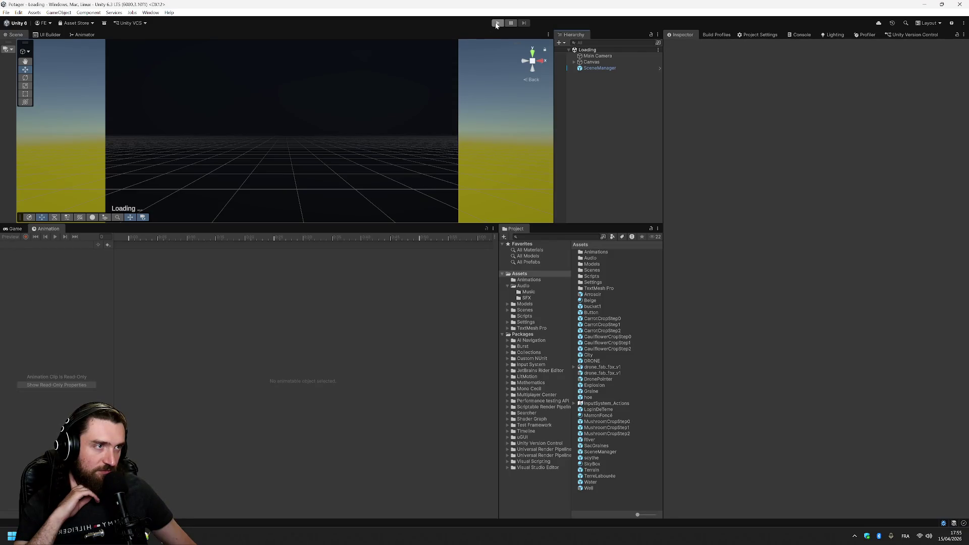
# Play from the main menu to Game Over at score 1200, then restart with score 0
pyautogui.click(498, 24)
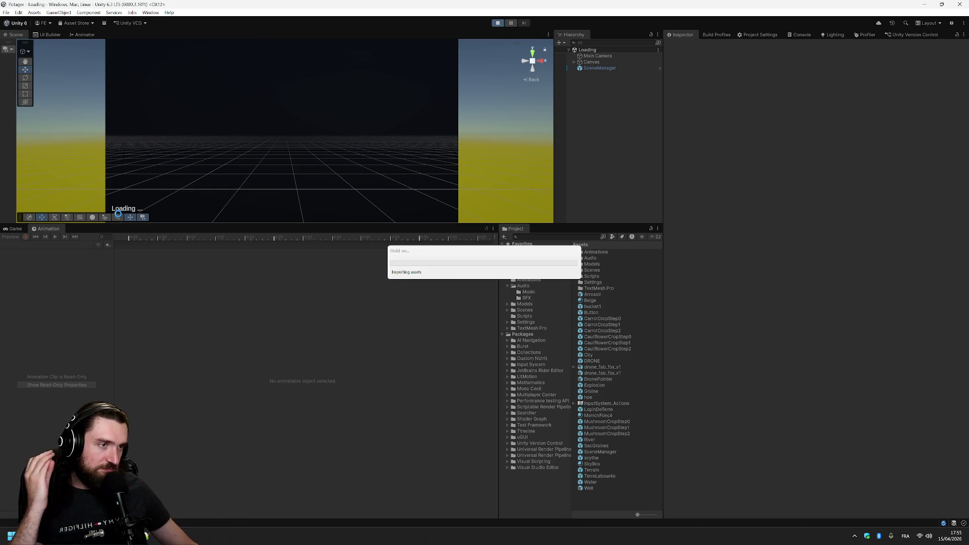
pyautogui.click(15, 229)
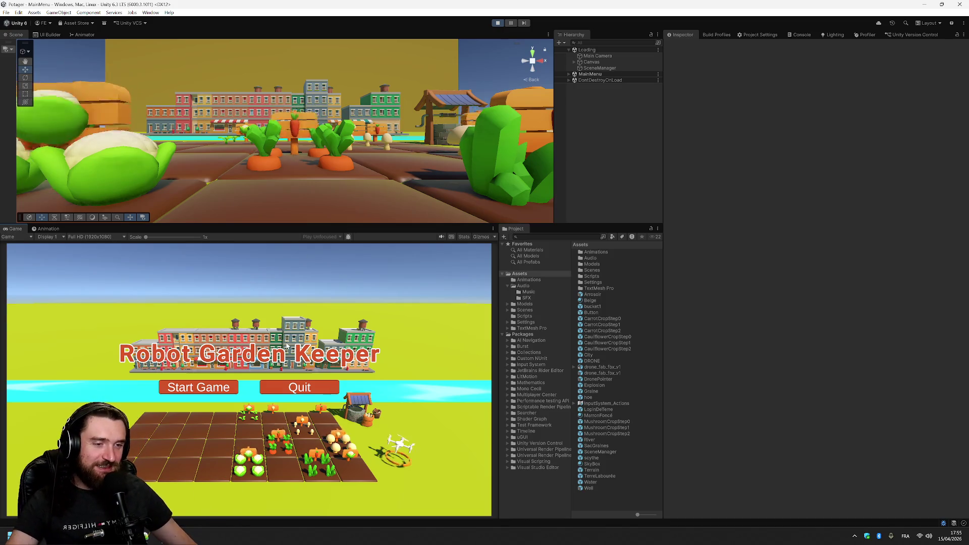
pyautogui.click(199, 389)
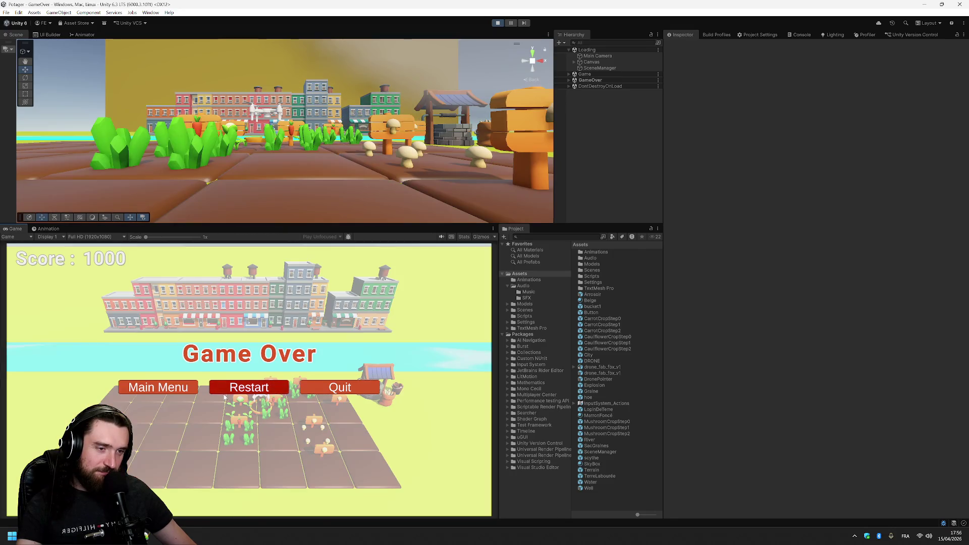
pyautogui.click(329, 389)
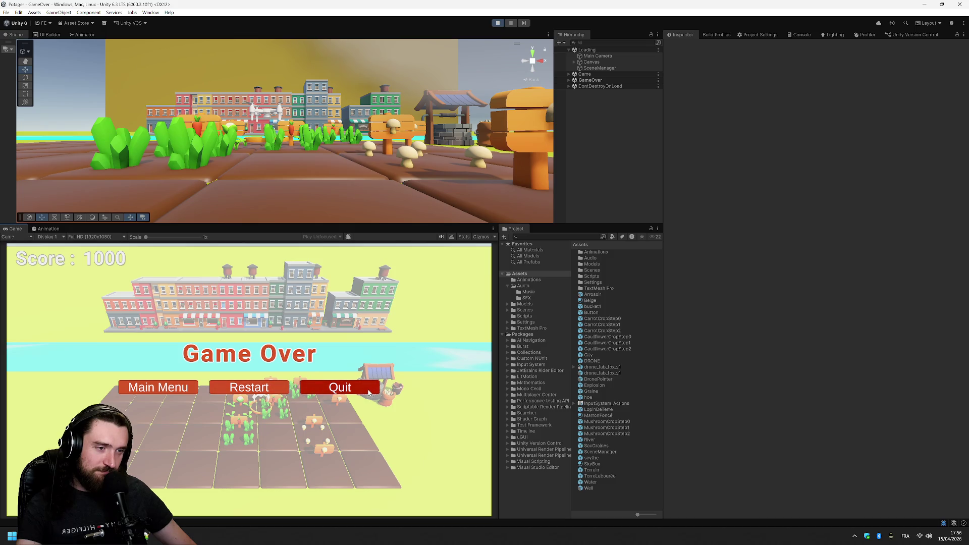
pyautogui.click(260, 390)
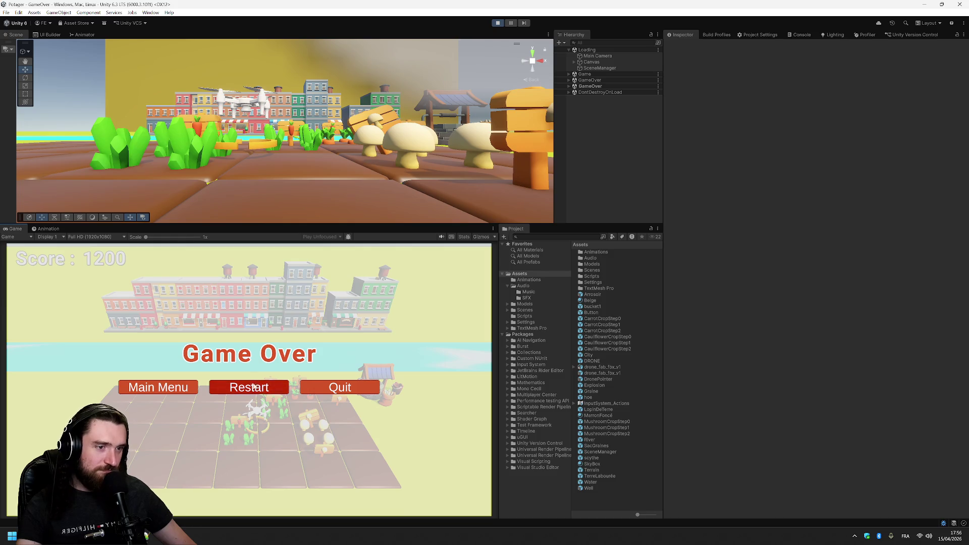
pyautogui.click(261, 391)
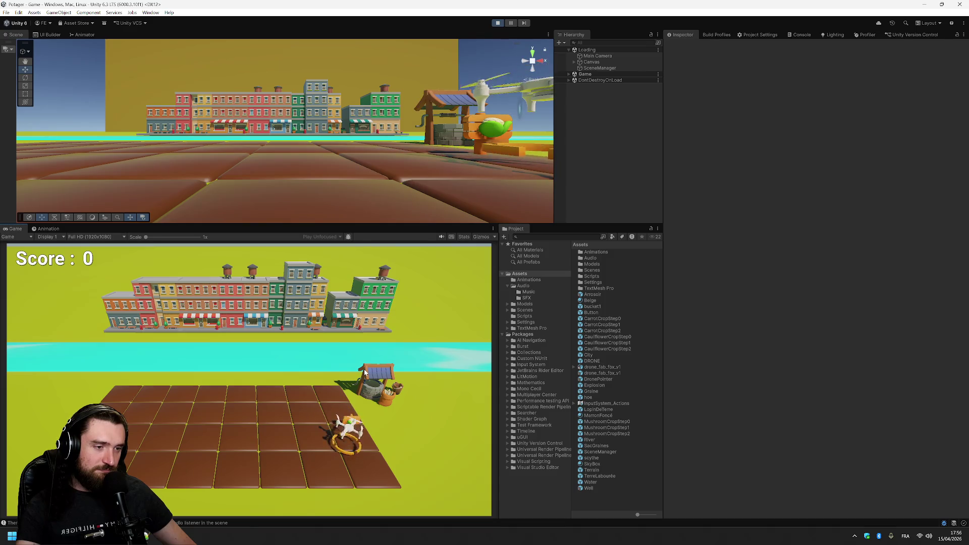
# Pause and resume the game, restart it, and restart again after Game Over
pyautogui.press('Escape')
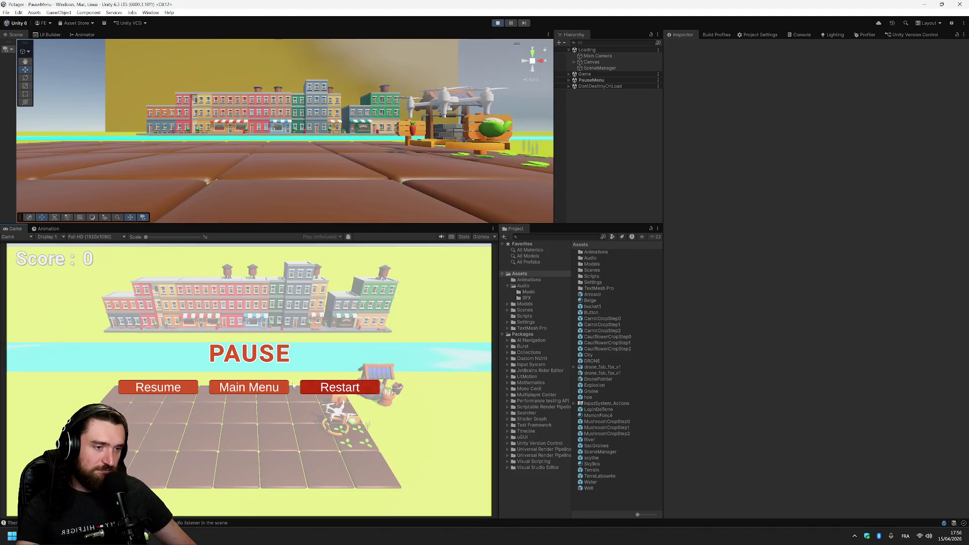
pyautogui.click(322, 387)
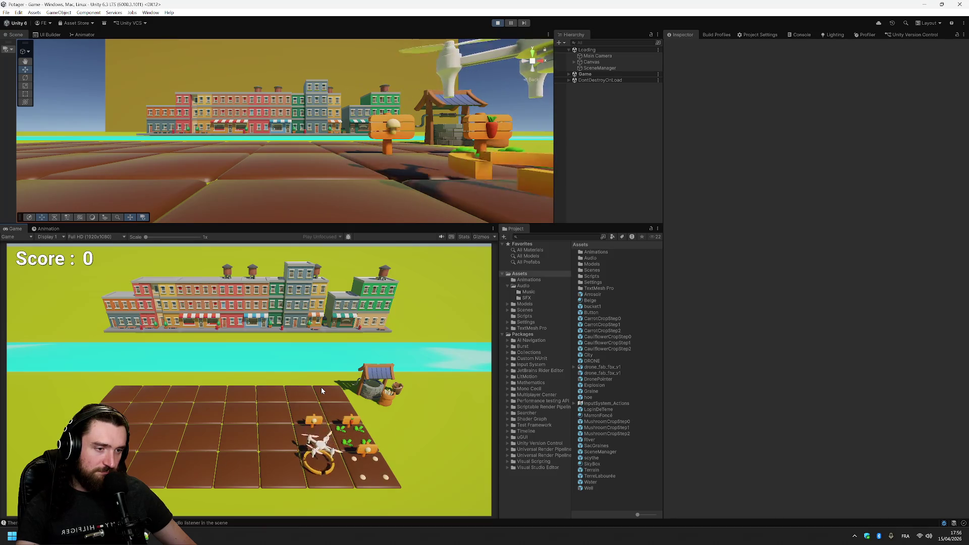
pyautogui.click(323, 389)
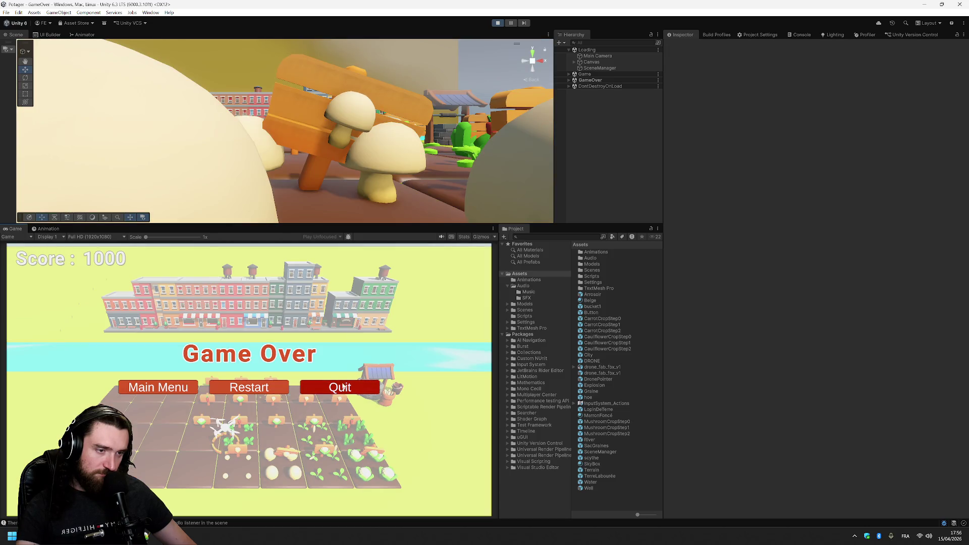
pyautogui.click(261, 391)
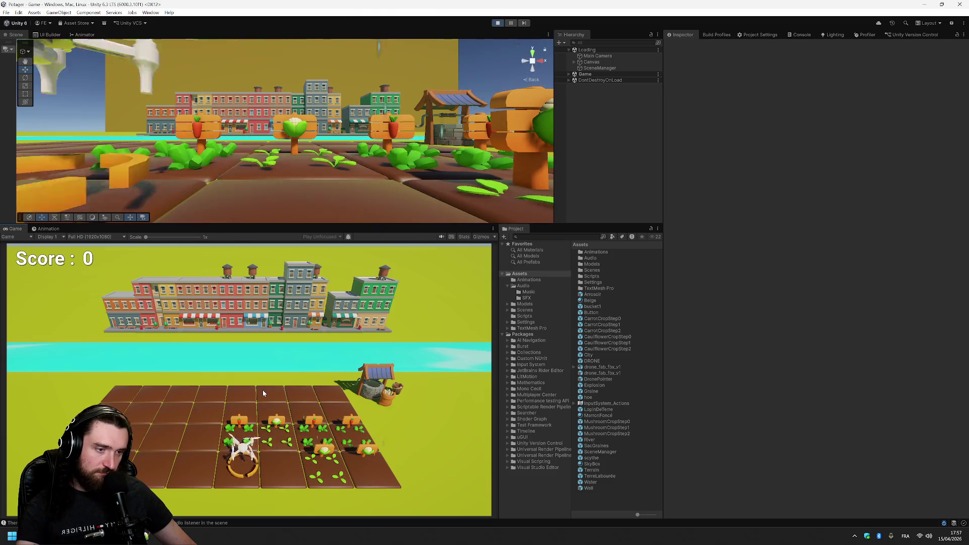
# Repeatedly pause and resume the game using Escape and the pause menu
pyautogui.press('Escape')
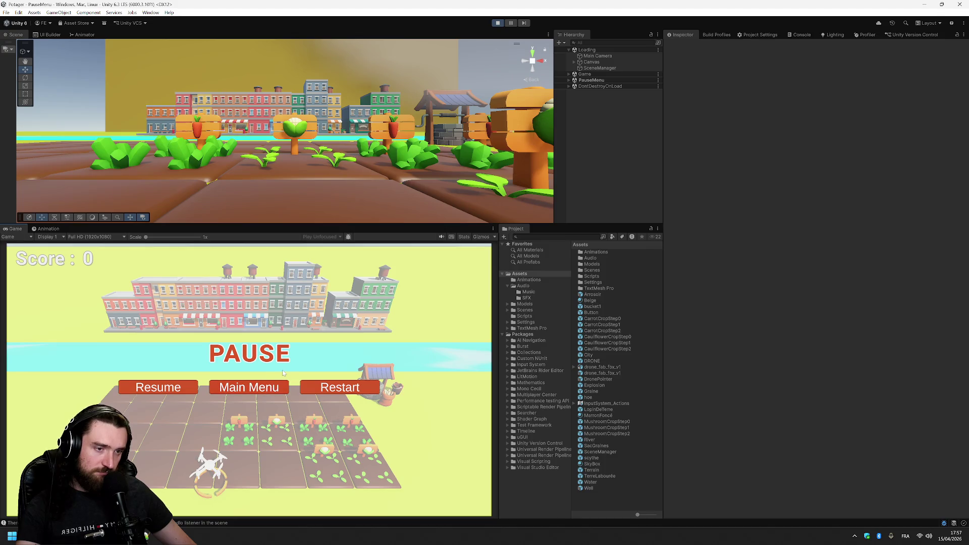
pyautogui.click(263, 393)
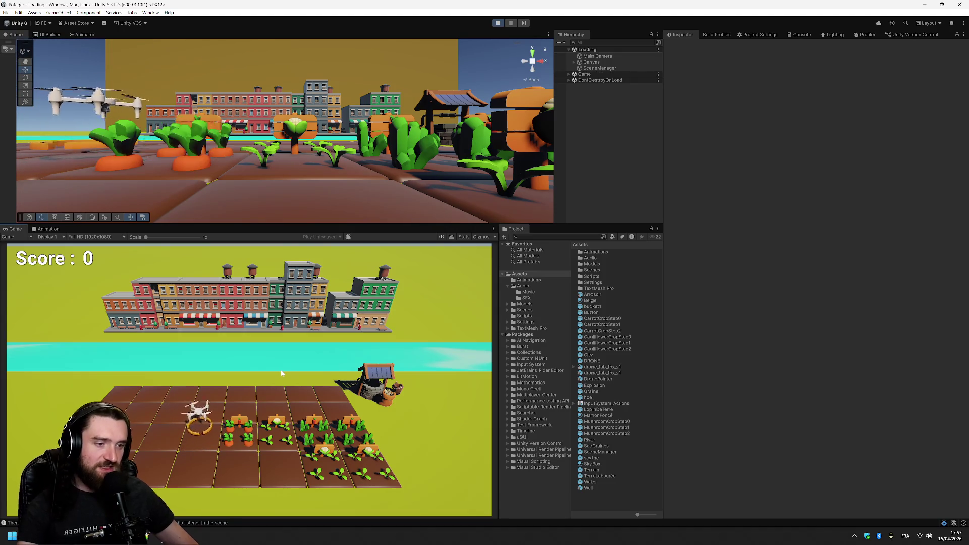
pyautogui.press('Escape')
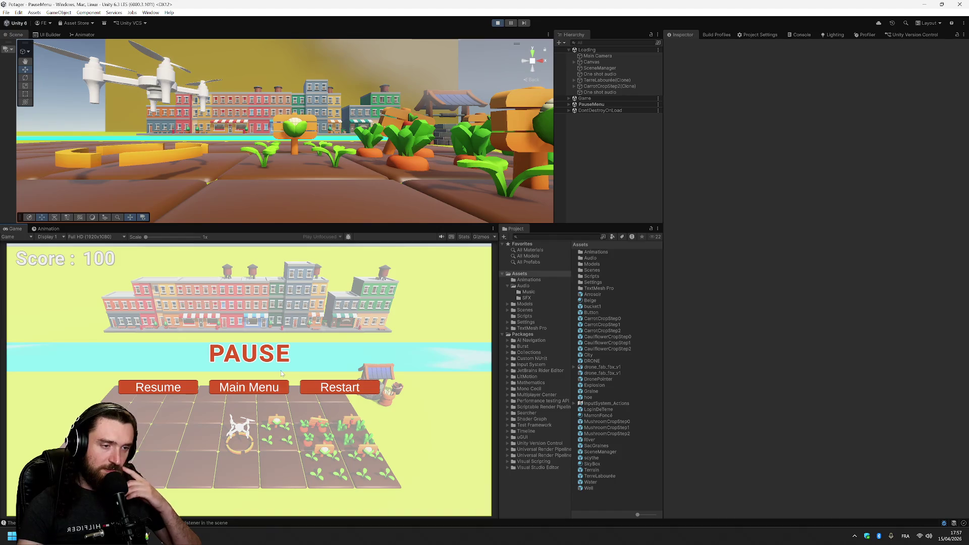
pyautogui.press('Escape')
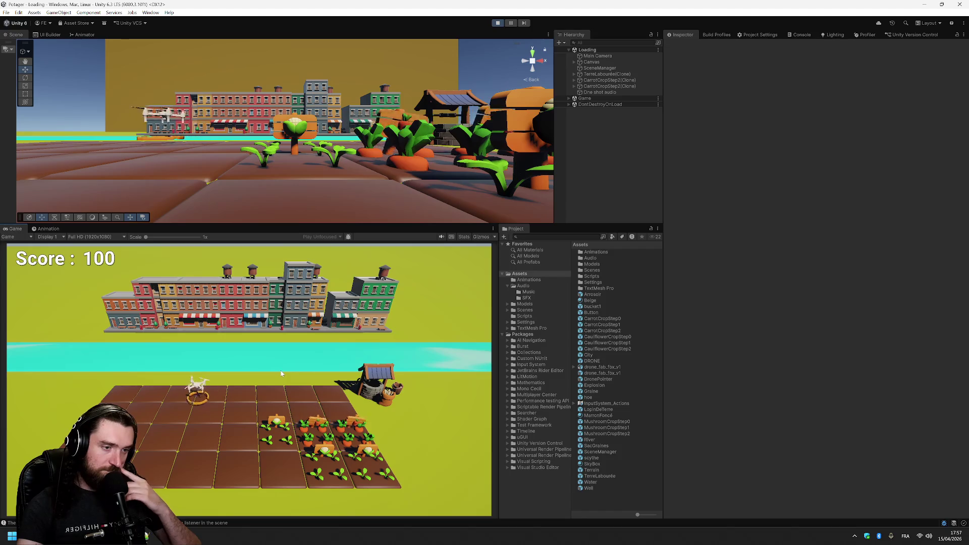
pyautogui.press('Escape')
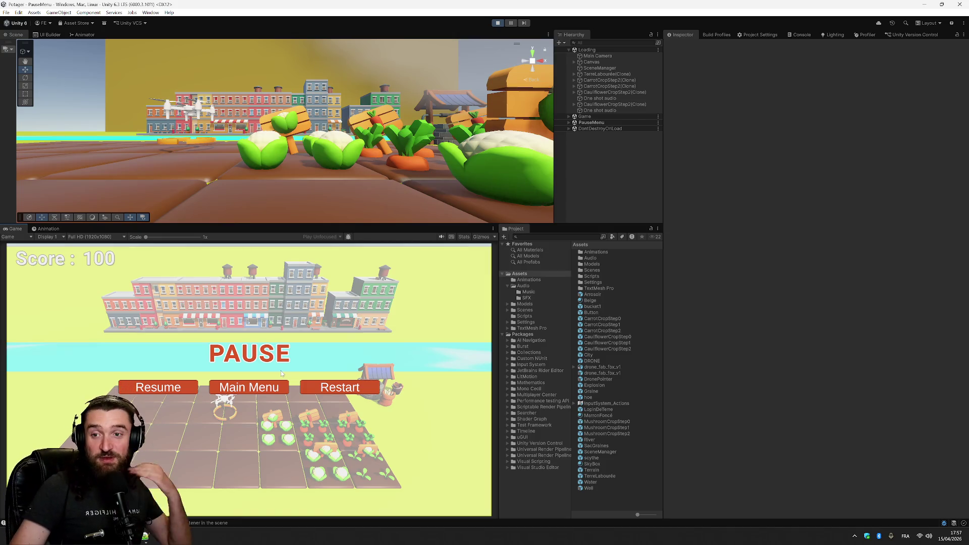
pyautogui.click(151, 392)
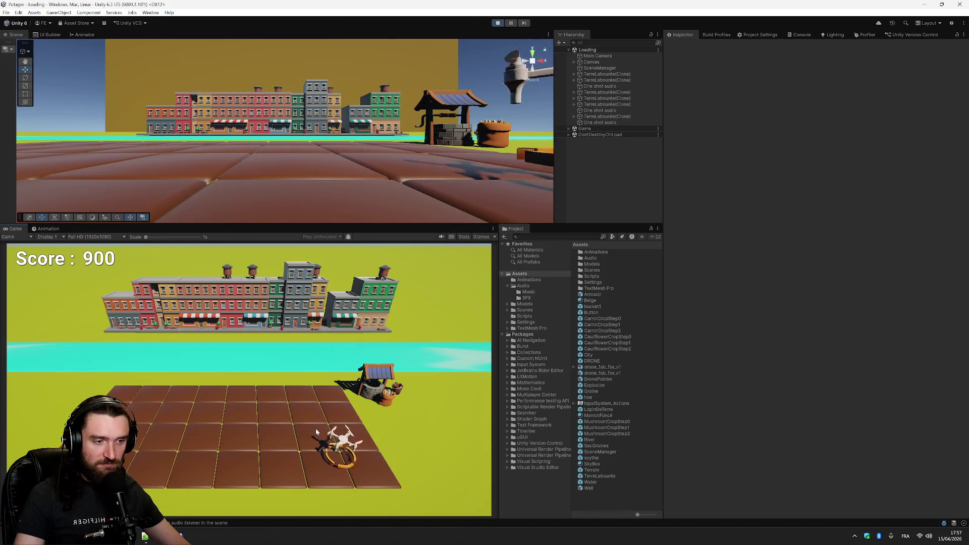
# Harvest and plant a mushroom between pauses, then bring up GrowAfterTime.cs in Visual Studio
pyautogui.press('Escape')
pyautogui.press('Escape')
pyautogui.click(314, 425)
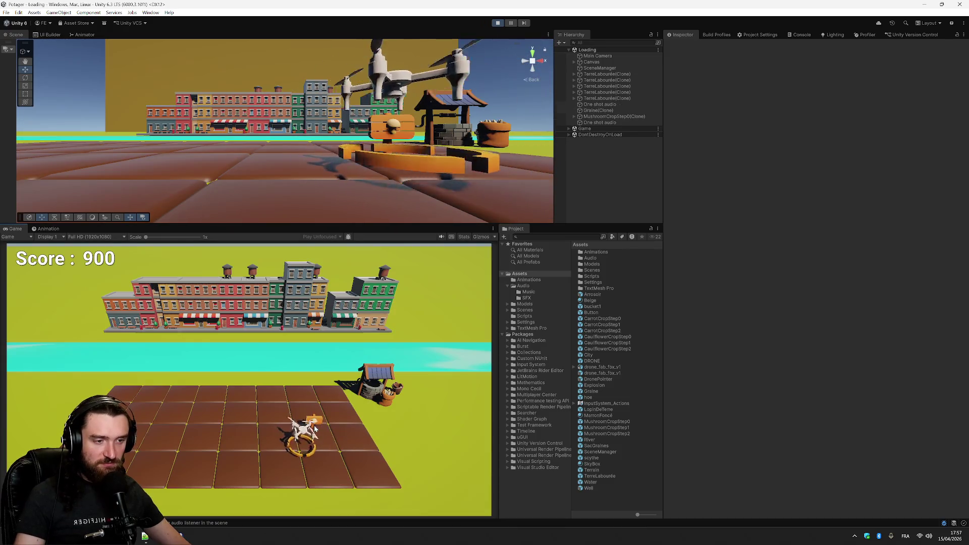
pyautogui.press('Escape')
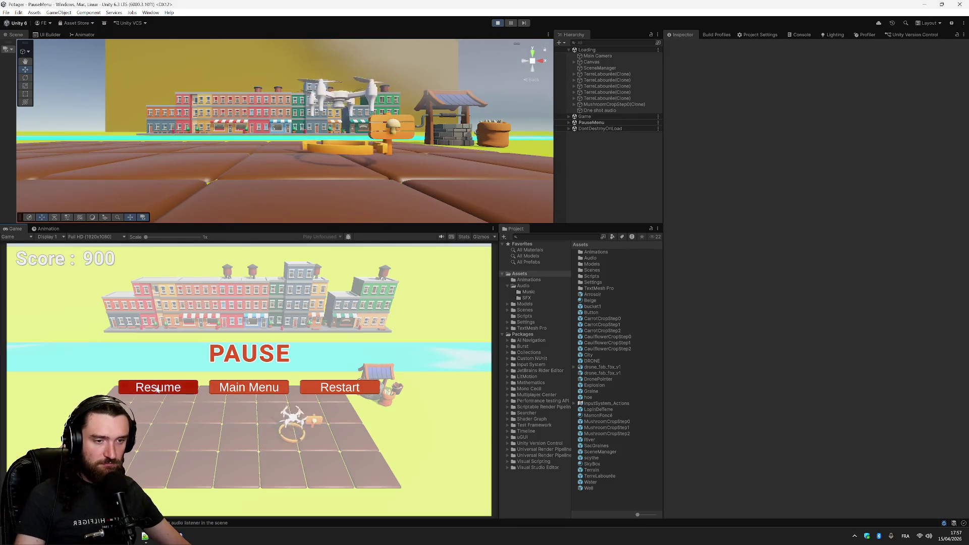
pyautogui.click(158, 387)
pyautogui.press('Escape')
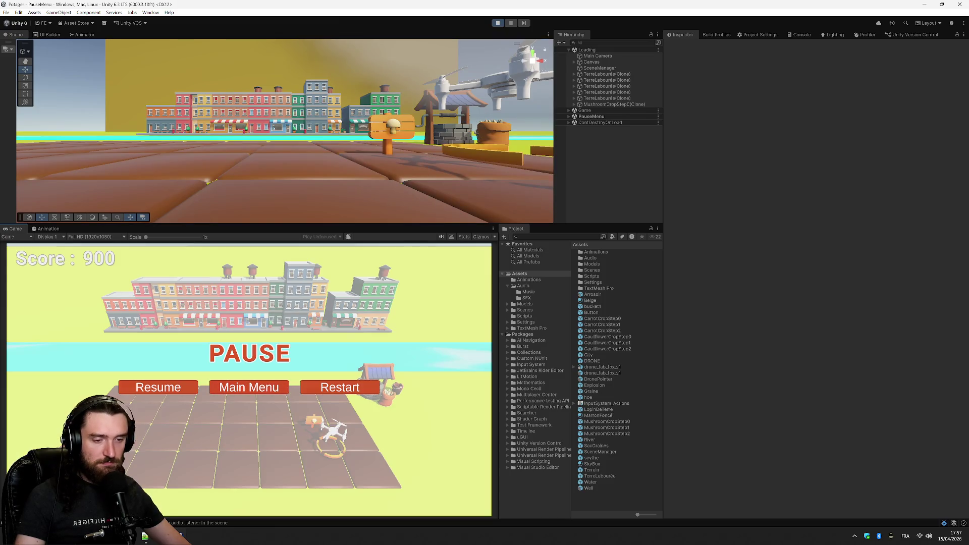
pyautogui.click(146, 537)
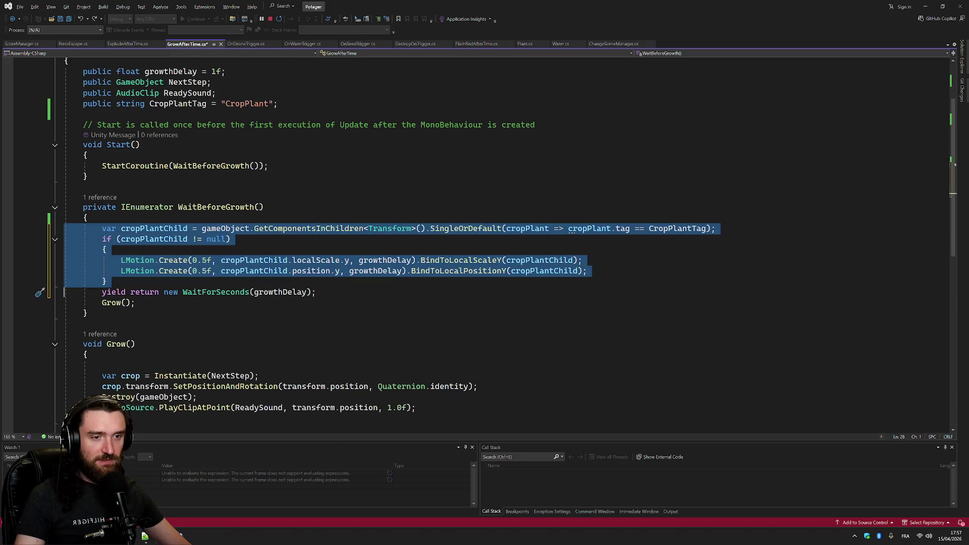
# Revert GrowAfterTime.cs's unsaved cropPlantChild growth edits after the LMotion lines
pyautogui.scroll(-8, 293, 227)
pyautogui.scroll(11, 293, 152)
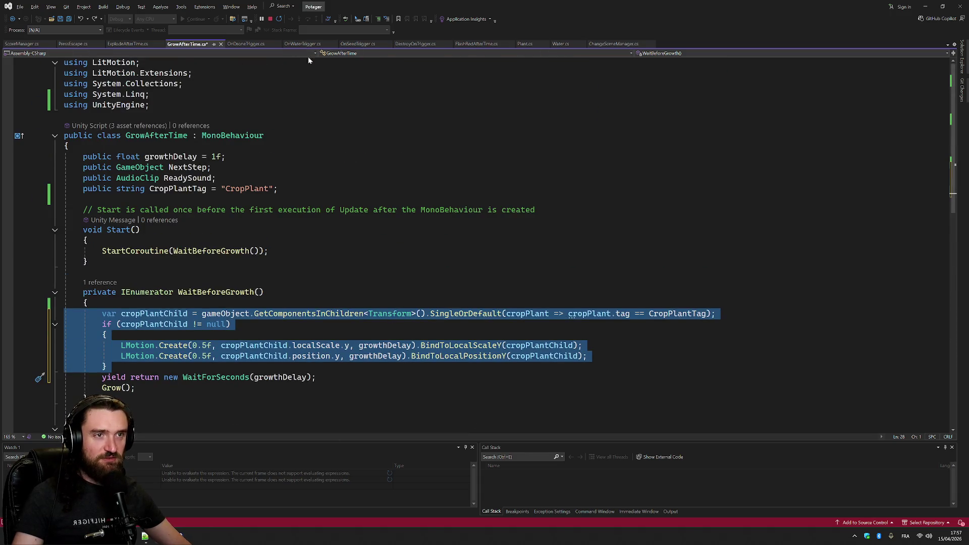
pyautogui.scroll(-2, 202, 228)
pyautogui.click(87, 176)
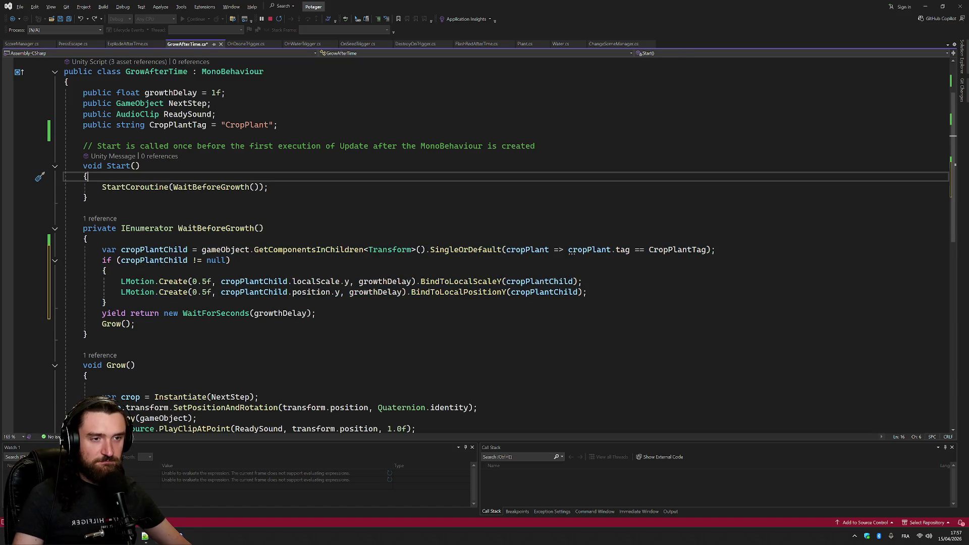
pyautogui.click(587, 292)
pyautogui.press('Return')
pyautogui.press('Return')
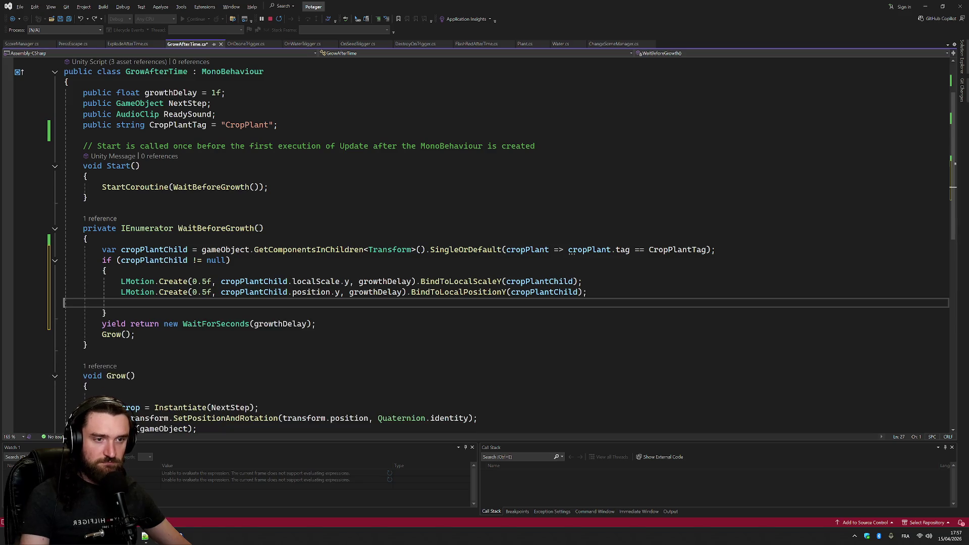
pyautogui.hotkey('ctrl', 'z')
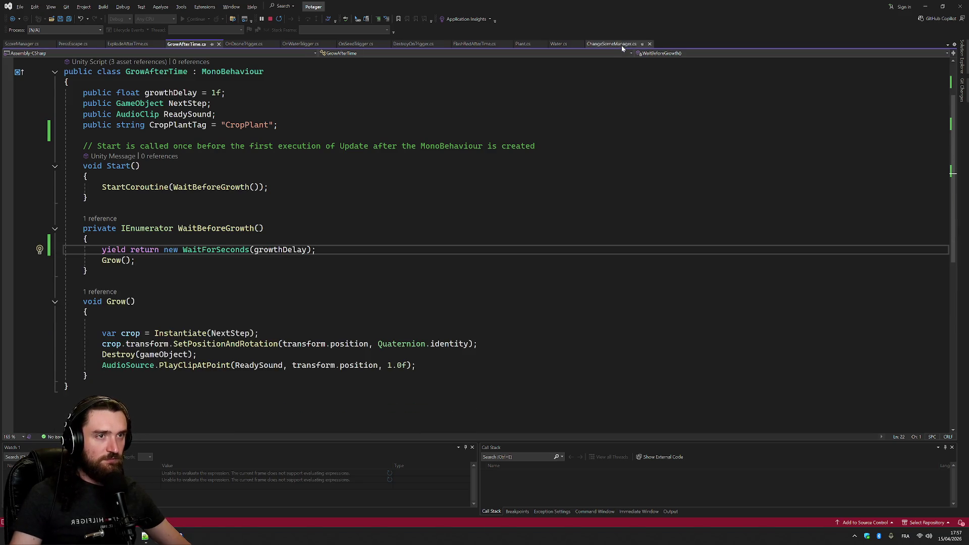
# In ChangeSceneManager.cs, search for "escapepress" to find the EscapePressed method
pyautogui.click(622, 46)
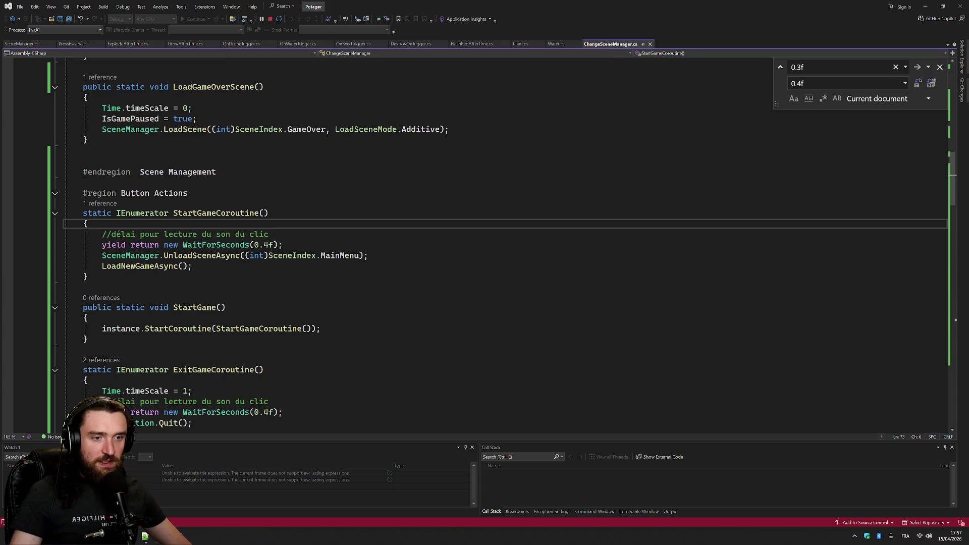
pyautogui.scroll(-3, 505, 242)
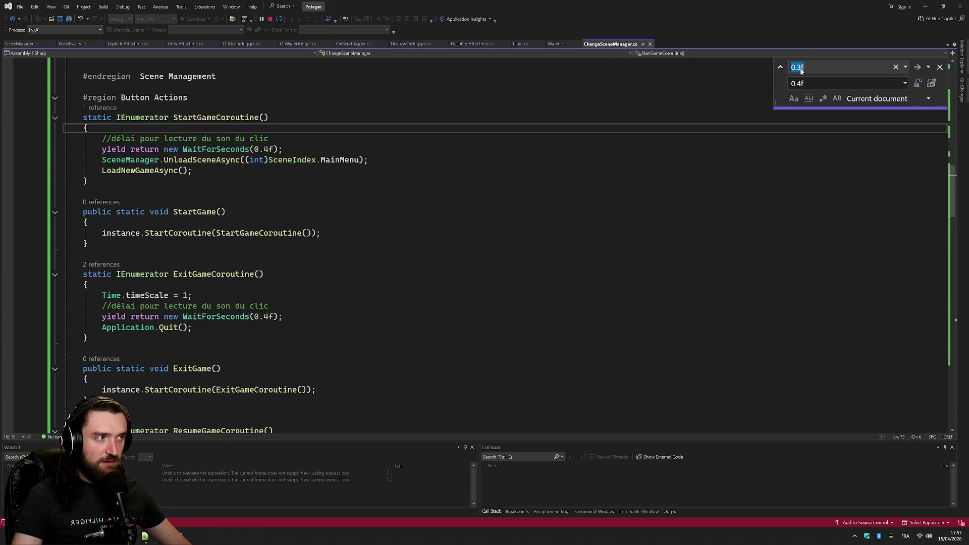
pyautogui.hotkey('ctrl', 'f')
pyautogui.write('exc')
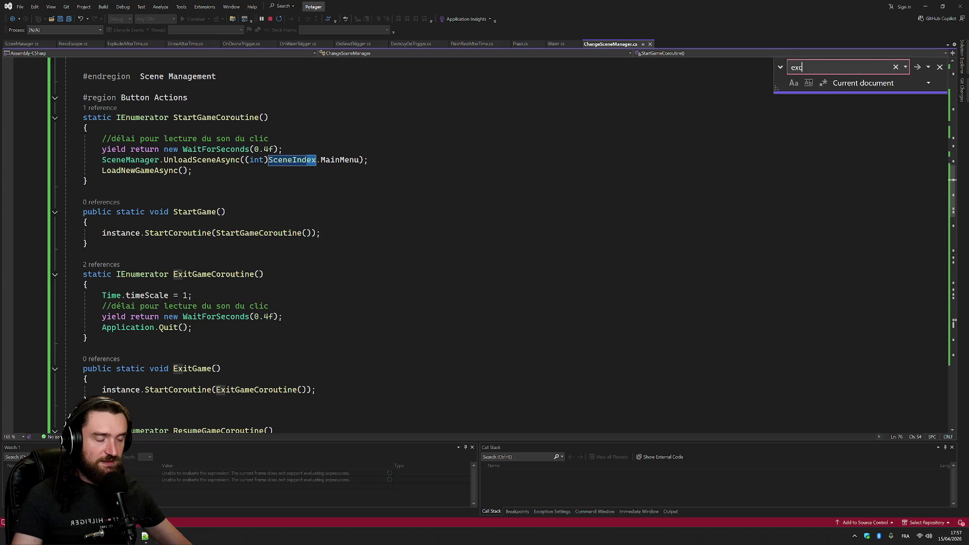
pyautogui.press('BackSpace')
pyautogui.write('scapepre')
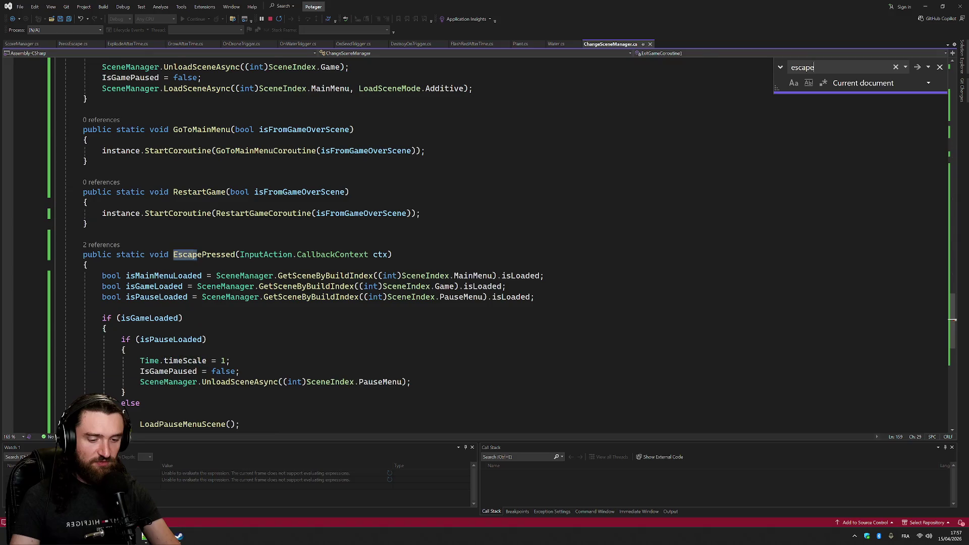
pyautogui.write('ss')
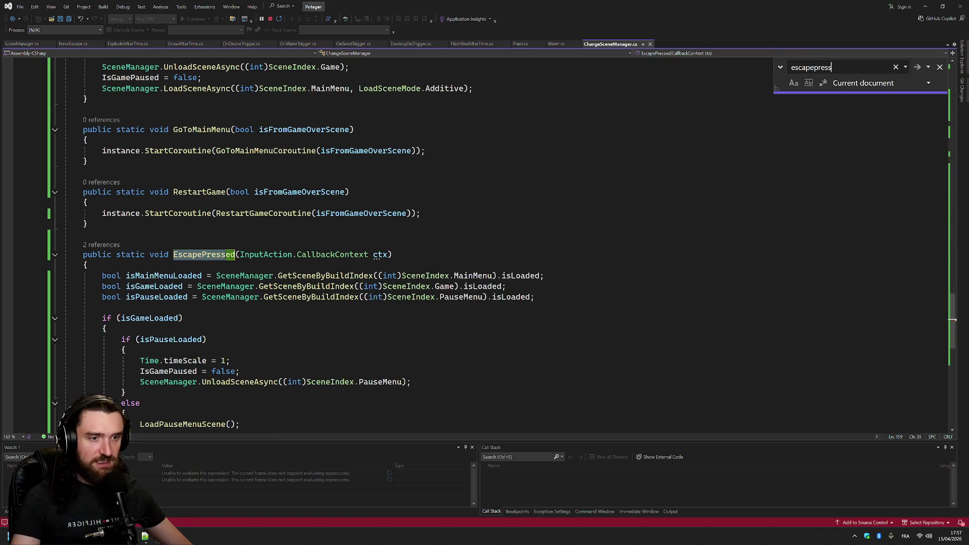
# Inspect the LoadPauseMenuScene definition called from EscapePressed, then return to the call
pyautogui.scroll(-3, 484, 242)
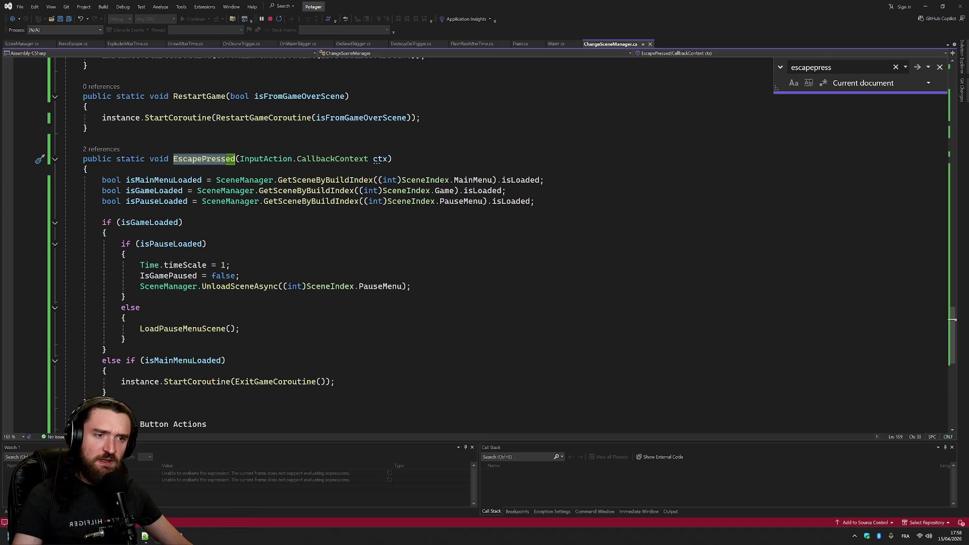
pyautogui.press('F12')
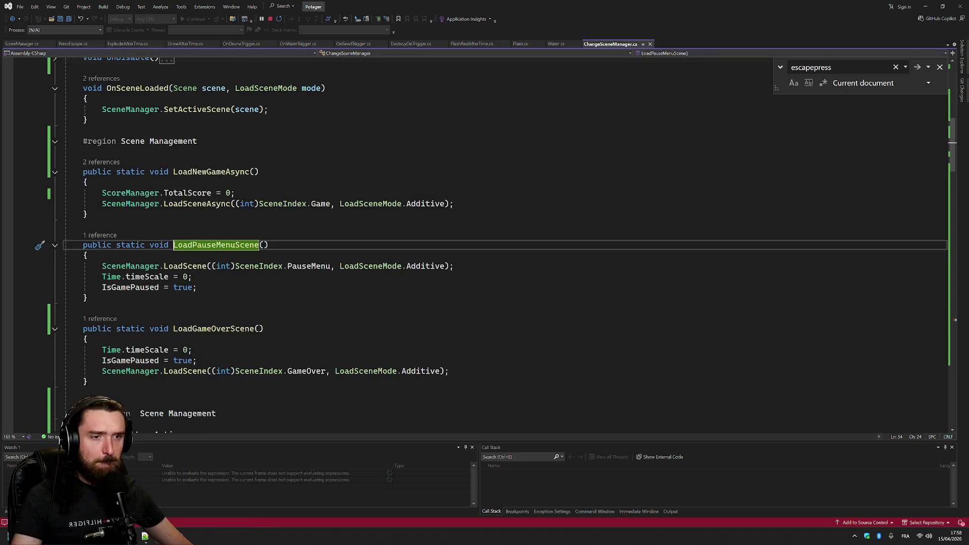
pyautogui.hotkey('ctrl', '-')
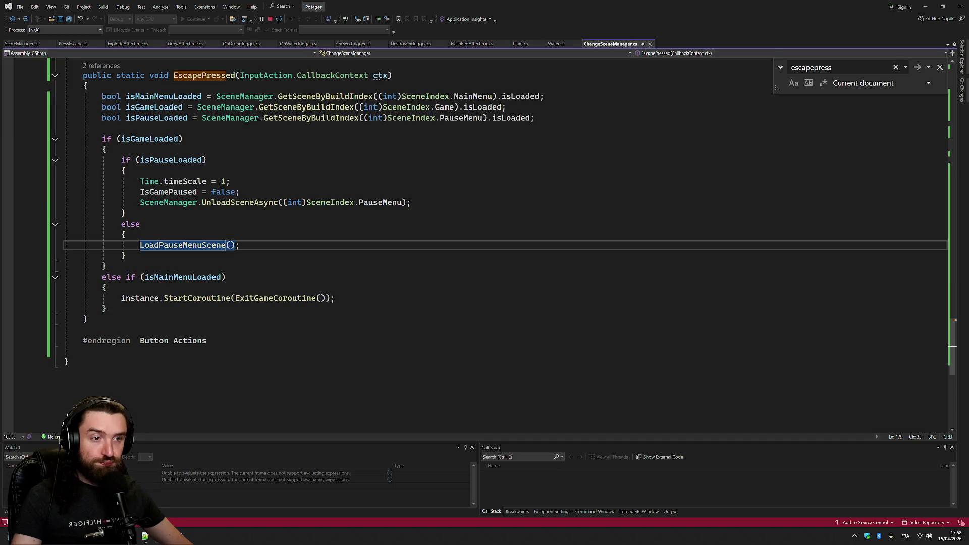
pyautogui.press('F12')
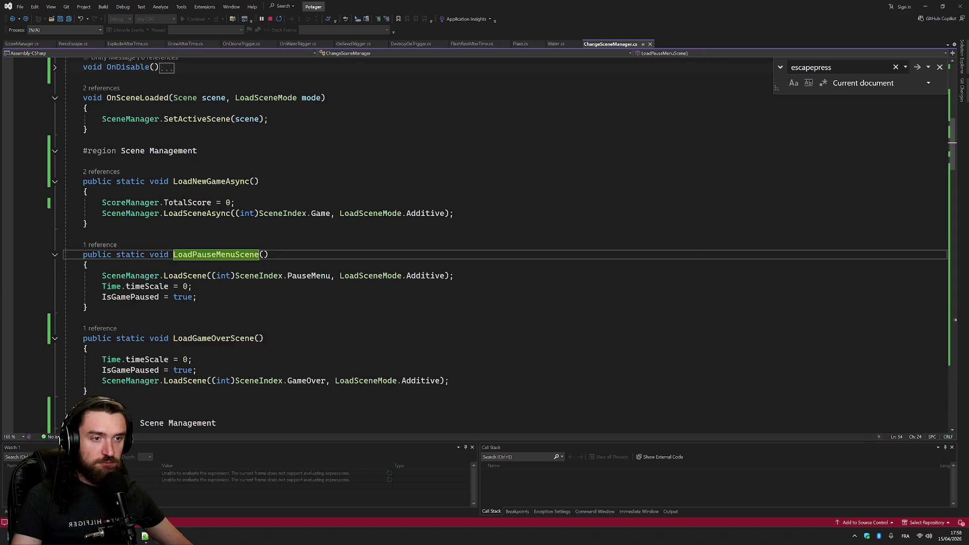
pyautogui.hotkey('ctrl', '-')
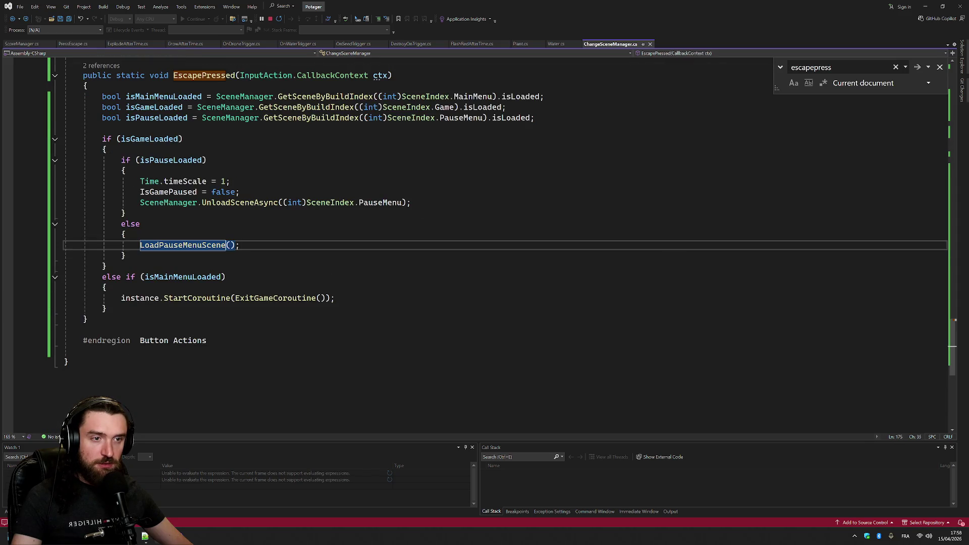
pyautogui.scroll(5, 484, 242)
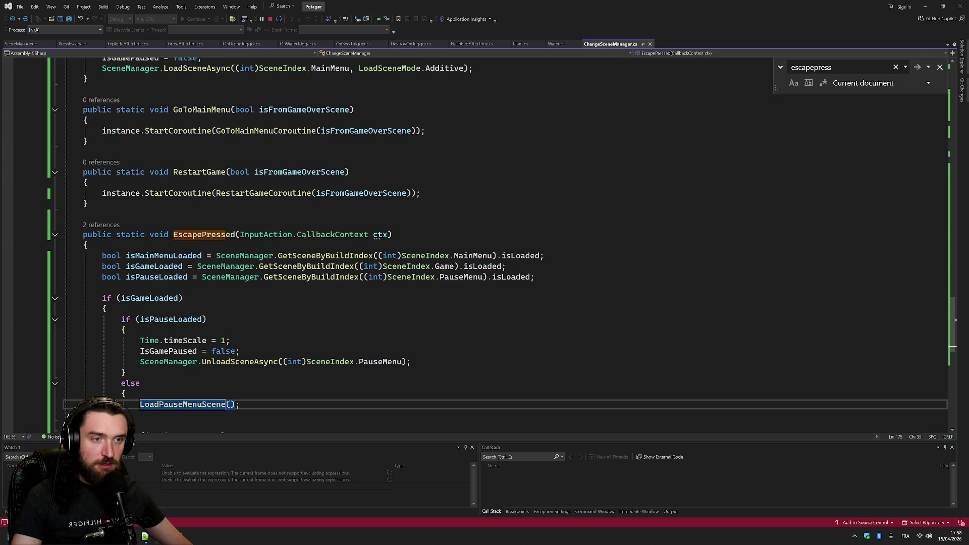
pyautogui.scroll(15, 485, 242)
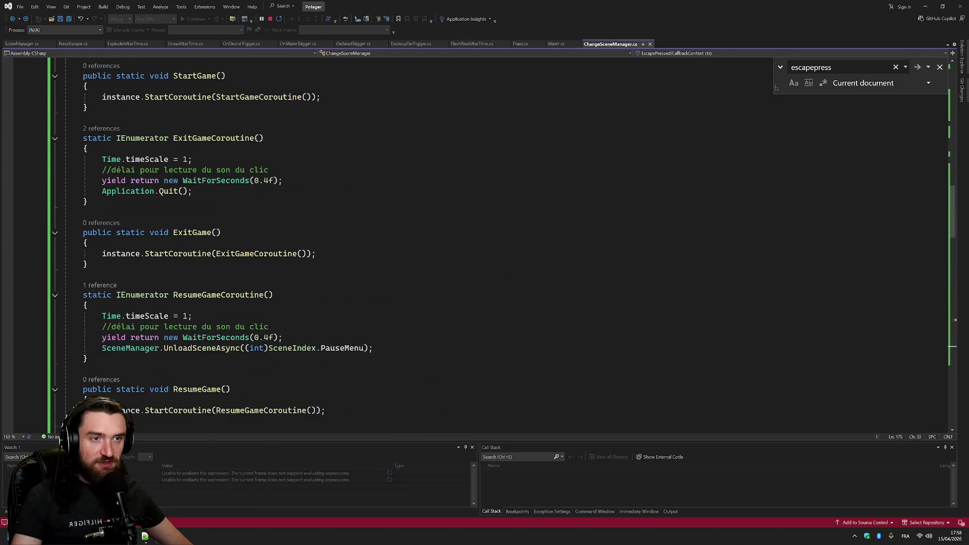
pyautogui.scroll(-3, 484, 242)
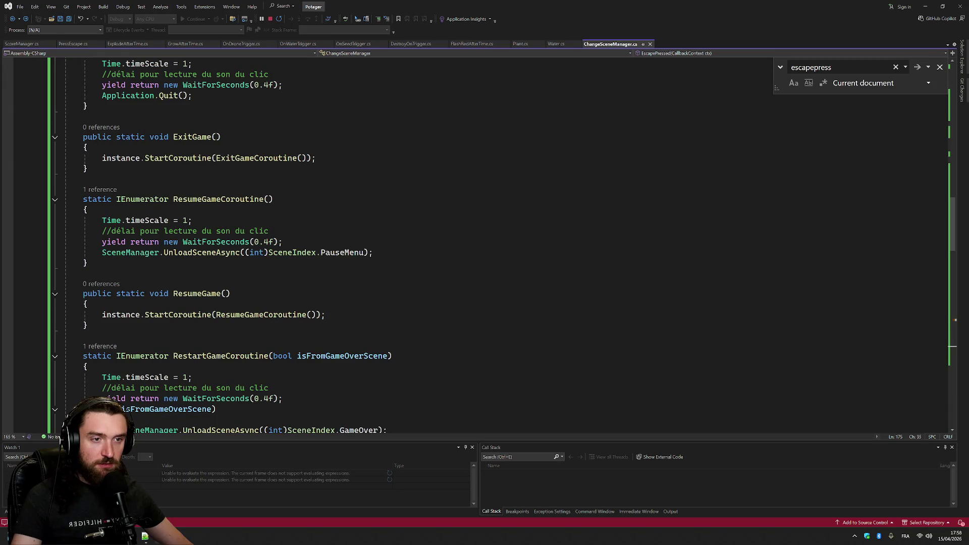
pyautogui.scroll(-20, 485, 242)
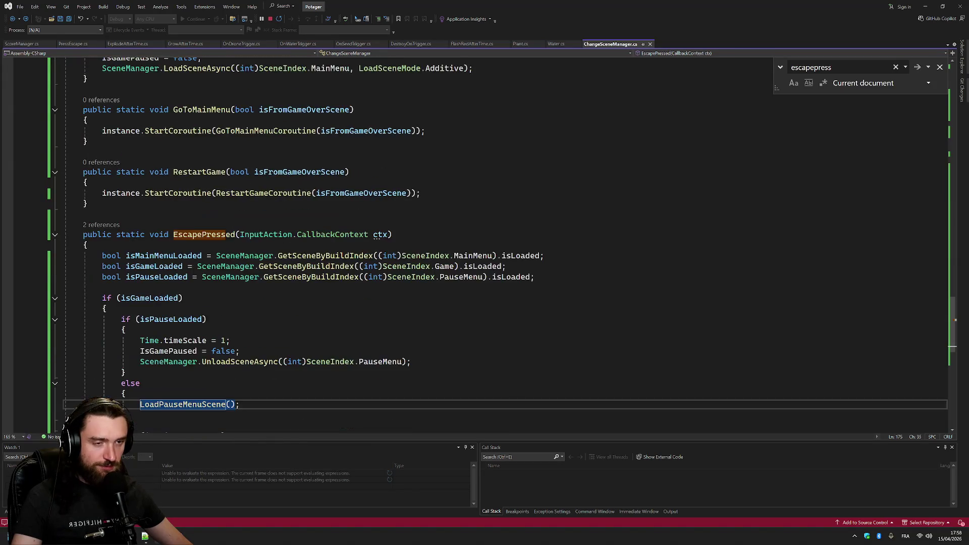
# Paste 'IsGamePaused = false;' after ResumeGameCoroutine's wait and save ChangeSceneManager.cs
pyautogui.click(58, 256)
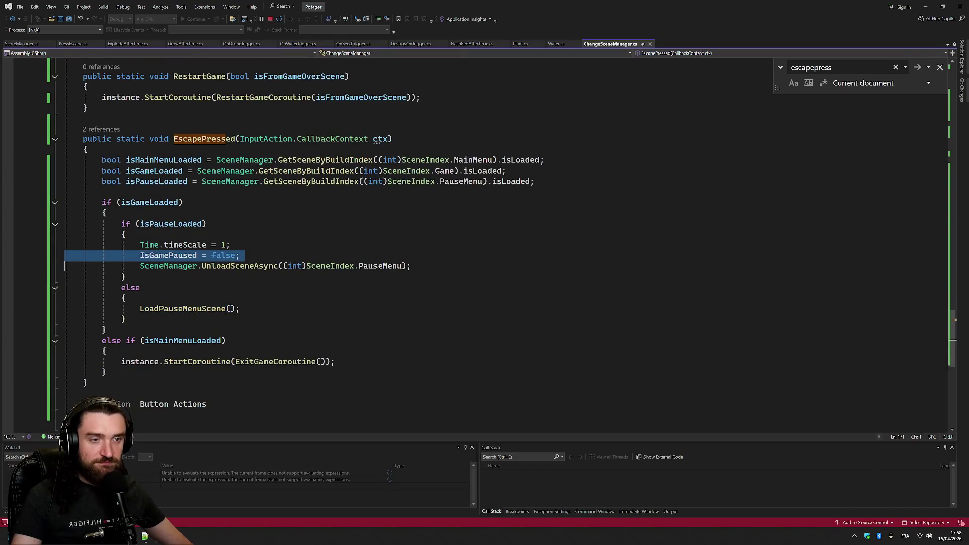
pyautogui.hotkey('ctrl', 'f')
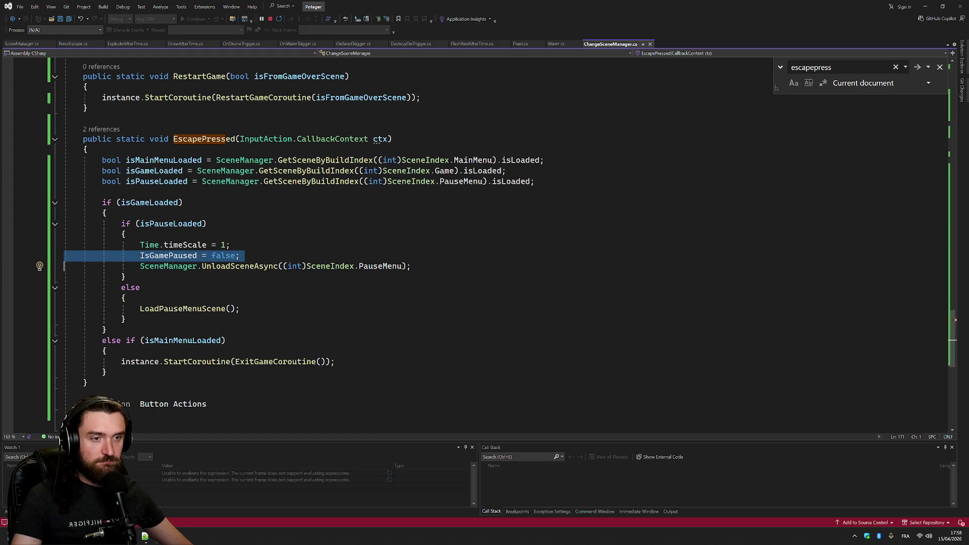
pyautogui.scroll(15, 485, 242)
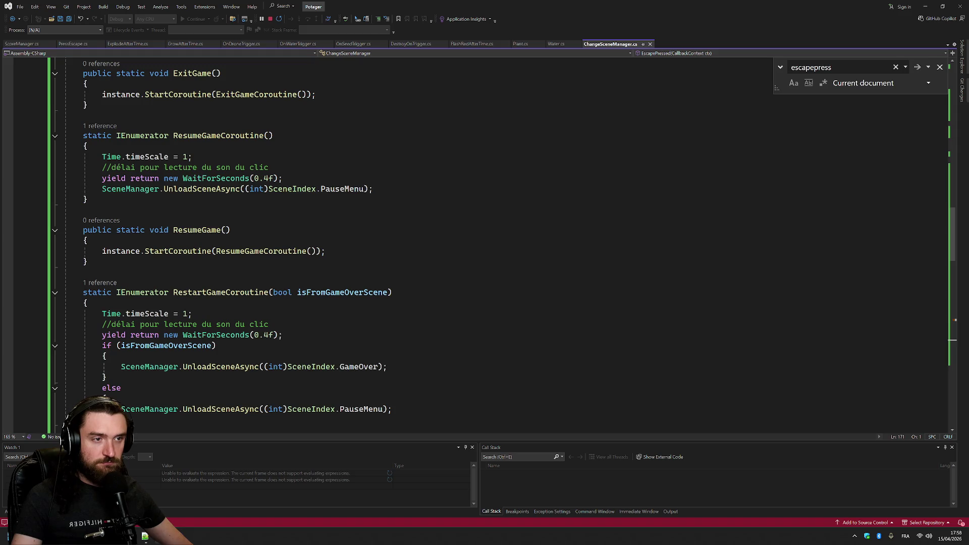
pyautogui.click(192, 157)
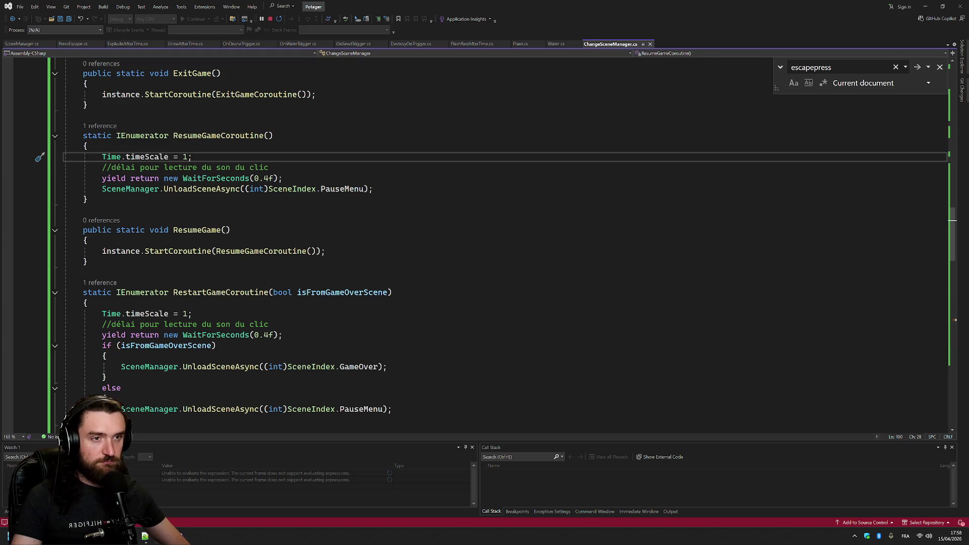
pyautogui.click(282, 178)
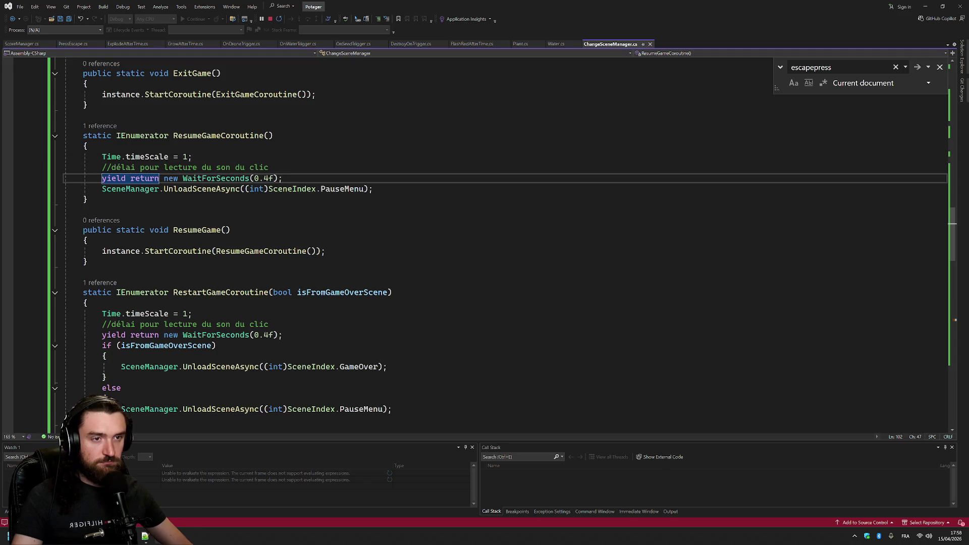
pyautogui.write('IsGamePaused = false;')
pyautogui.press('Delete')
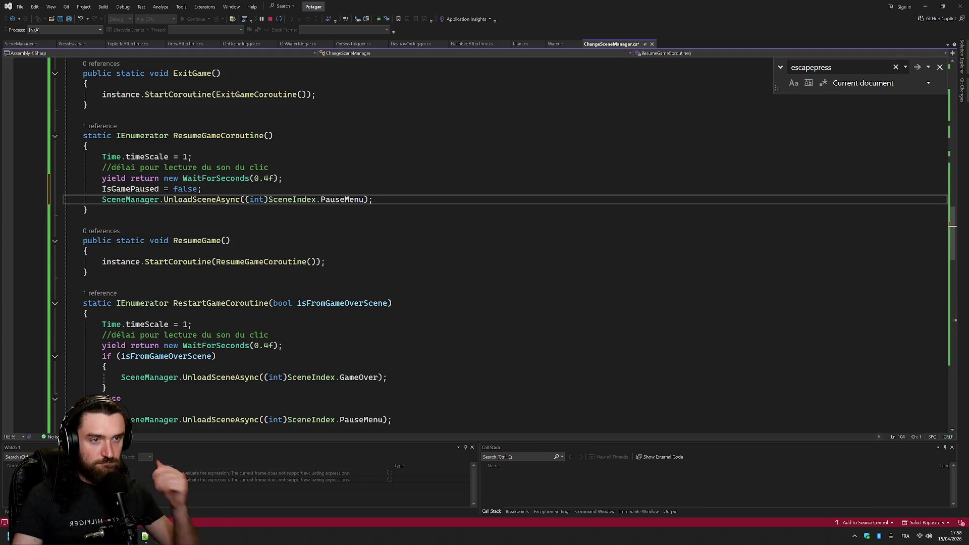
pyautogui.hotkey('ctrl', 's')
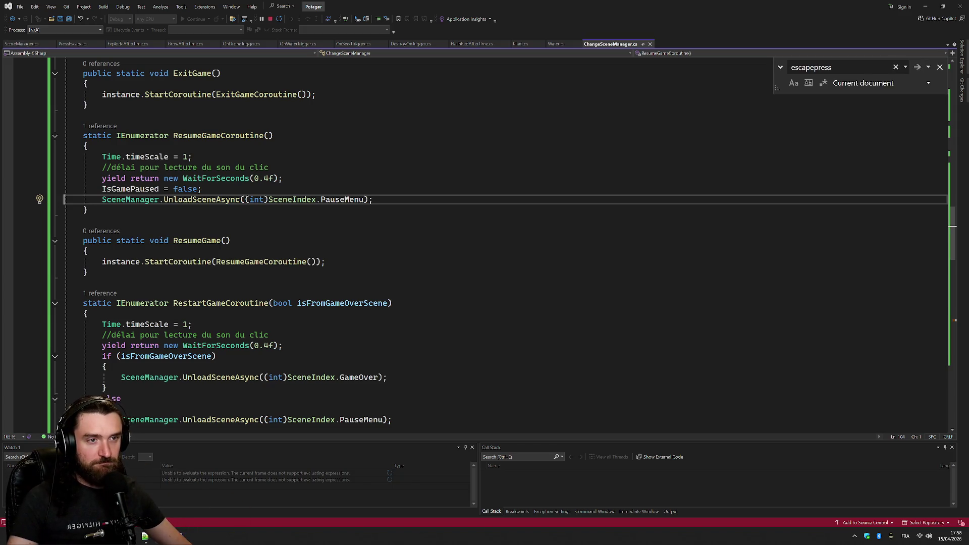
# Check where ResumeGameCoroutine is used, then return to Unity to test pausing
pyautogui.scroll(-8, 485, 243)
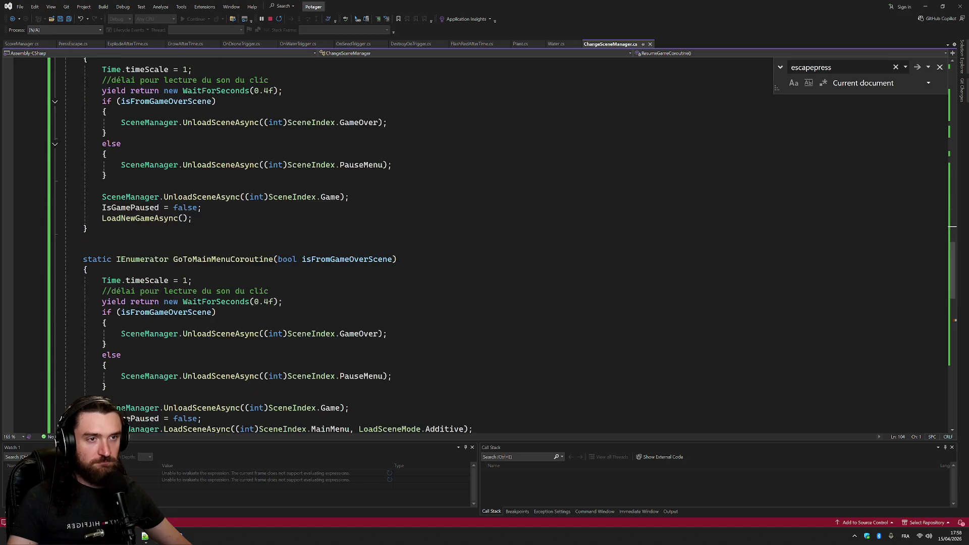
pyautogui.scroll(3, 485, 243)
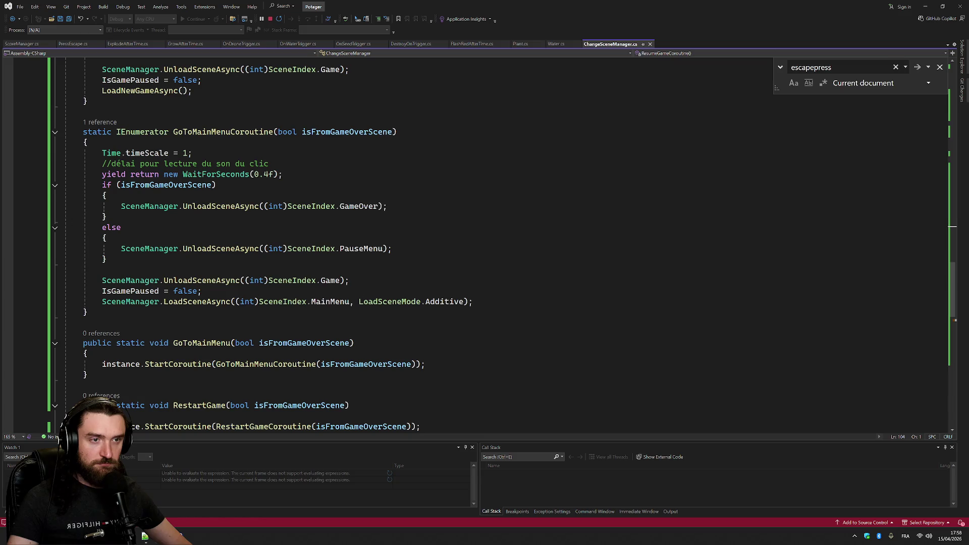
pyautogui.scroll(13, 243, 174)
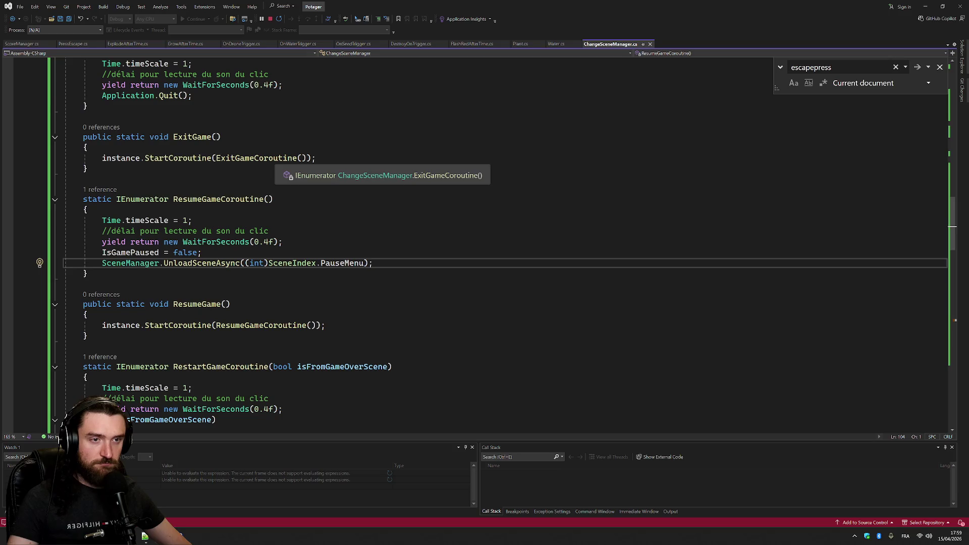
pyautogui.moveTo(173, 199); pyautogui.dragTo(273, 199)
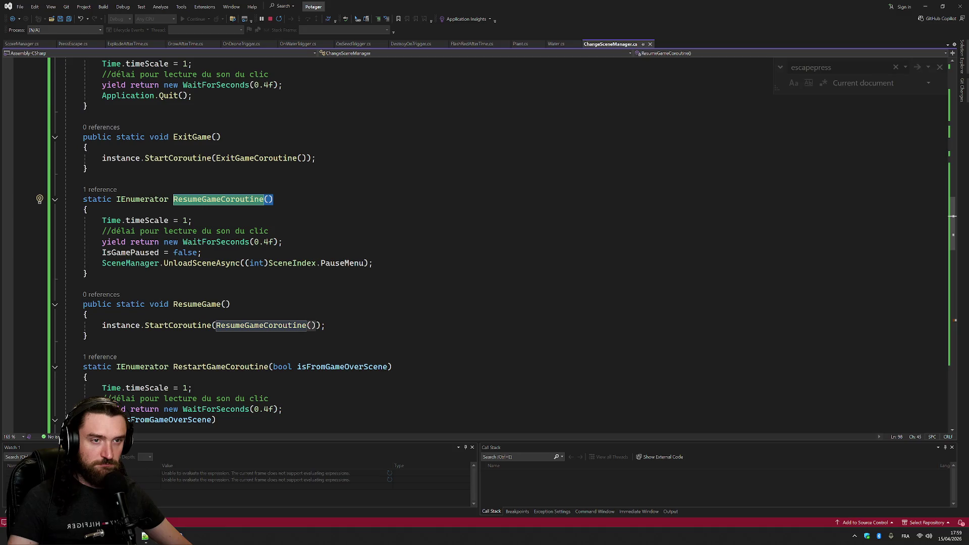
pyautogui.click(273, 199)
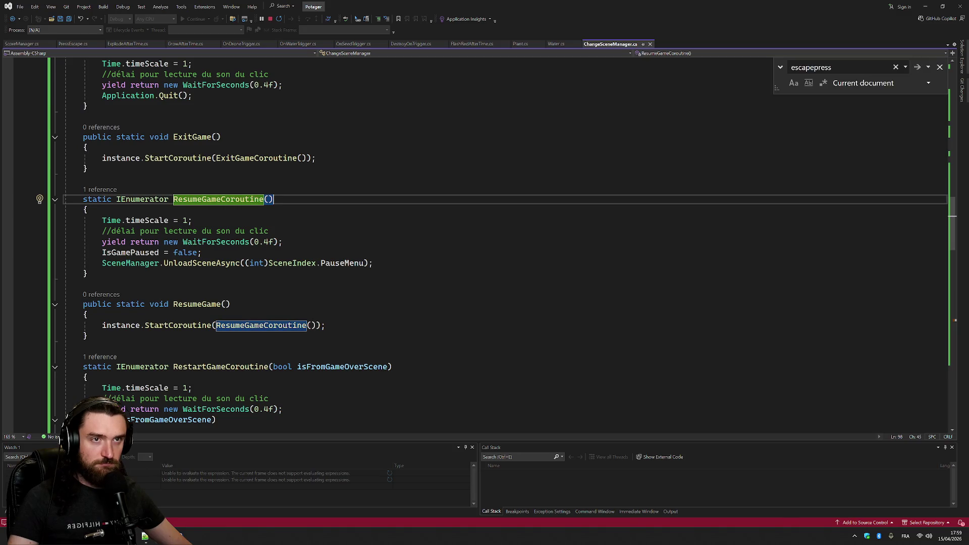
pyautogui.scroll(-15, 454, 243)
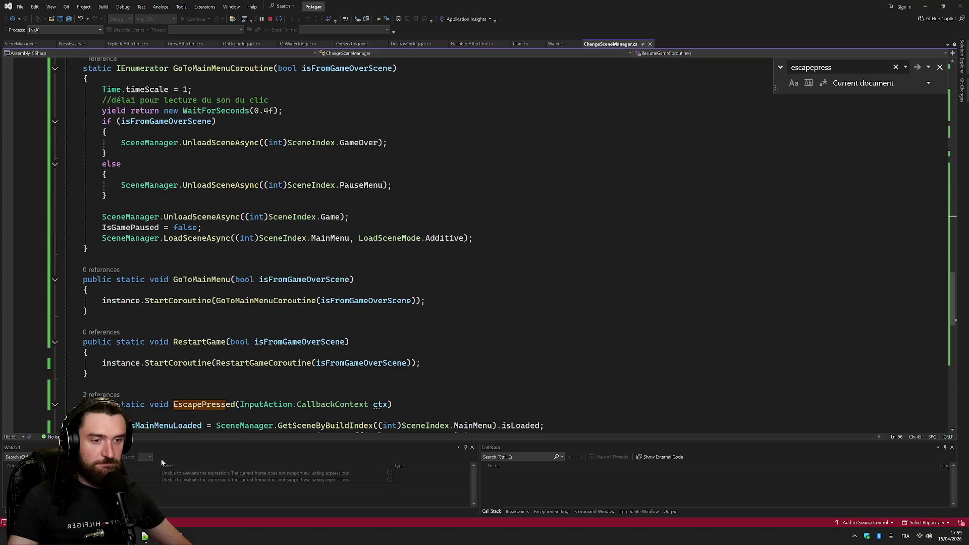
pyautogui.scroll(-6, 455, 242)
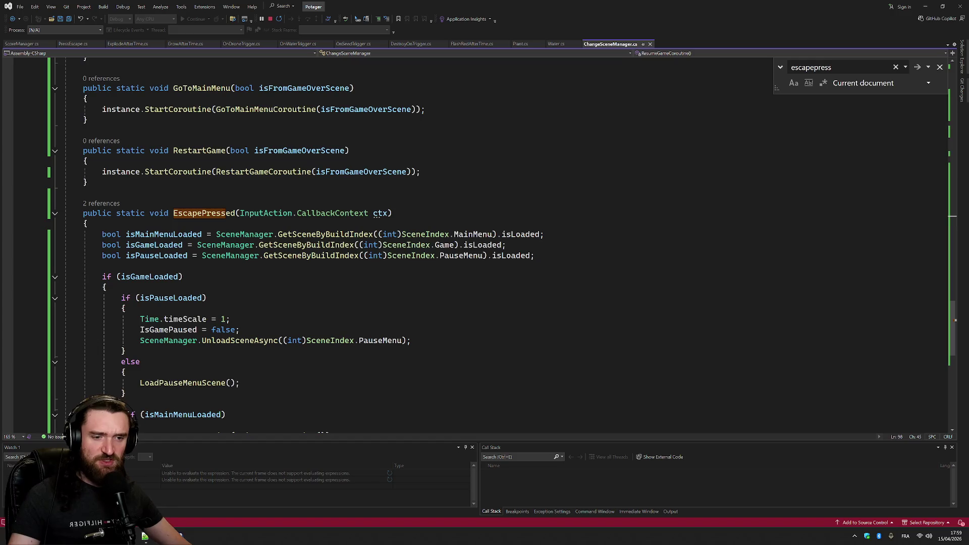
pyautogui.hotkey('alt', 'Tab')
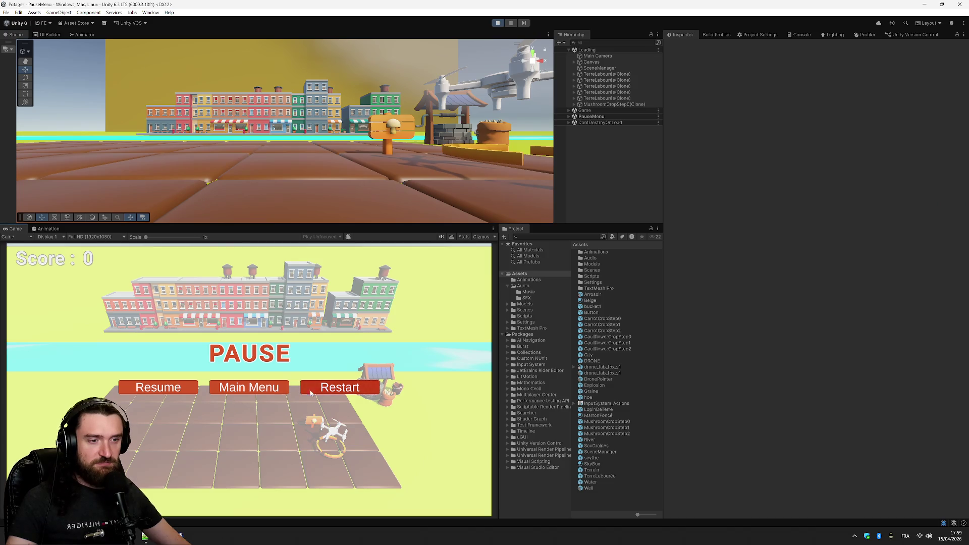
# Stop the running game and glance at the script in Visual Studio
pyautogui.hotkey('ctrl', 'p')
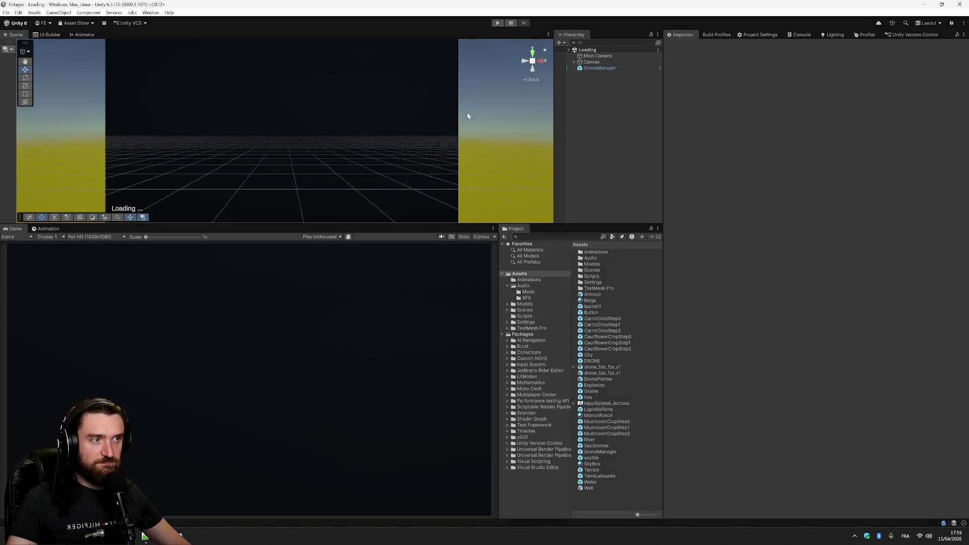
pyautogui.hotkey('alt', 'Tab')
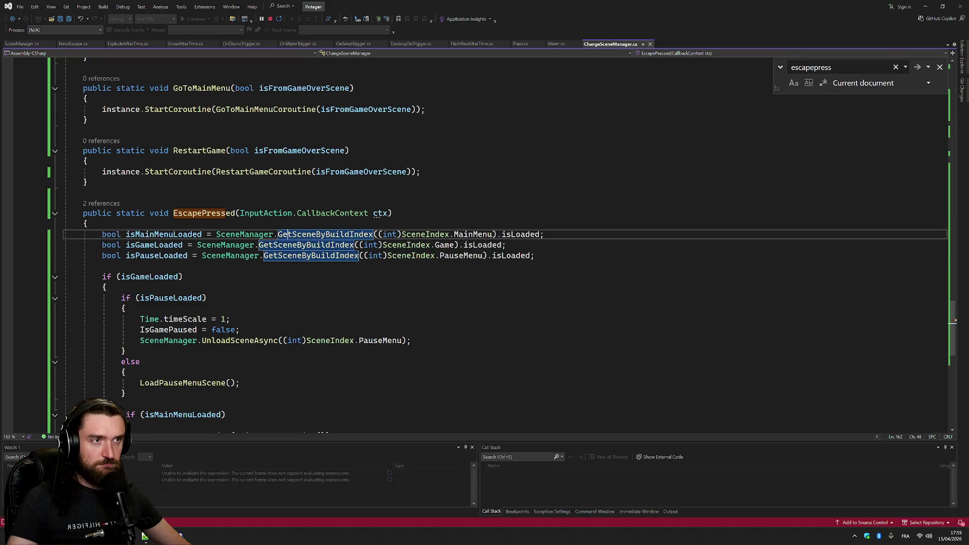
pyautogui.hotkey('alt', 'Tab')
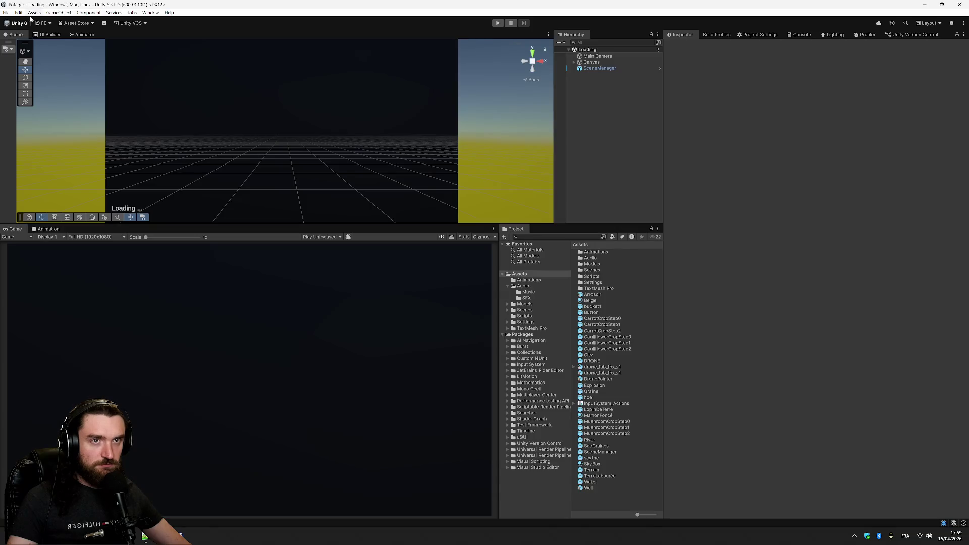
# Open the MainMenu scene from File > Open Recent Scene
pyautogui.click(6, 13)
pyautogui.moveTo(35, 40)
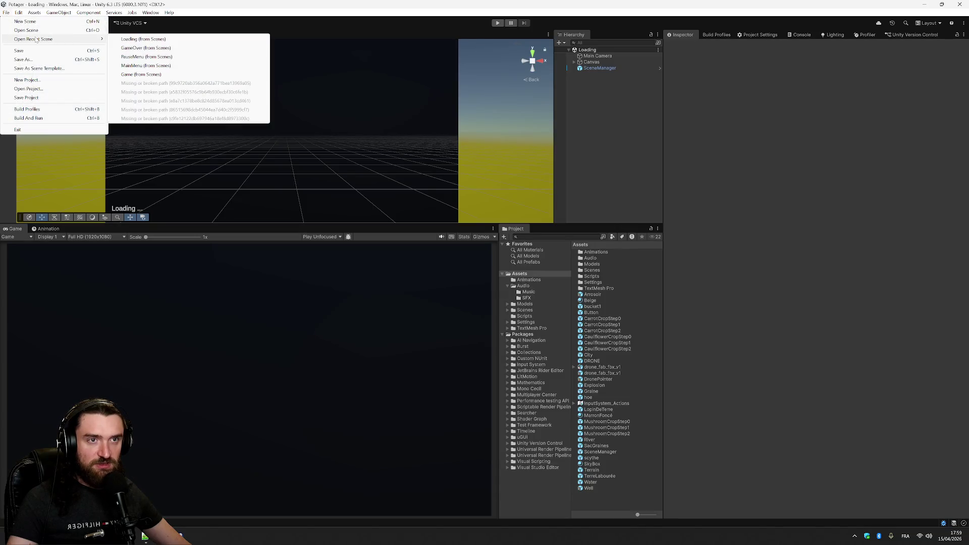
pyautogui.click(184, 66)
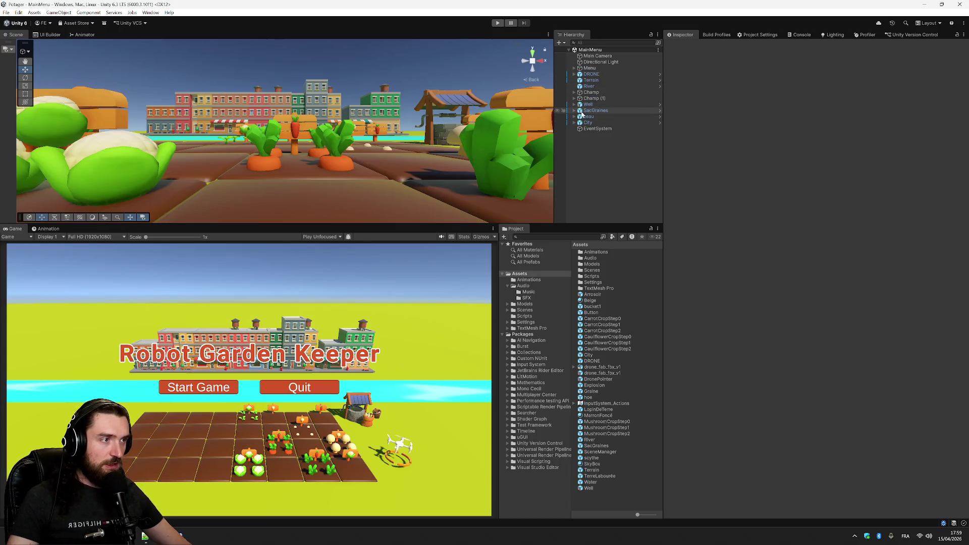
# Expand Champ and inspect the CarrotCropStep1 and CarrotCropStep2 objects
pyautogui.click(582, 93)
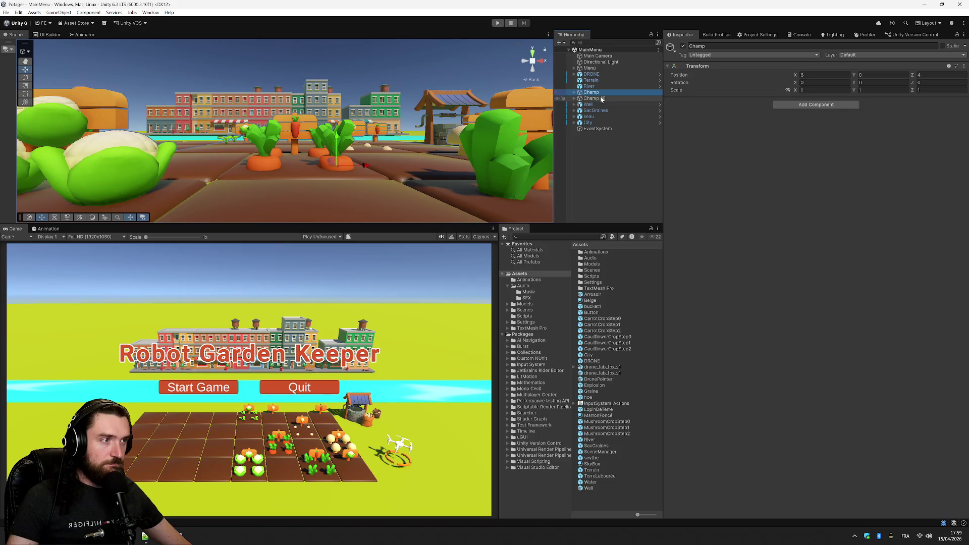
pyautogui.click(577, 94)
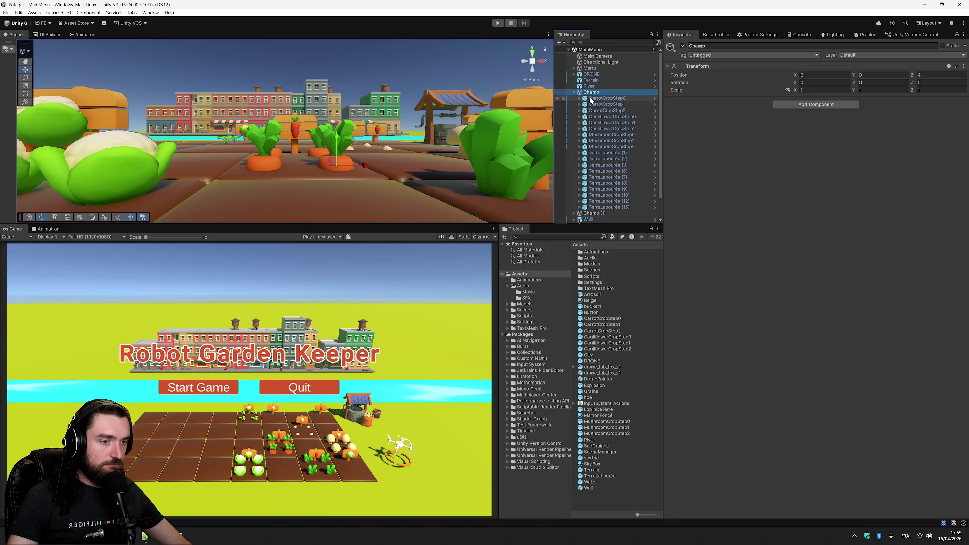
pyautogui.click(598, 105)
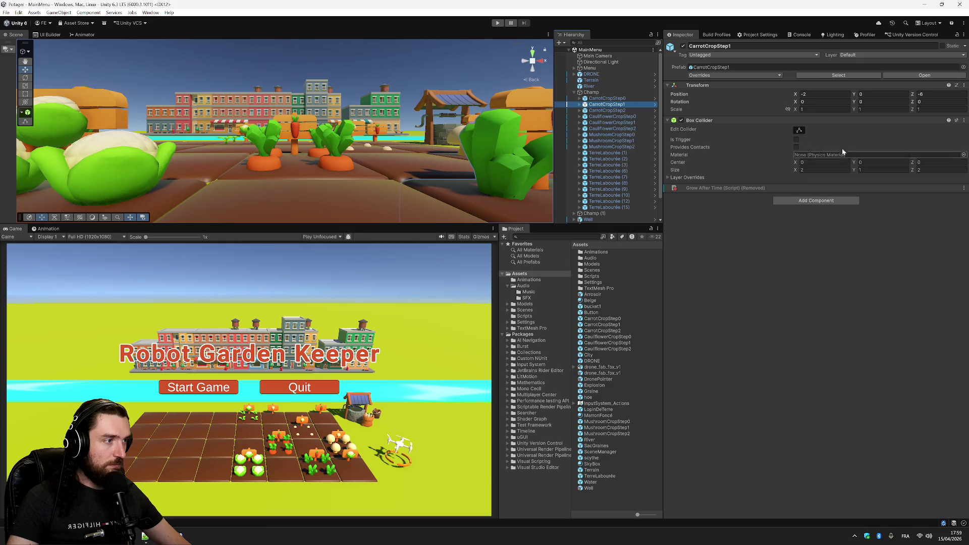
pyautogui.click(626, 111)
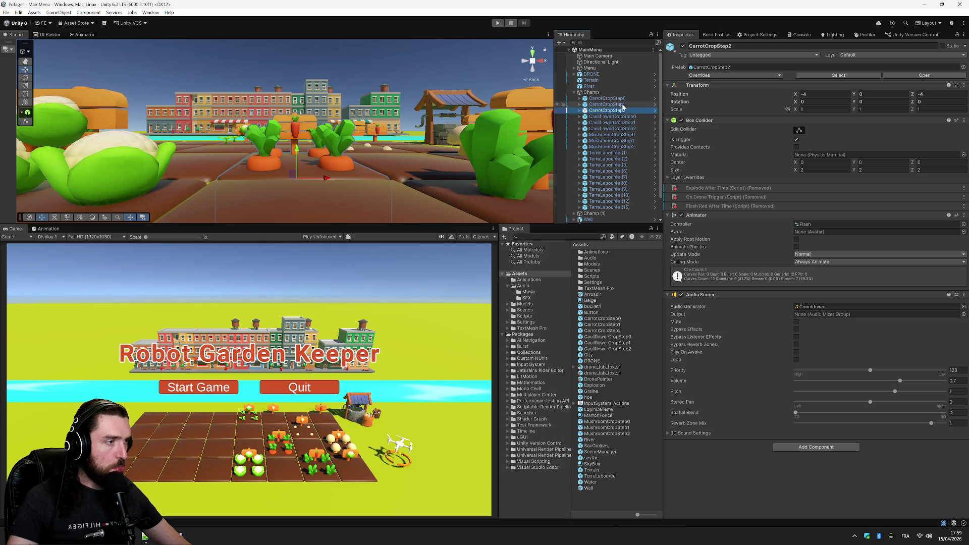
pyautogui.click(620, 104)
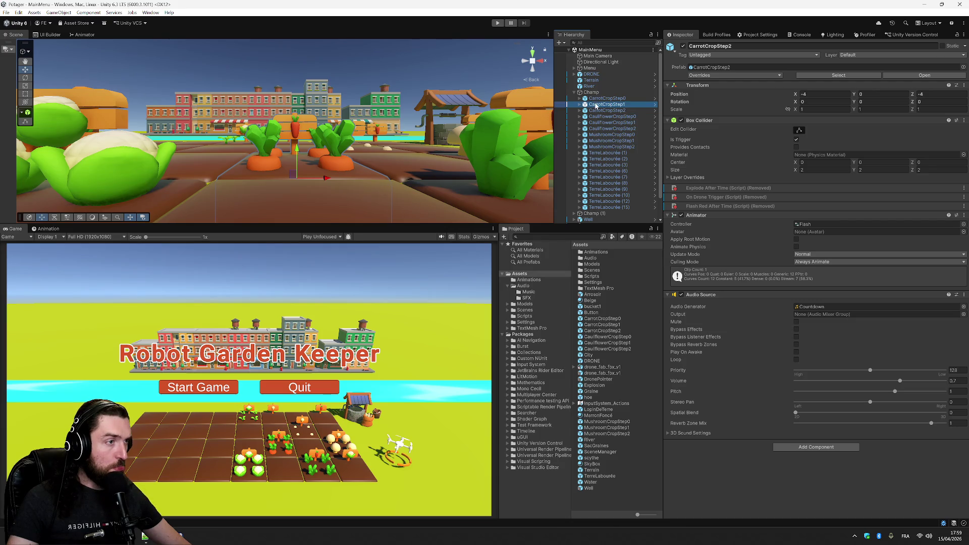
# Expand CarrotCropStep0 and CarrotCropStep1 to inspect their PanneauCarottes signs
pyautogui.click(584, 99)
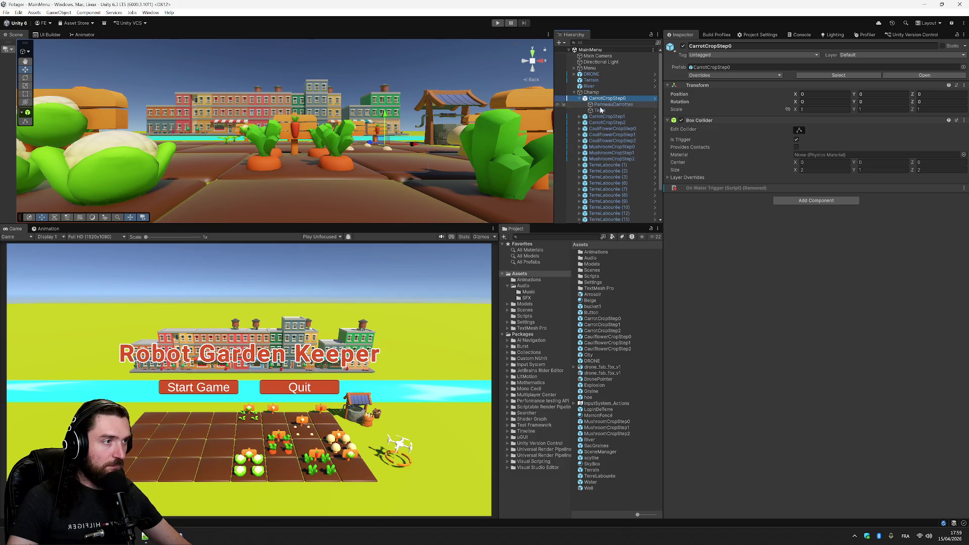
pyautogui.click(613, 105)
pyautogui.click(600, 111)
pyautogui.click(607, 117)
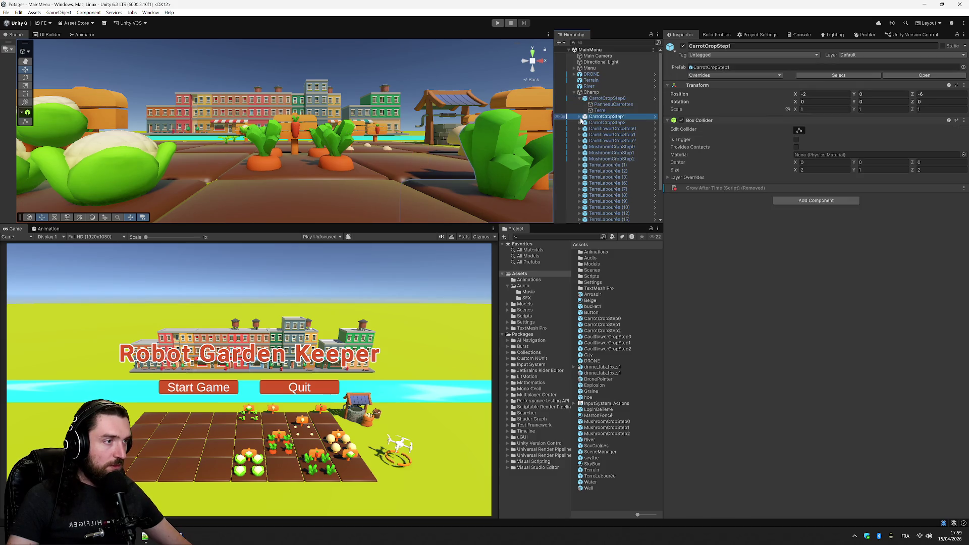
pyautogui.click(579, 116)
pyautogui.click(613, 122)
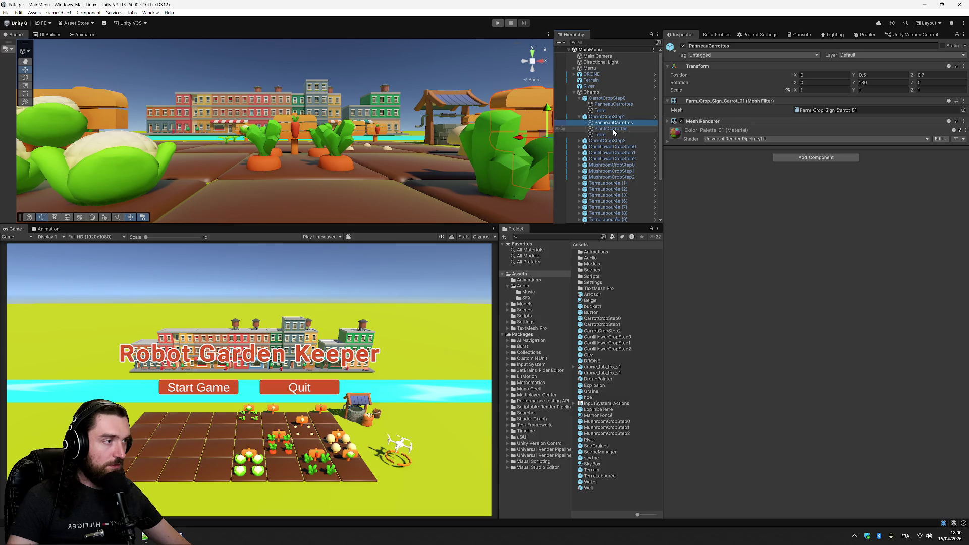
# Remove the Animator from CarrotCropStep1's PlantsCarottes and CarrotCropStep2's PanneauCarottes sign
pyautogui.click(613, 129)
pyautogui.click(964, 129)
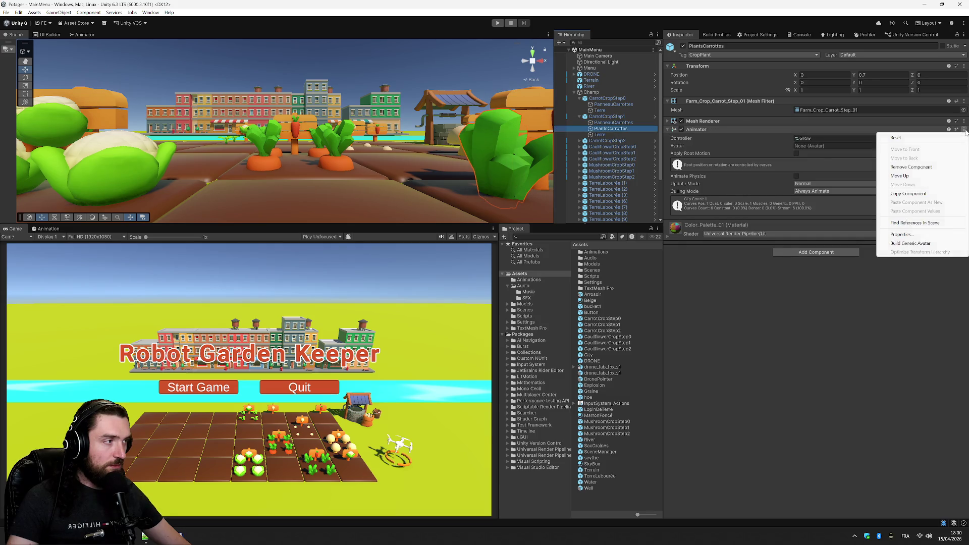
pyautogui.click(908, 152)
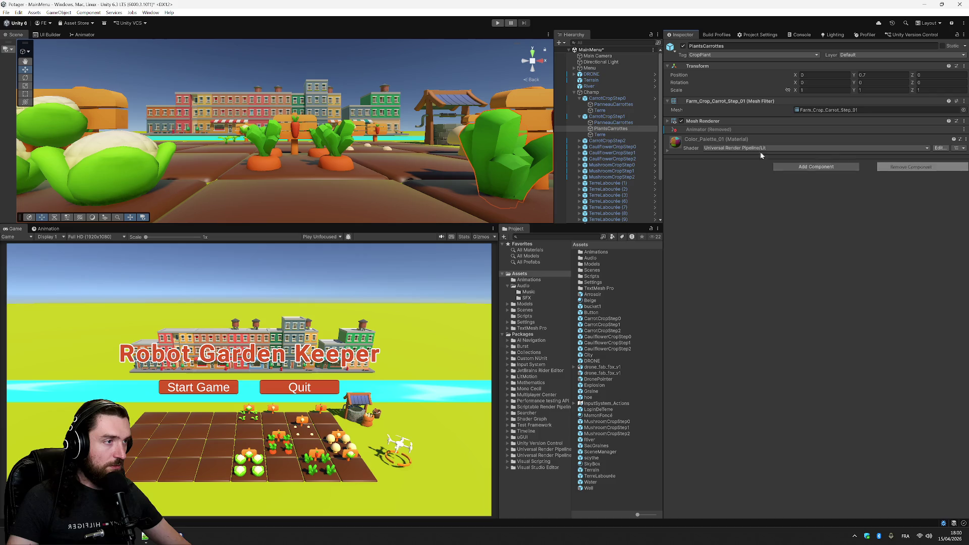
pyautogui.click(579, 141)
pyautogui.click(611, 153)
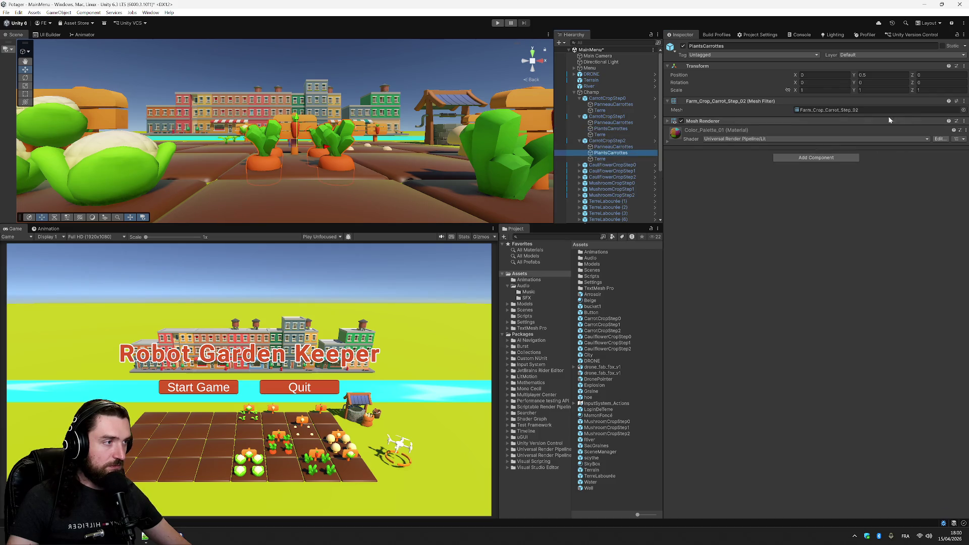
pyautogui.click(613, 147)
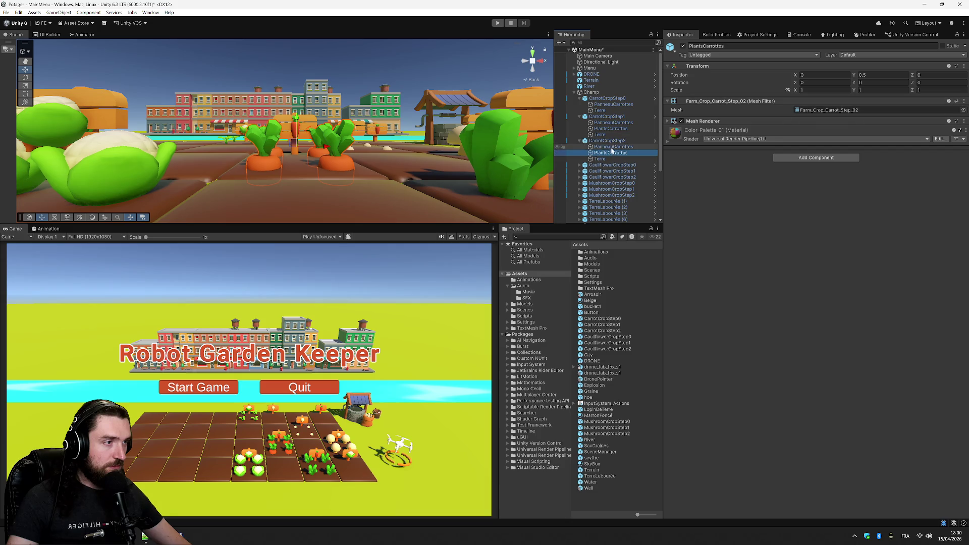
pyautogui.click(965, 129)
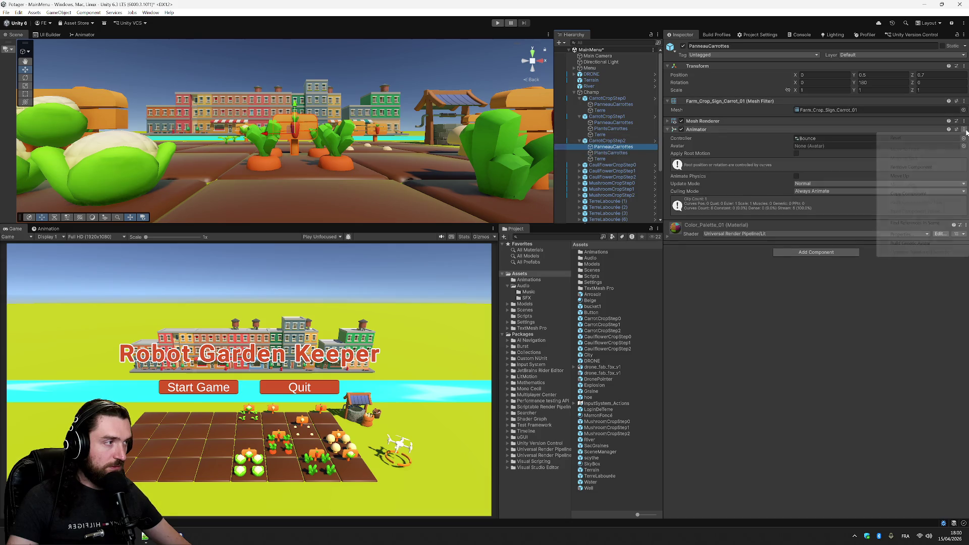
pyautogui.click(911, 167)
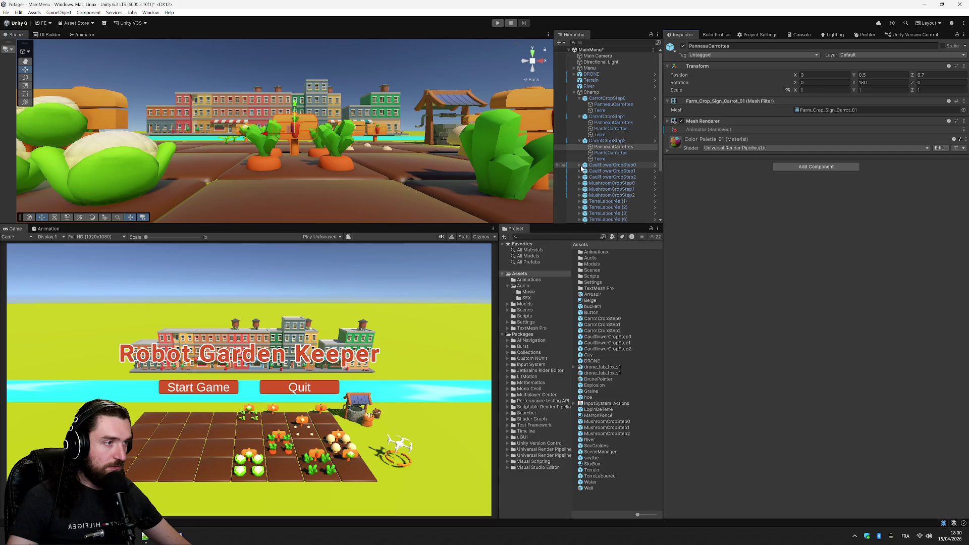
# Remove the Animator from Farm_Crop_Cauliflower_Step_01 and CauliflowerCropStep2's PanneauChouFleur sign
pyautogui.click(579, 165)
pyautogui.click(614, 172)
pyautogui.click(580, 184)
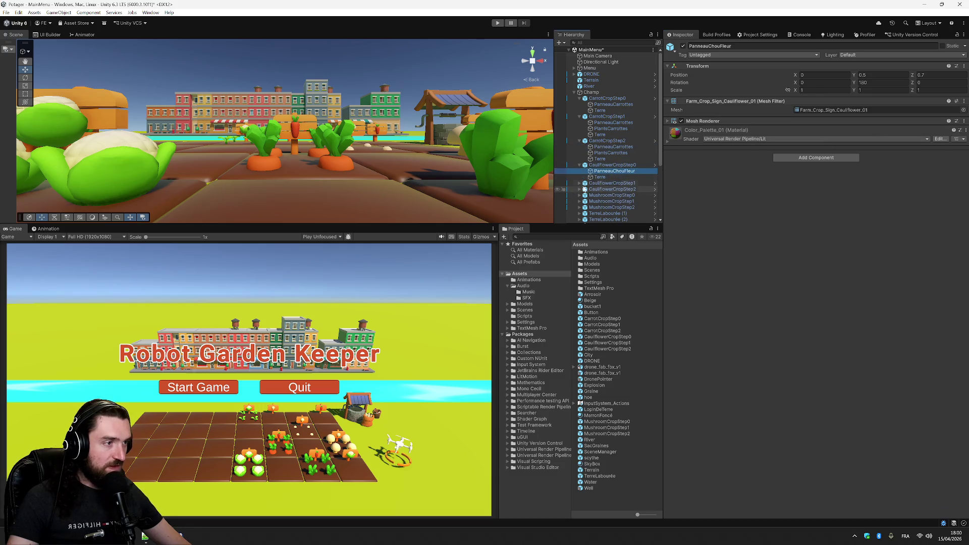
pyautogui.click(646, 189)
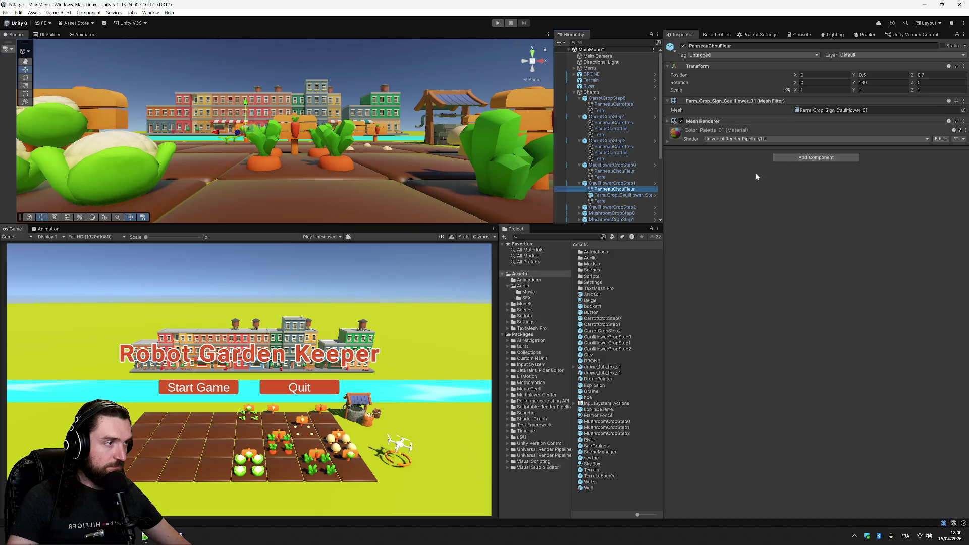
pyautogui.click(608, 195)
pyautogui.click(964, 148)
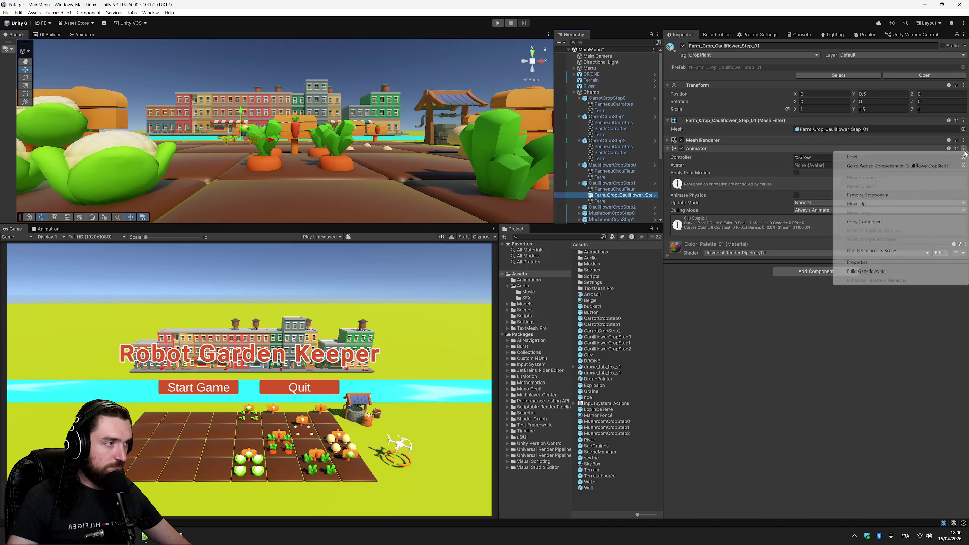
pyautogui.click(889, 195)
pyautogui.scroll(-3, 605, 201)
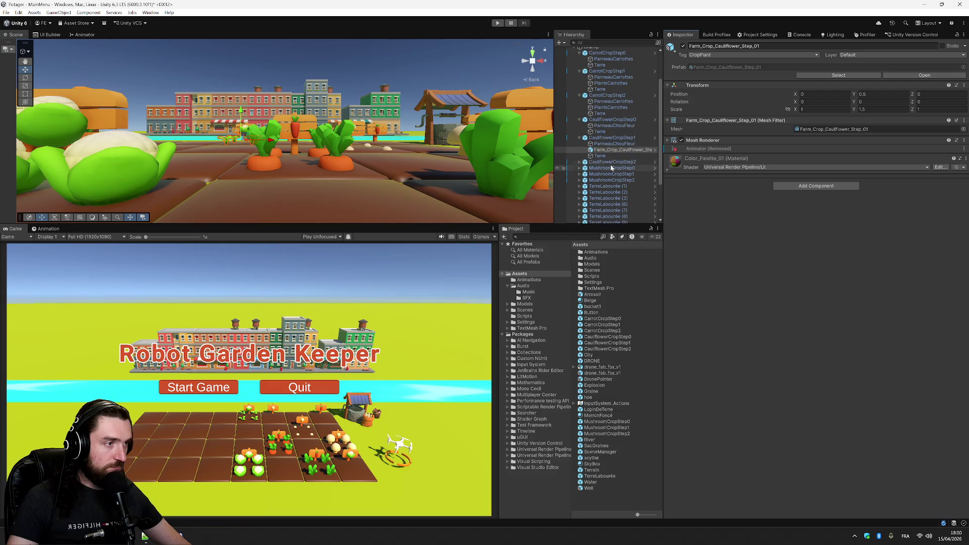
pyautogui.click(580, 162)
pyautogui.click(614, 168)
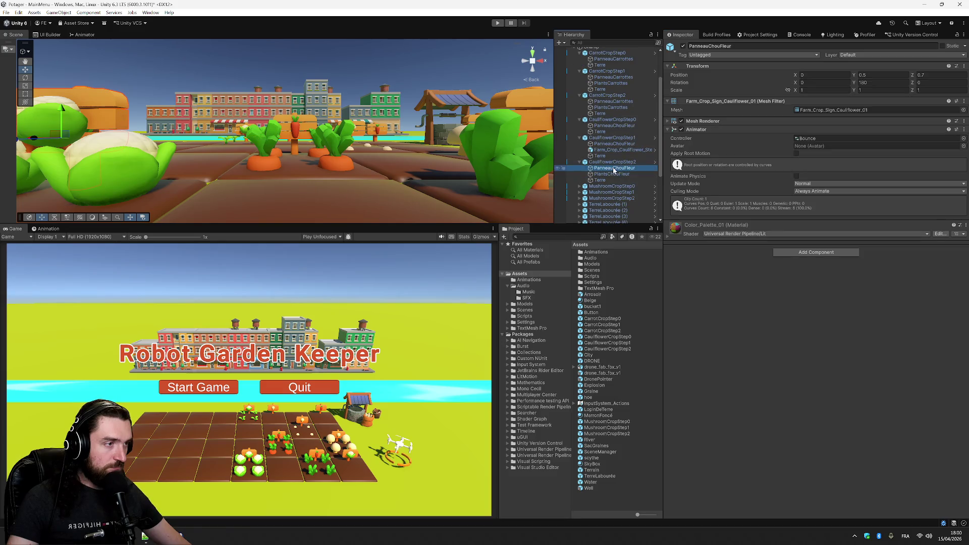
pyautogui.click(960, 131)
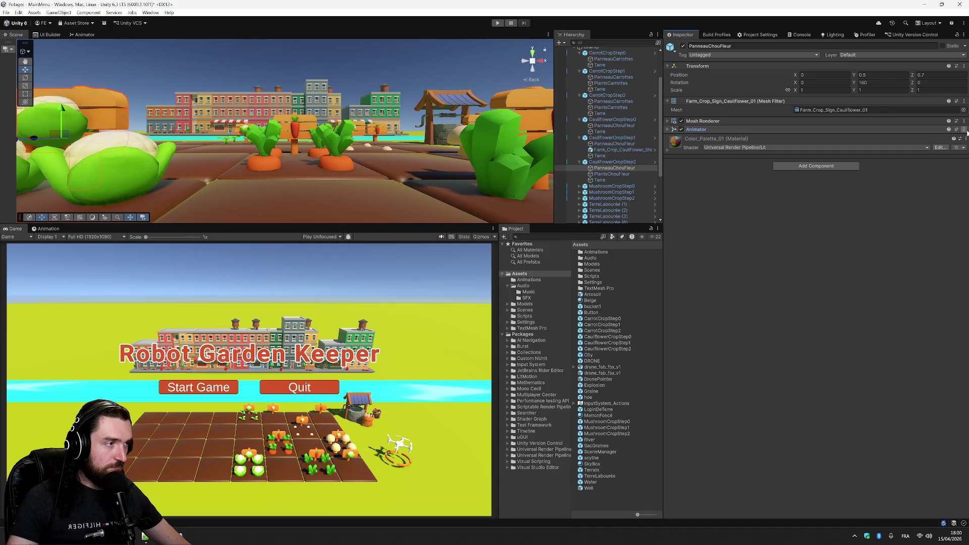
pyautogui.click(964, 130)
pyautogui.click(901, 175)
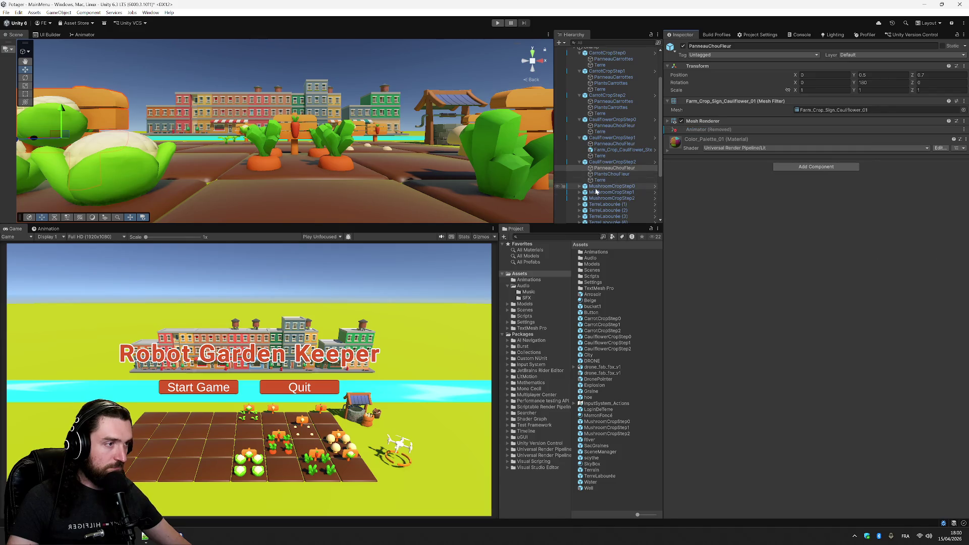
# Remove the Animator from the PlantsChampis mushroom plant and the PanneauChampi sign
pyautogui.click(579, 192)
pyautogui.click(610, 205)
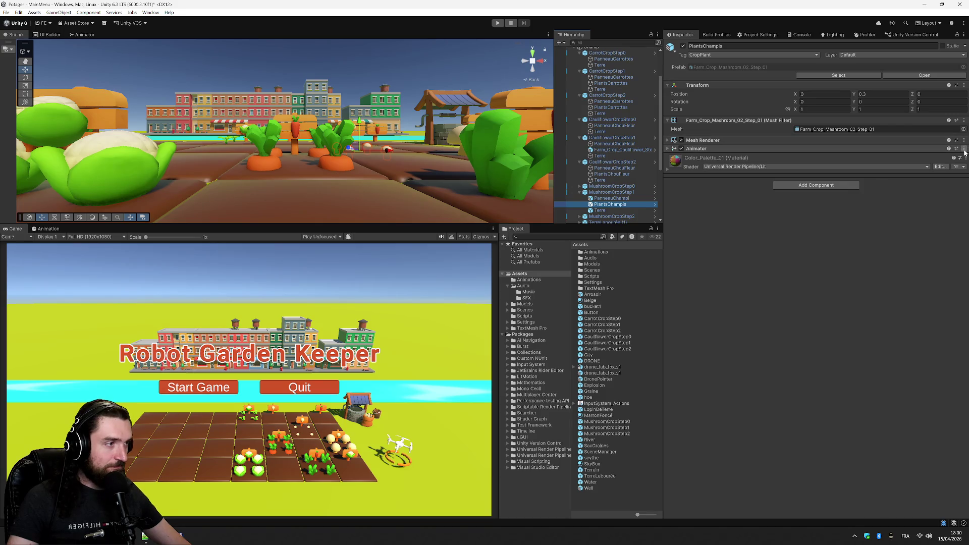
pyautogui.click(964, 151)
pyautogui.click(901, 197)
pyautogui.scroll(-3, 605, 193)
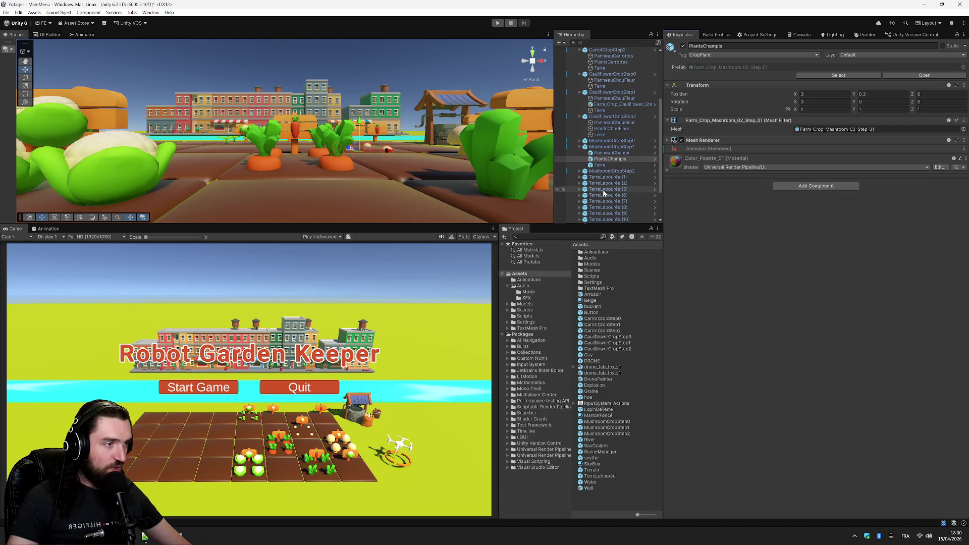
pyautogui.click(580, 171)
pyautogui.click(613, 177)
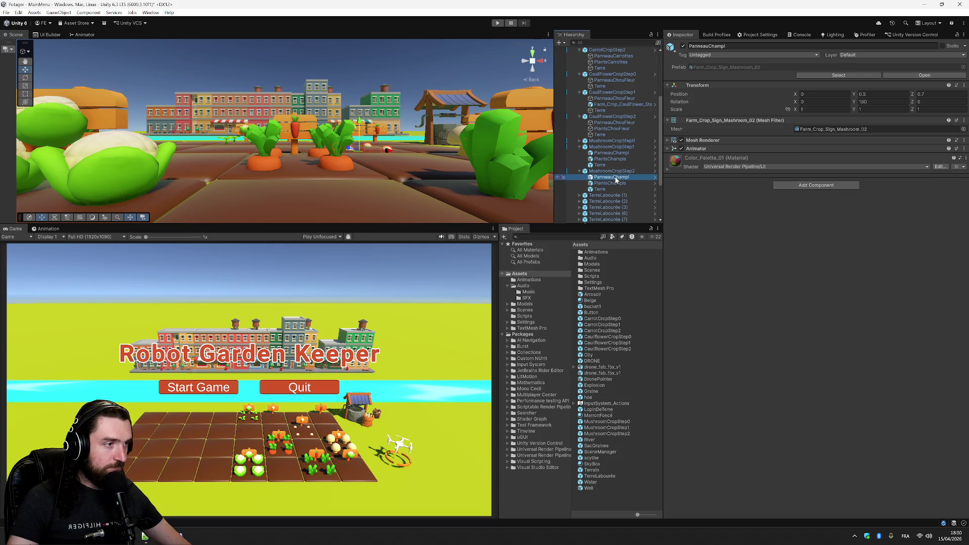
pyautogui.click(964, 148)
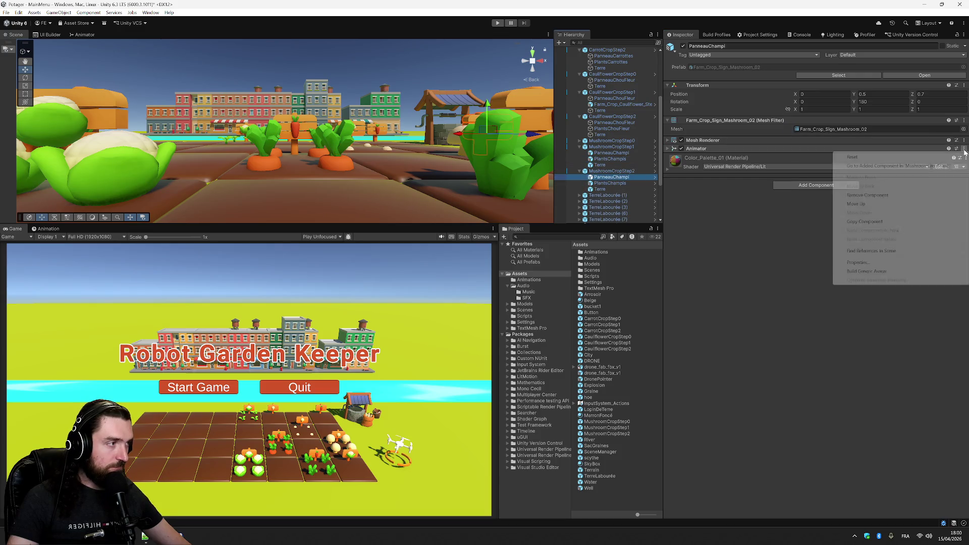
pyautogui.click(868, 196)
pyautogui.scroll(-3, 601, 164)
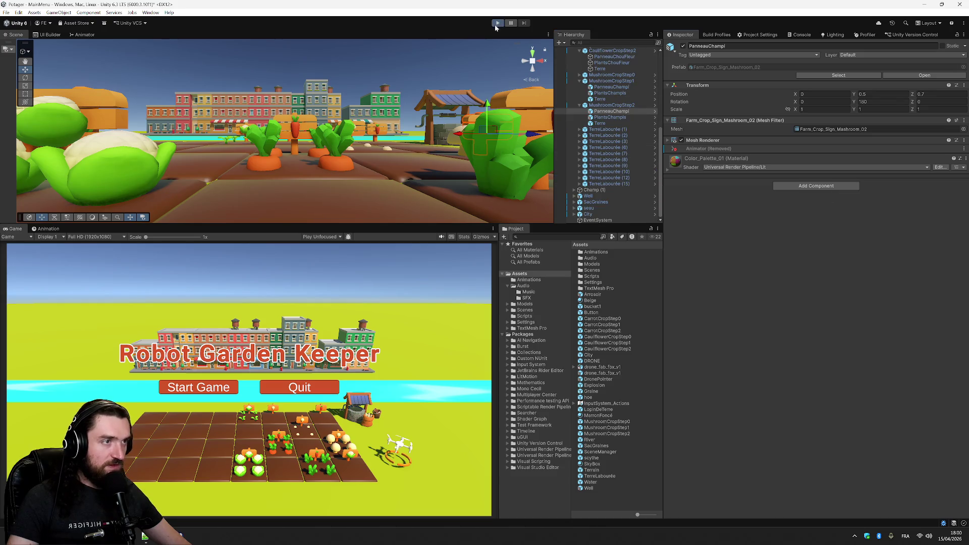
# Play-test, then exit Play mode and enter Y 0.5 for the first mushroom step's PlantsChampis
pyautogui.click(497, 24)
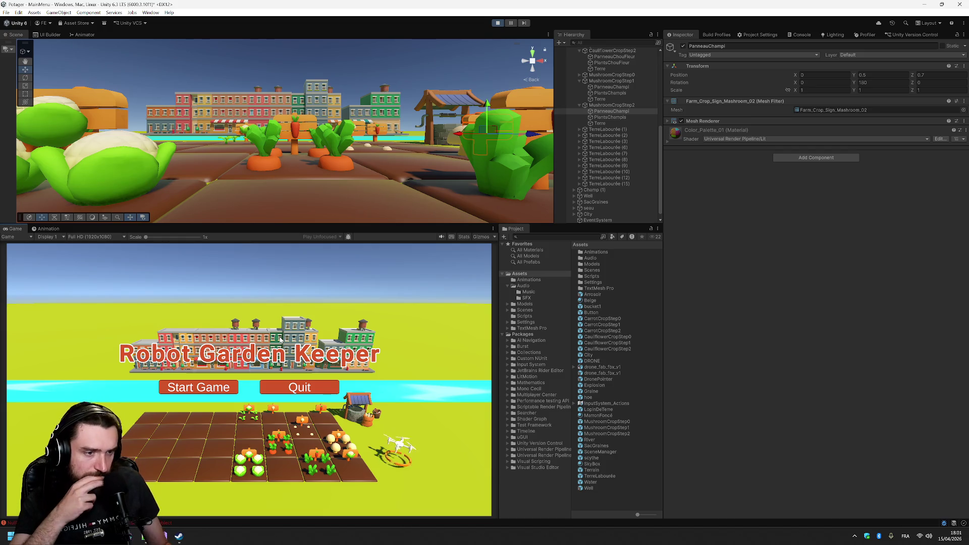
pyautogui.click(622, 87)
pyautogui.click(625, 93)
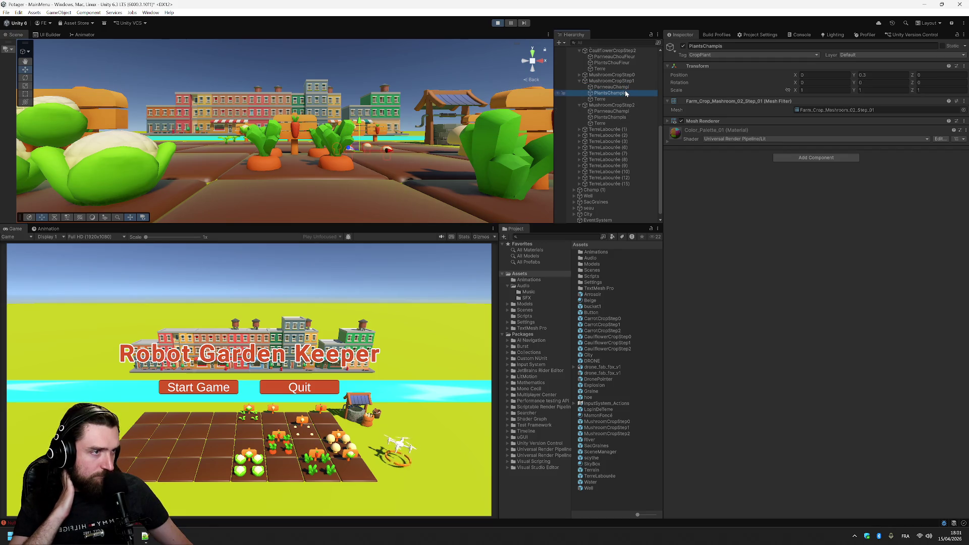
pyautogui.press('F2')
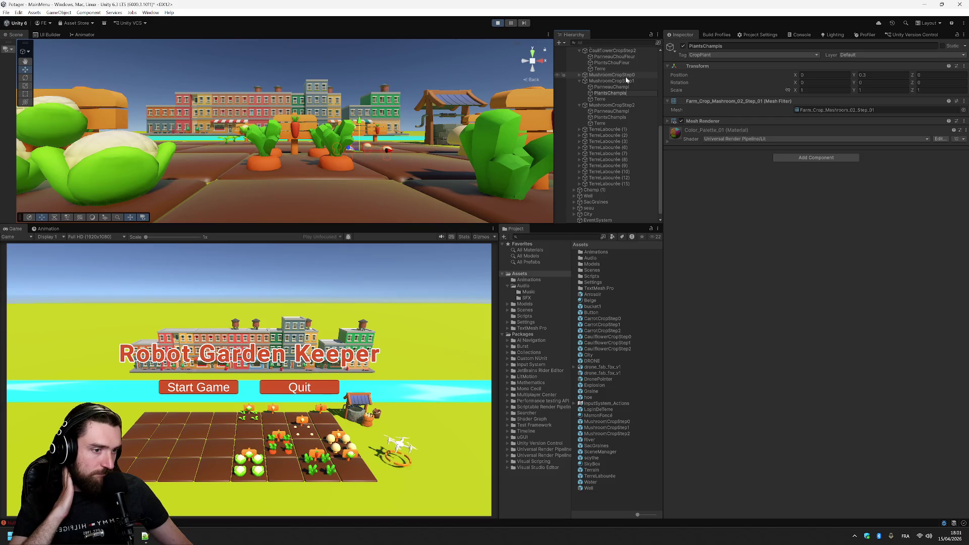
pyautogui.click(881, 74)
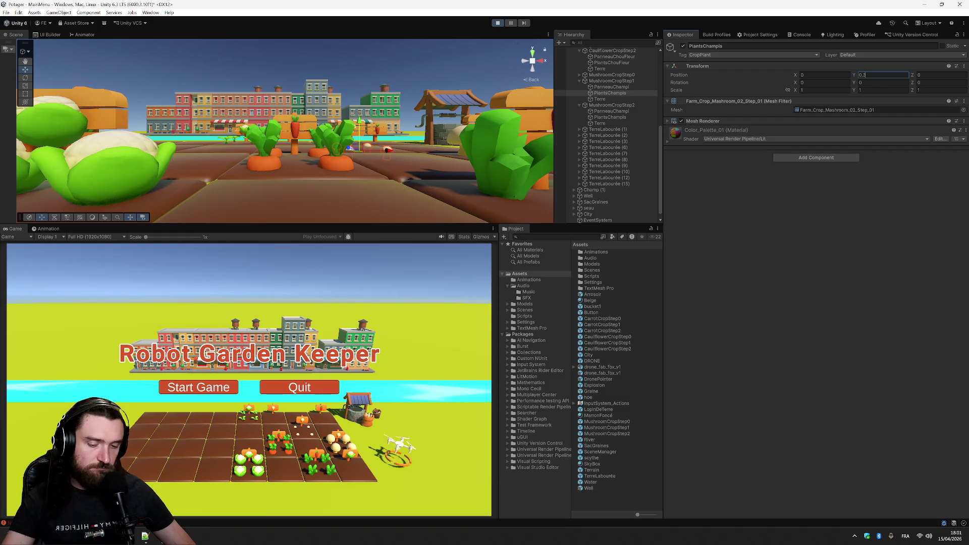
pyautogui.click(500, 22)
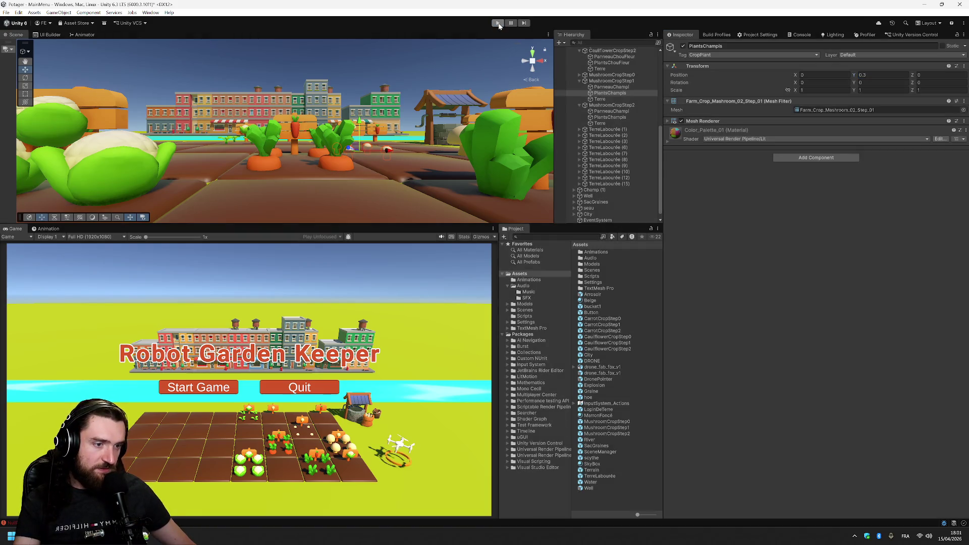
pyautogui.click(862, 94)
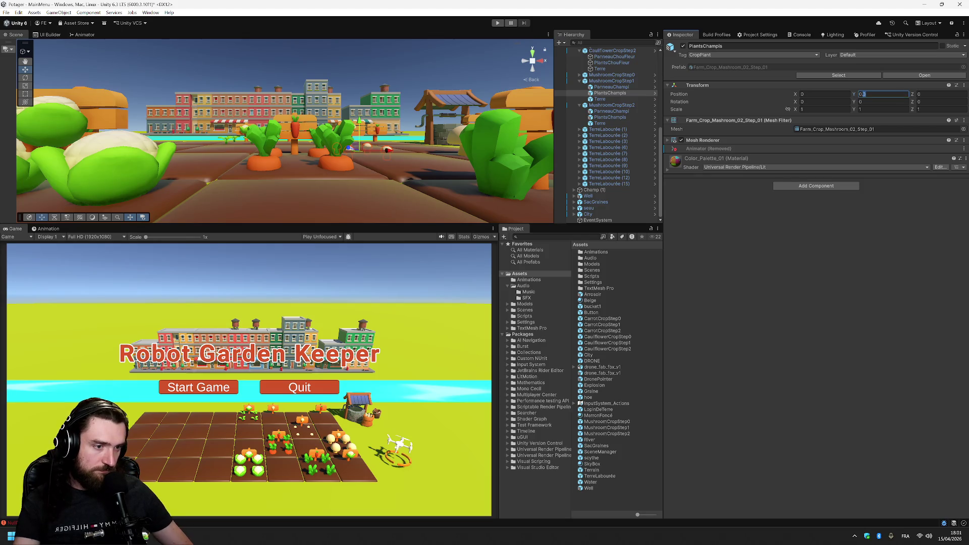
pyautogui.write('0.5')
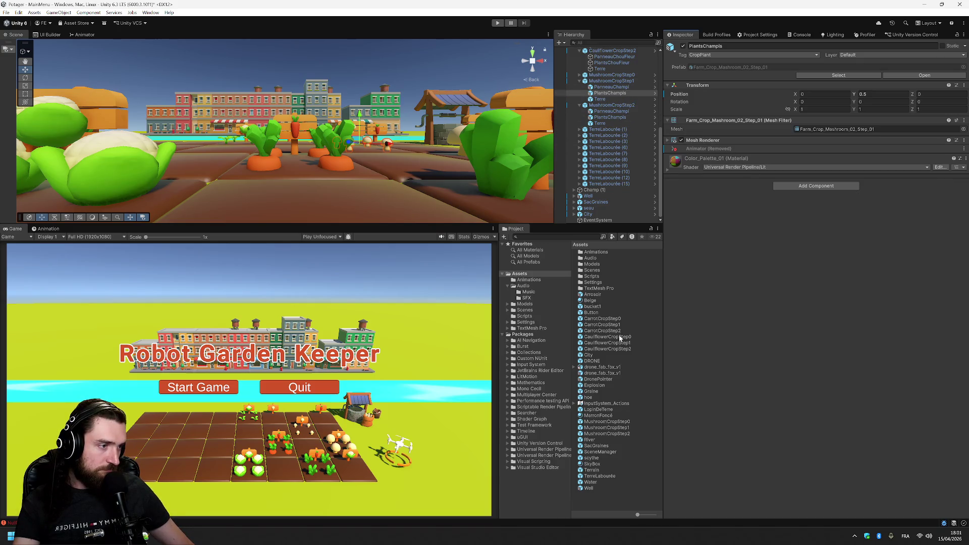
# Set PlantsChampis Position Y to 0.5 inside the MushroomCropStep1 prefab
pyautogui.click(618, 429)
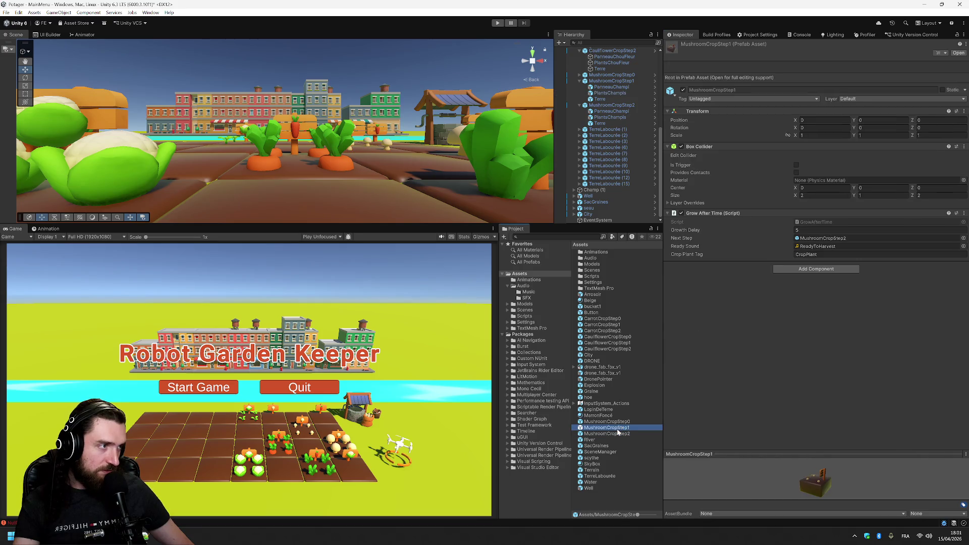
pyautogui.doubleClick(617, 429)
pyautogui.click(606, 72)
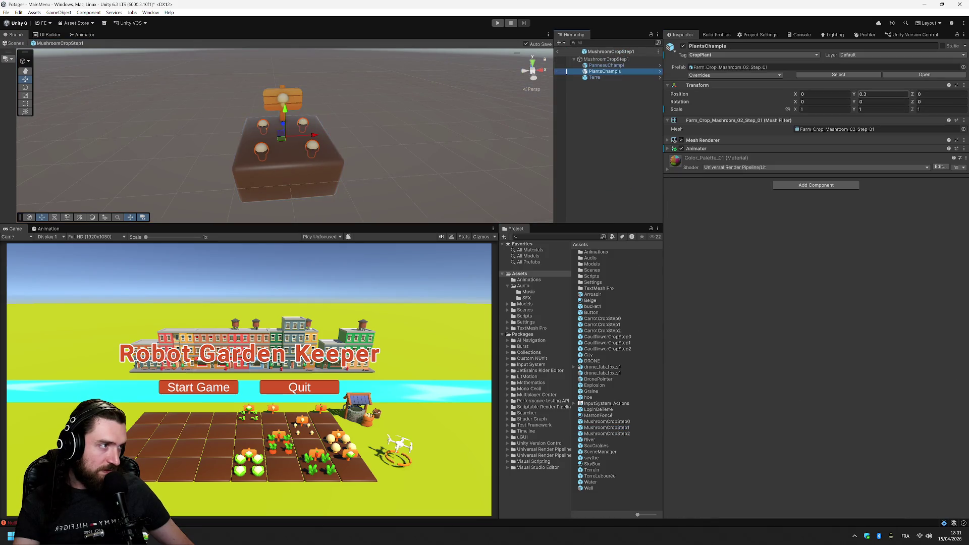
pyautogui.click(882, 94)
pyautogui.write('0.5')
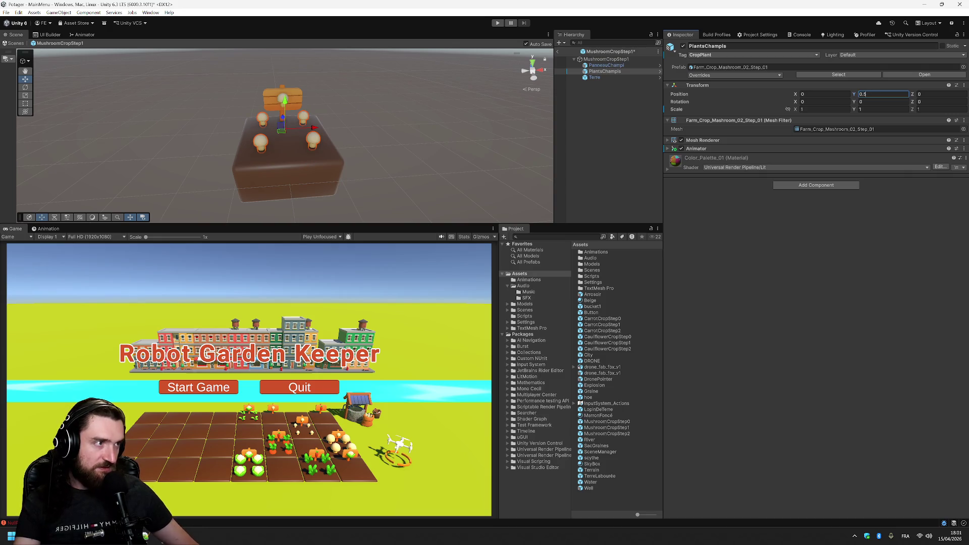
pyautogui.press('Return')
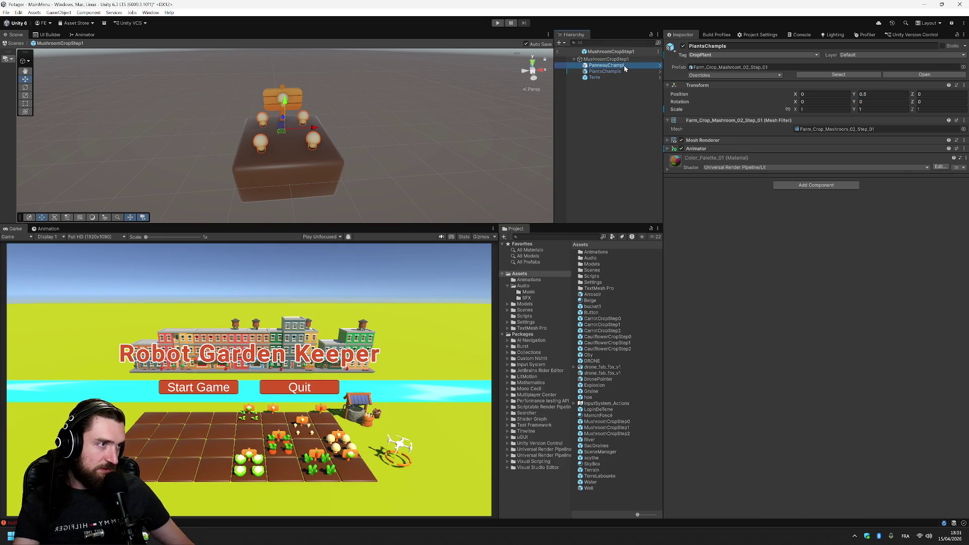
# Check the ground tile and mushroom sign positions, then return to the MainMenu scene
pyautogui.click(613, 77)
pyautogui.click(623, 71)
pyautogui.click(613, 79)
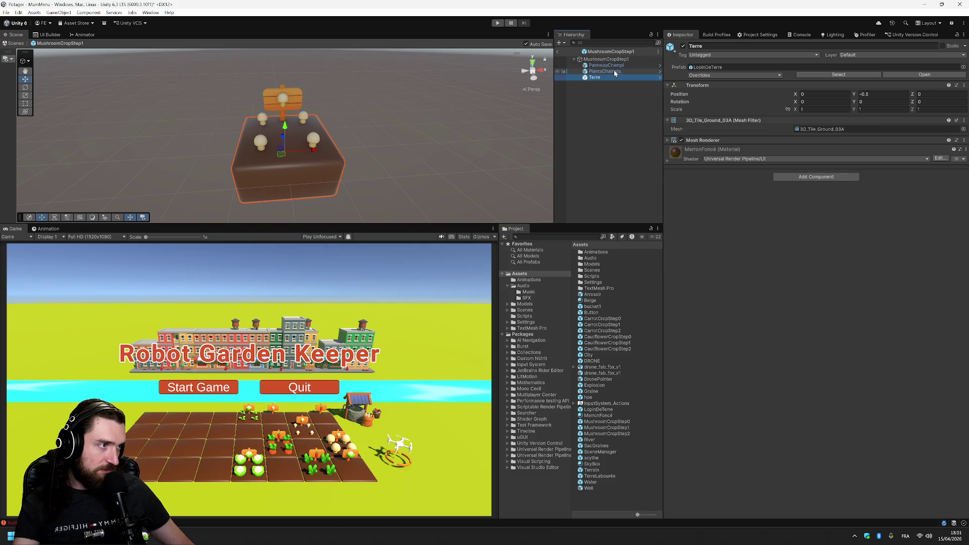
pyautogui.click(617, 65)
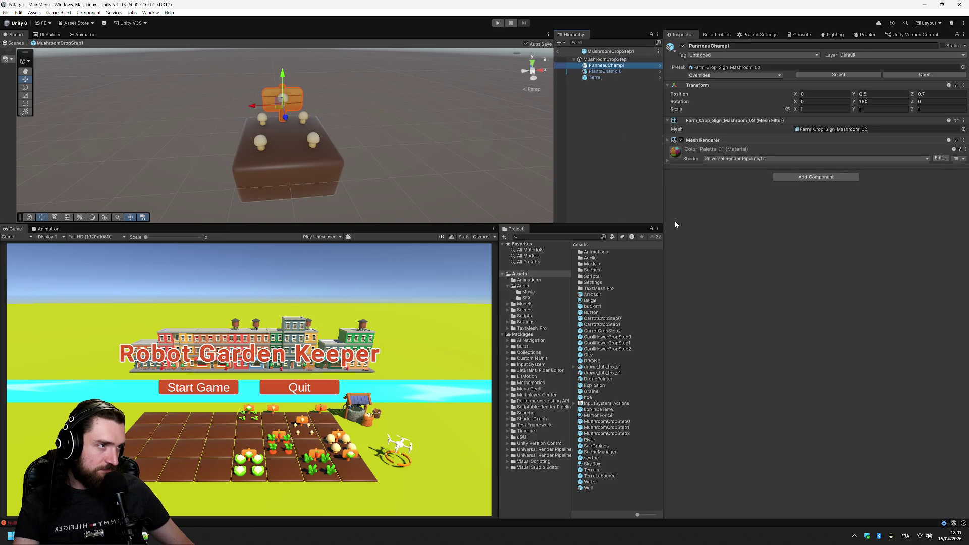
pyautogui.click(559, 52)
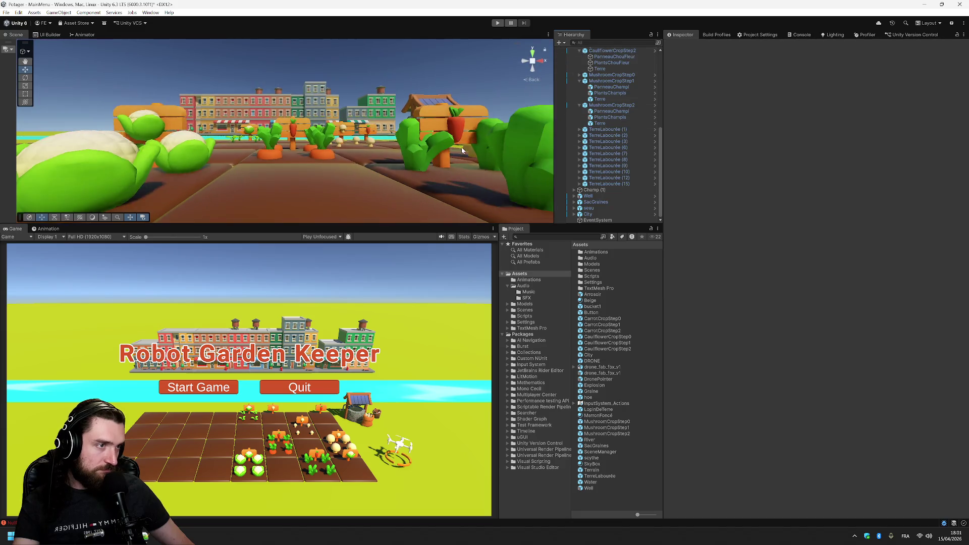
# Switch to the Loading scene, saving the modified scene, and start play-testing
pyautogui.moveTo(432, 116); pyautogui.dragTo(434, 190)
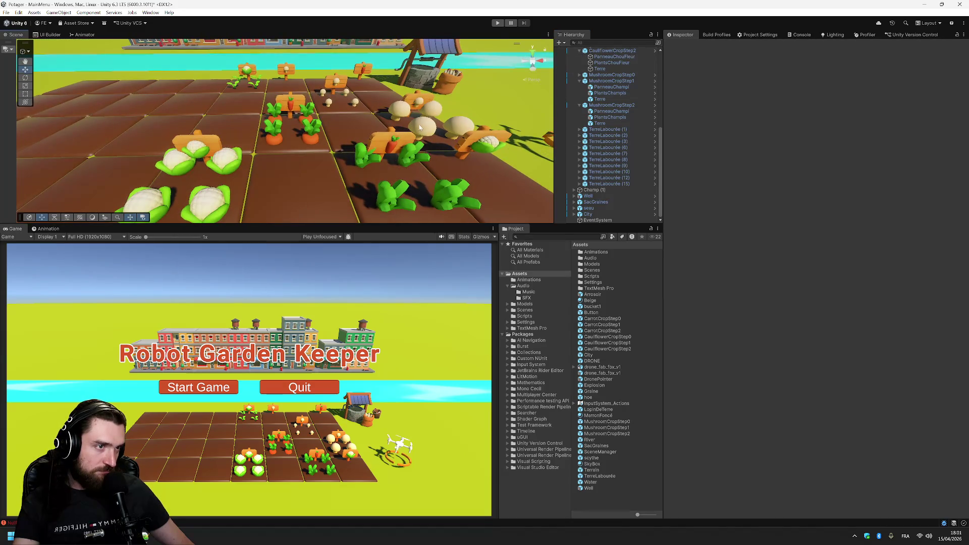
pyautogui.scroll(-10, 420, 128)
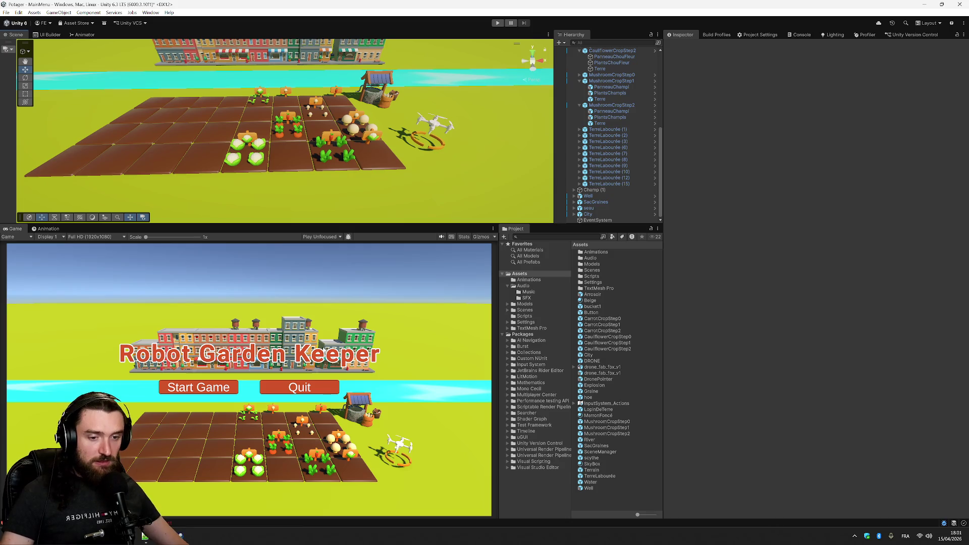
pyautogui.click(6, 12)
pyautogui.moveTo(61, 39)
pyautogui.click(165, 52)
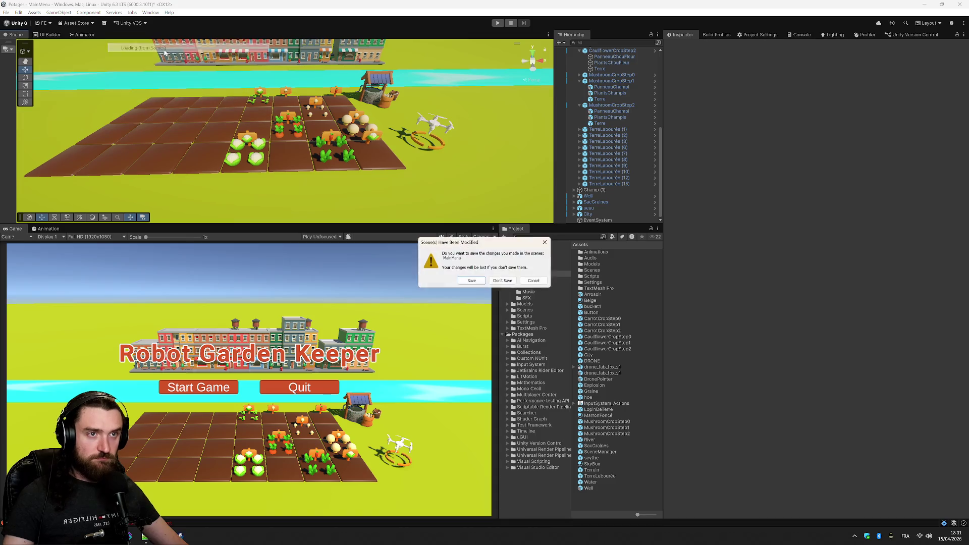
pyautogui.click(472, 280)
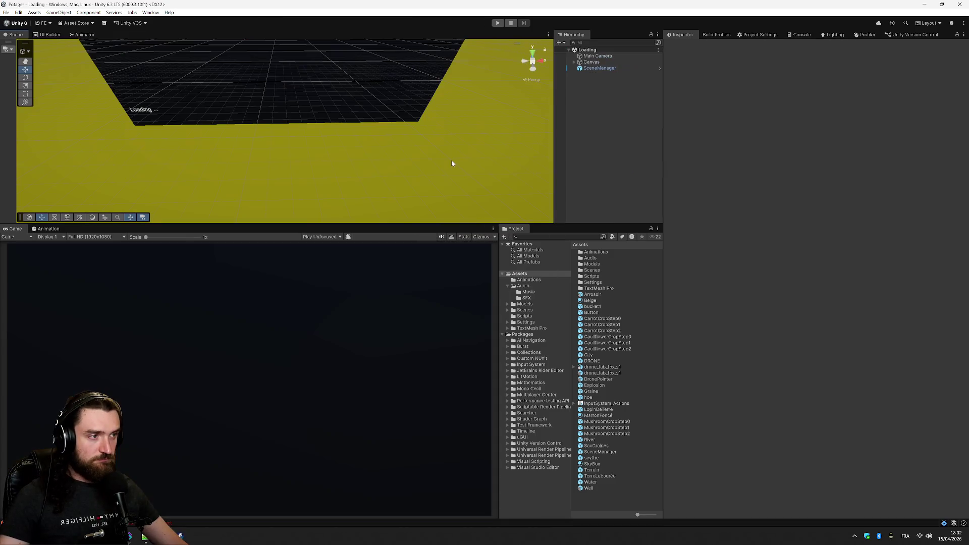
pyautogui.click(498, 24)
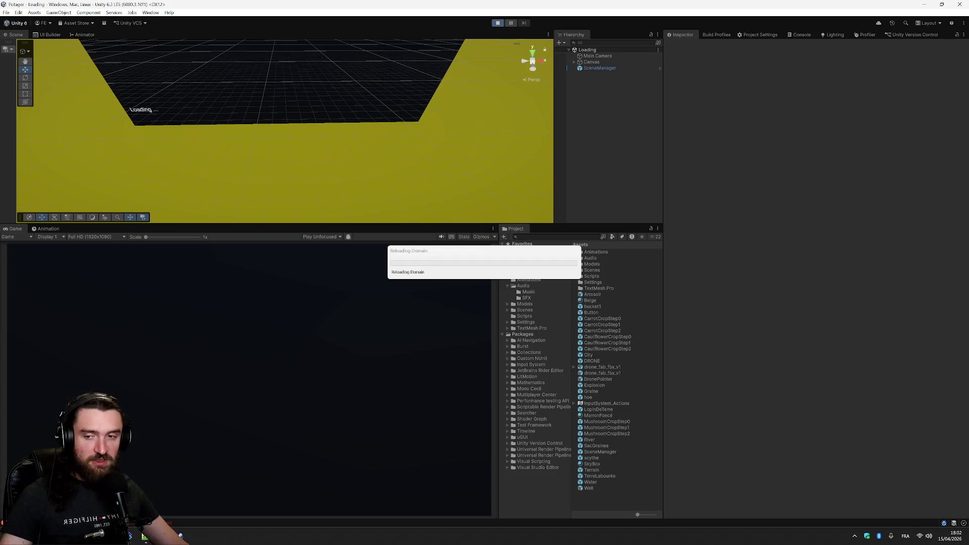
pyautogui.hotkey('alt', 'Tab')
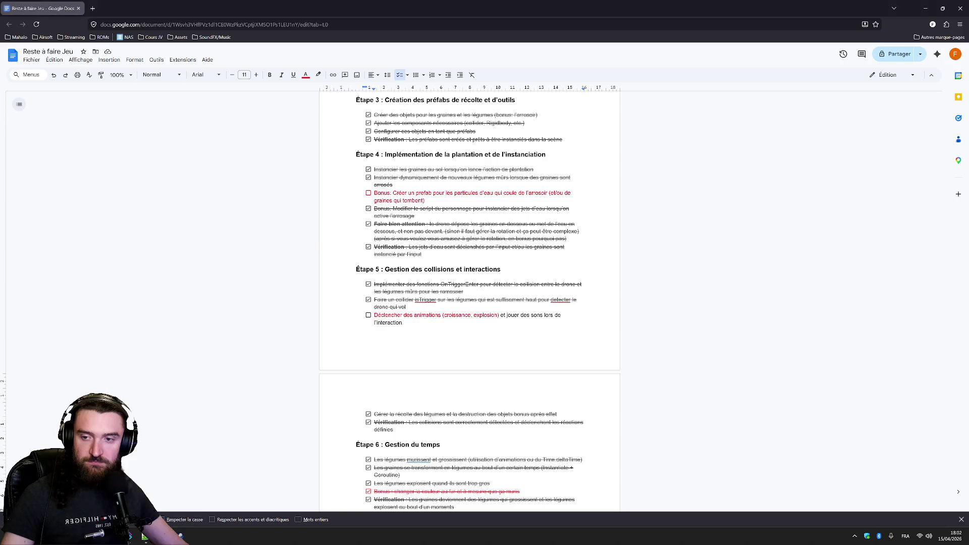
pyautogui.hotkey('alt', 'Tab')
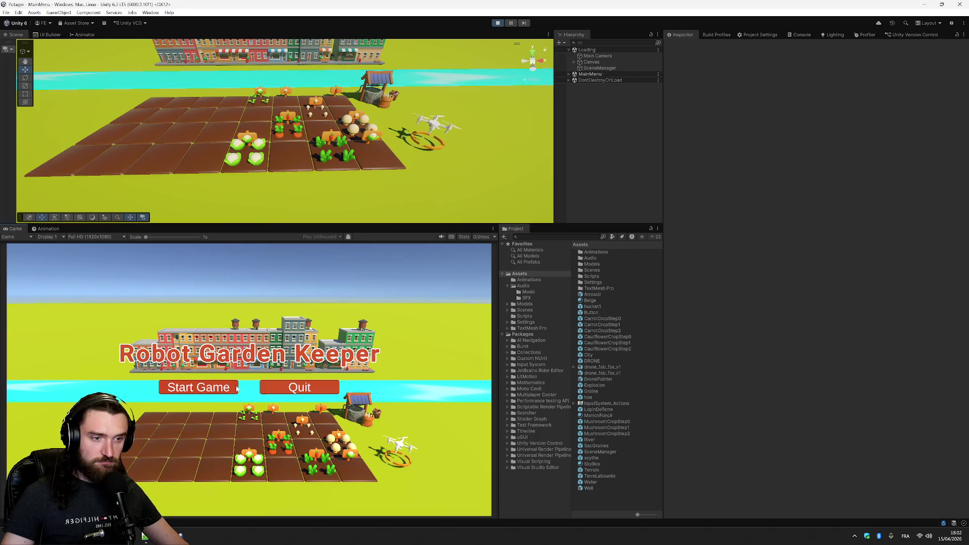
pyautogui.click(205, 394)
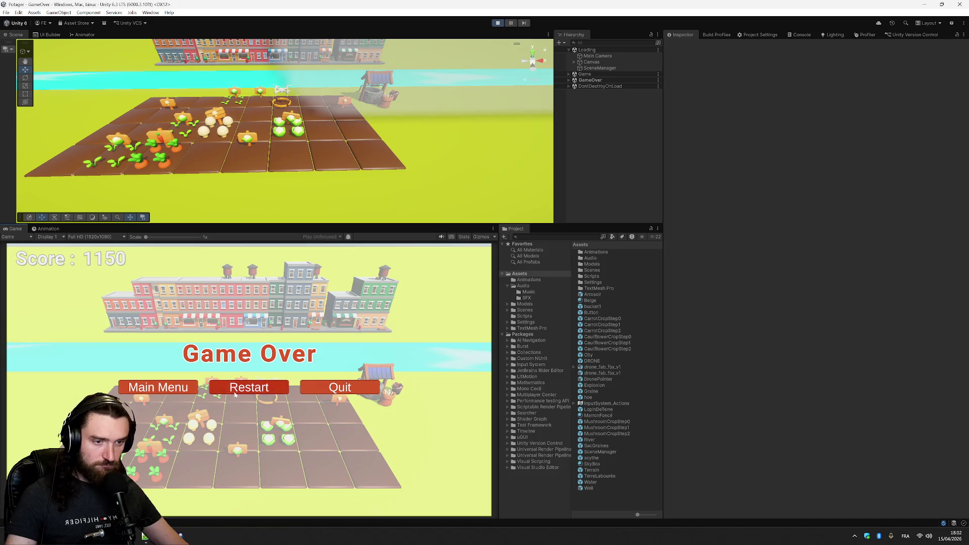
# Restart after Game Over, pause the new round, and open the Water prefab
pyautogui.click(263, 386)
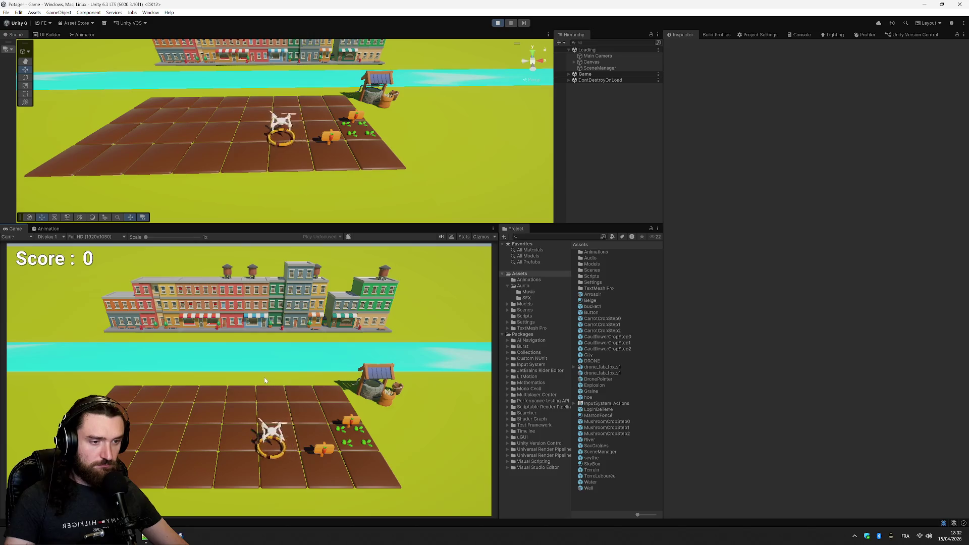
pyautogui.press('Escape')
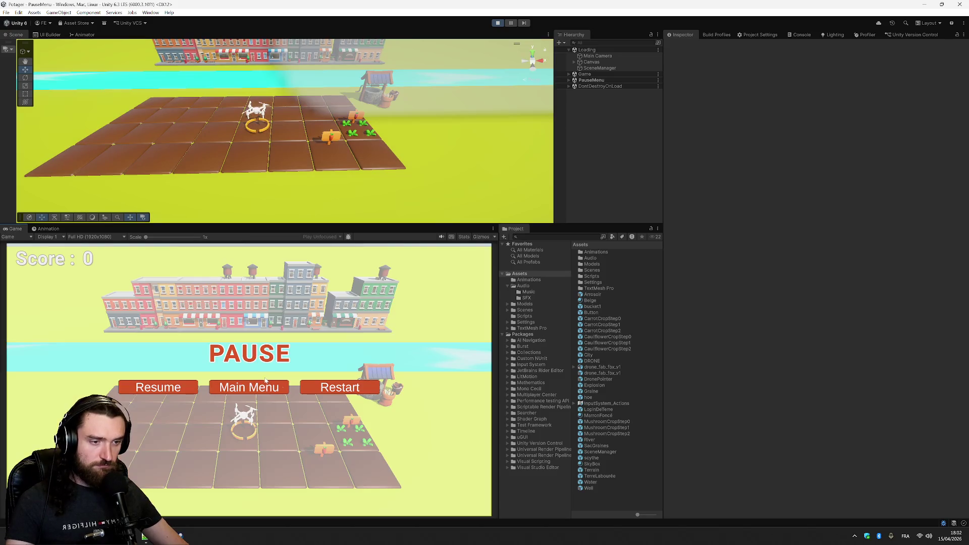
pyautogui.doubleClick(597, 482)
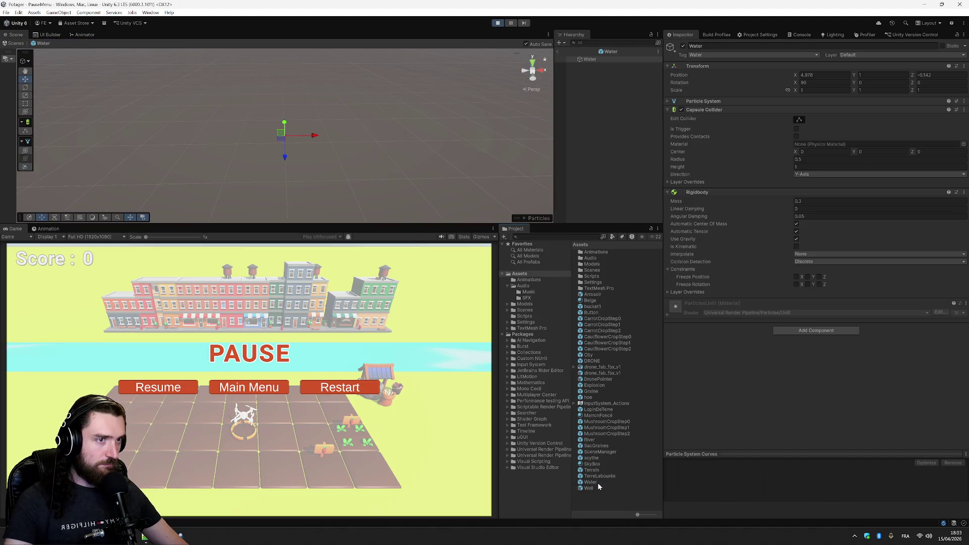
# Exit Play mode, expand the Water particle system, and preview its emission
pyautogui.click(808, 201)
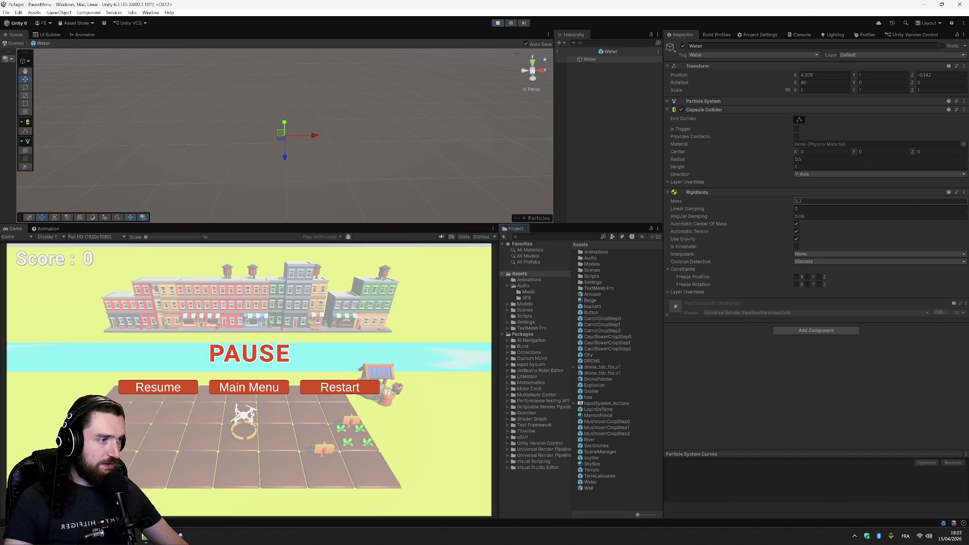
pyautogui.click(498, 23)
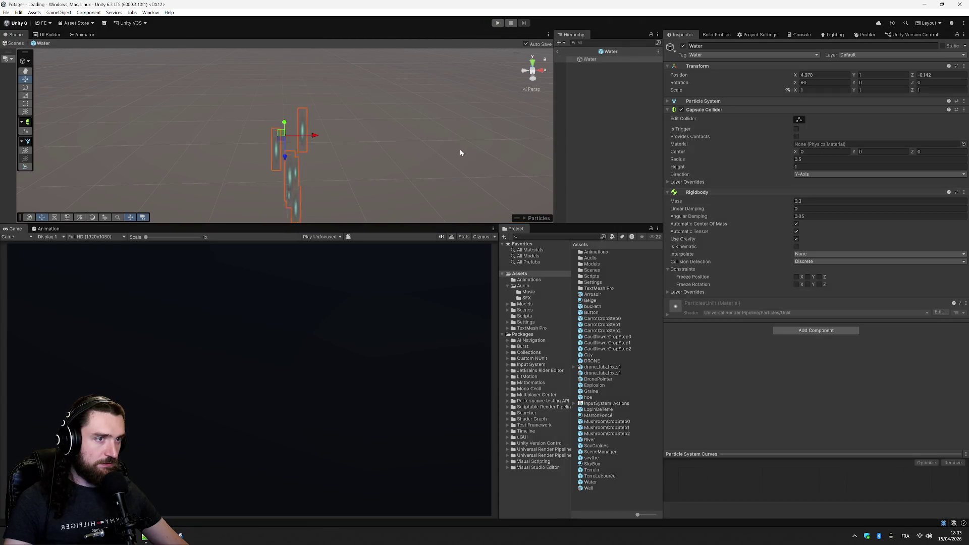
pyautogui.click(674, 102)
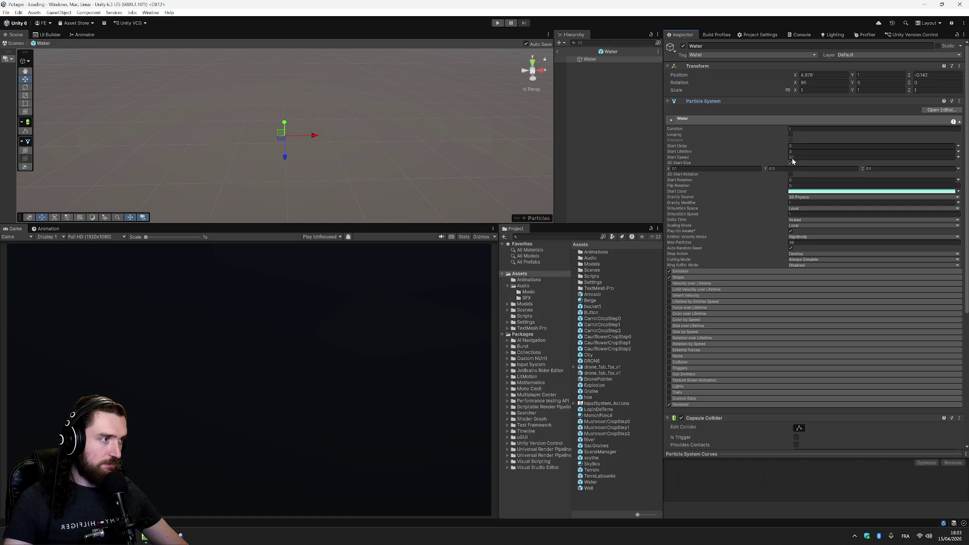
pyautogui.click(524, 219)
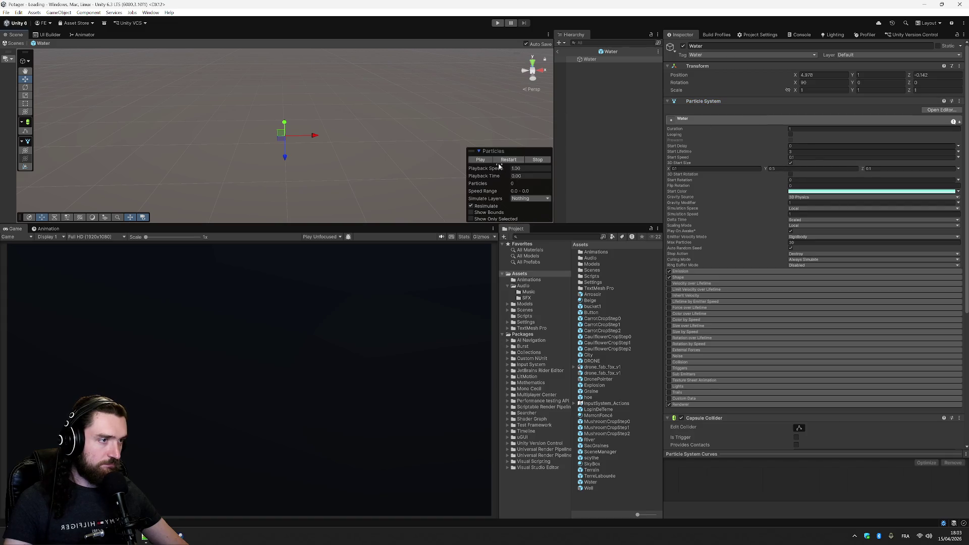
pyautogui.click(482, 159)
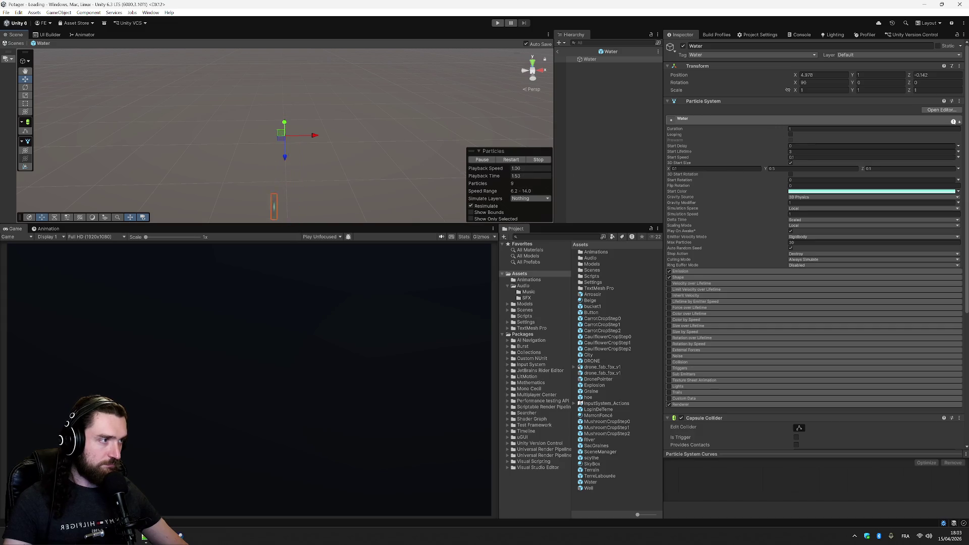
# Set Gravity Modifier to 1 after trying 2, previewing the fall, and enable Looping
pyautogui.click(957, 197)
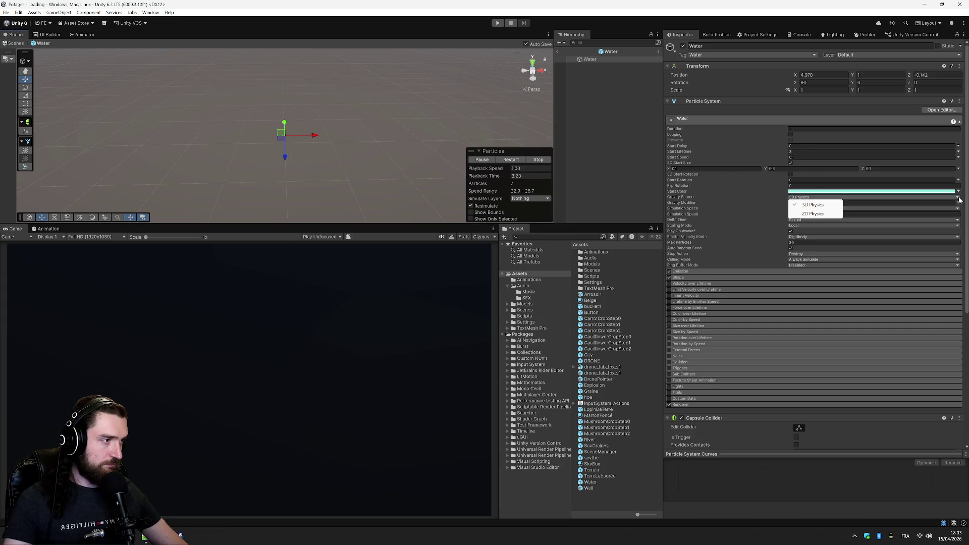
pyautogui.click(747, 204)
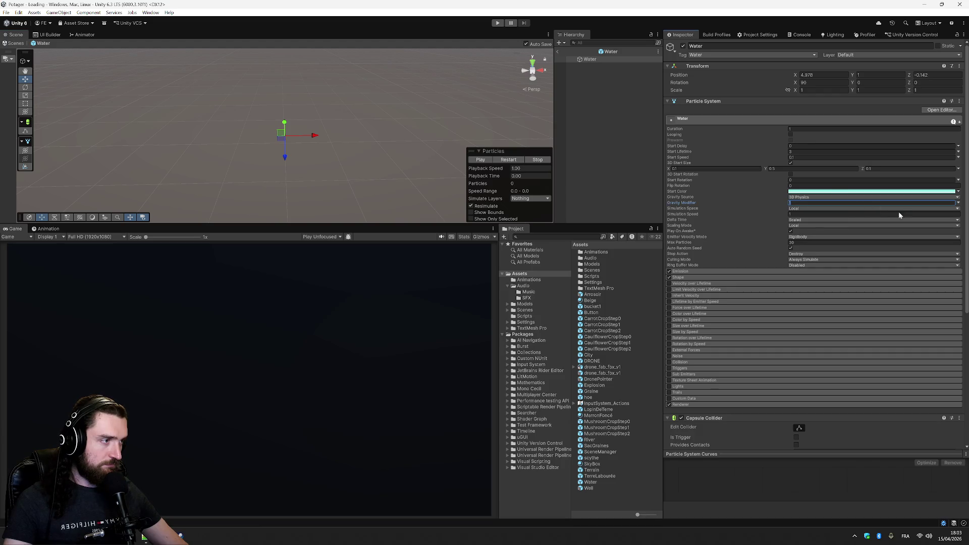
pyautogui.write('2')
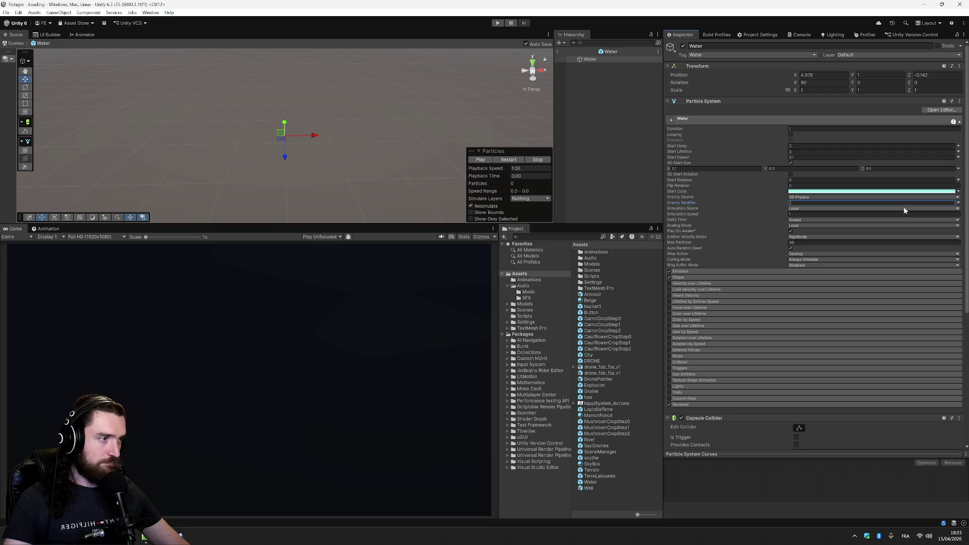
pyautogui.click(481, 160)
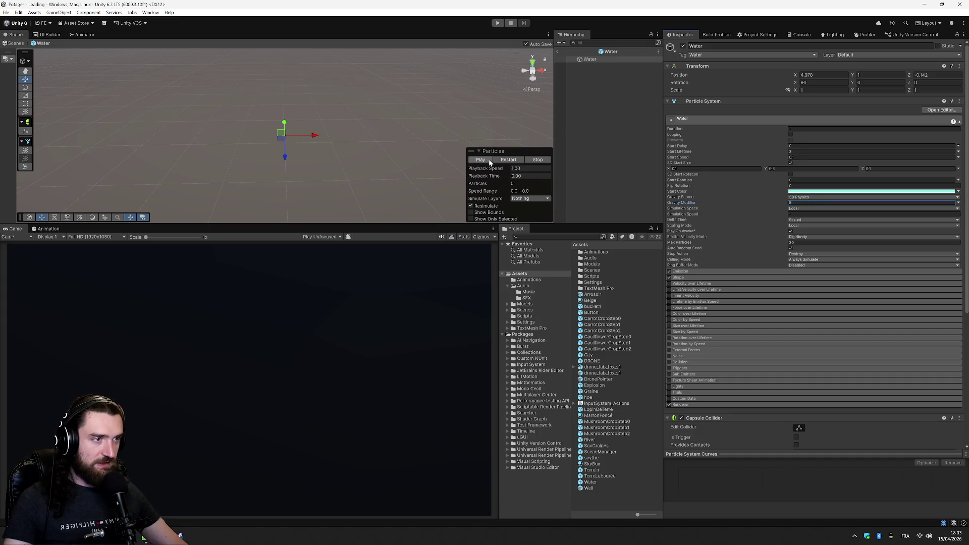
pyautogui.click(490, 162)
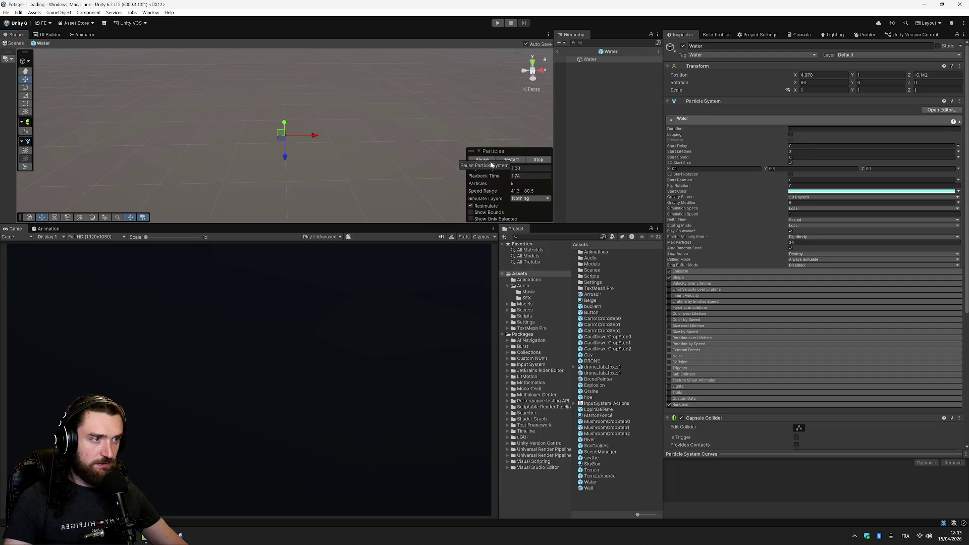
pyautogui.click(496, 160)
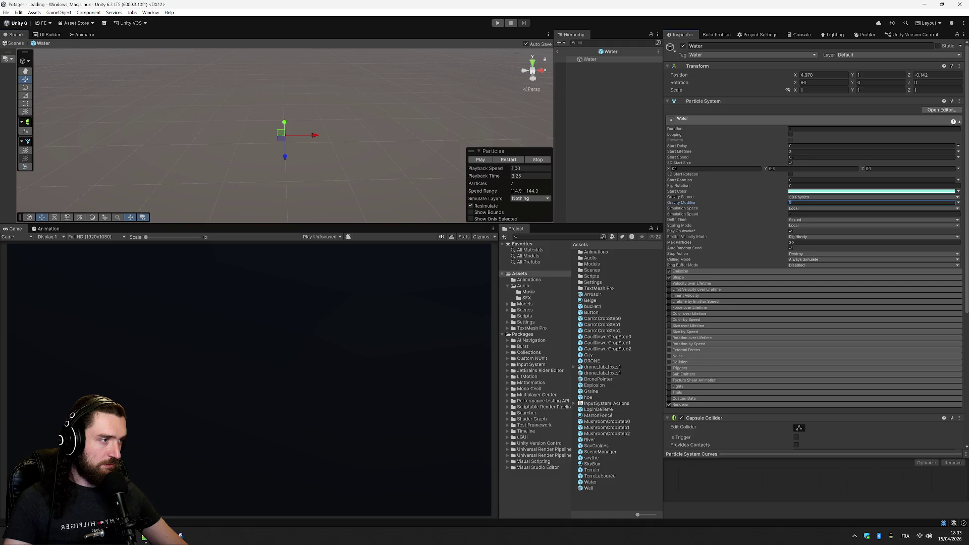
pyautogui.write('1')
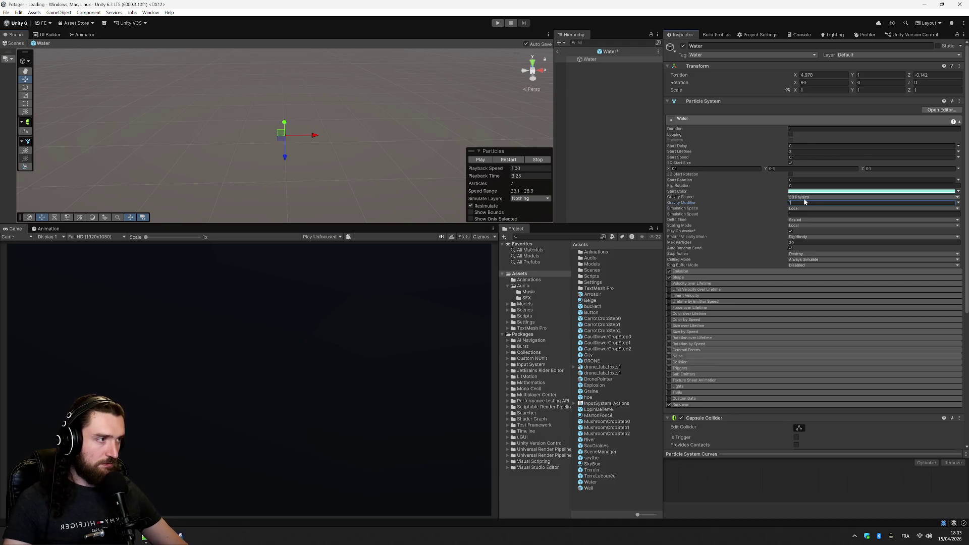
pyautogui.click(791, 134)
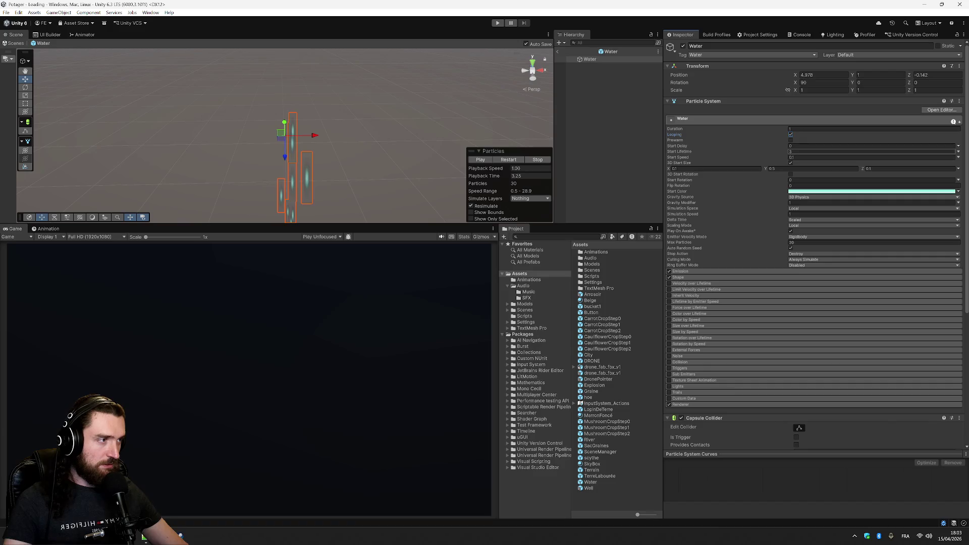
# Toggle Looping and set Duration to 0.5, previewing the particles
pyautogui.click(791, 134)
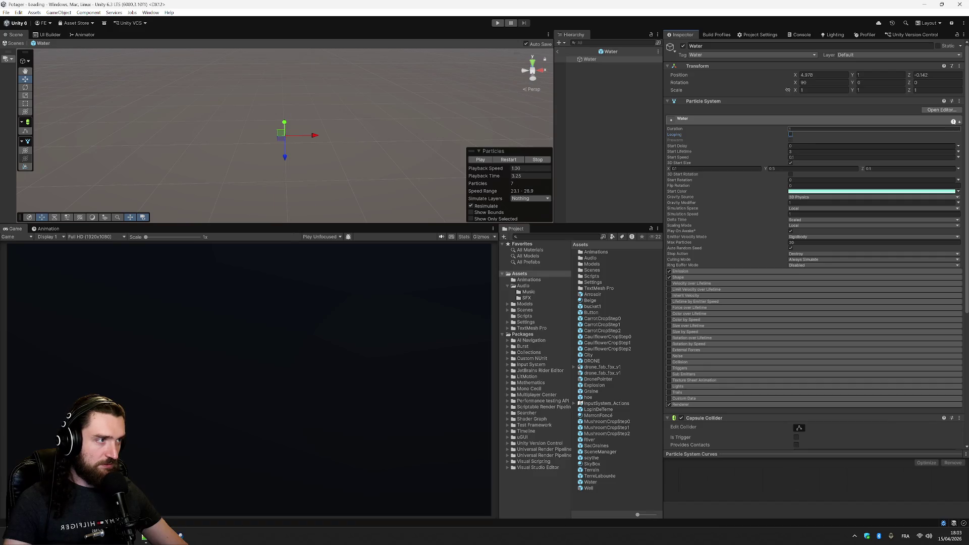
pyautogui.click(813, 135)
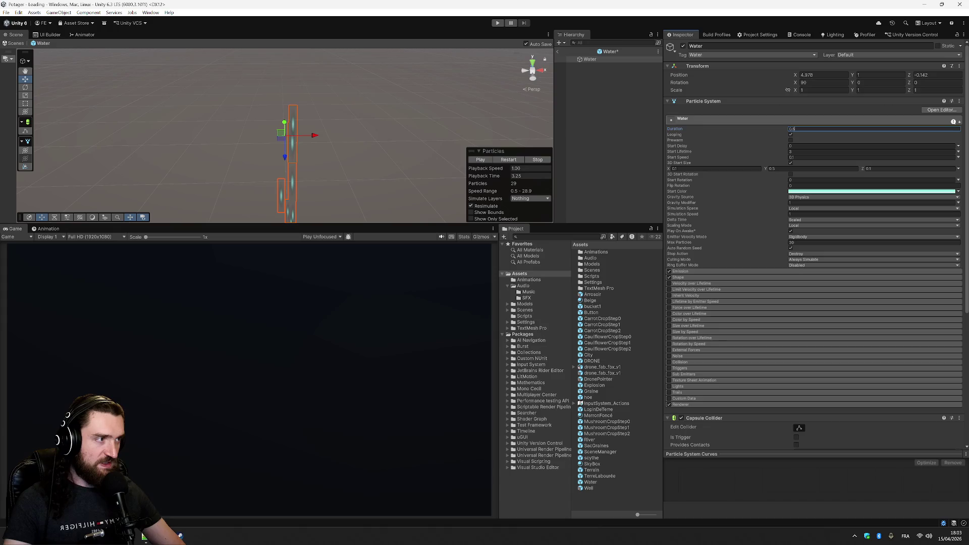
pyautogui.write('0.5')
pyautogui.click(480, 161)
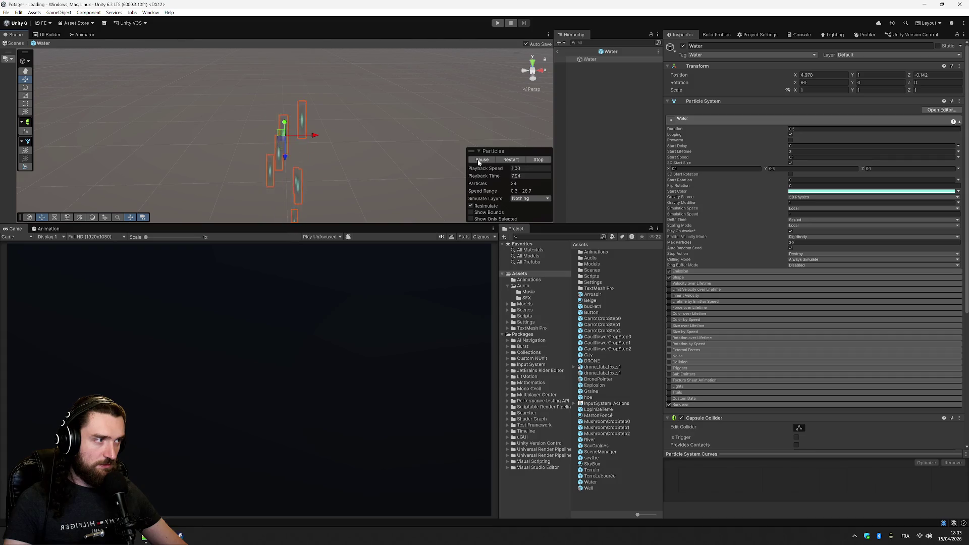
pyautogui.click(791, 135)
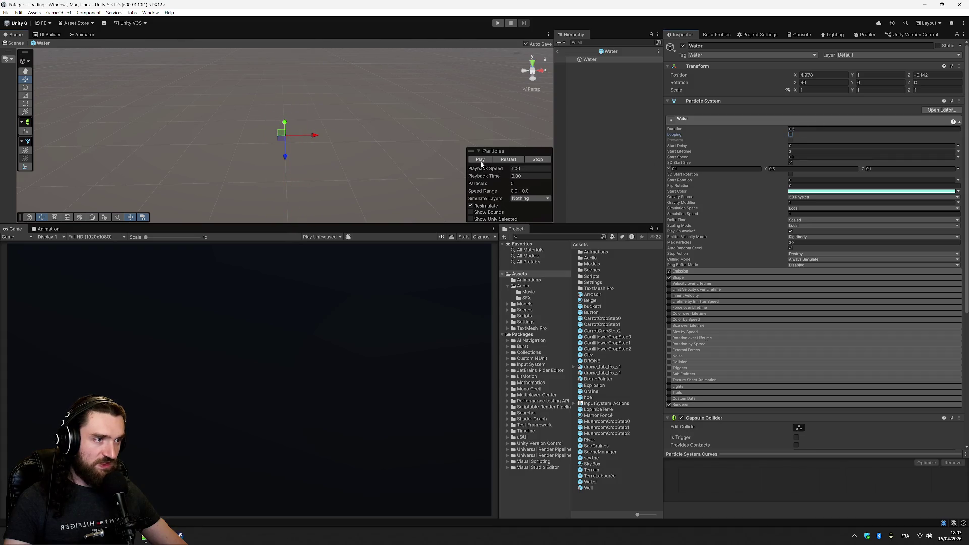
pyautogui.click(481, 161)
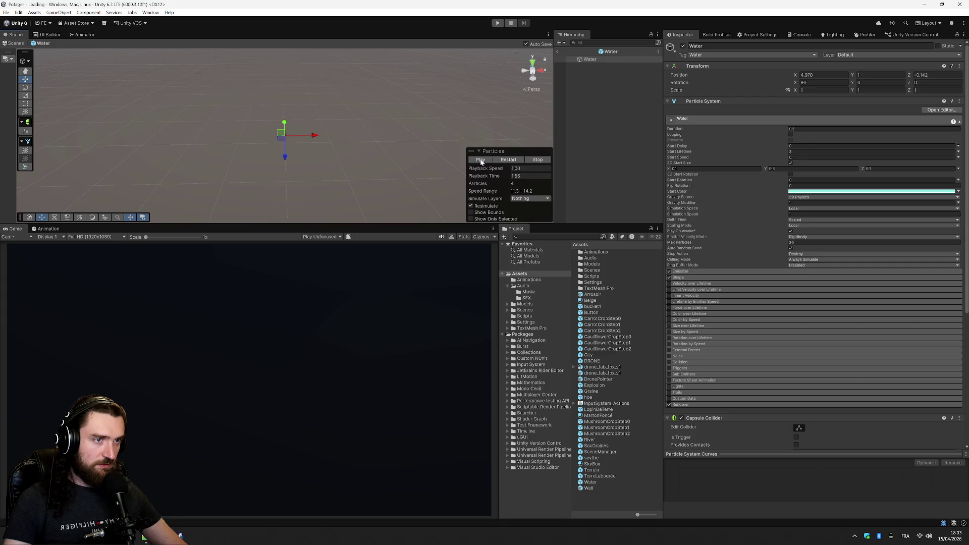
# Try a 0.3 second Duration and a 1.5 Start Lifetime, replaying the preview
pyautogui.click(874, 130)
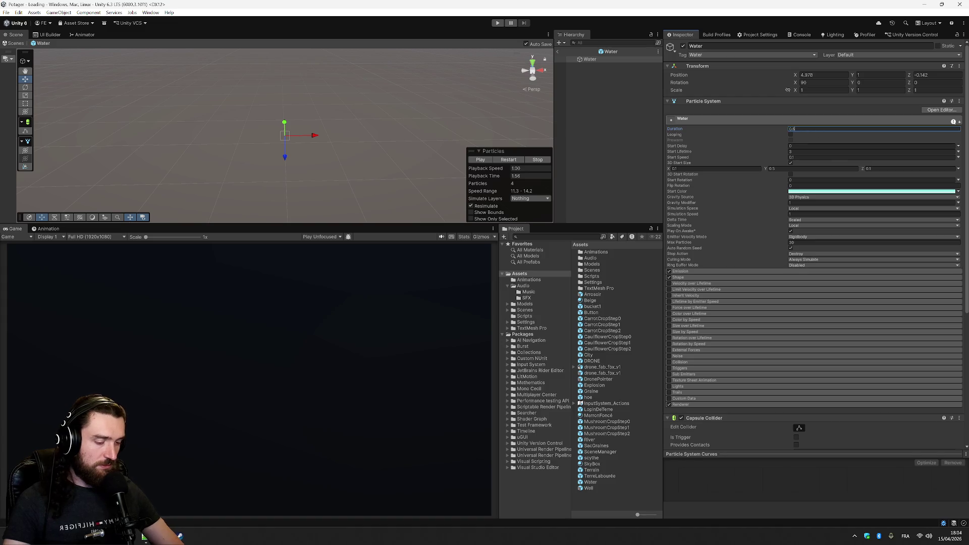
pyautogui.write('0.3')
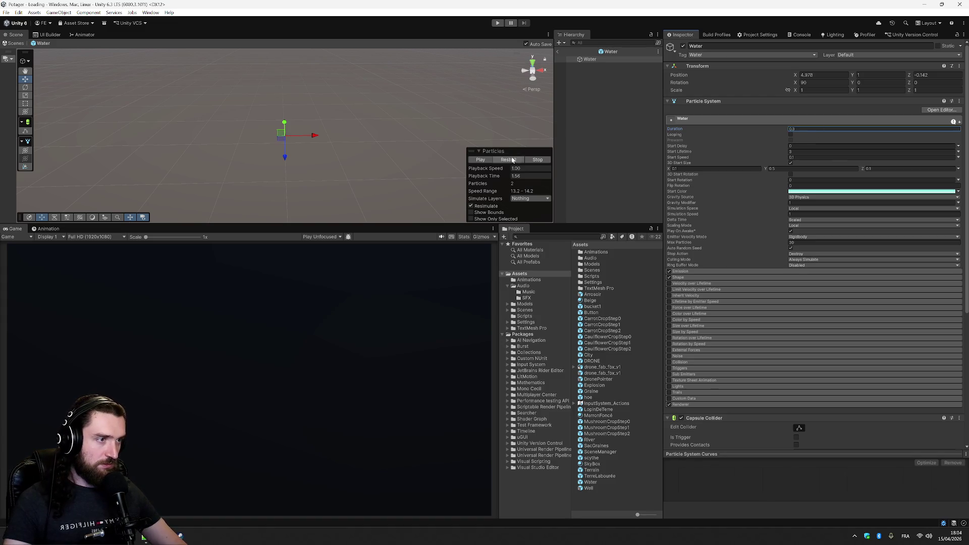
pyautogui.click(481, 159)
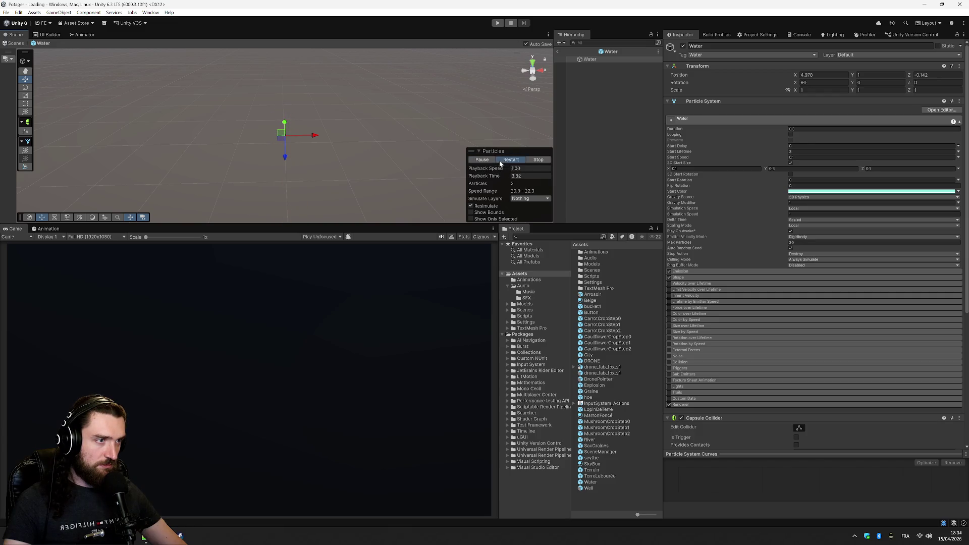
pyautogui.click(500, 161)
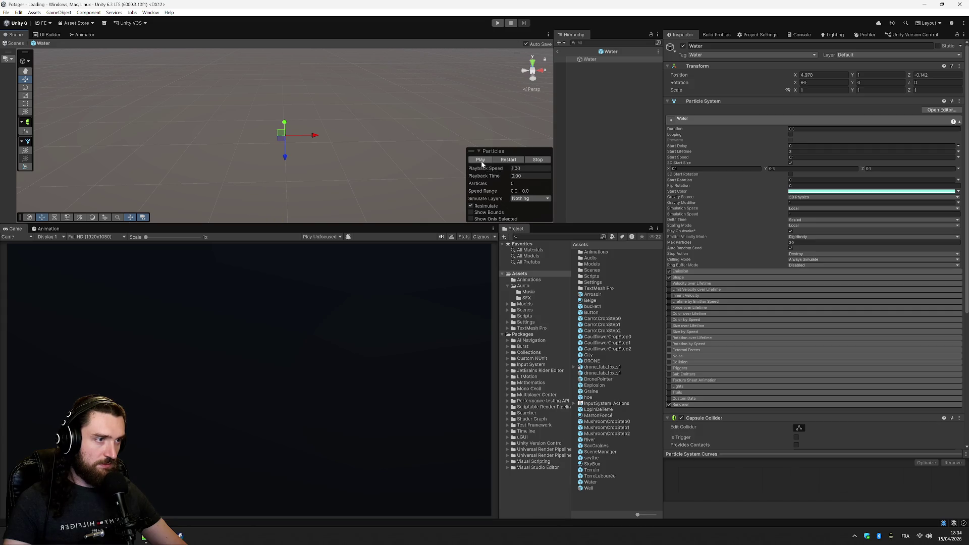
pyautogui.click(480, 160)
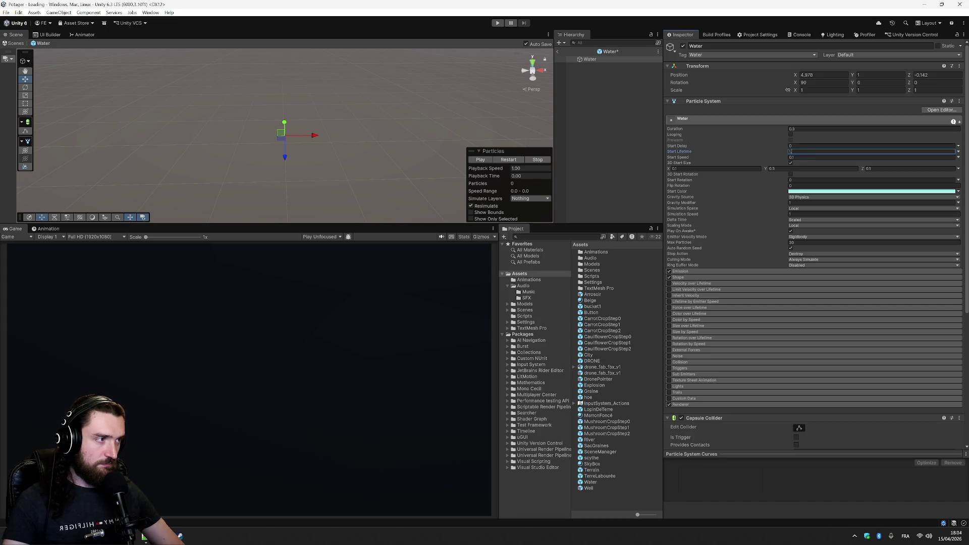
pyautogui.click(481, 160)
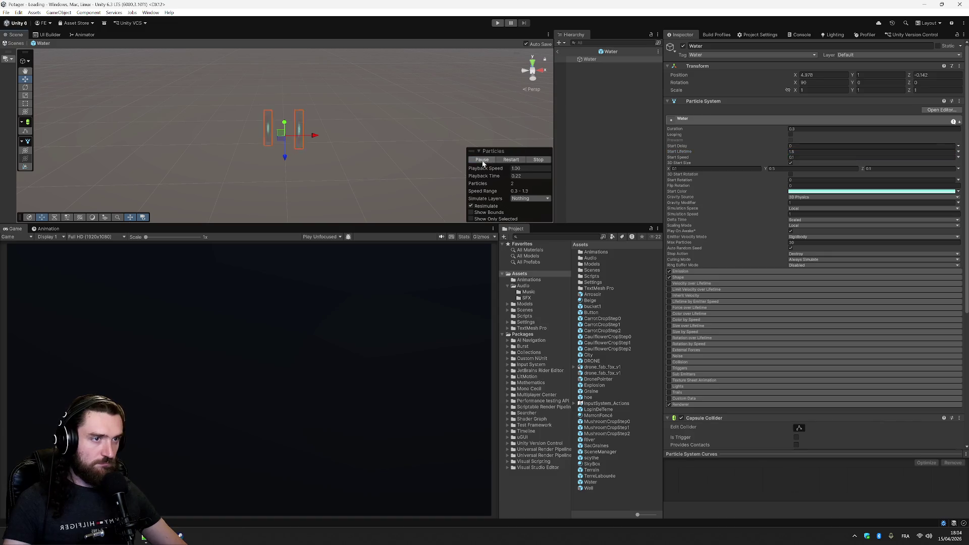
pyautogui.click(483, 161)
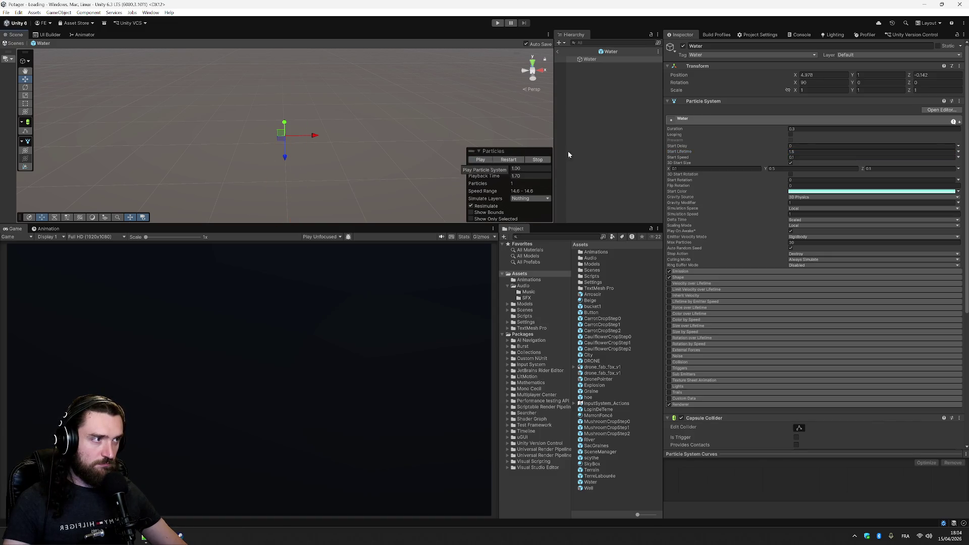
# Set Duration 0.4, Max Particles 3, then Duration back to 0.5, and replay the preview
pyautogui.click(797, 129)
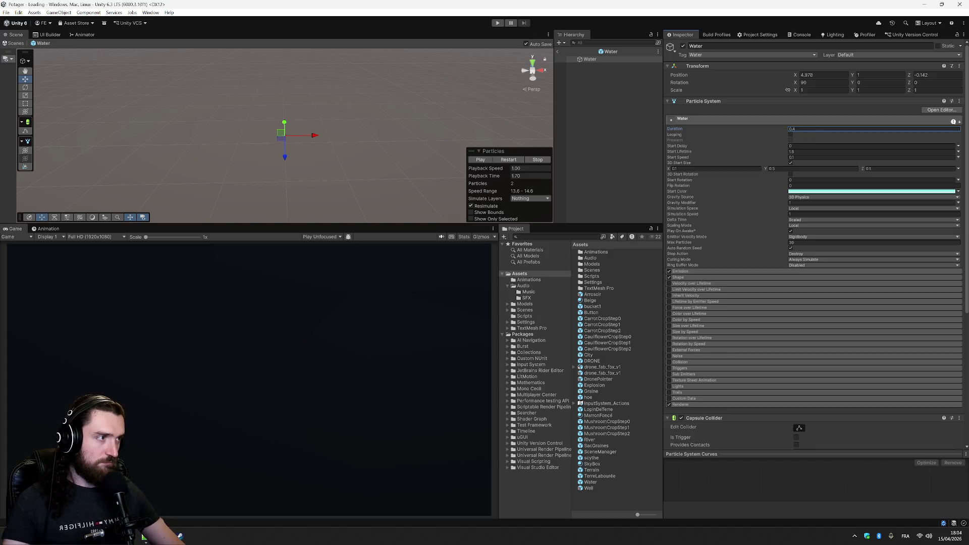
pyautogui.click(481, 159)
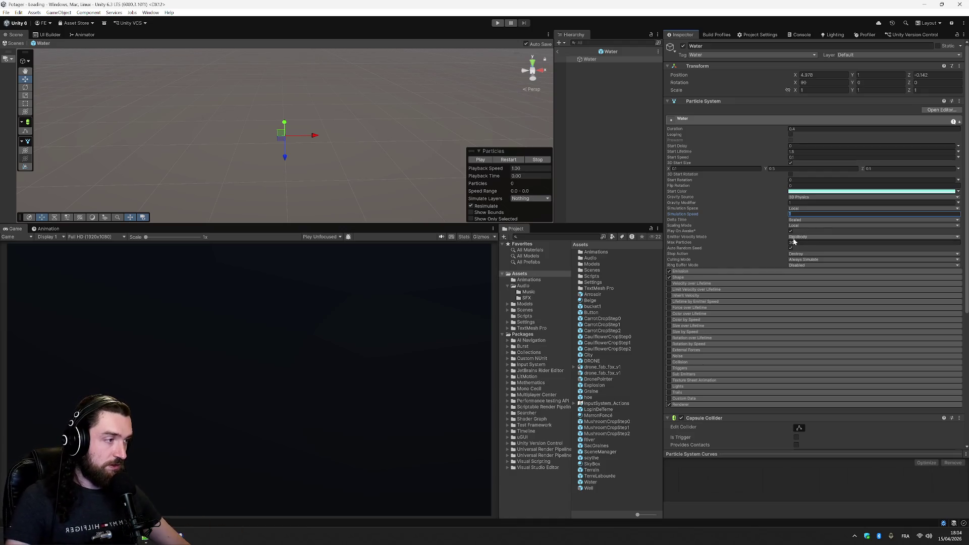
pyautogui.press('Tab')
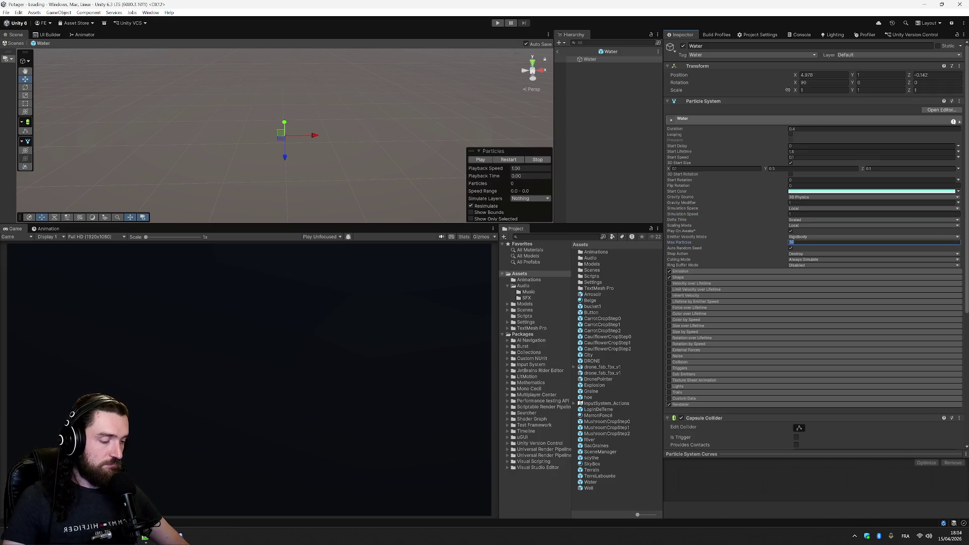
pyautogui.click(823, 129)
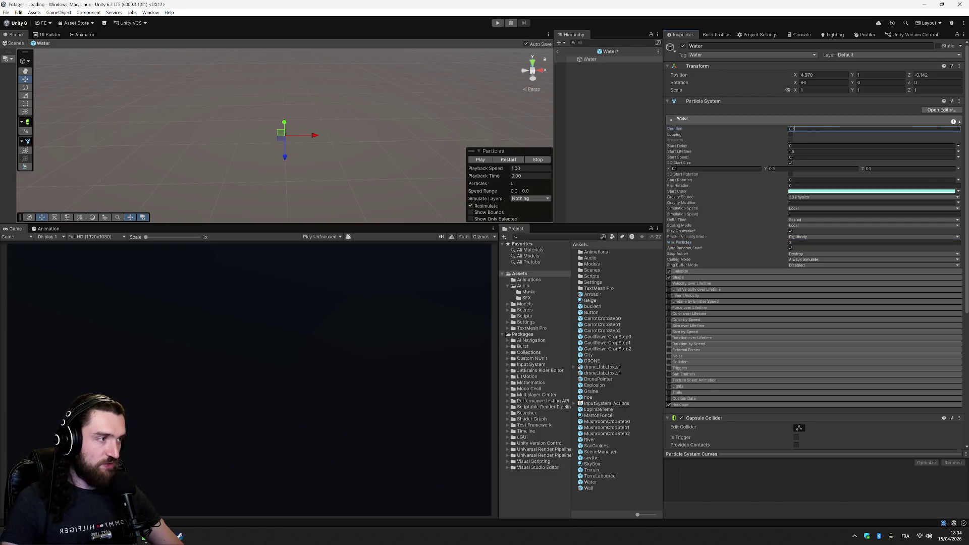
pyautogui.click(836, 134)
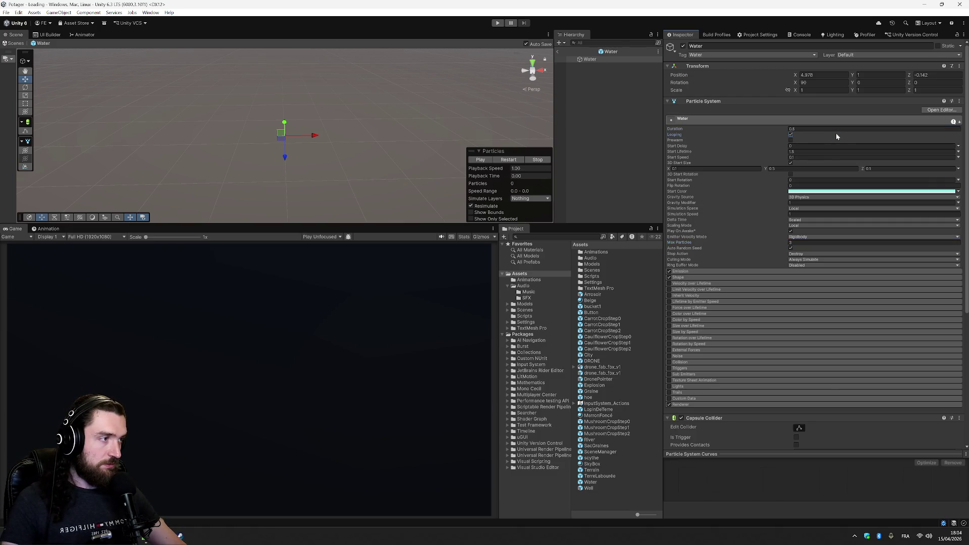
pyautogui.click(482, 160)
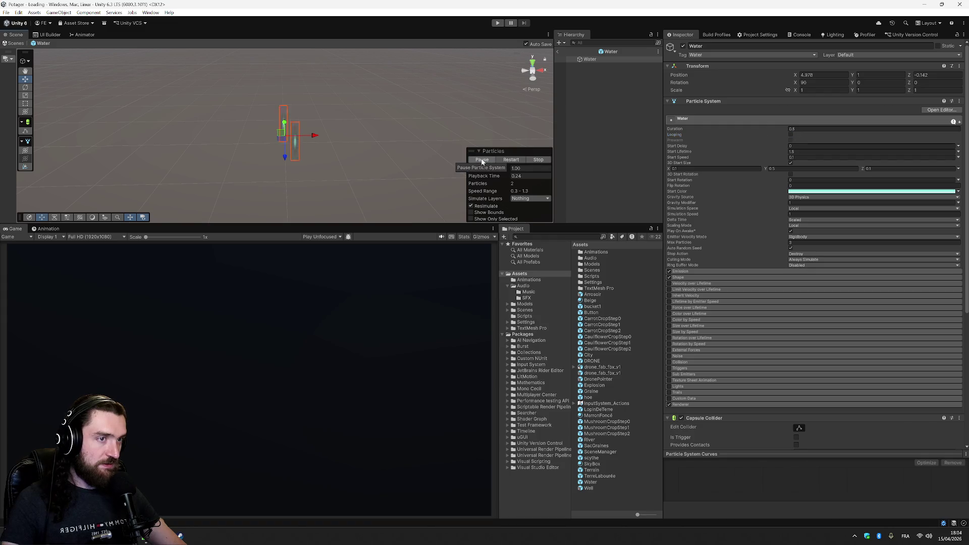
pyautogui.click(505, 162)
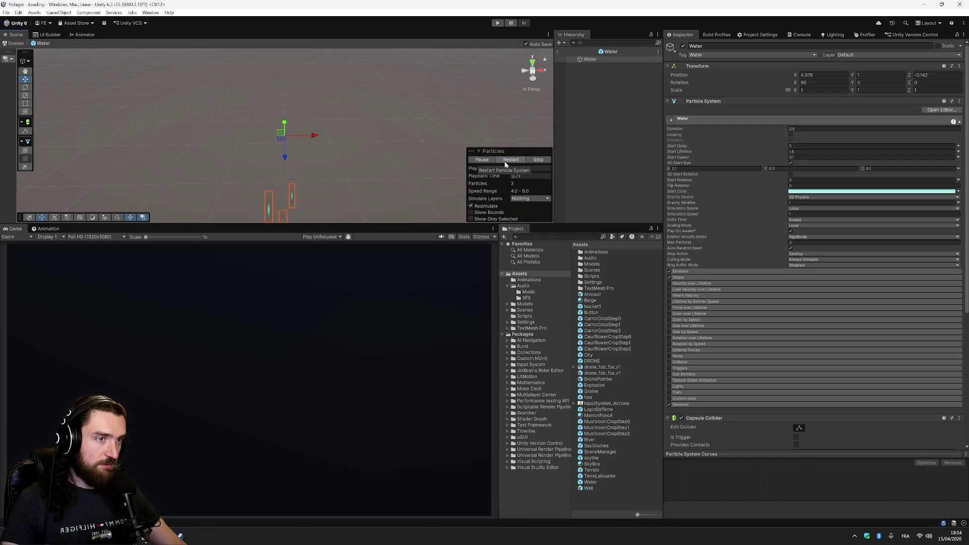
pyautogui.click(506, 161)
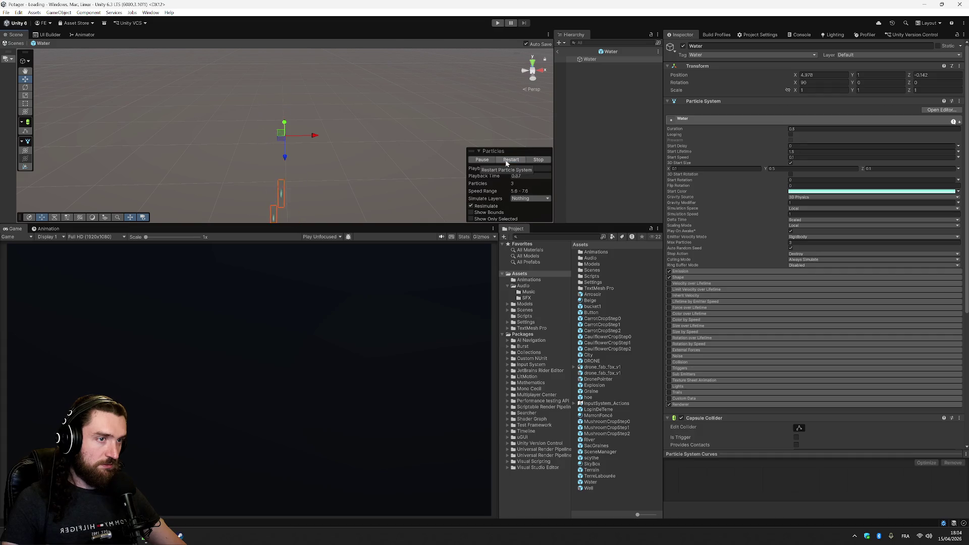
pyautogui.click(506, 162)
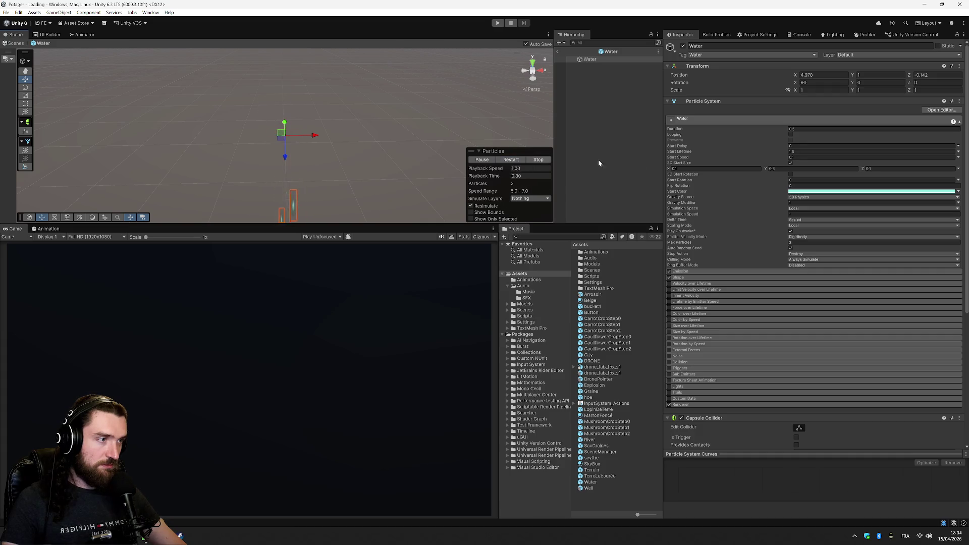
pyautogui.click(732, 272)
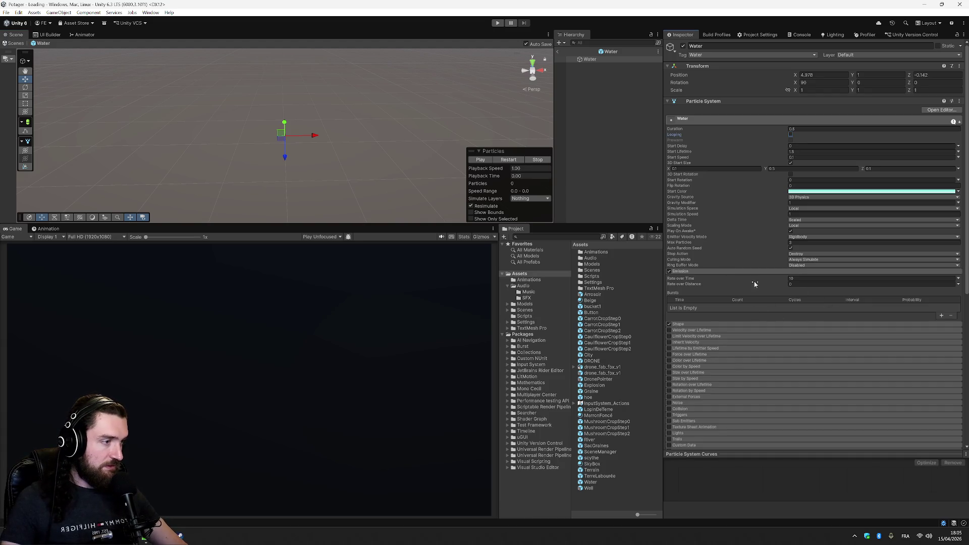
# Set the Shape module's Y scale to 2 and replay the particles to check
pyautogui.click(751, 325)
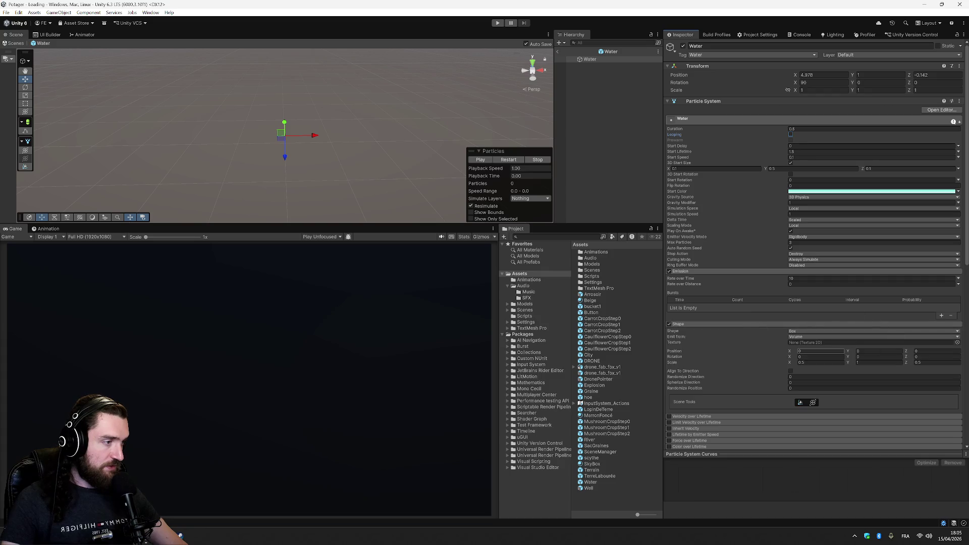
pyautogui.click(878, 362)
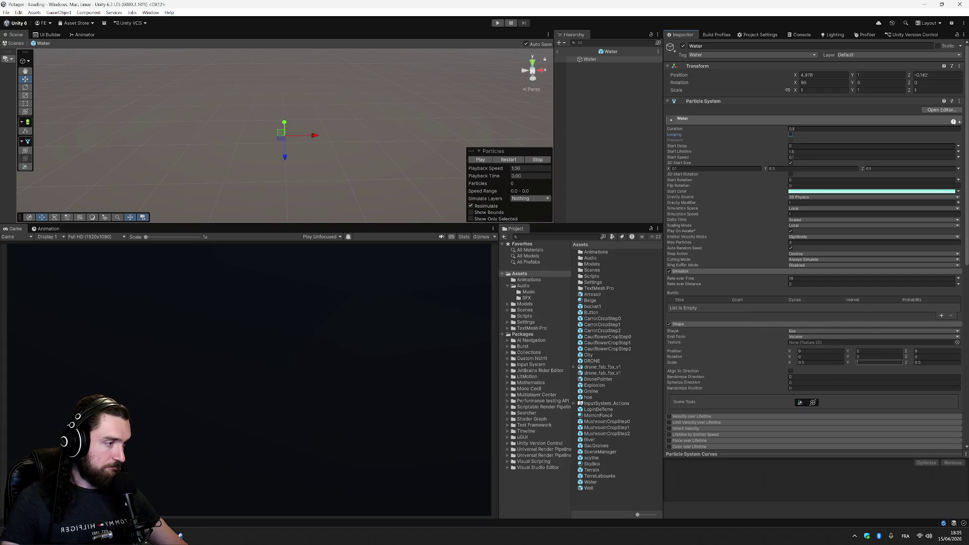
pyautogui.write('2')
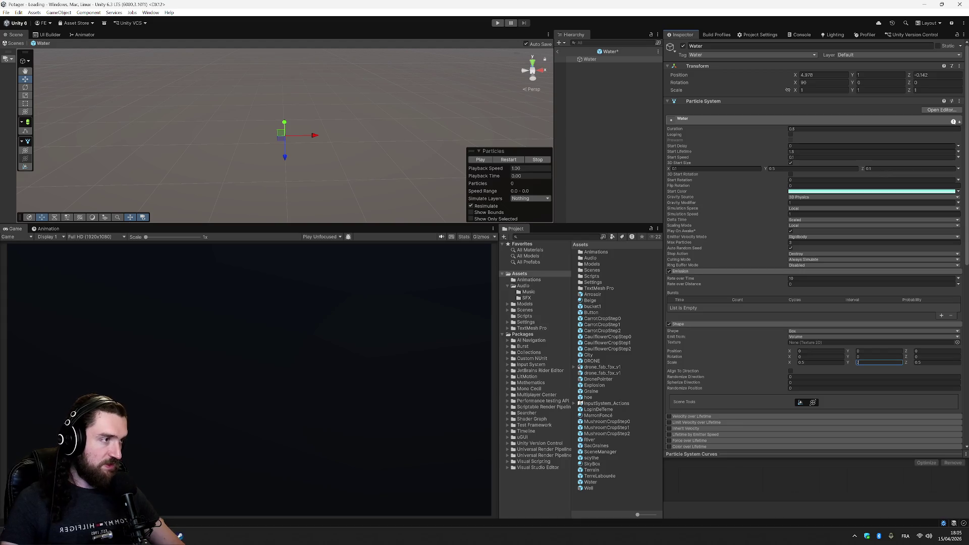
pyautogui.click(478, 159)
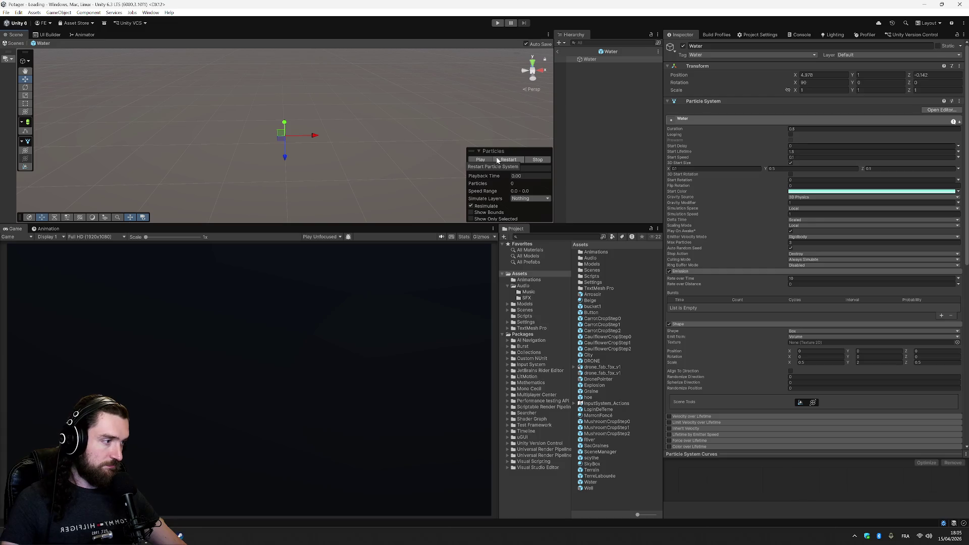
pyautogui.click(500, 160)
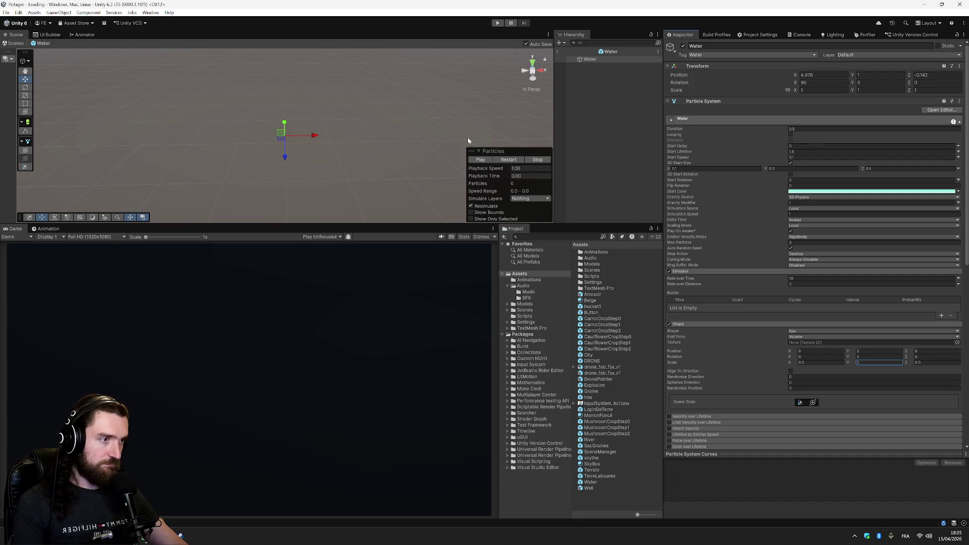
pyautogui.click(480, 160)
pyautogui.click(503, 160)
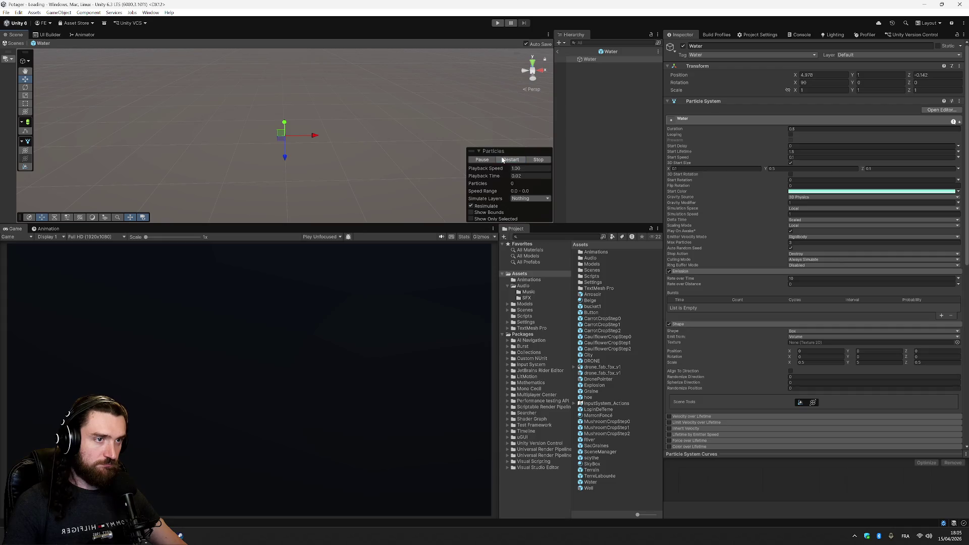
pyautogui.click(504, 159)
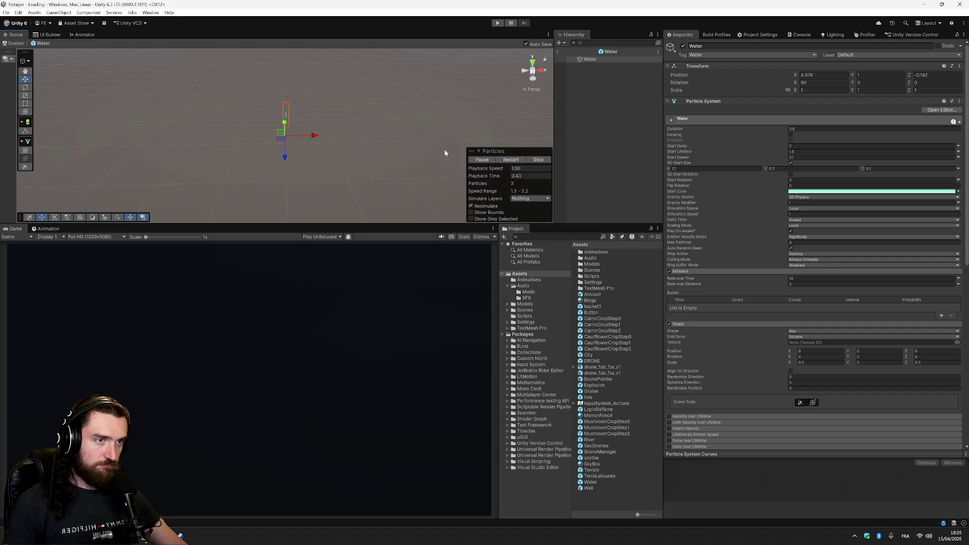
pyautogui.moveTo(340, 102); pyautogui.dragTo(317, 150)
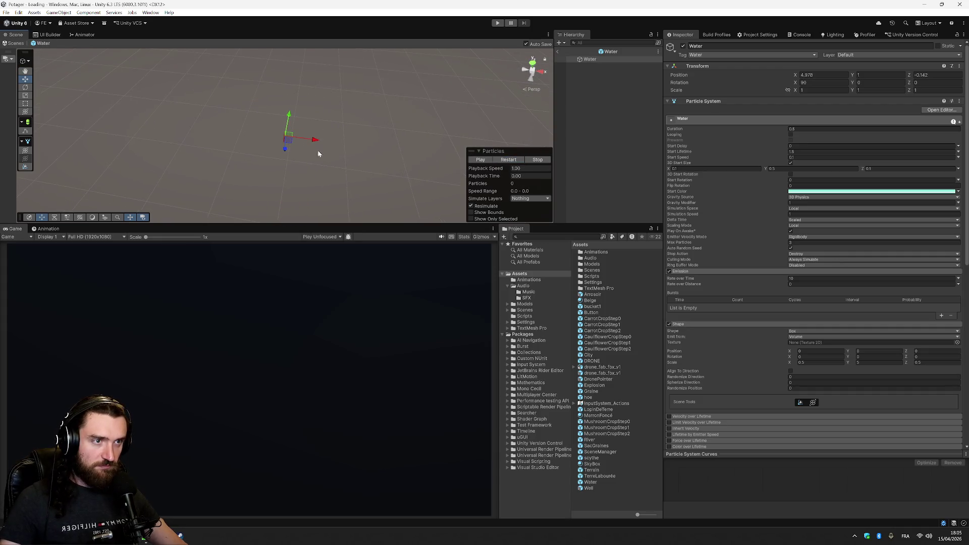
pyautogui.click(481, 159)
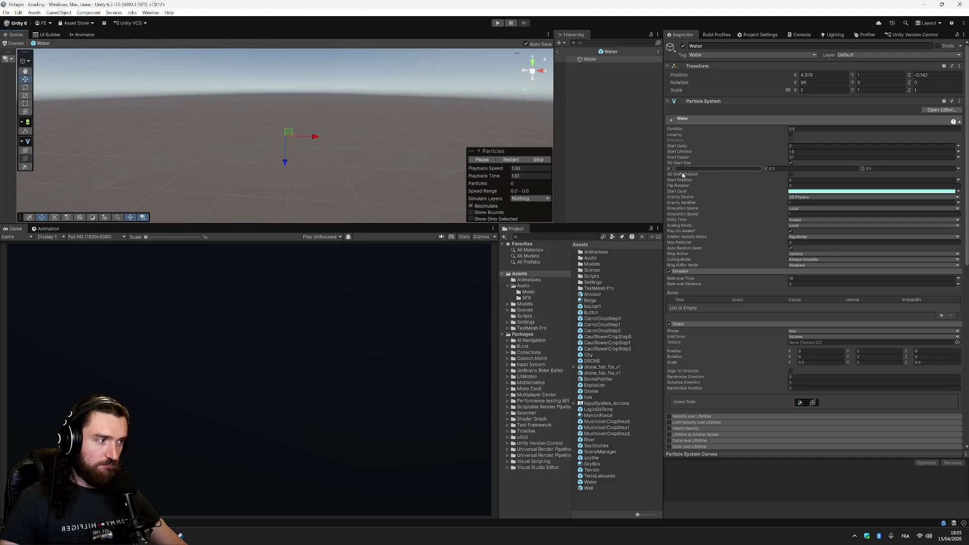
# Set Shape Scale X and Y to 1 and replay the particle preview
pyautogui.click(803, 363)
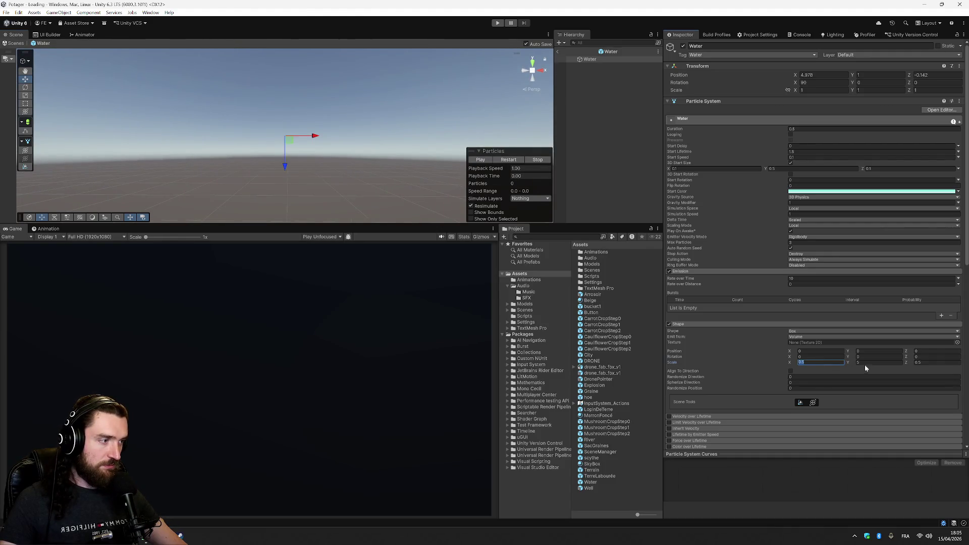
pyautogui.press('Tab')
pyautogui.click(821, 362)
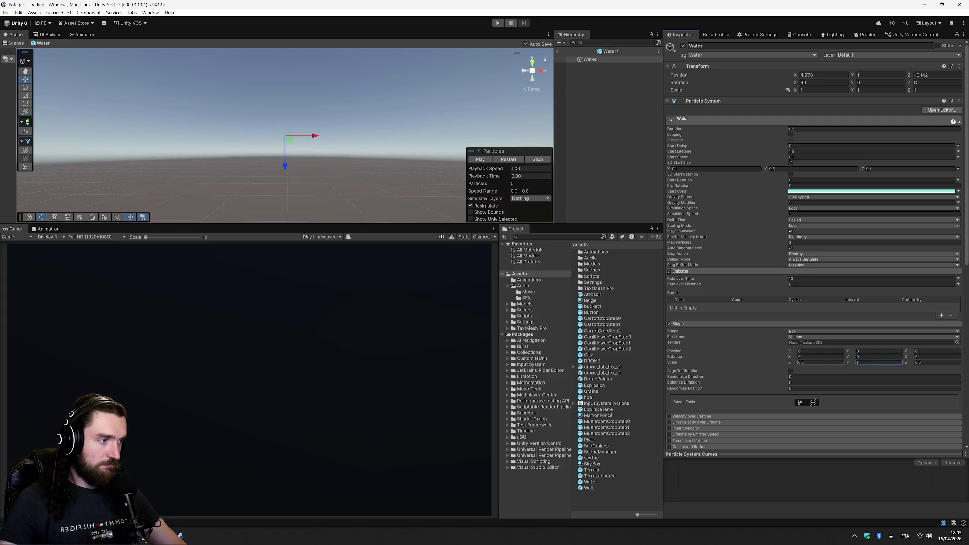
pyautogui.write('1')
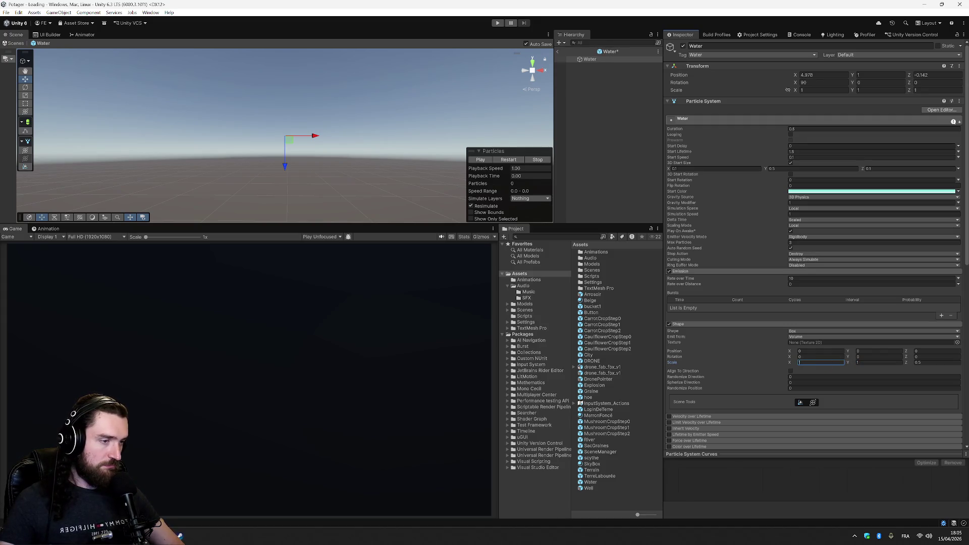
pyautogui.click(491, 161)
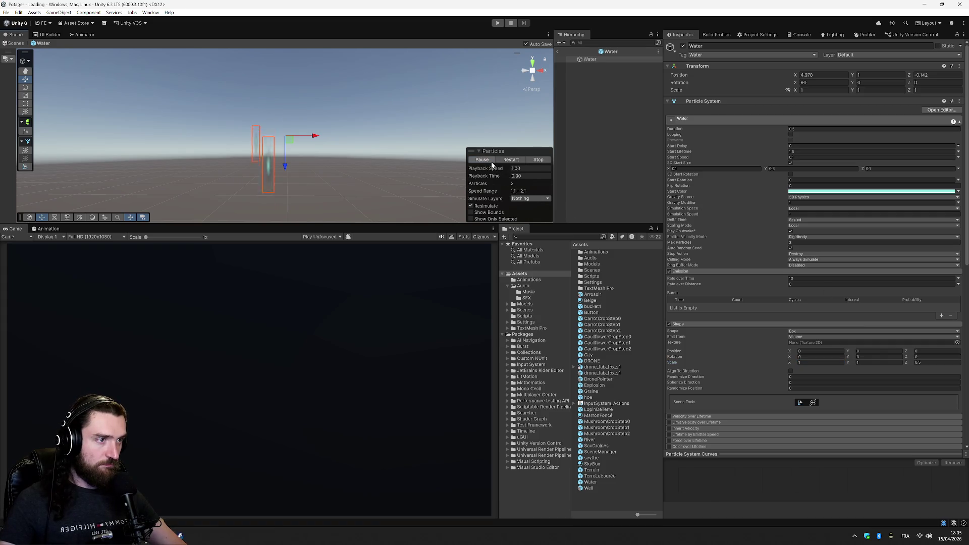
pyautogui.click(492, 163)
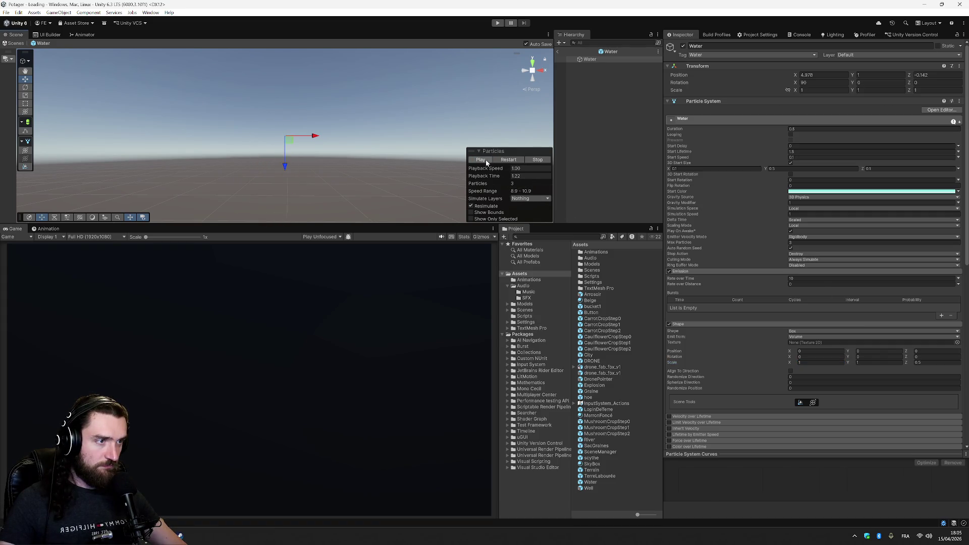
pyautogui.click(504, 162)
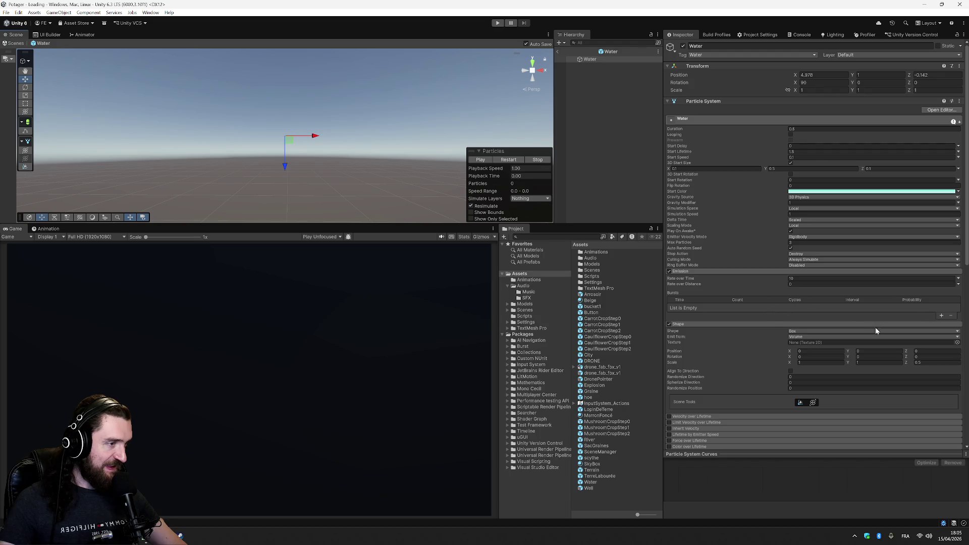
# Assign the Default-Particle texture to the water emitter's Shape Texture
pyautogui.click(958, 343)
pyautogui.scroll(-10, 877, 416)
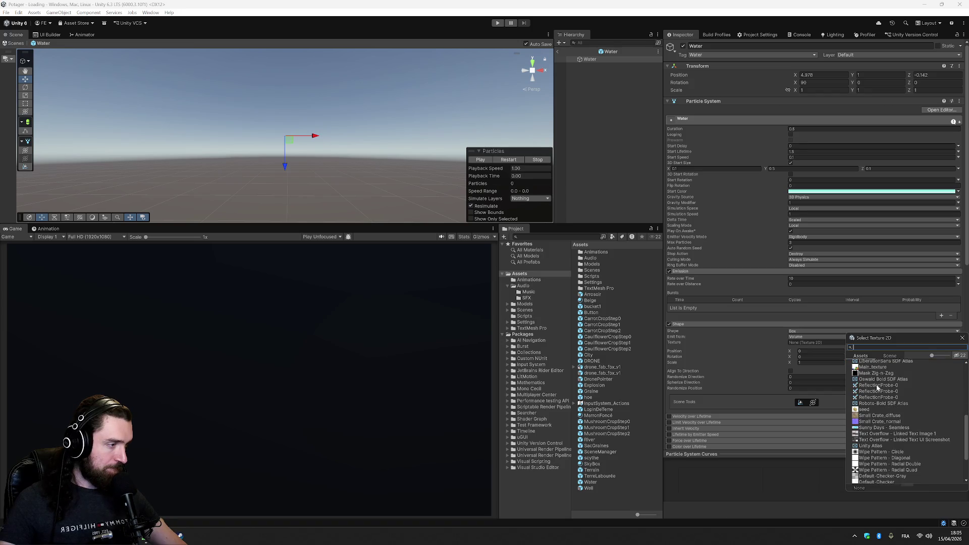
pyautogui.scroll(-2, 878, 388)
pyautogui.scroll(-3, 877, 388)
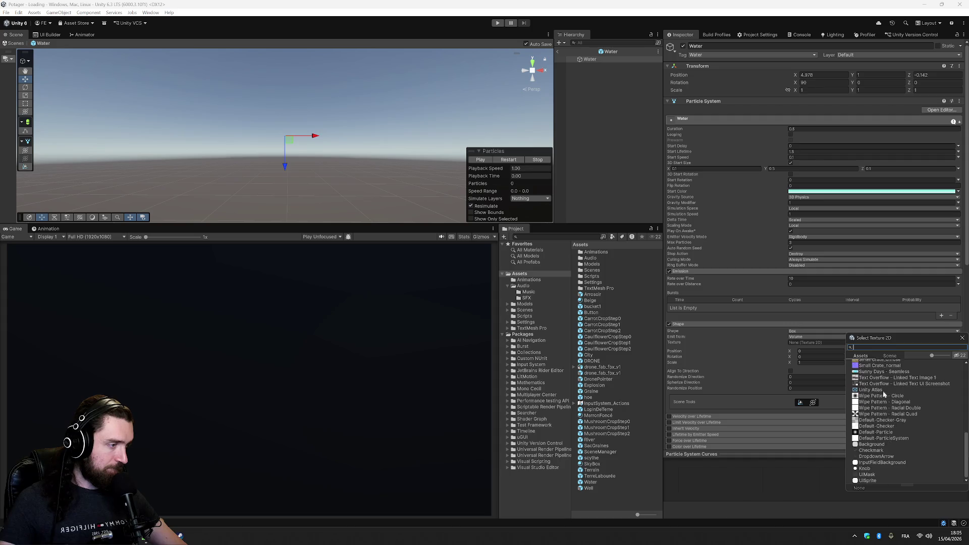
pyautogui.doubleClick(883, 432)
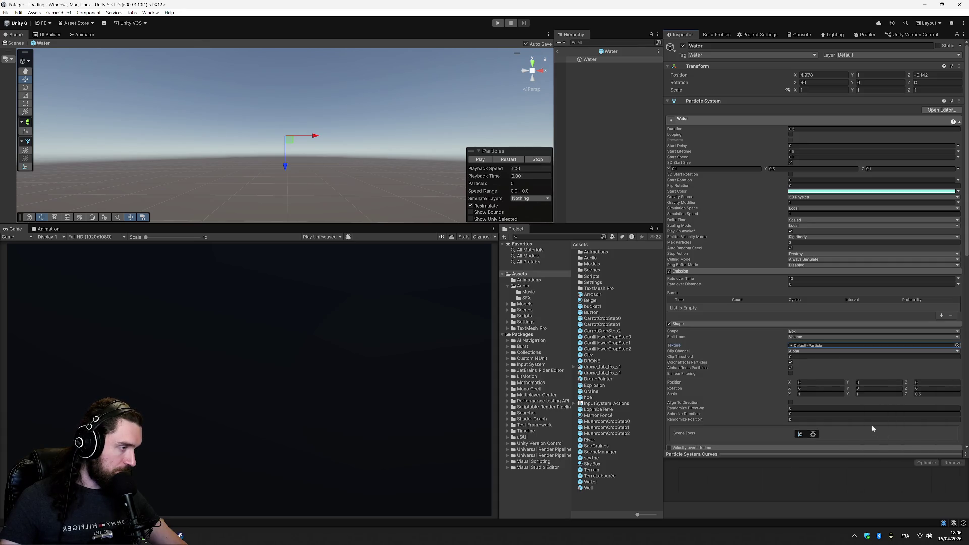
# Play-test the game, restart the particle preview, and re-enable Looping on the Water particles
pyautogui.click(497, 22)
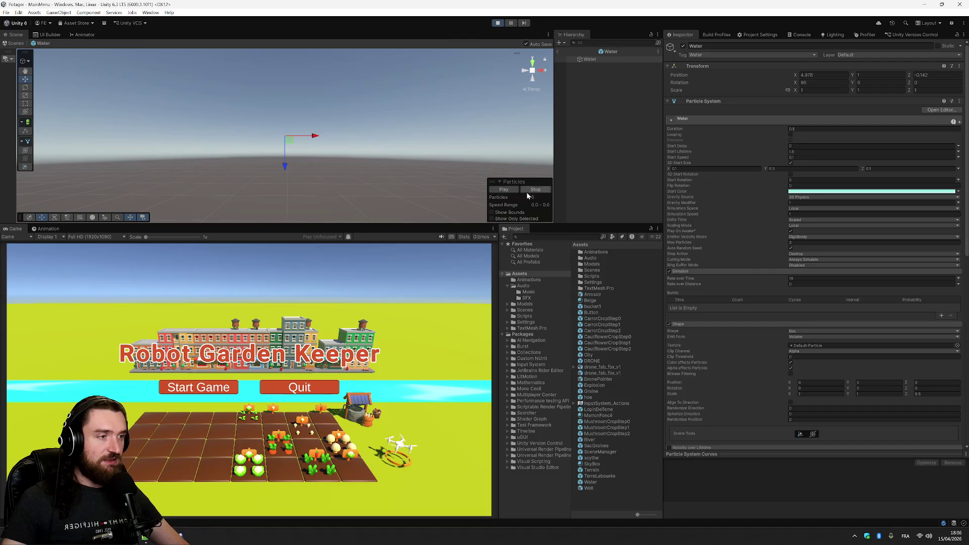
pyautogui.click(498, 23)
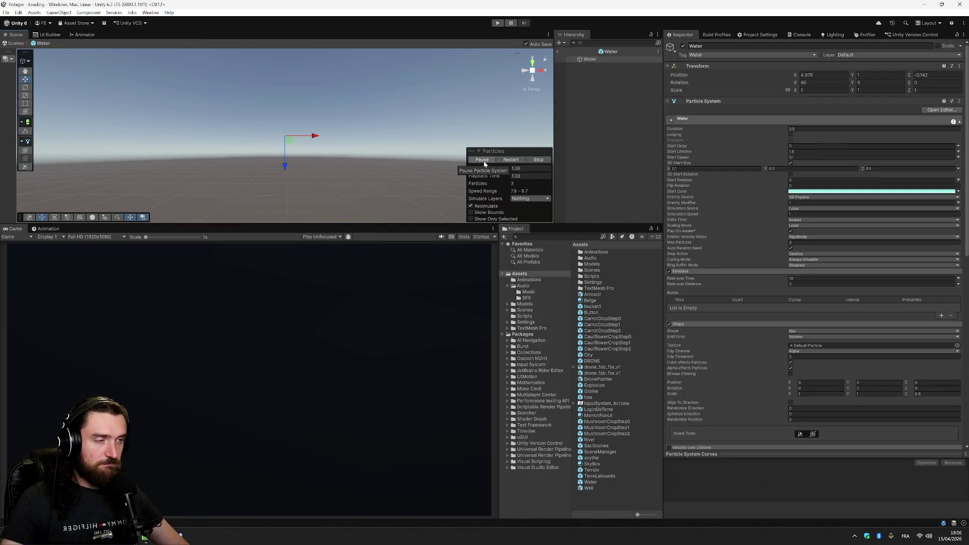
pyautogui.click(484, 160)
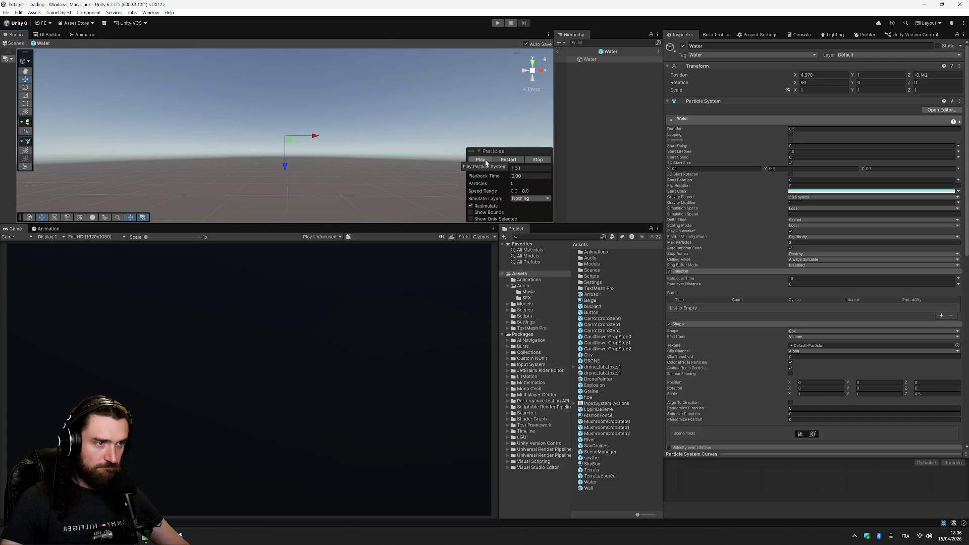
pyautogui.click(499, 159)
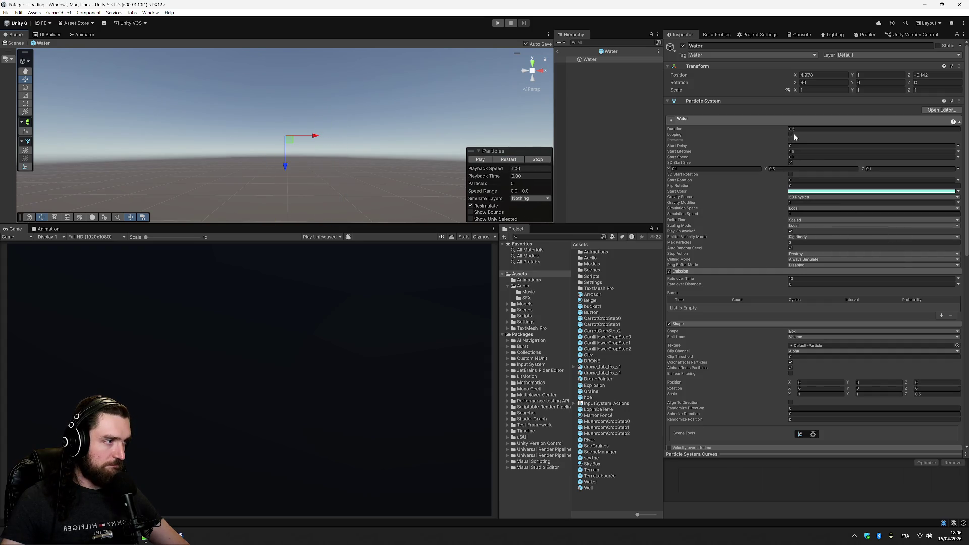
pyautogui.click(791, 134)
# Preview the particles from above and clear the Shape Texture to None
pyautogui.click(519, 163)
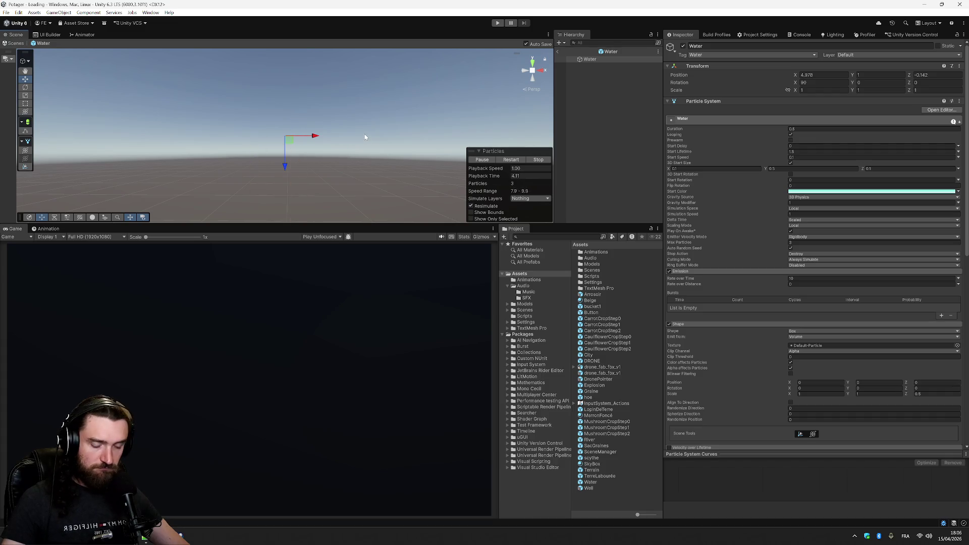
pyautogui.keyDown('alt'); pyautogui.moveTo(364, 146); pyautogui.dragTo(359, 201); pyautogui.keyUp('alt')
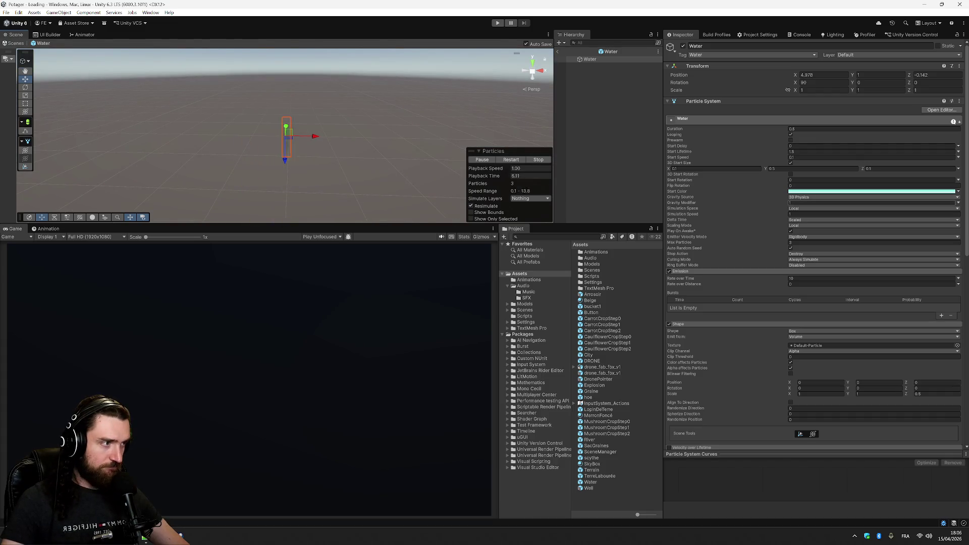
pyautogui.click(958, 346)
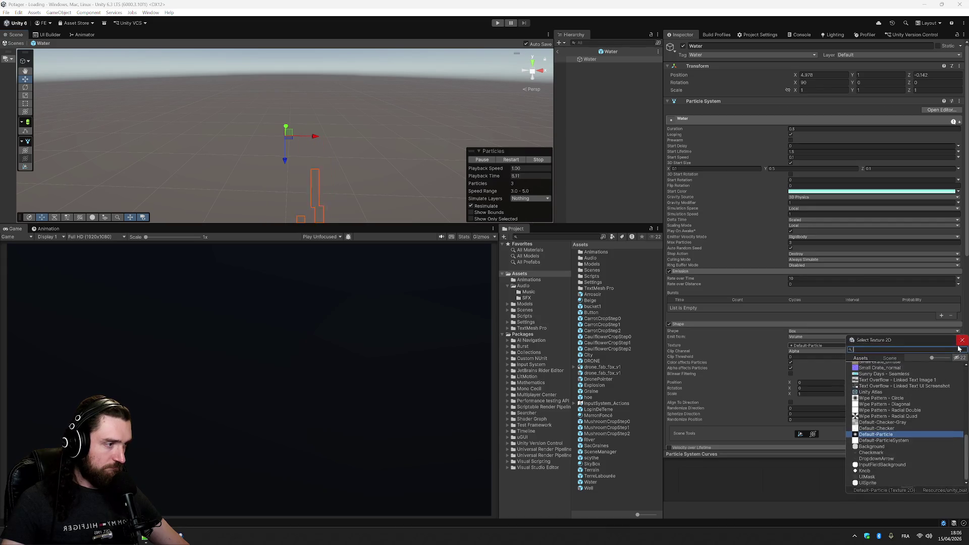
pyautogui.doubleClick(884, 364)
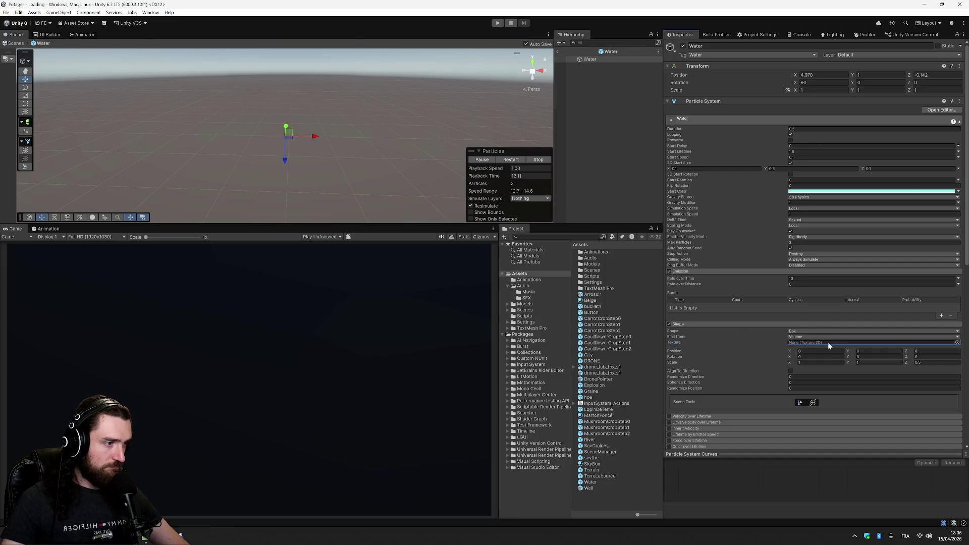
# Set the shape scale to X 0.1, Y 10, Z 0.1 and turn Looping off
pyautogui.click(820, 362)
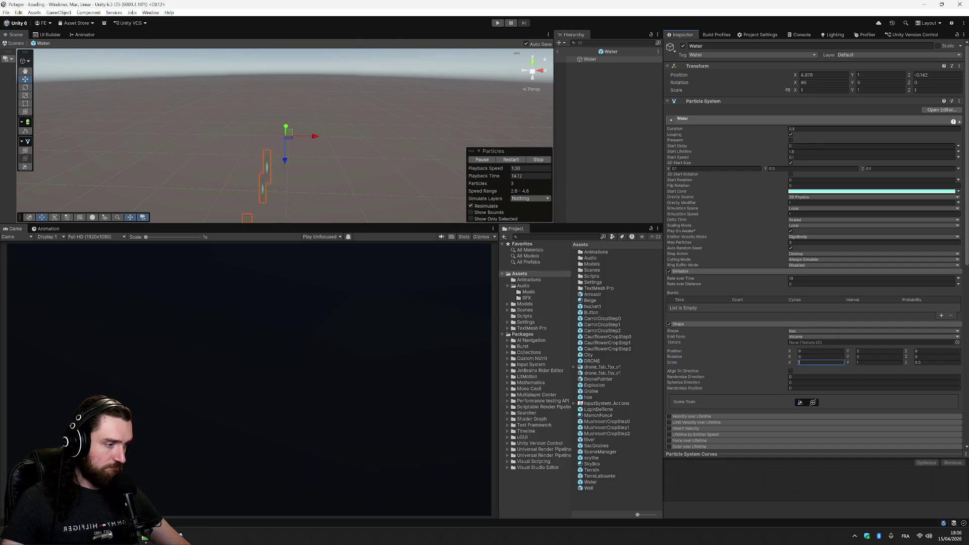
pyautogui.write('0.5')
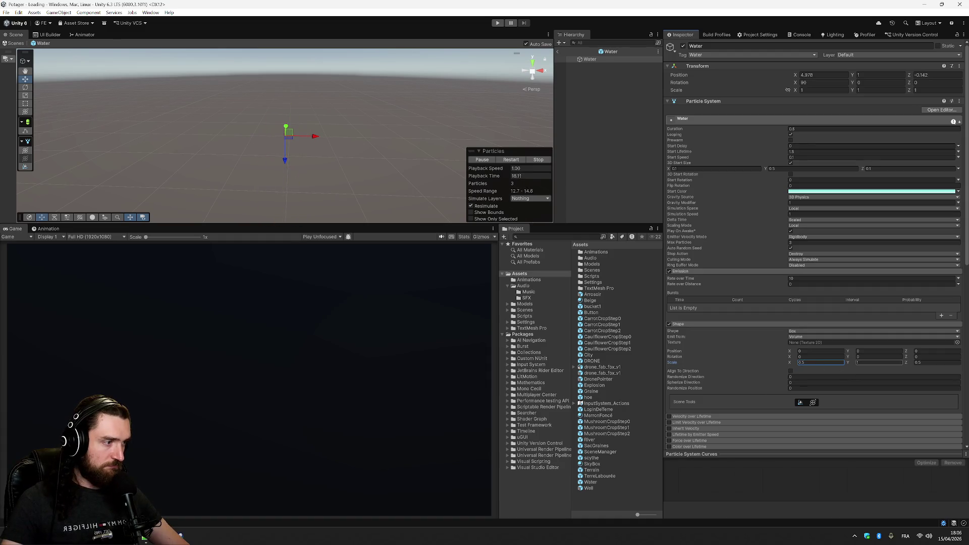
pyautogui.press('BackSpace')
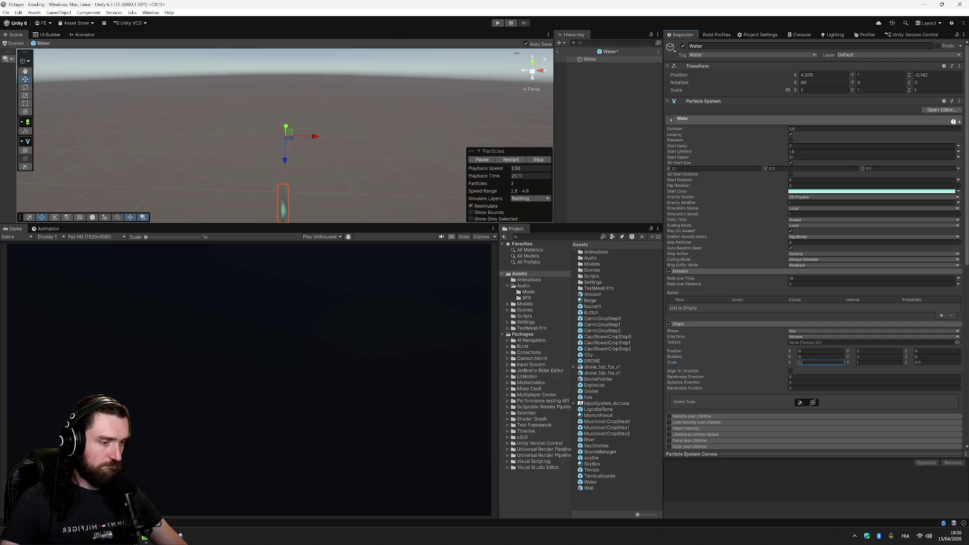
pyautogui.write('1')
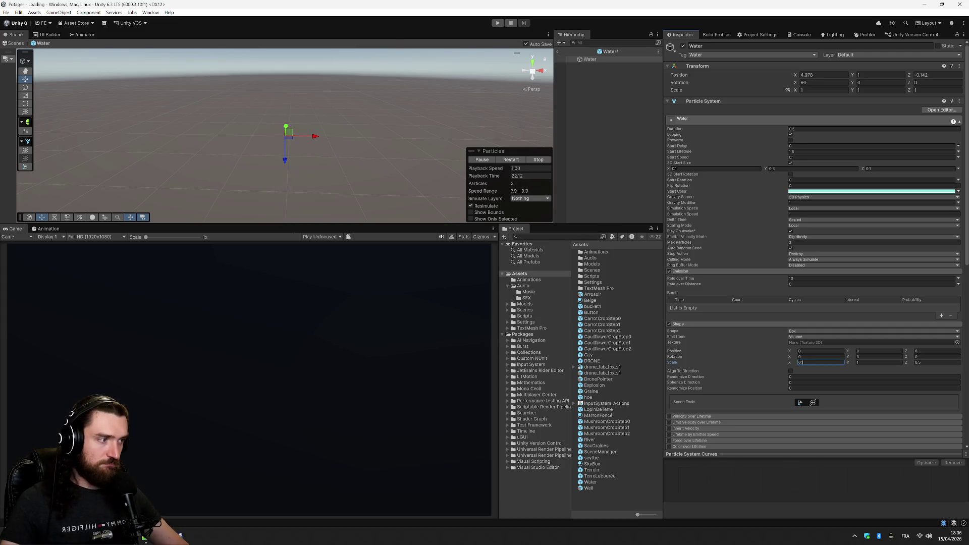
pyautogui.click(919, 362)
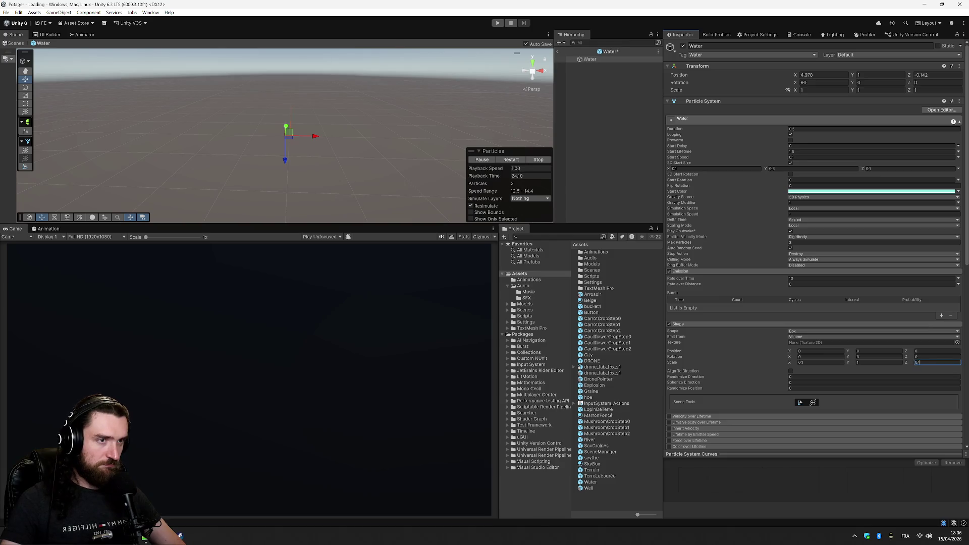
pyautogui.press('Return')
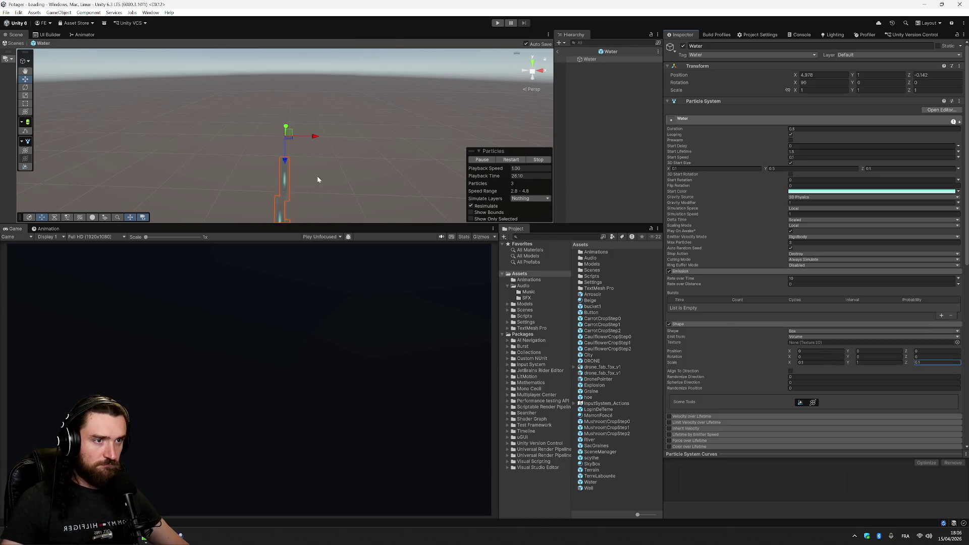
pyautogui.click(878, 362)
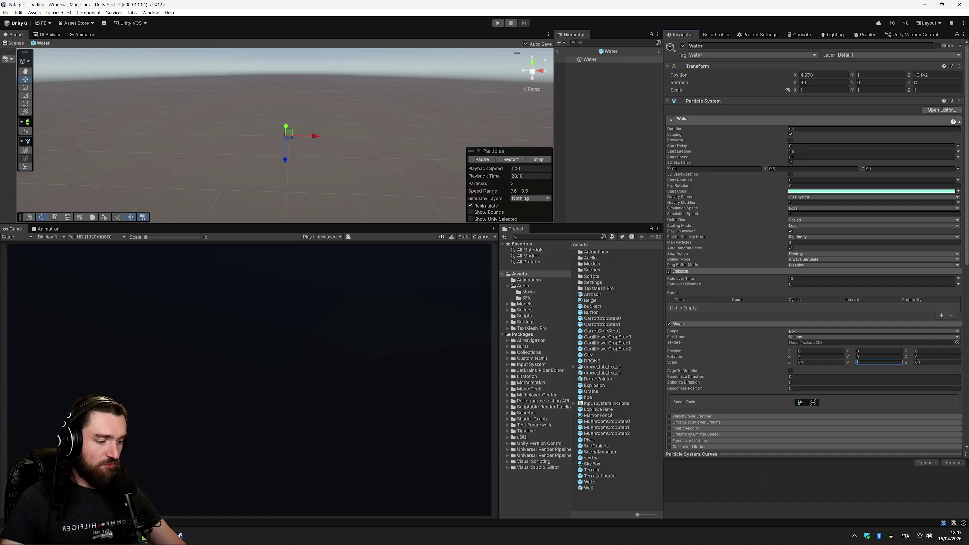
pyautogui.press('Return')
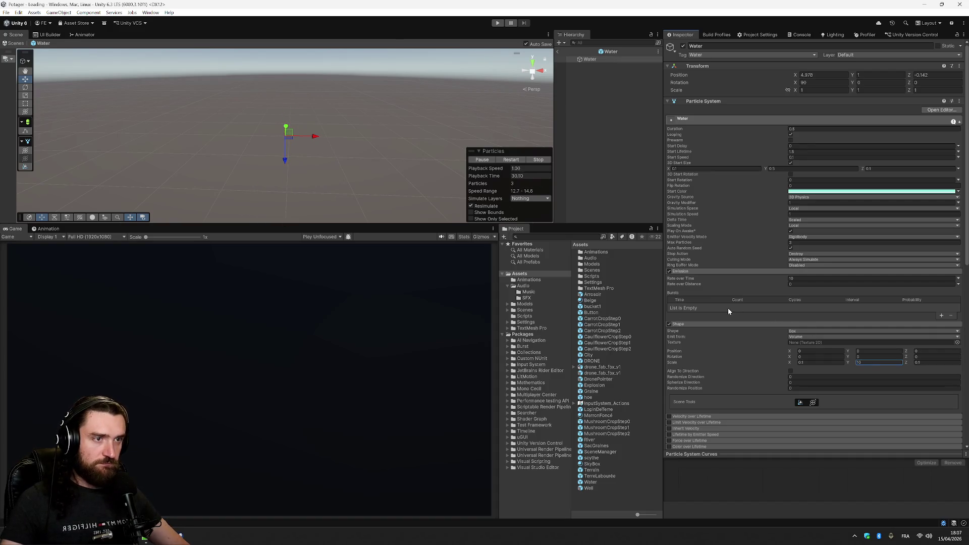
pyautogui.click(791, 135)
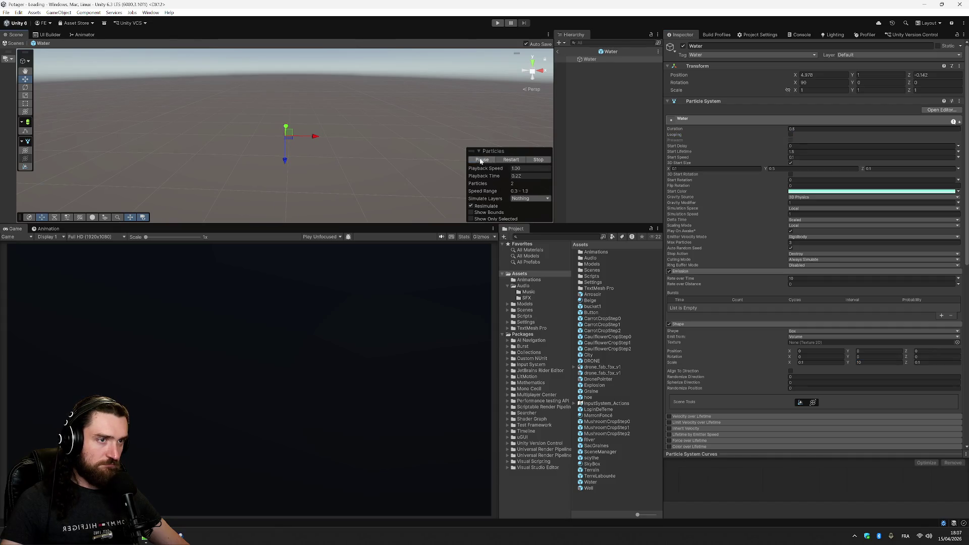